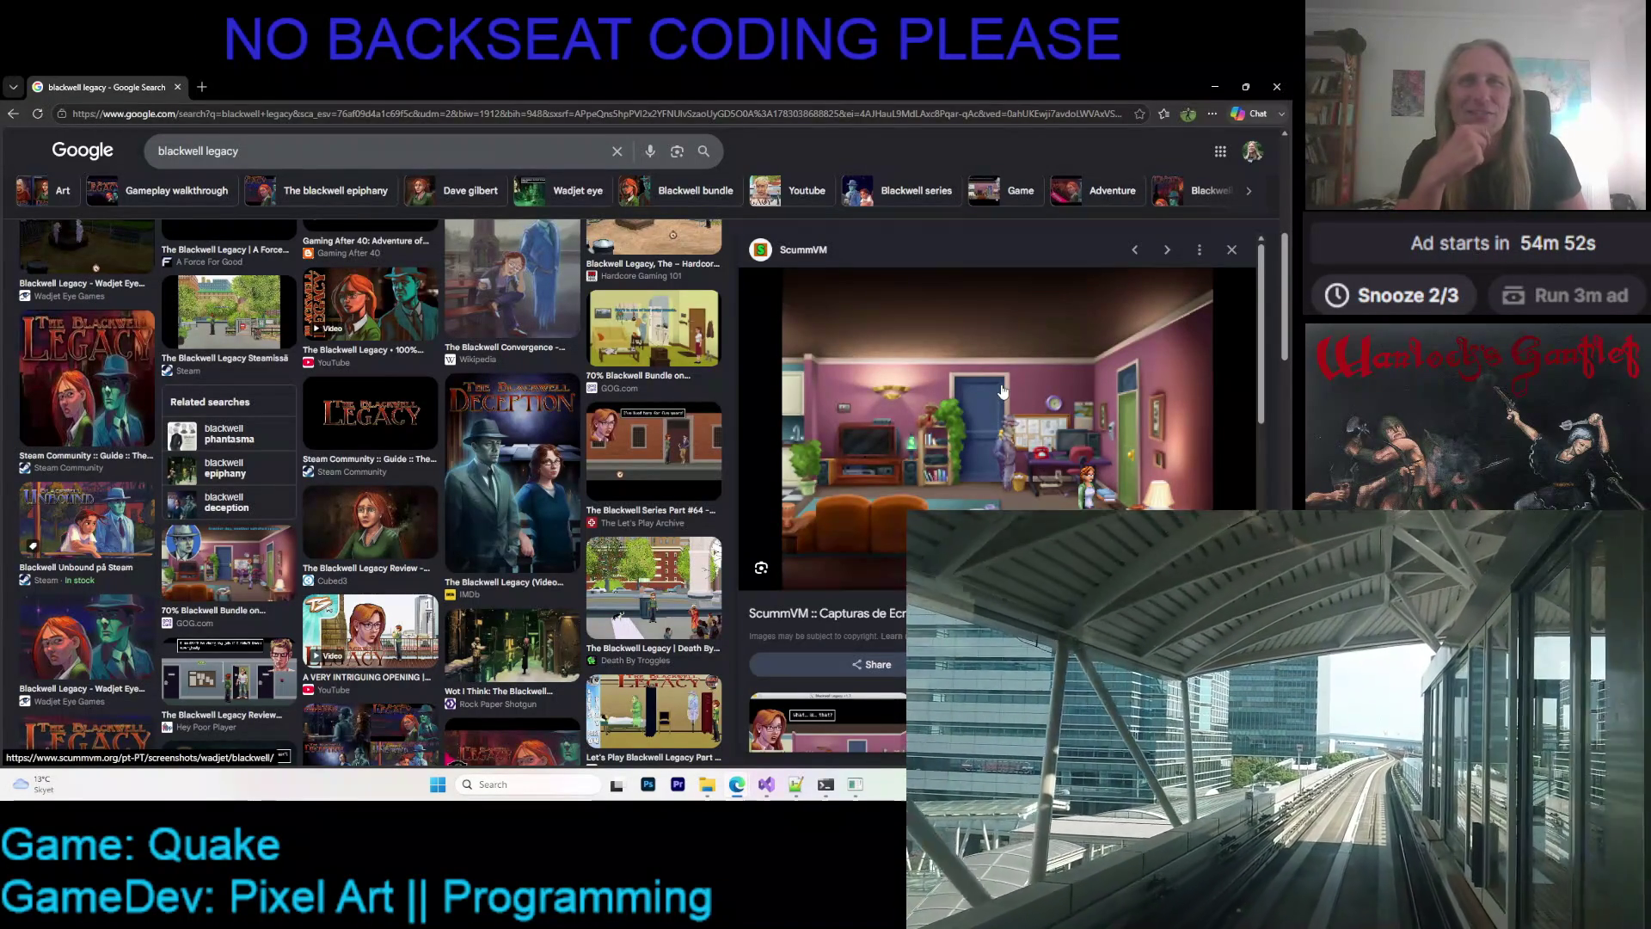
# - Open the Rock Paper Shotgun 'Wot I Think' Blackwell Epiphany preview from the blackwell legacy results
pyautogui.scroll(-4, 1023, 404)
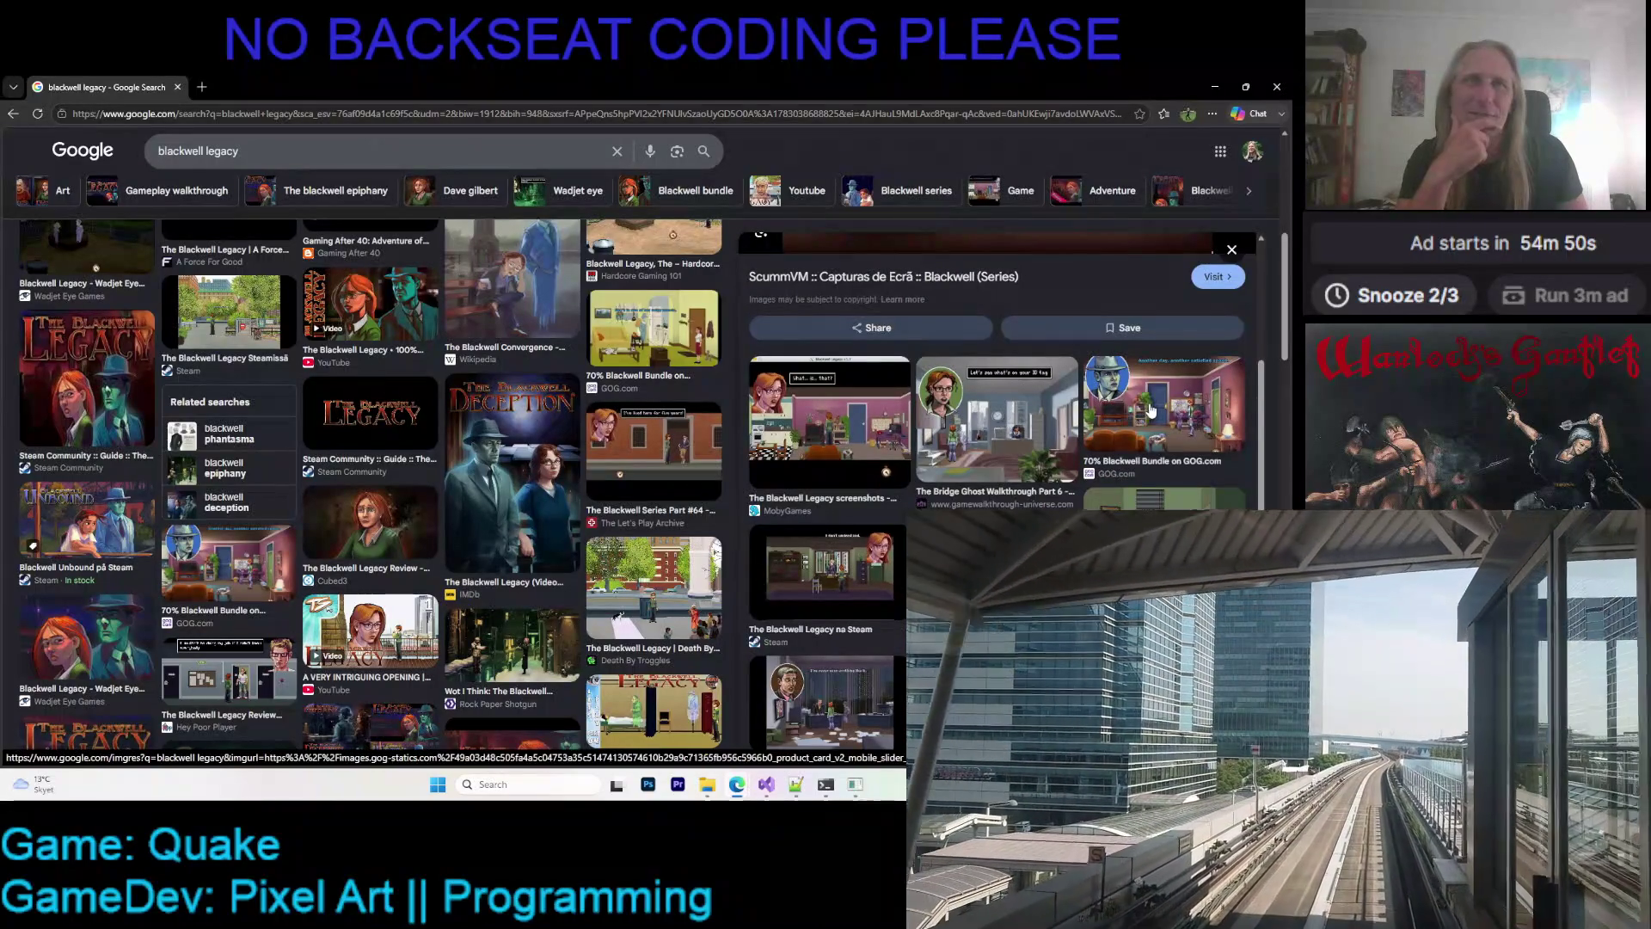
pyautogui.scroll(-3, 997, 428)
pyautogui.scroll(4, 987, 435)
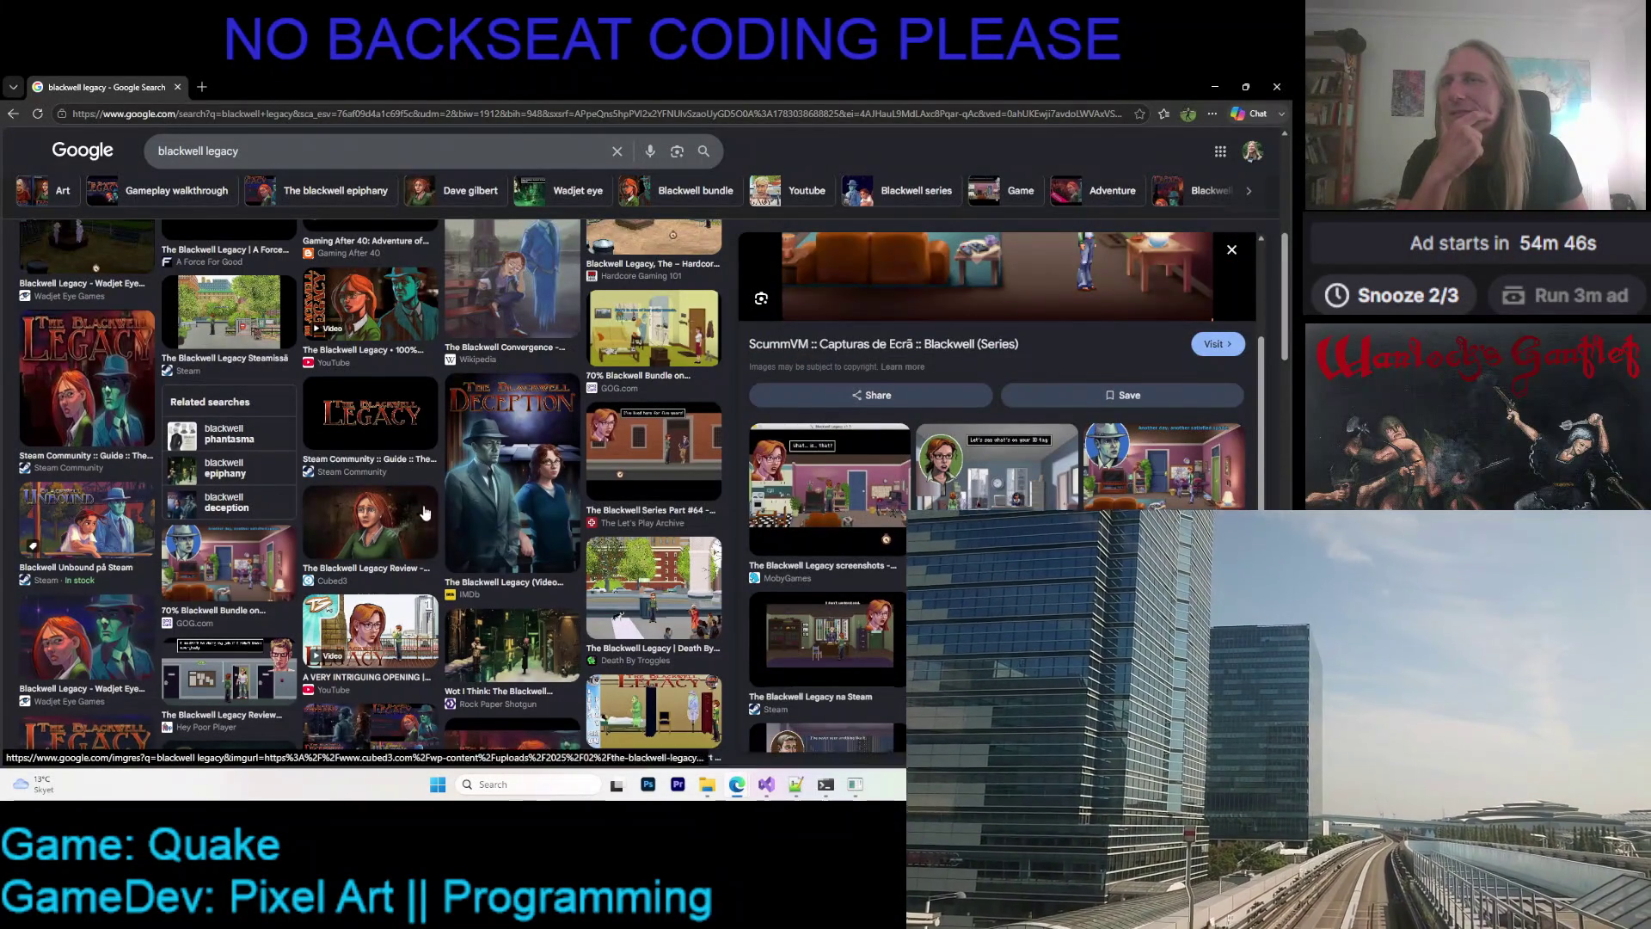
pyautogui.scroll(-2, 344, 499)
pyautogui.click(513, 456)
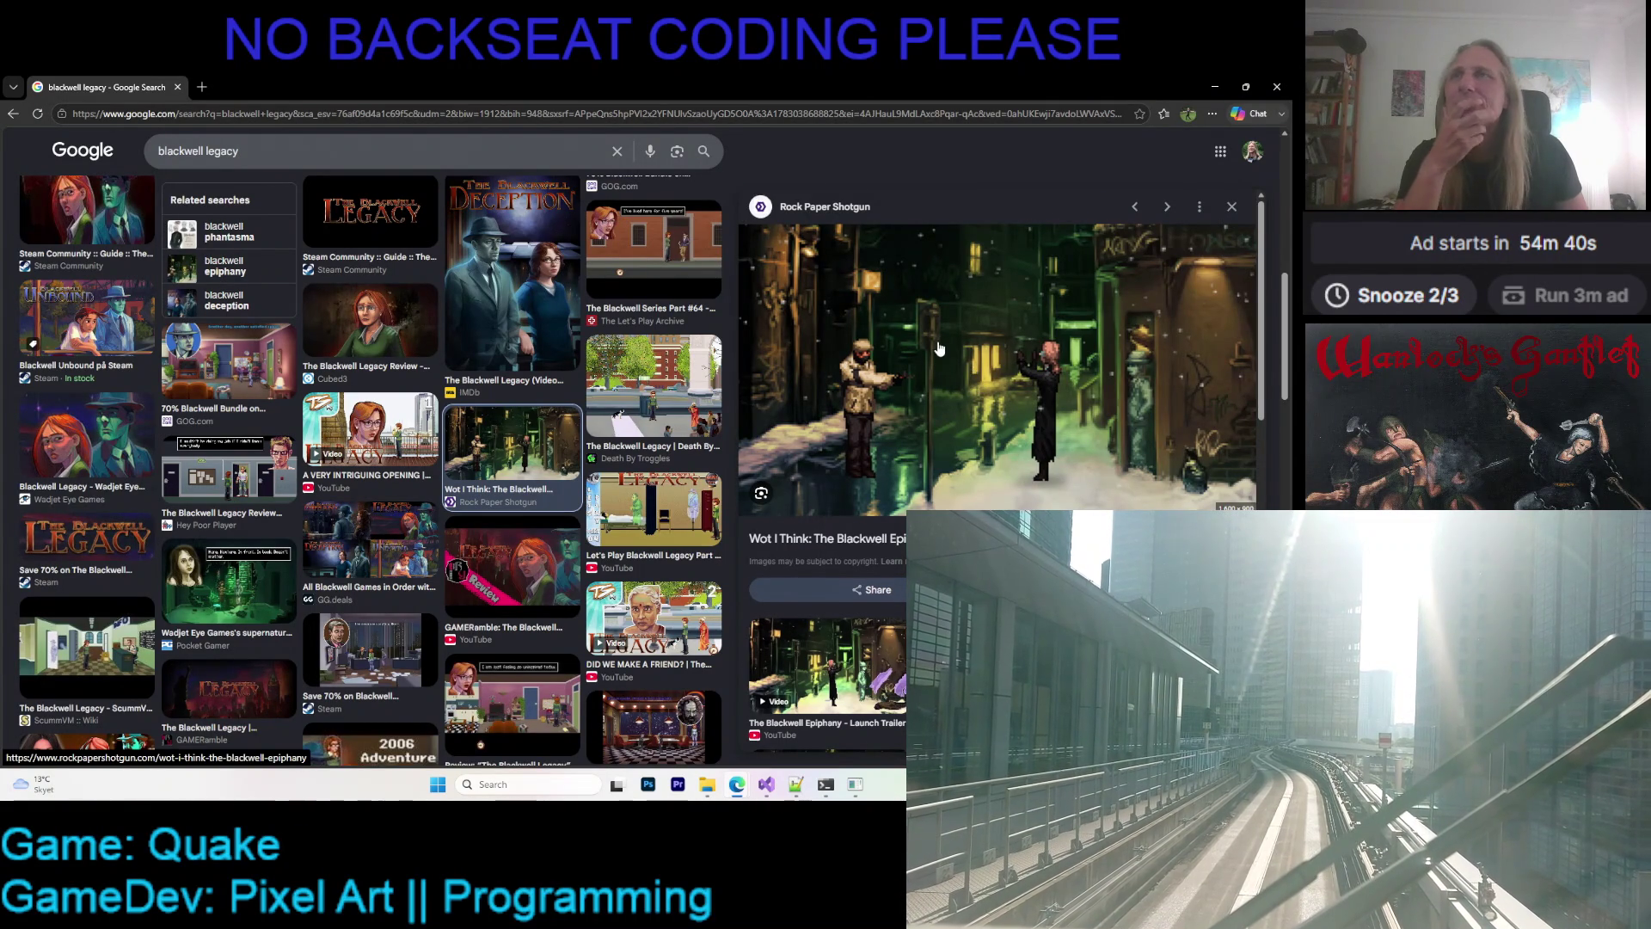
# - Look over the preview, then minimize the browser window
pyautogui.scroll(-3, 940, 348)
pyautogui.scroll(-3, 635, 374)
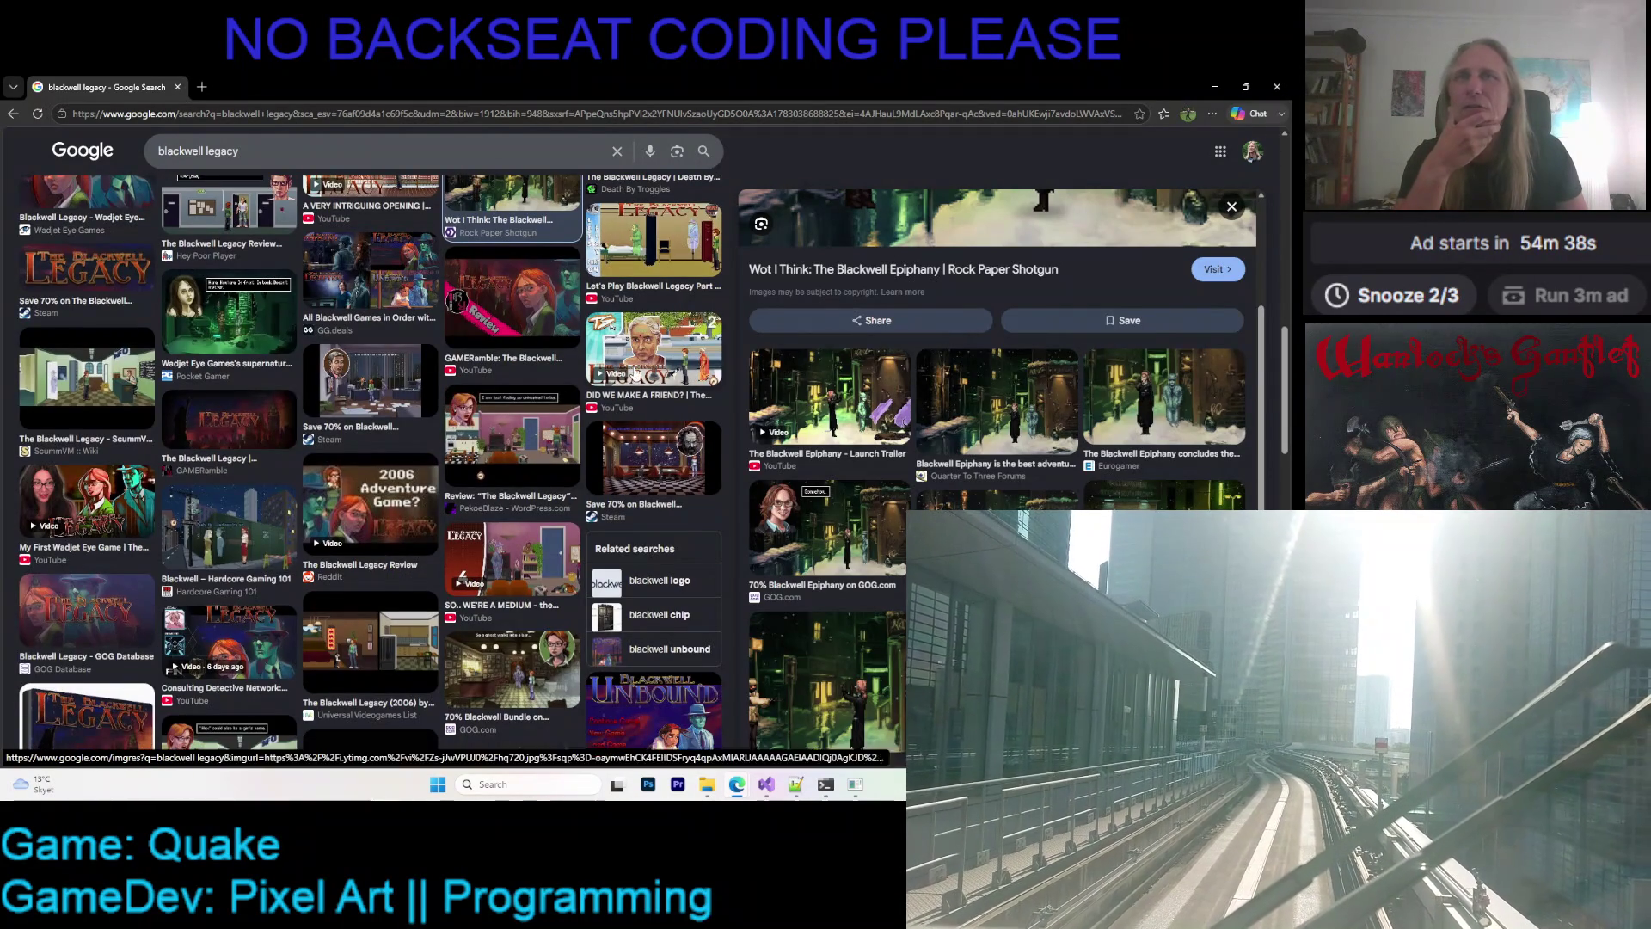
pyautogui.scroll(1, 257, 413)
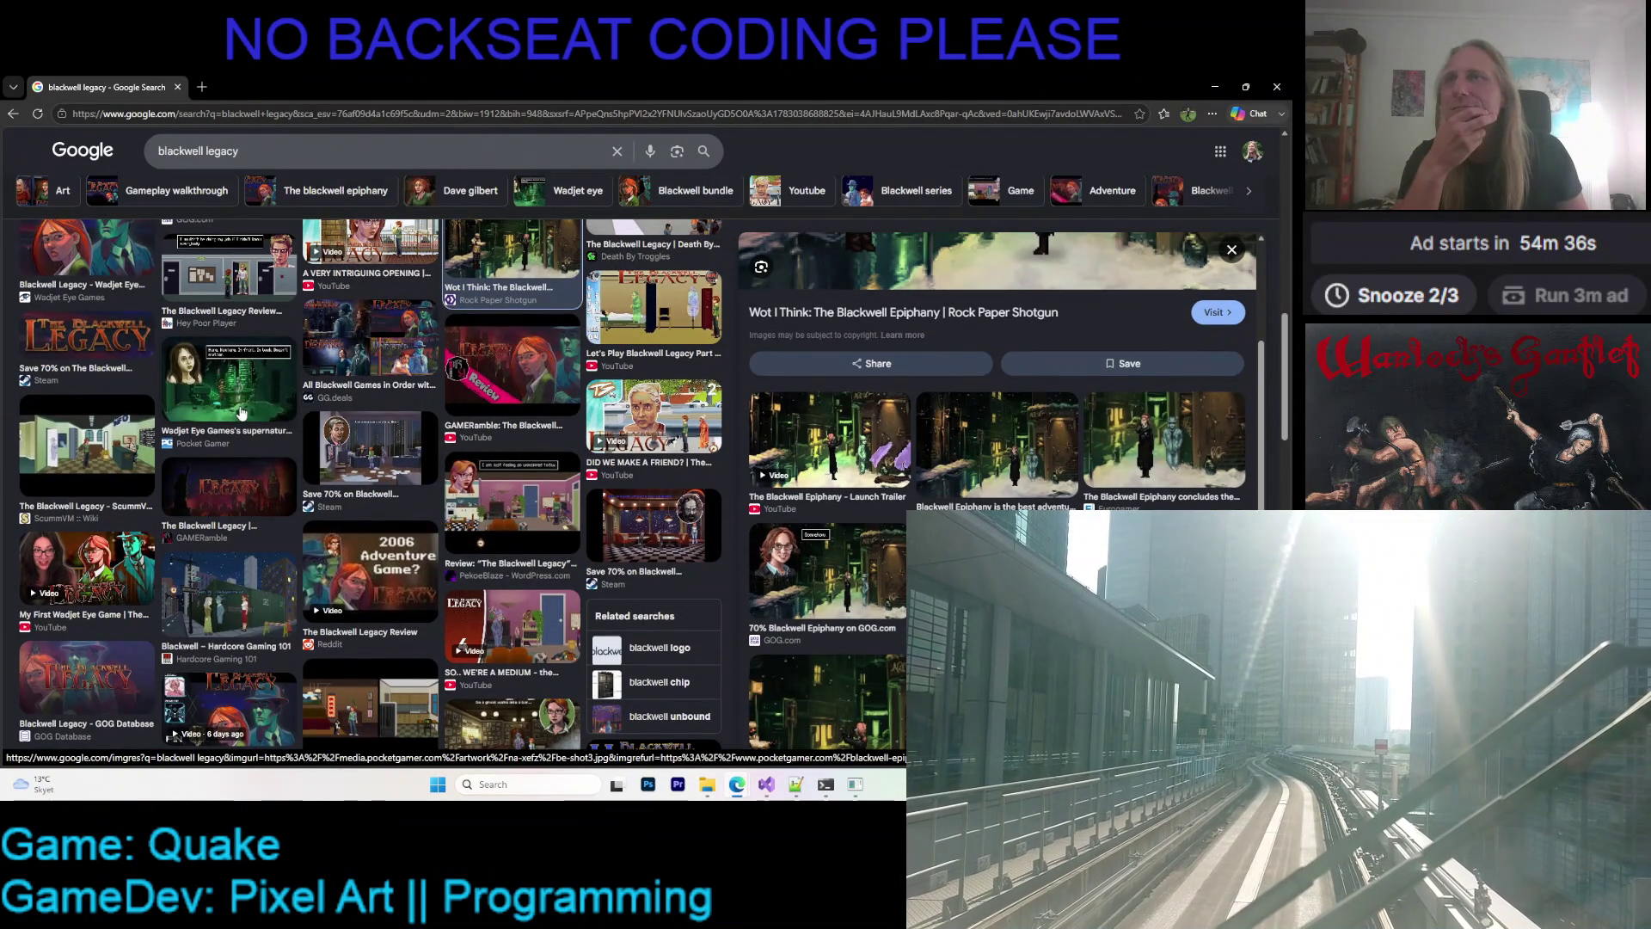
pyautogui.scroll(5, 244, 413)
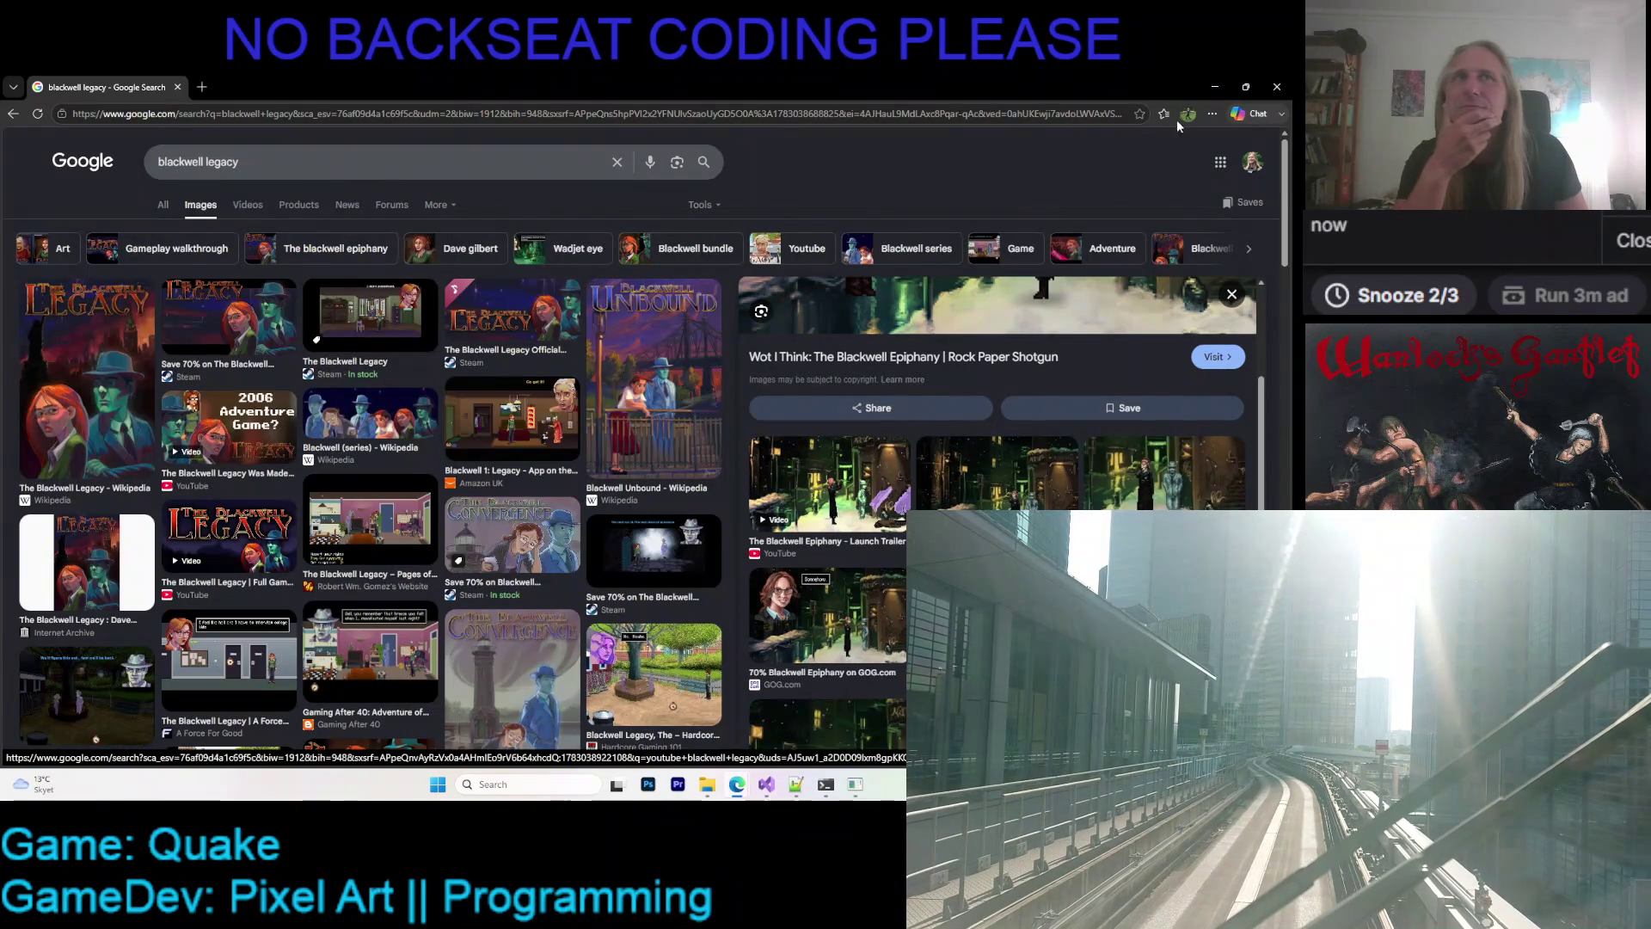
pyautogui.click(1215, 90)
# - Recolour the blue half of the second ramp into mint-to-bright-green shades
pyautogui.hotkey('alt', 'Tab')
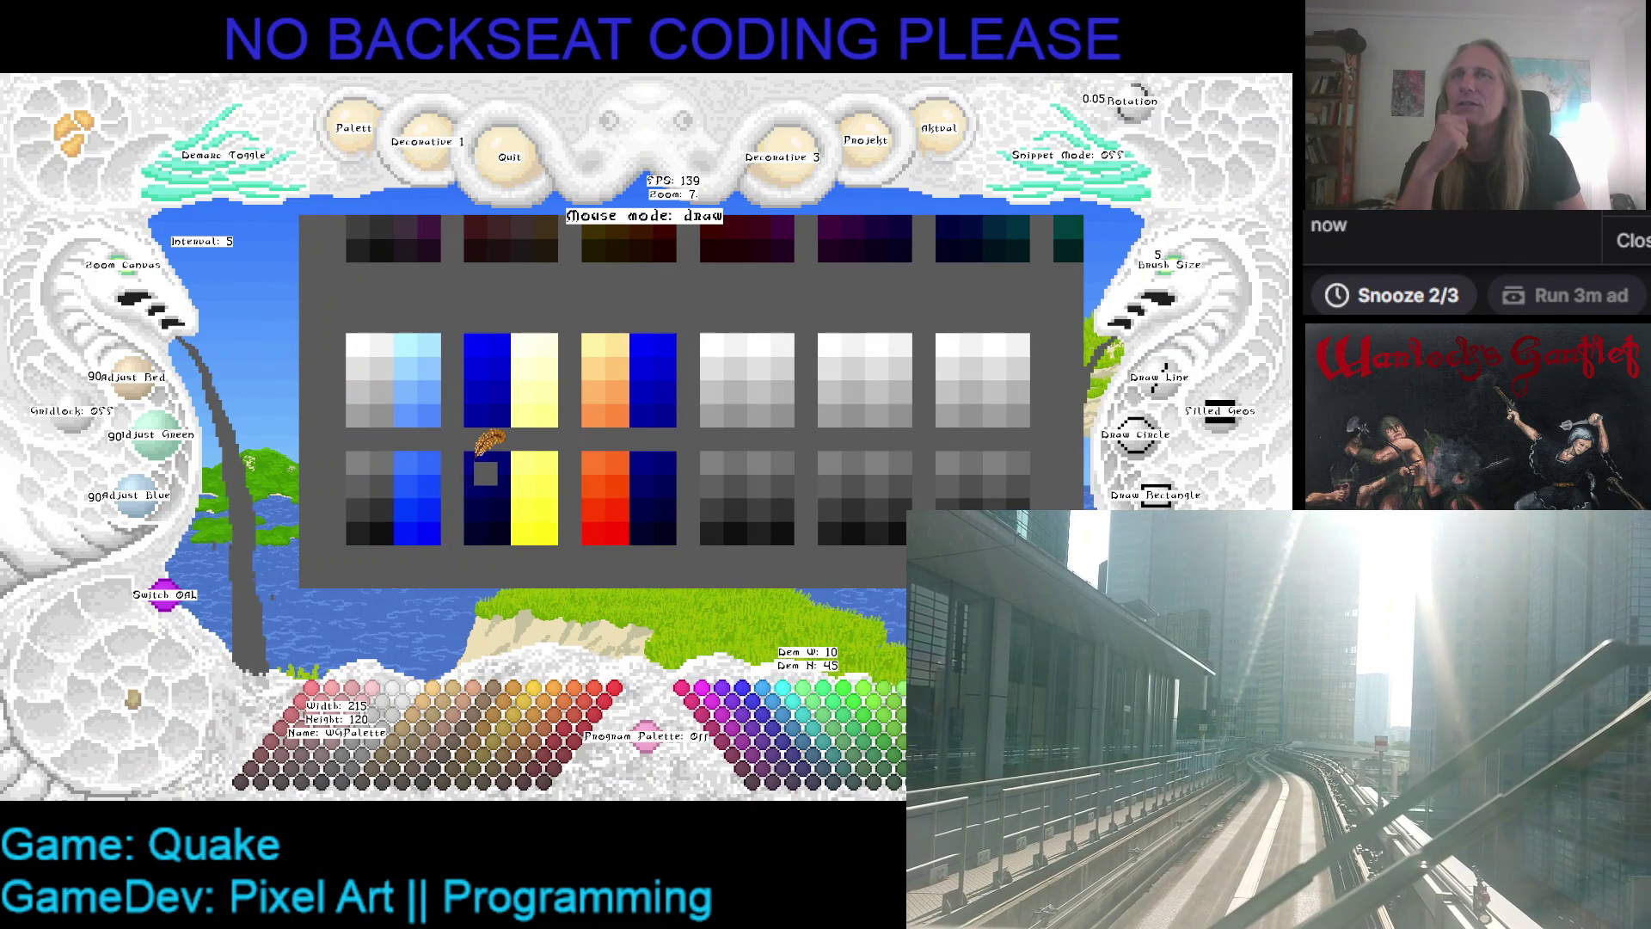
pyautogui.hscroll(1, 484, 430)
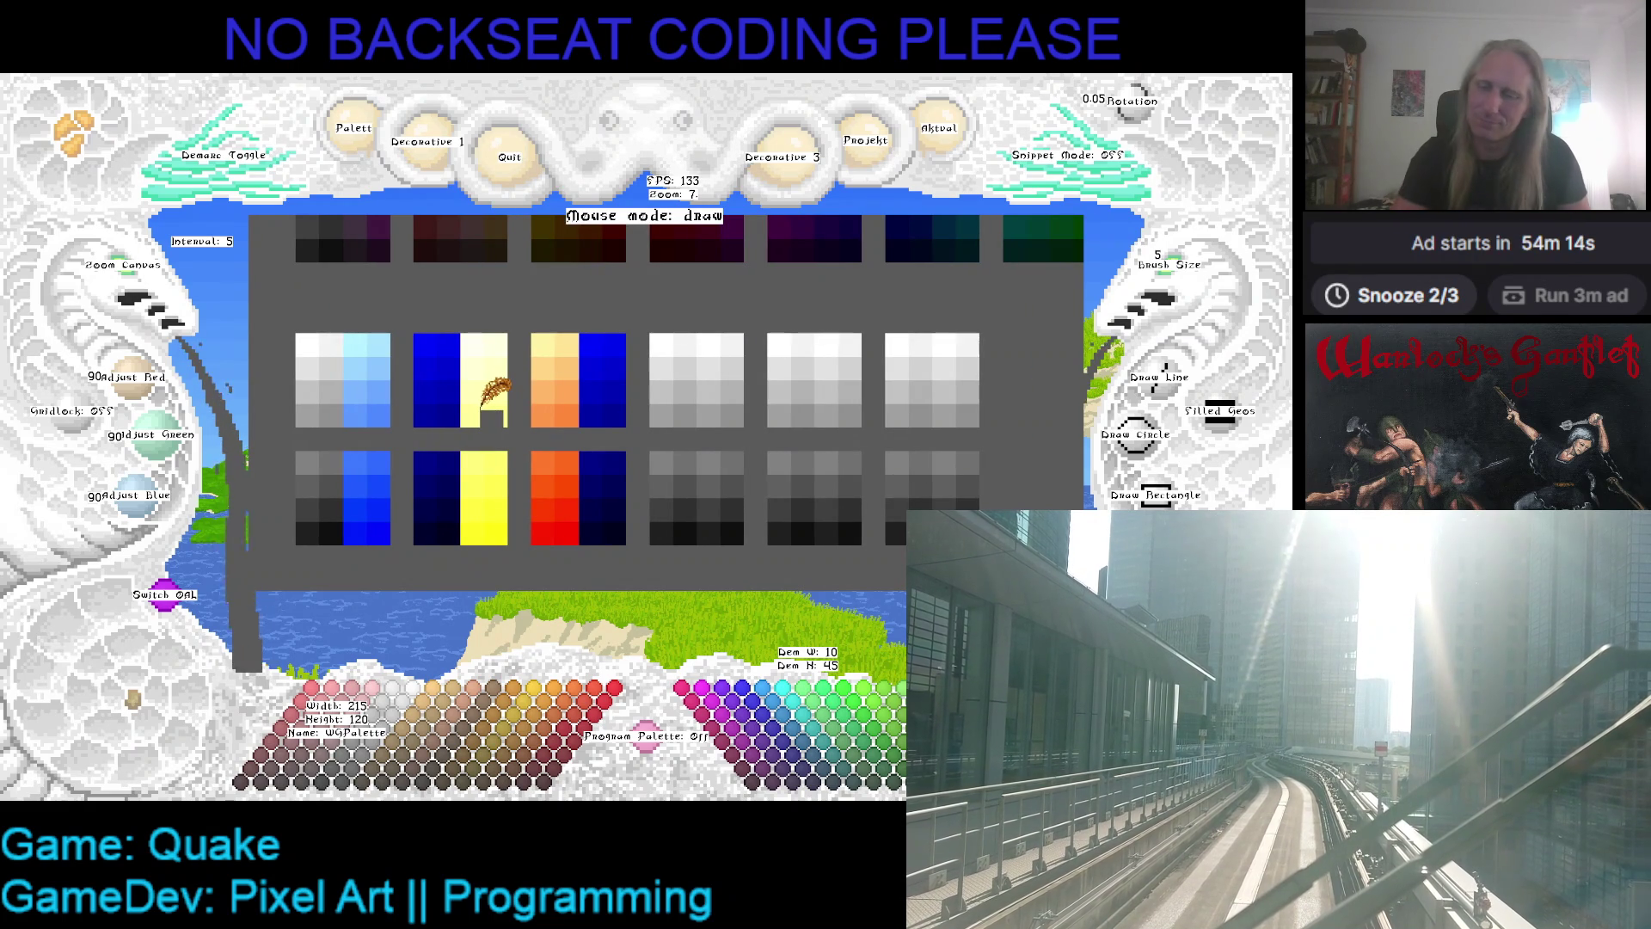
pyautogui.click(502, 397)
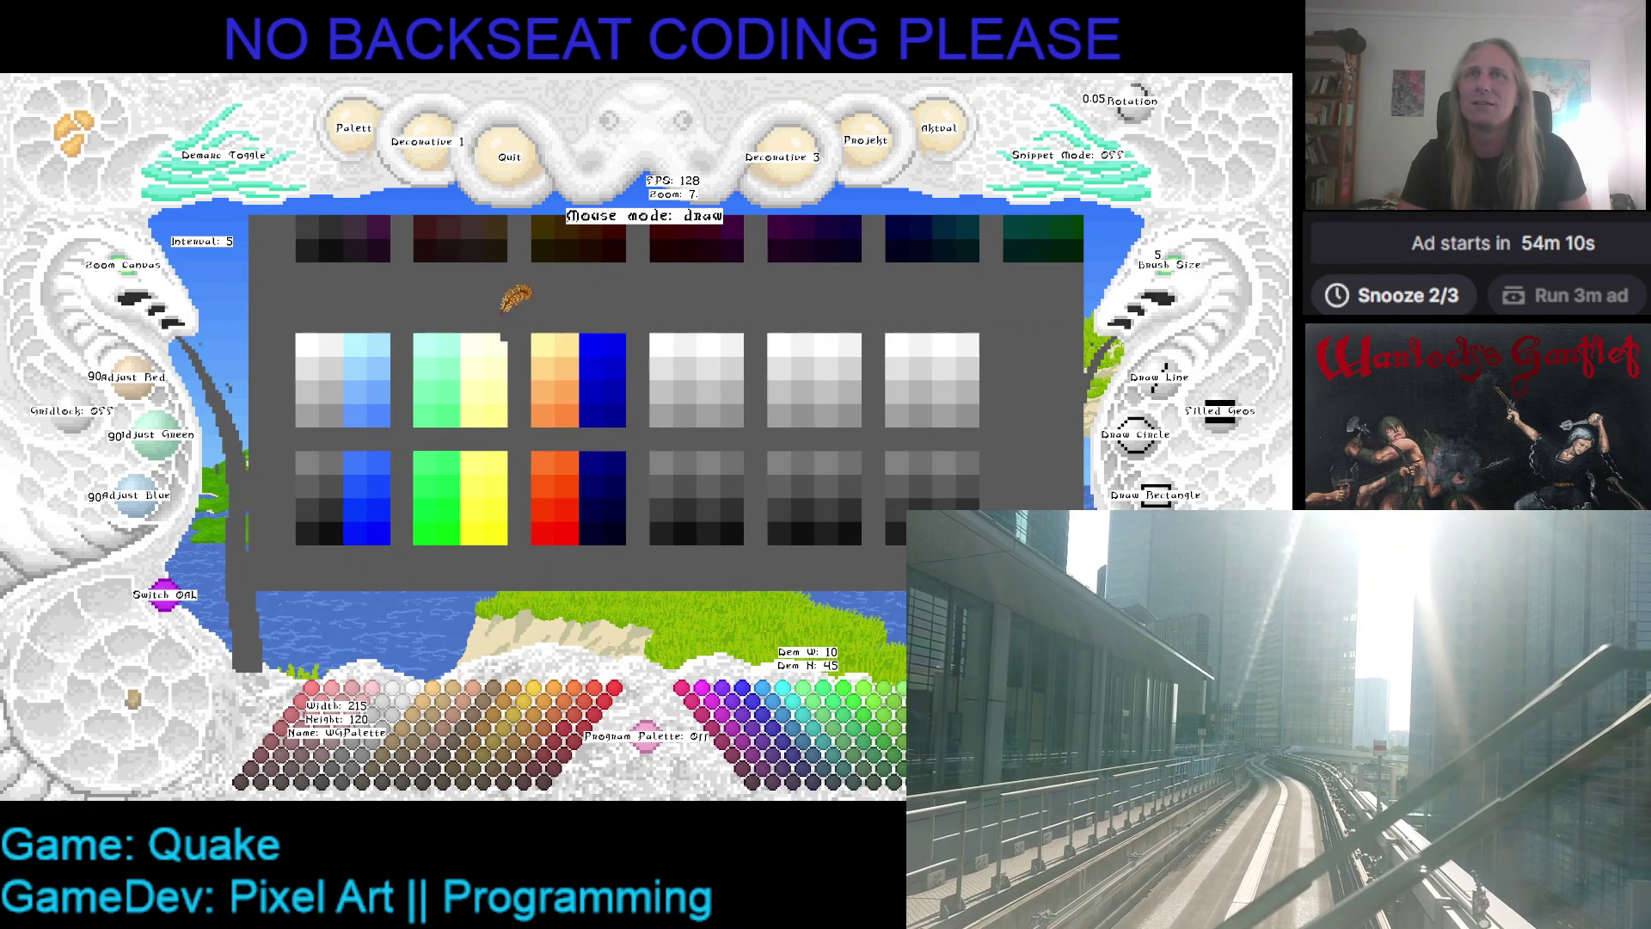
# - Copy the green strip with Demark Toggle by marking its top and bottom corners
pyautogui.click(185, 184)
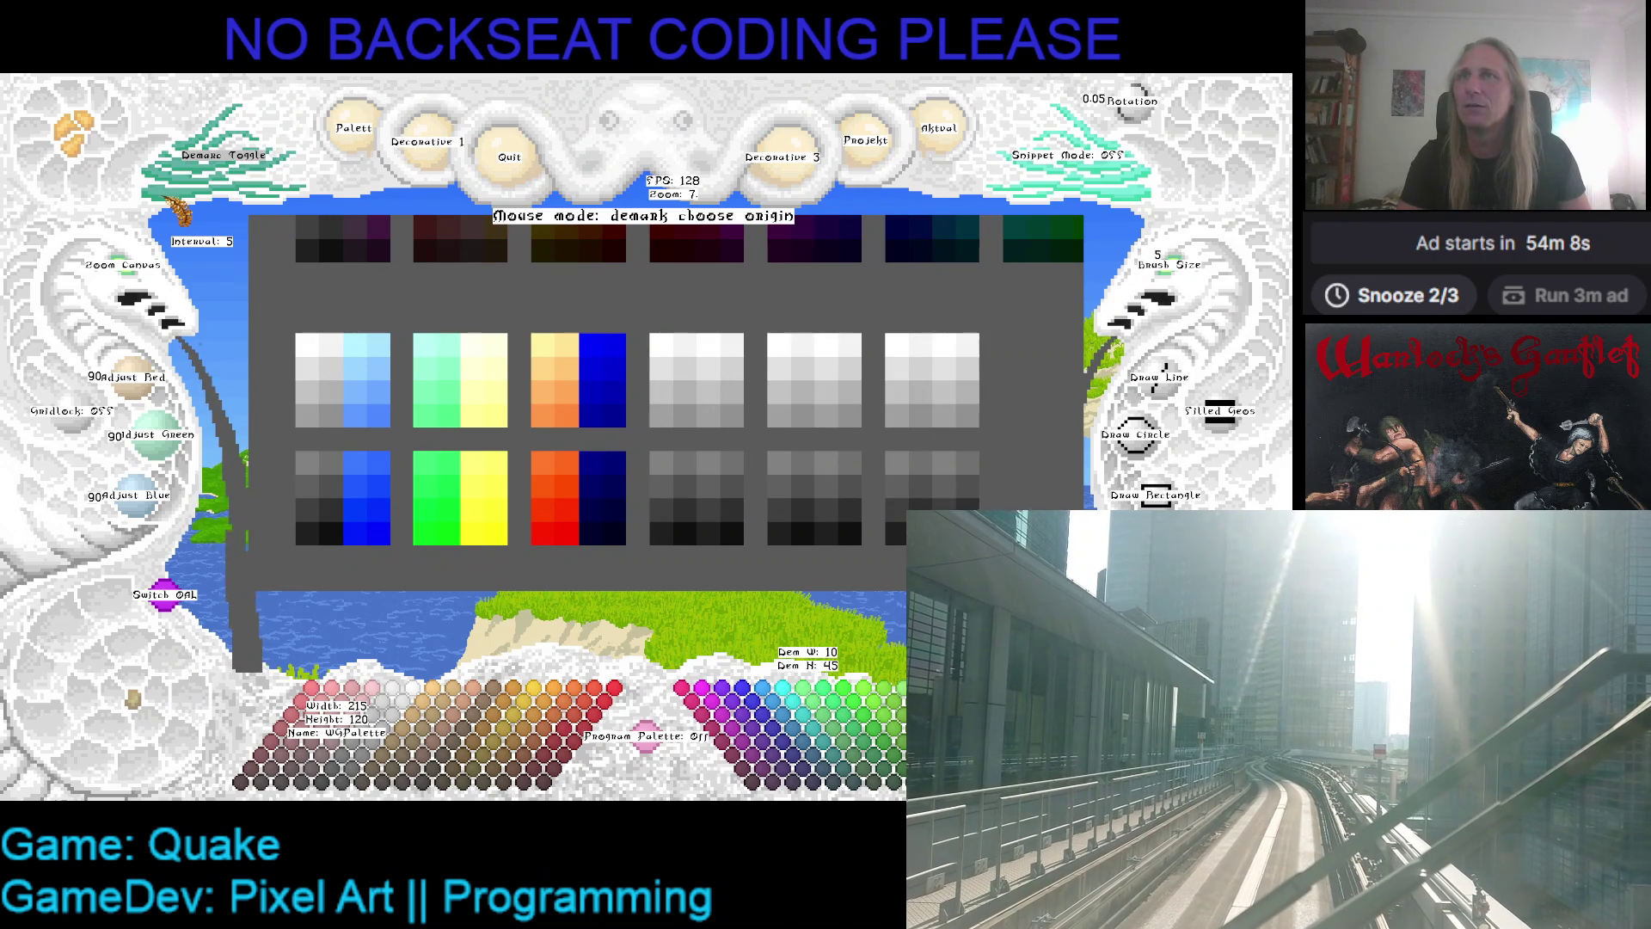
pyautogui.click(434, 352)
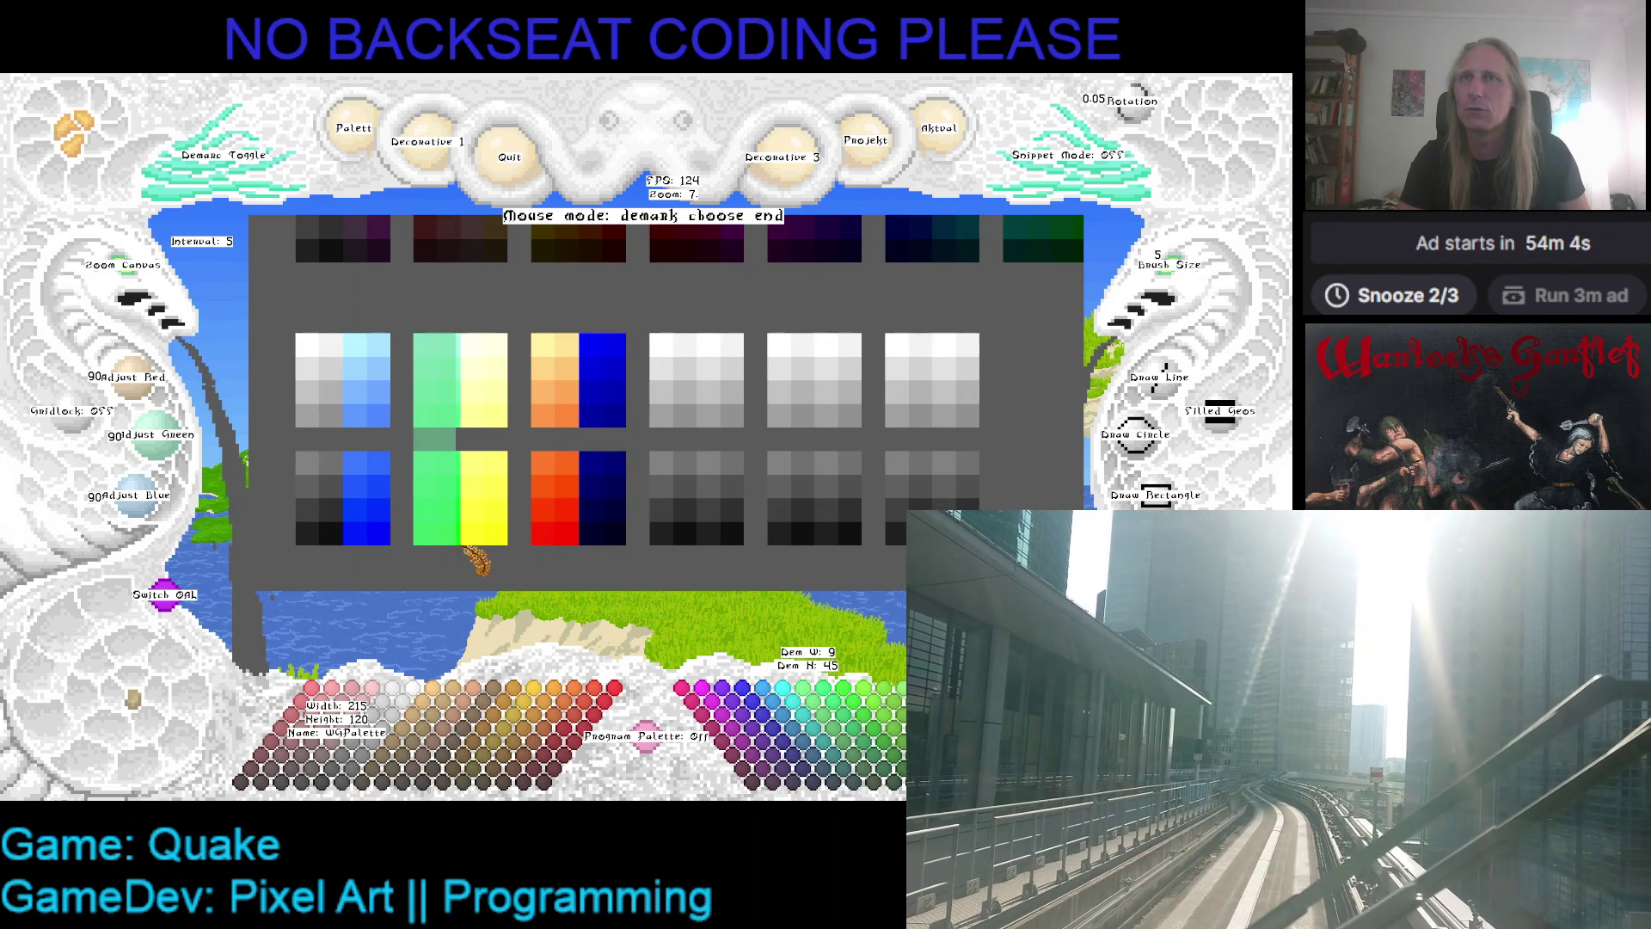
pyautogui.click(476, 559)
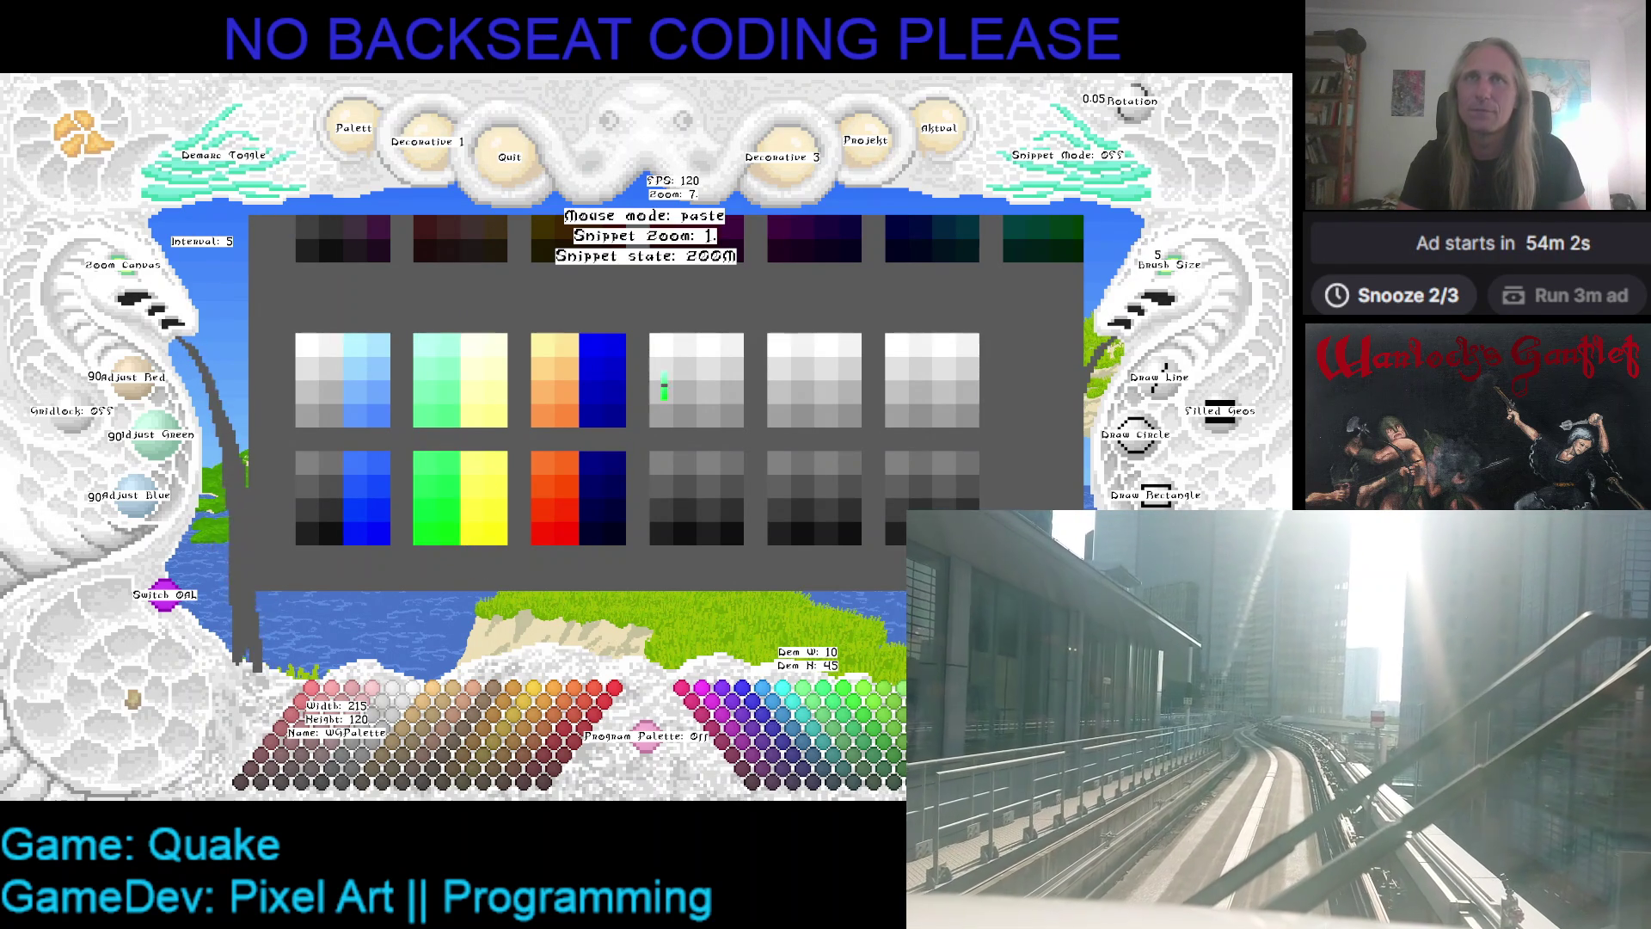
pyautogui.press('Escape')
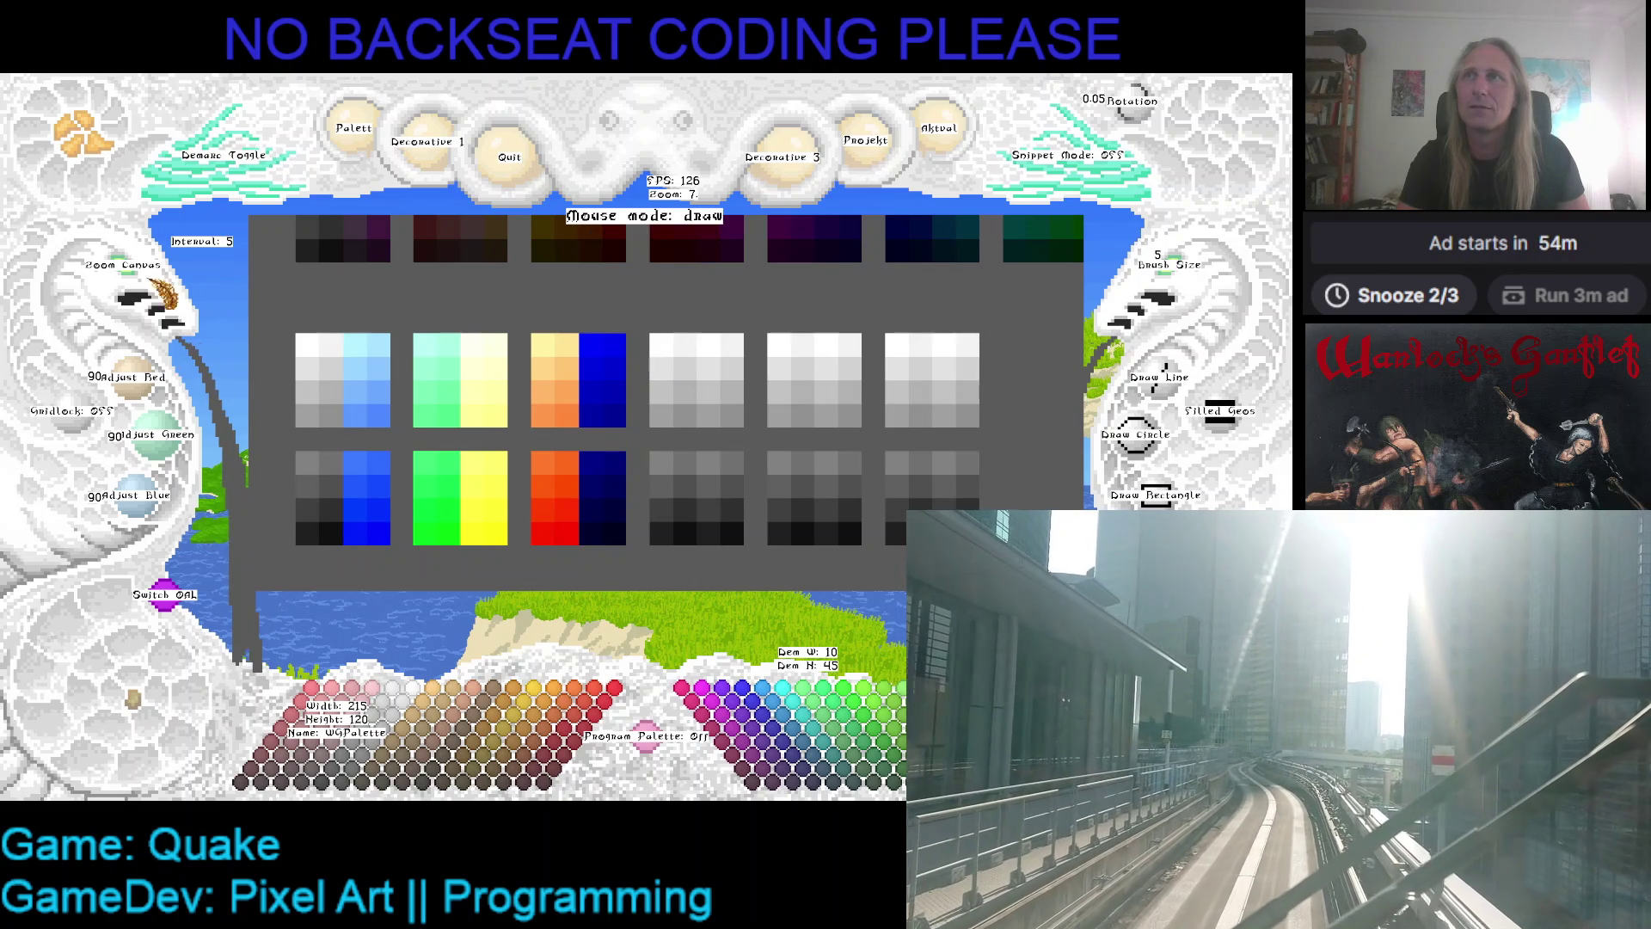
# - Paste the copied mint-to-green strip into the left half of the fifth ramp
pyautogui.scroll(-1, 368, 291)
pyautogui.hotkey('ctrl', 'v')
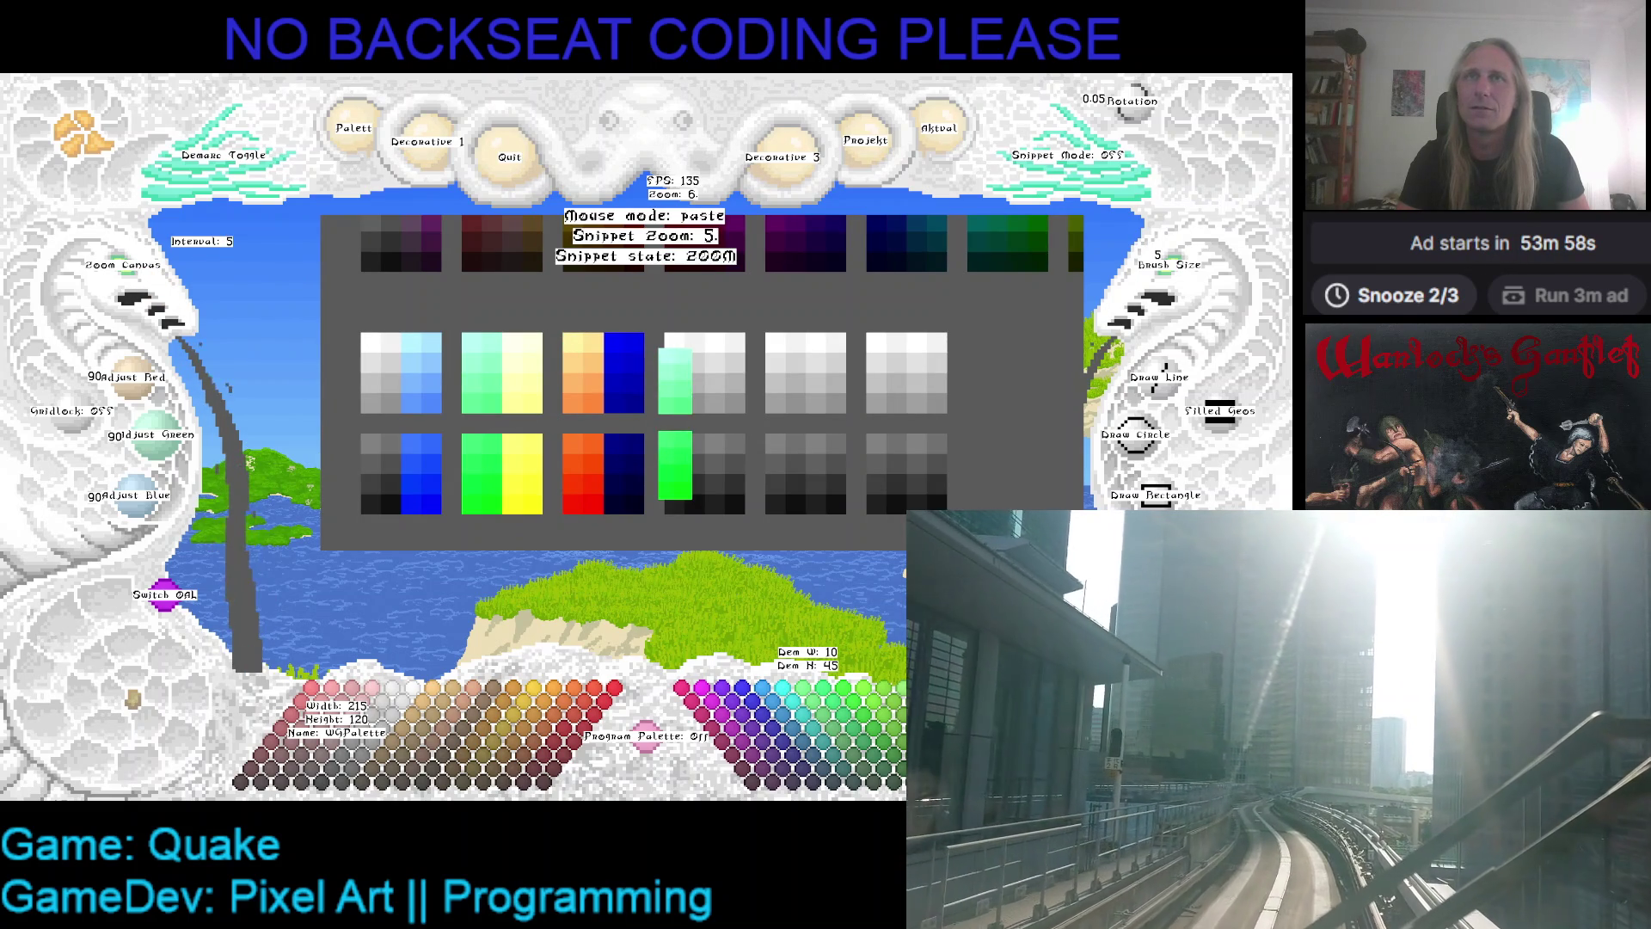
pyautogui.scroll(1, 675, 422)
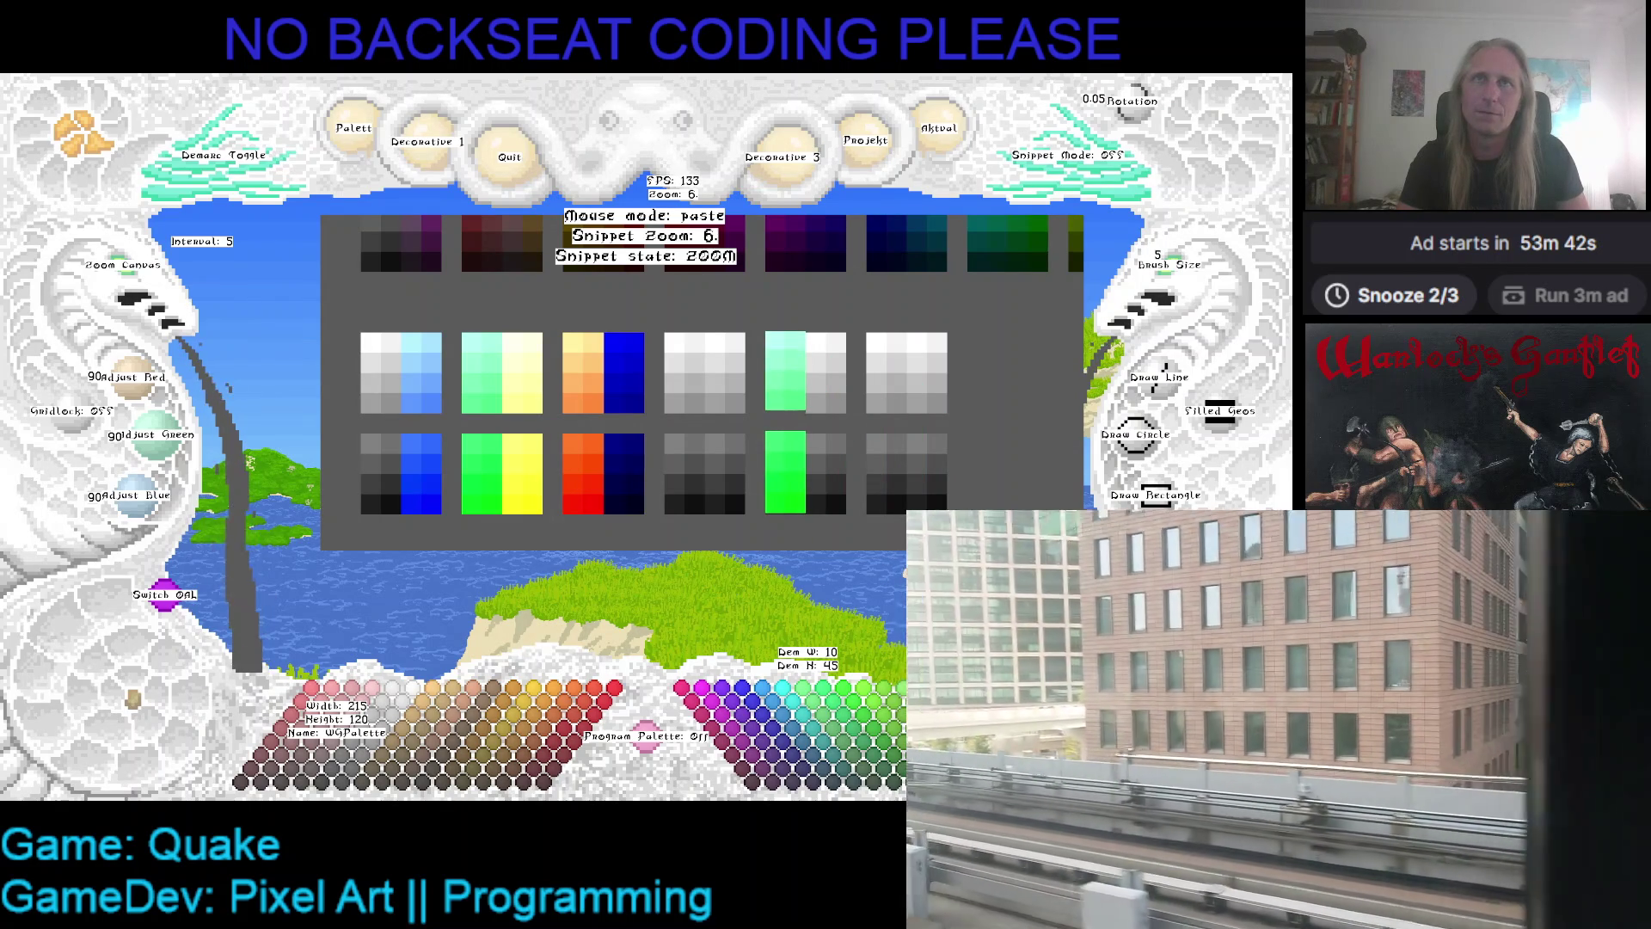
pyautogui.rightClick(895, 392)
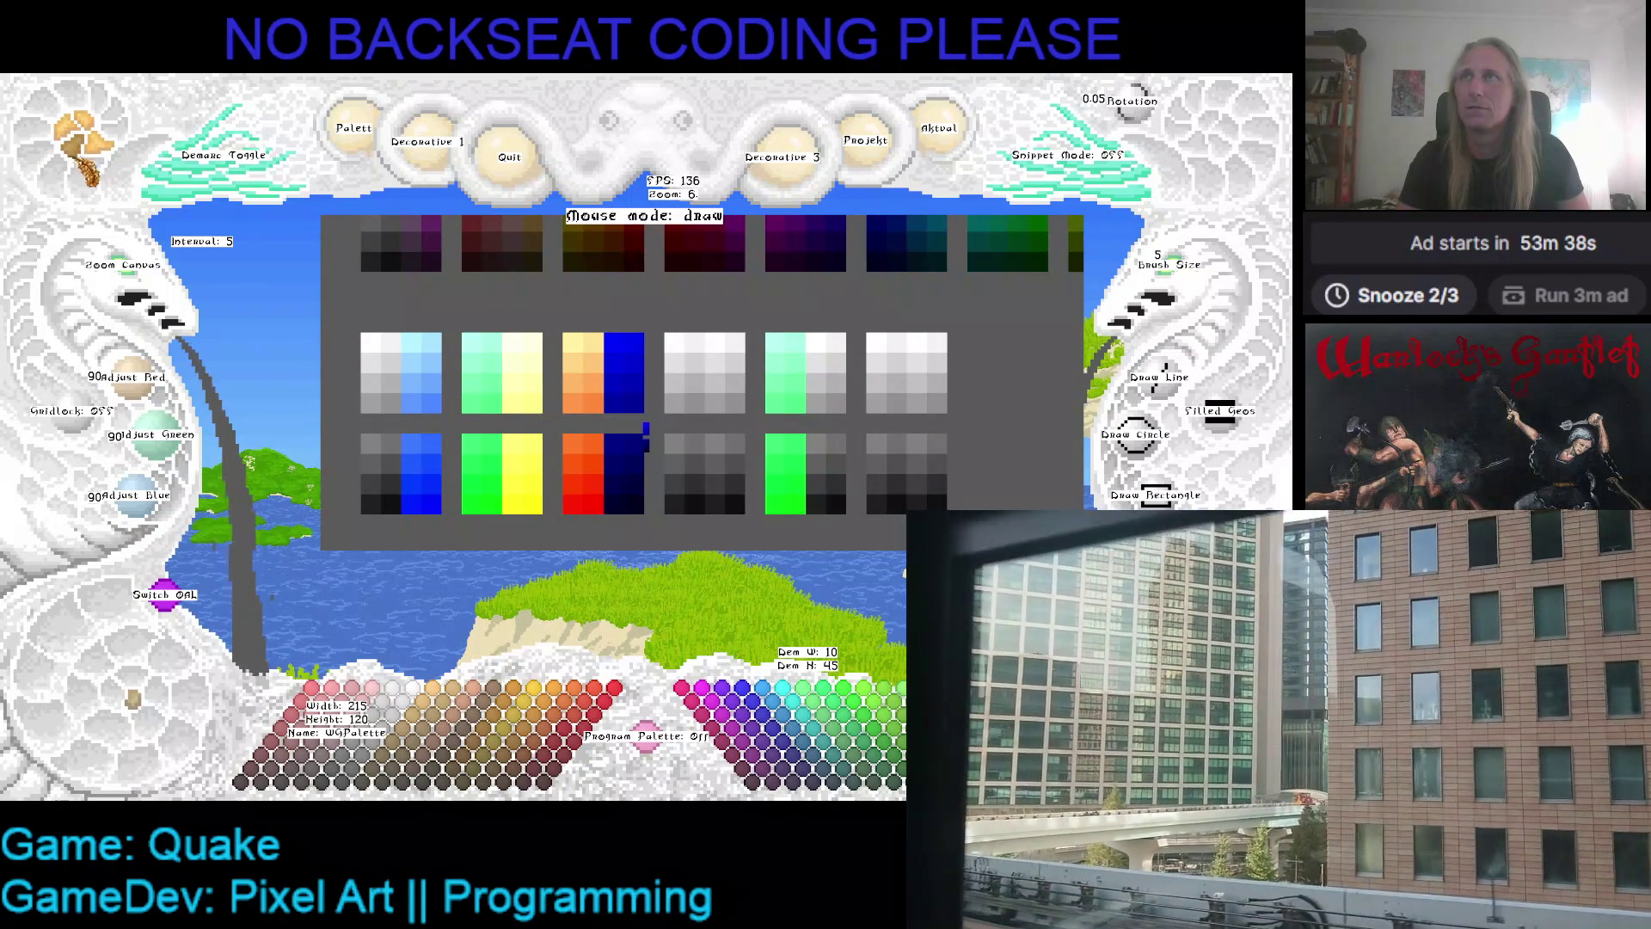
# - Return the second ramp to blue, cancelling the pending blue strip paste
pyautogui.hotkey('ctrl', 'v')
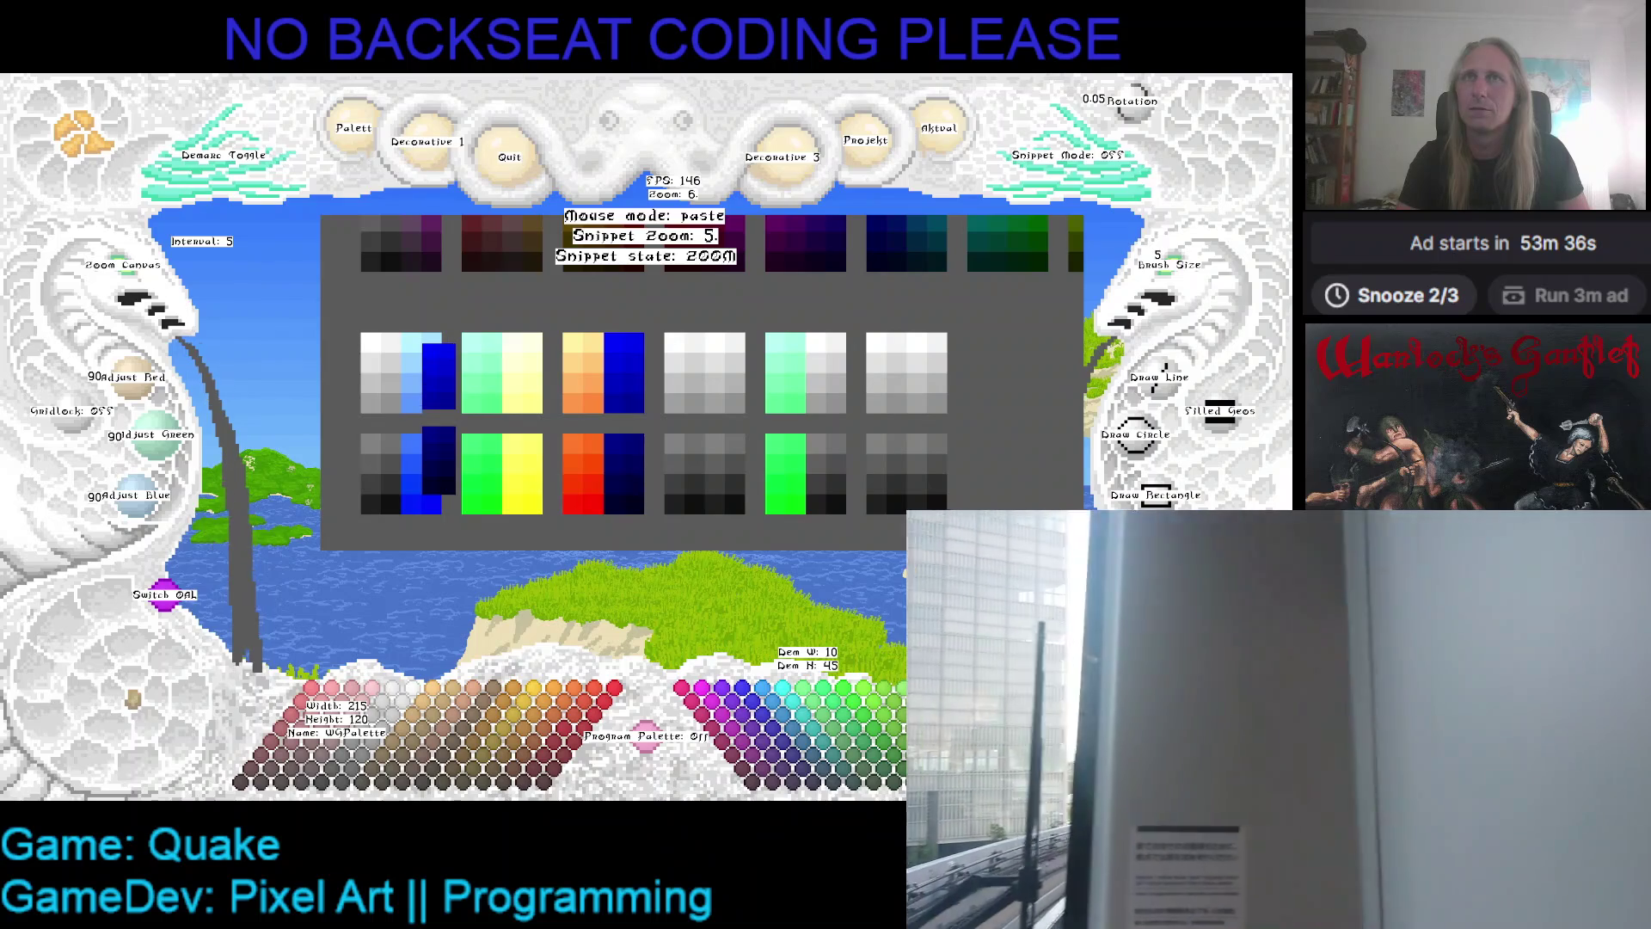
pyautogui.scroll(1, 438, 422)
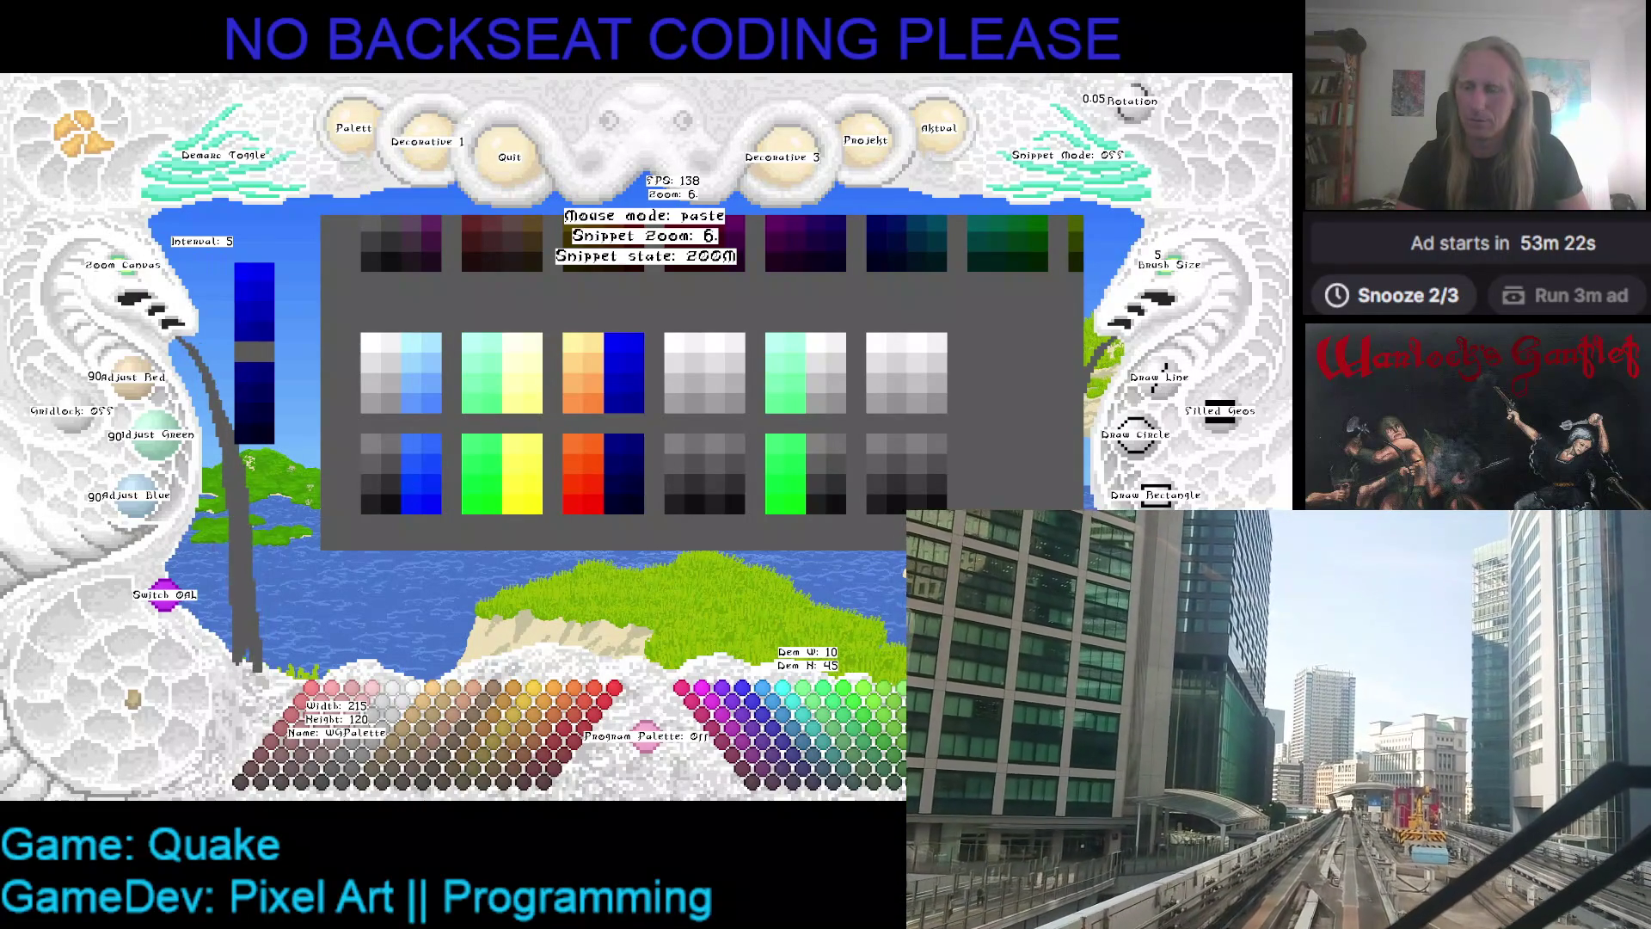
pyautogui.rightClick(235, 263)
pyautogui.scroll(2, 144, 272)
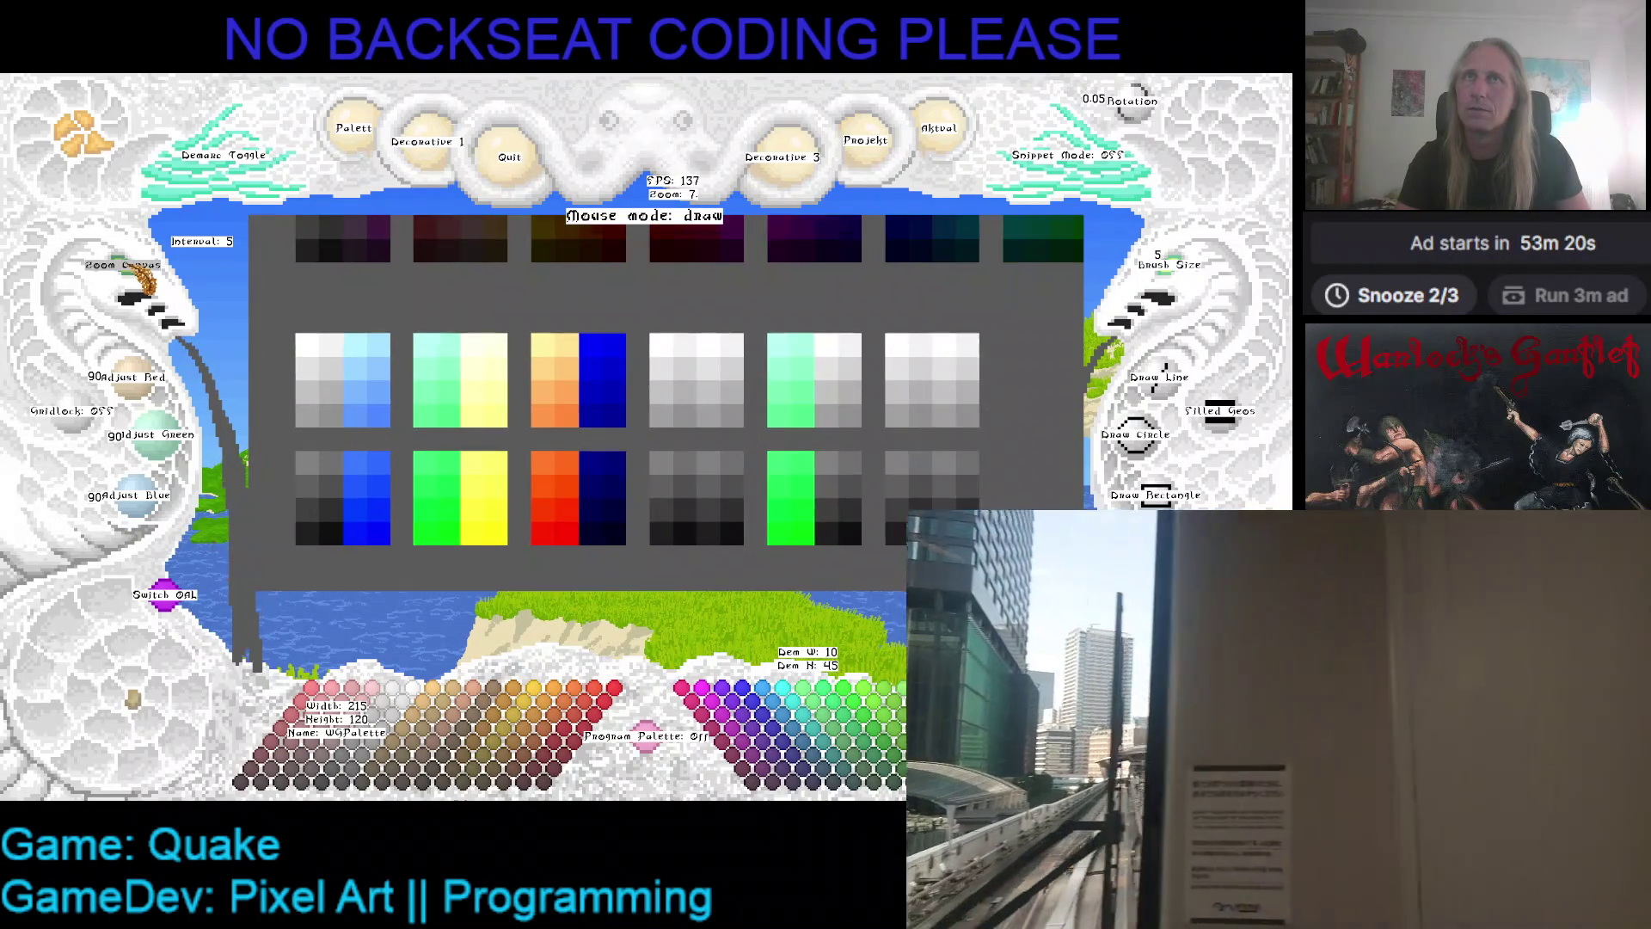
pyautogui.scroll(2, 568, 334)
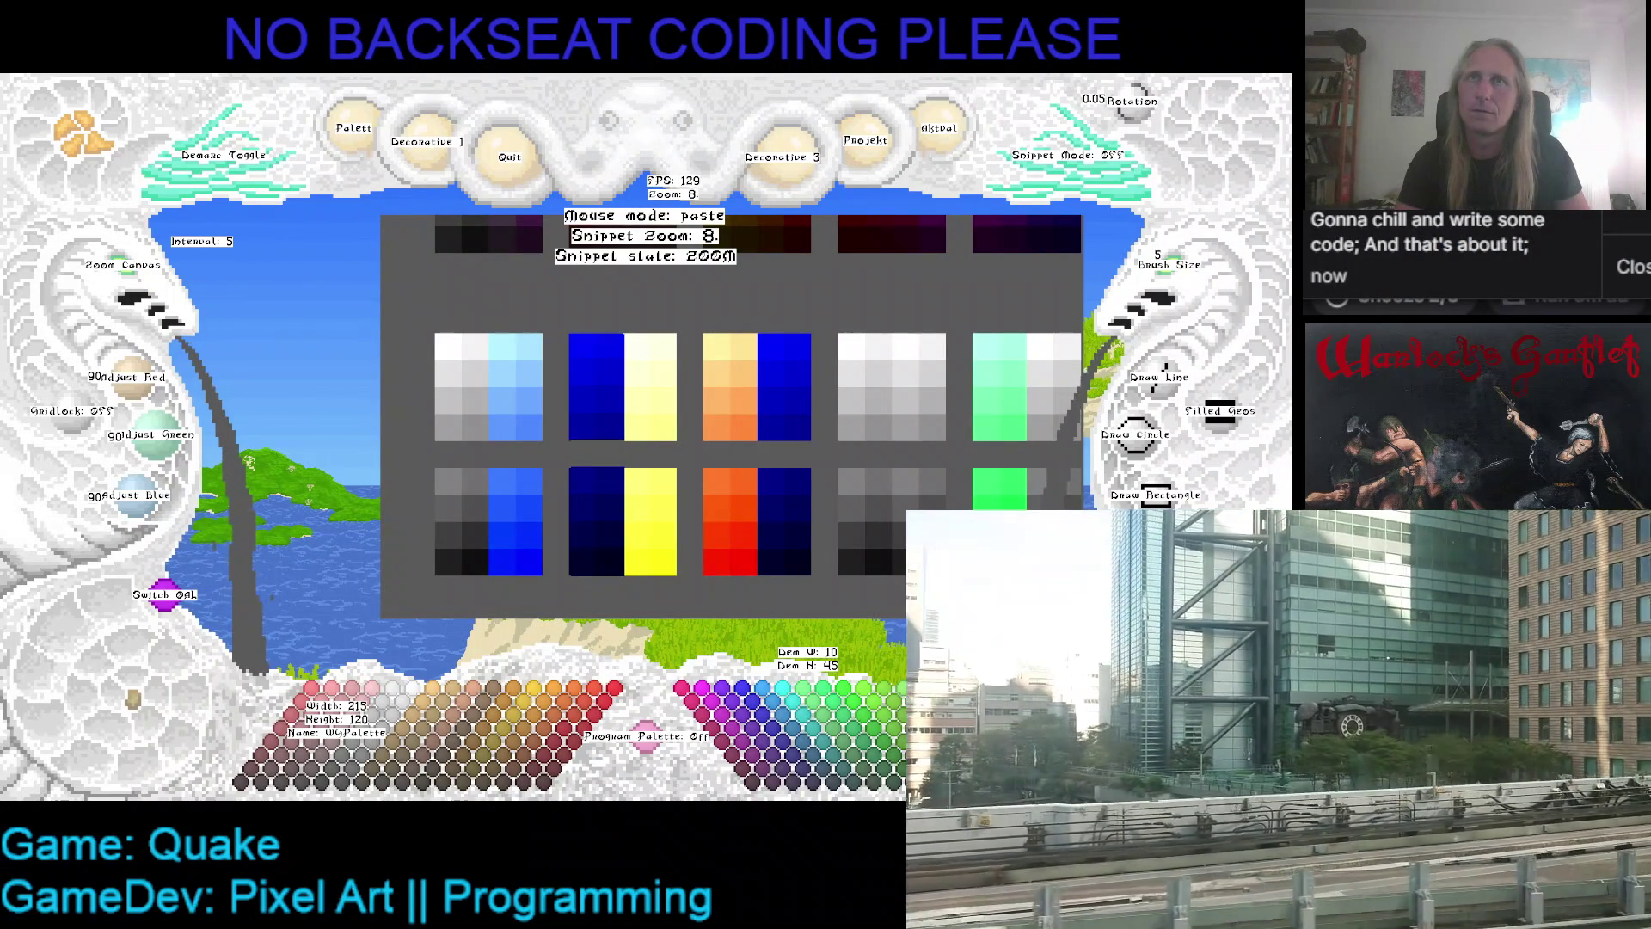
pyautogui.click(744, 382)
# - Recentre the palette sheet in view, then switch over to the browser's image results
pyautogui.moveTo(809, 377); pyautogui.dragTo(645, 342)
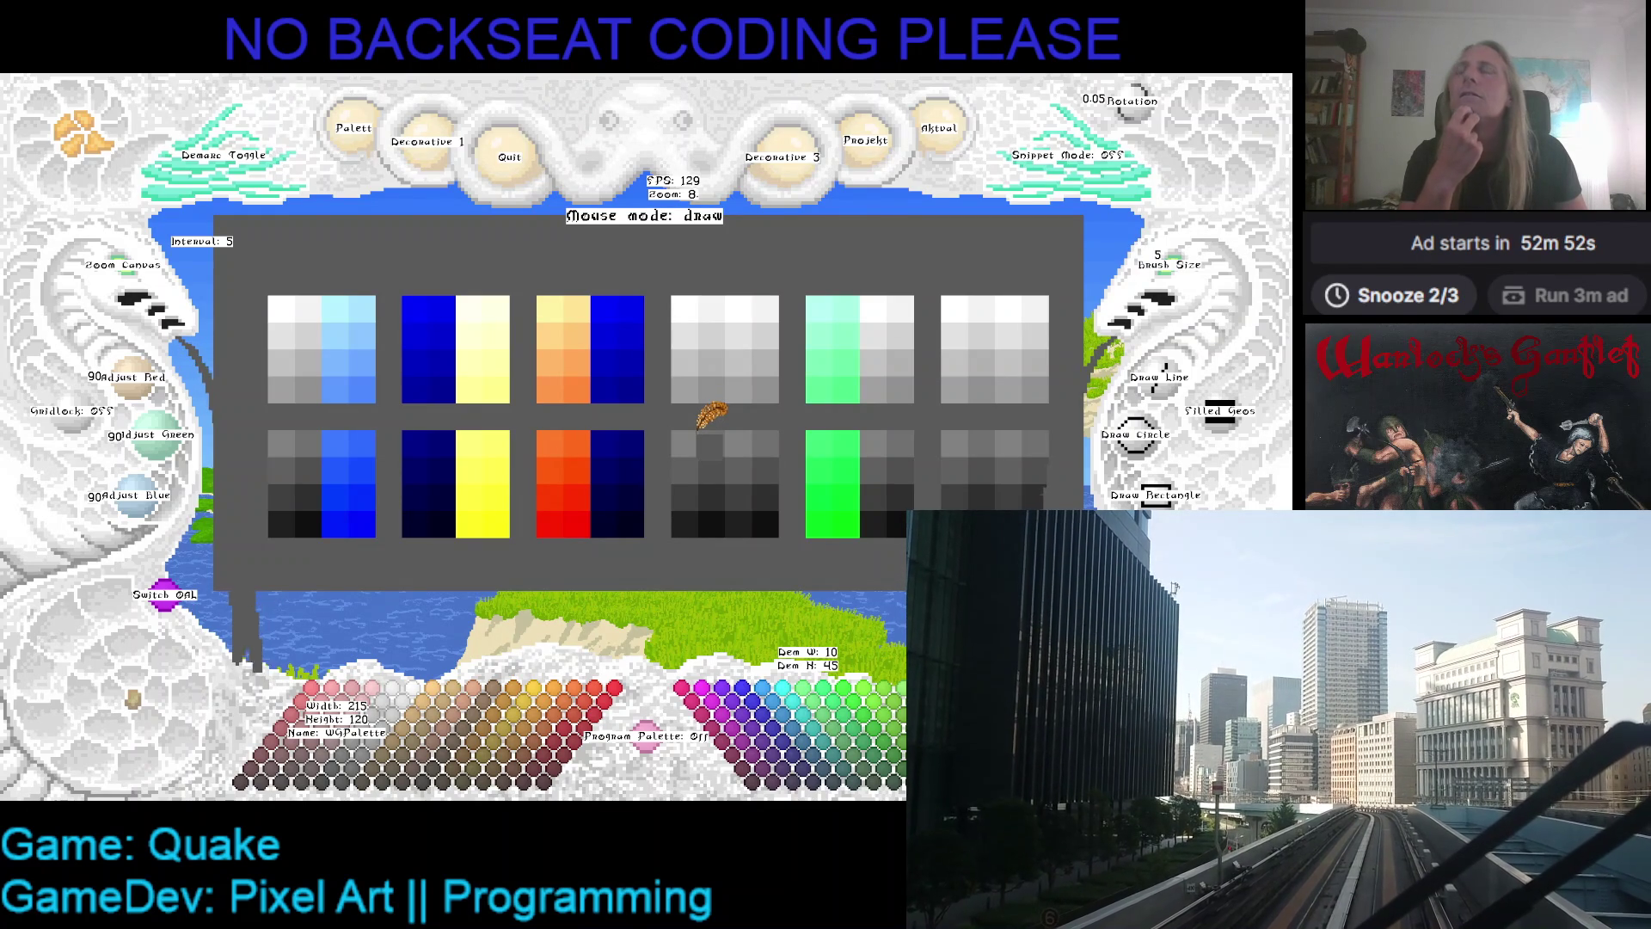
pyautogui.moveTo(719, 416)
pyautogui.mouseDown()
pyautogui.moveTo(677, 419)
pyautogui.moveTo(697, 411)
pyautogui.mouseUp()
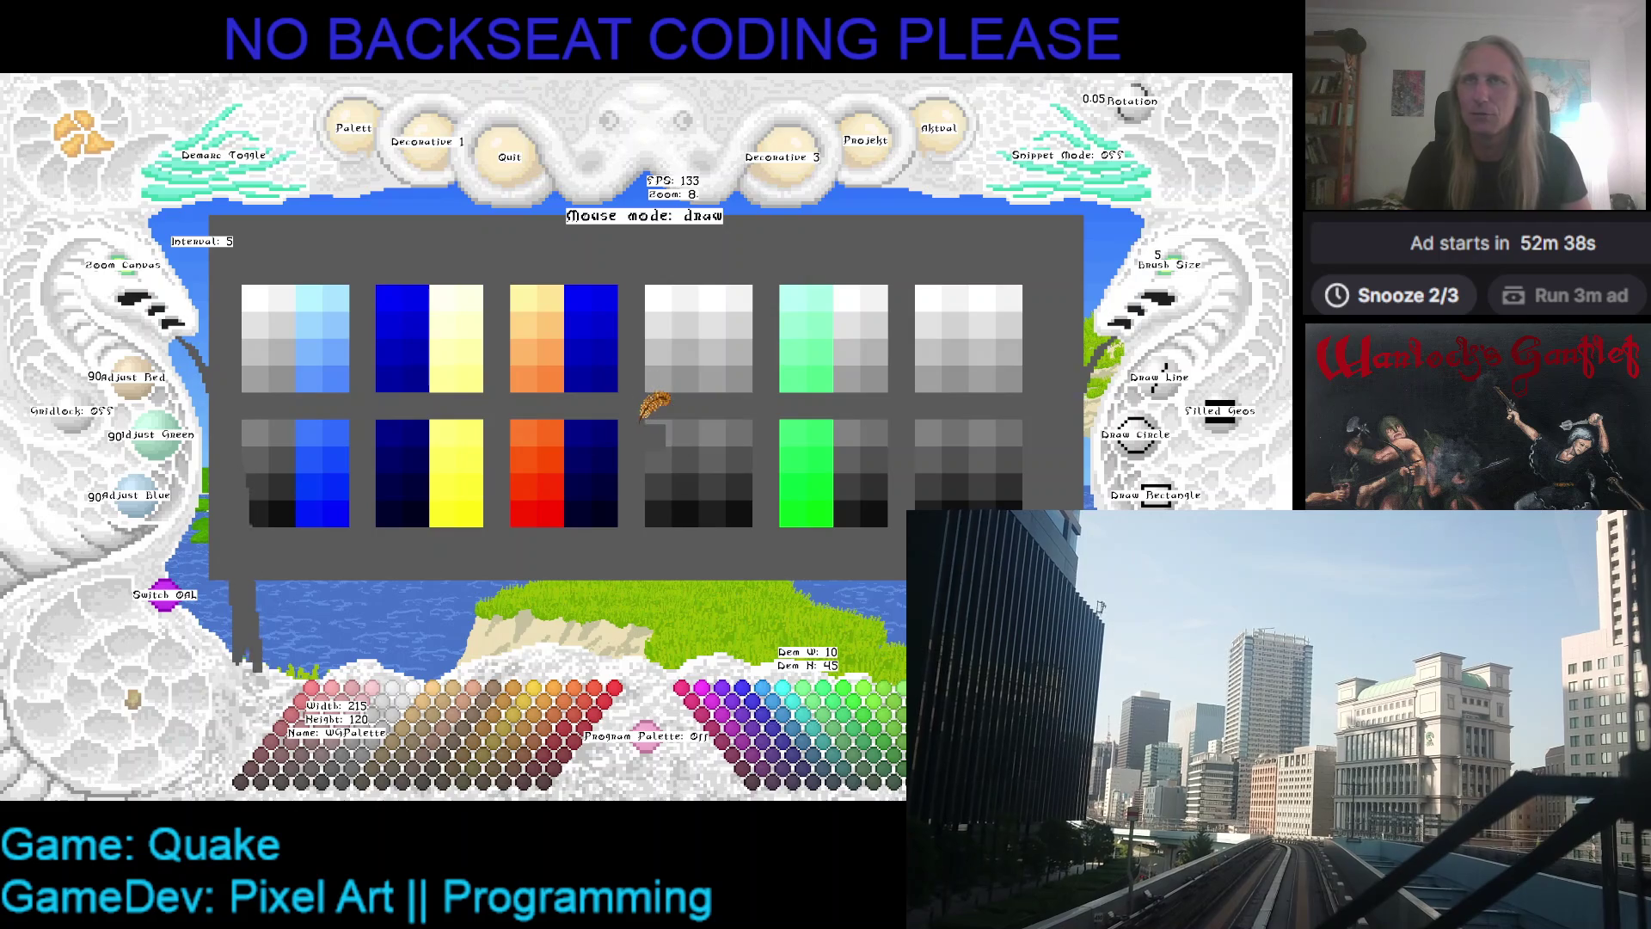
pyautogui.hotkey('alt', 'Tab')
pyautogui.hotkey('alt', 'Tab')
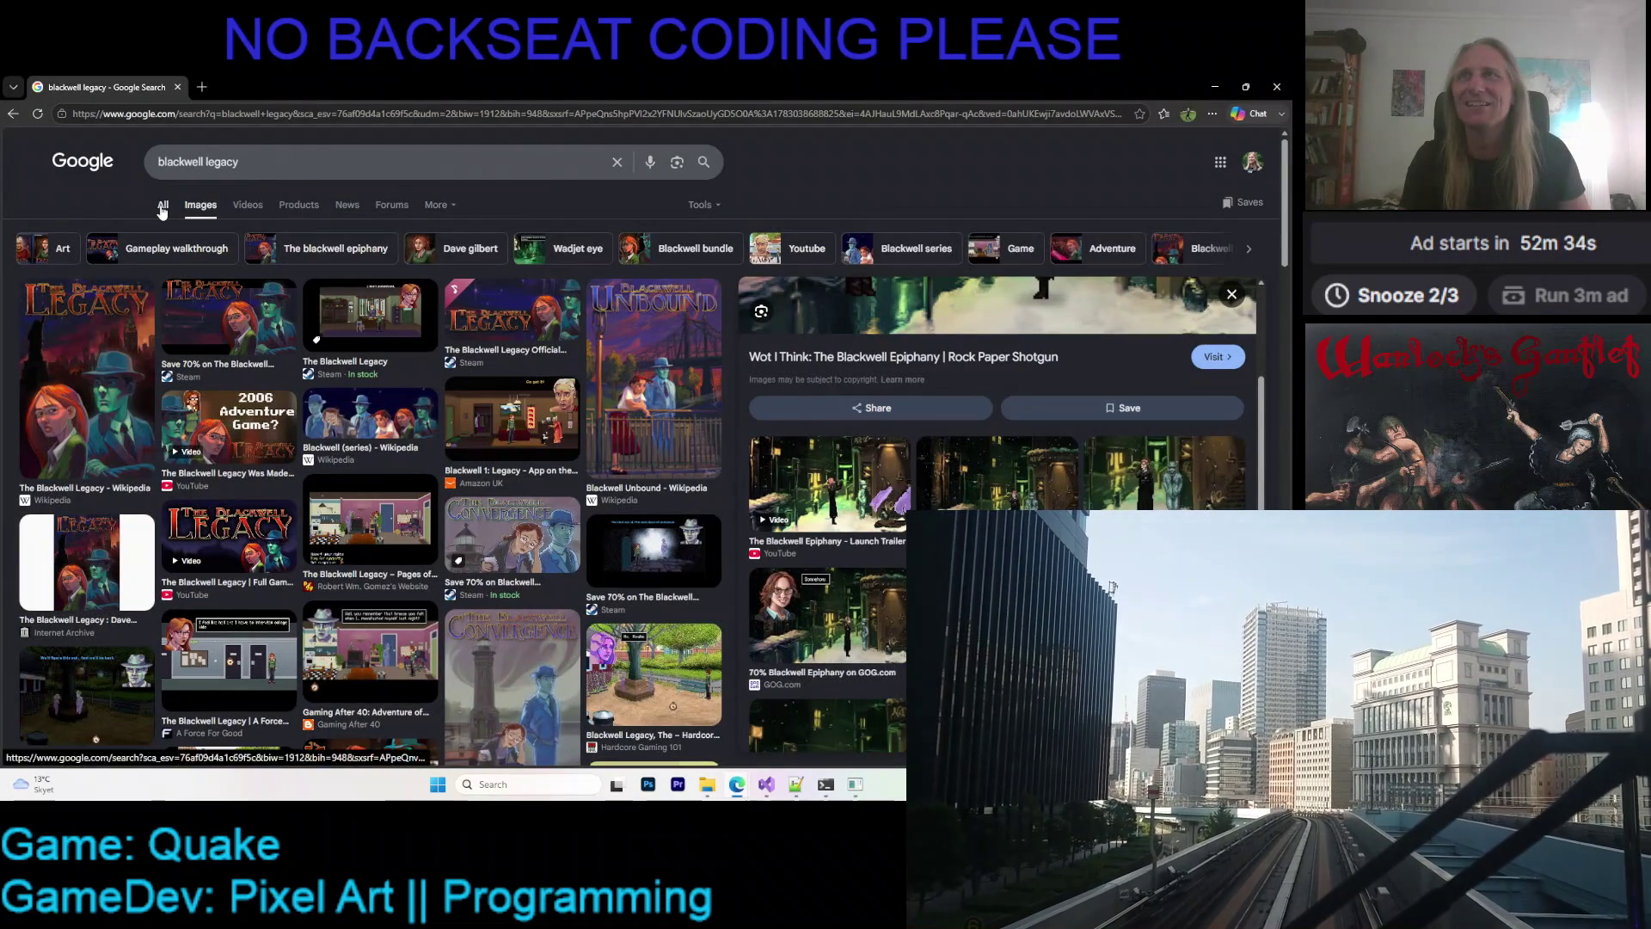
# - Search Google web results for 'grim fandango', then minimize both browser windows
pyautogui.click(163, 205)
pyautogui.write('gri')
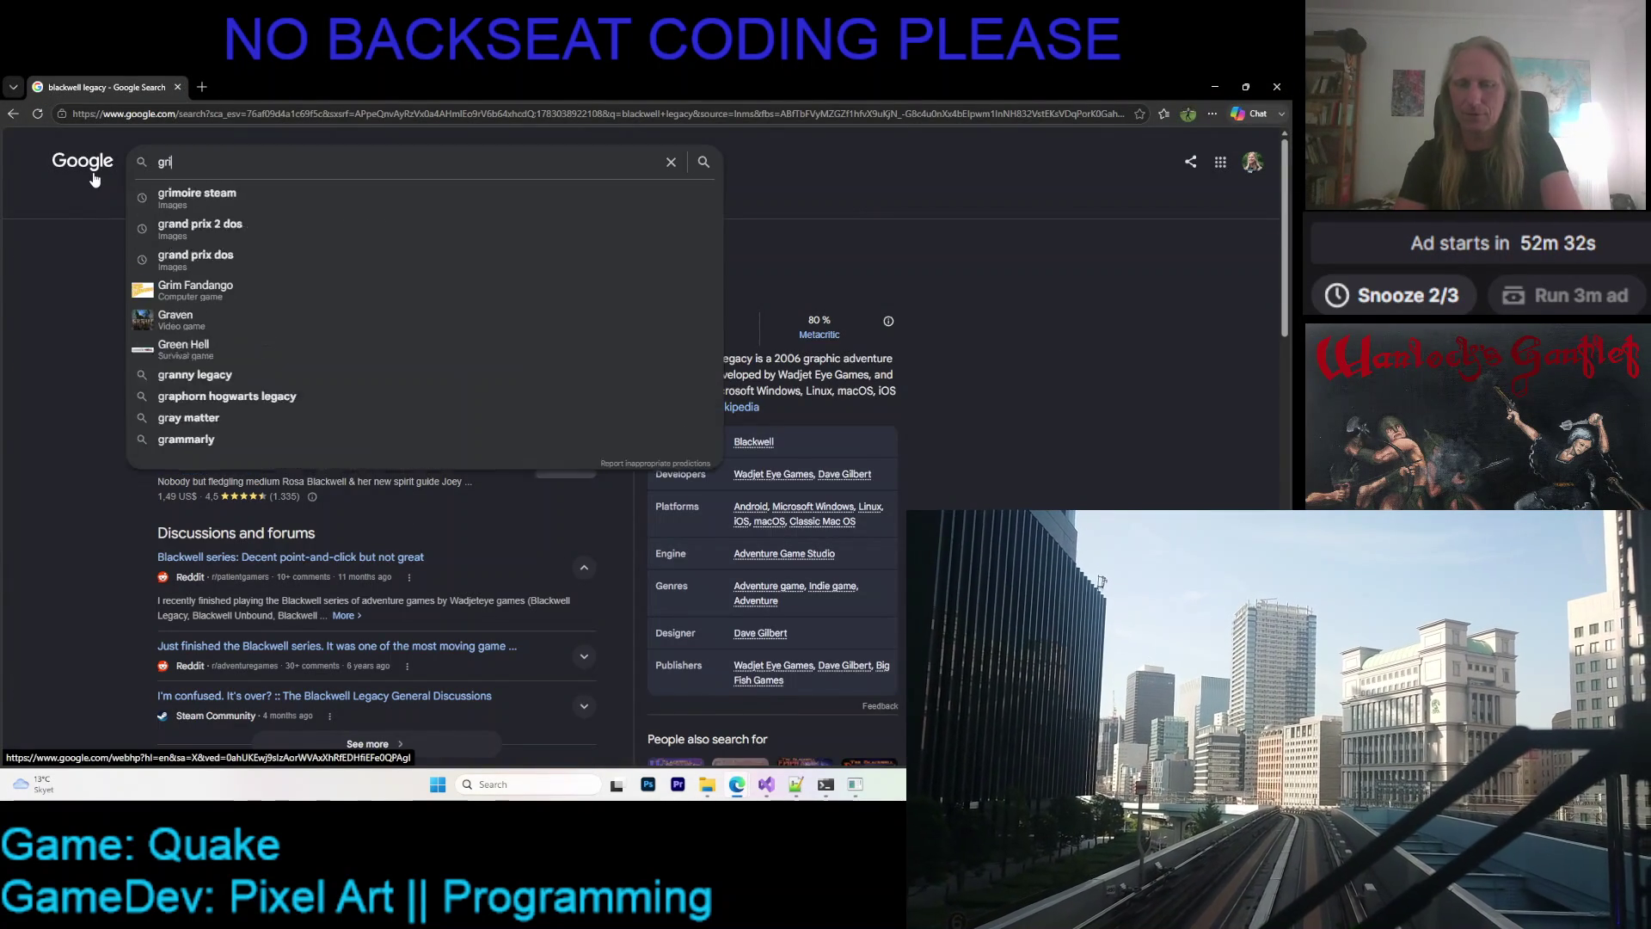
pyautogui.write('m fandango')
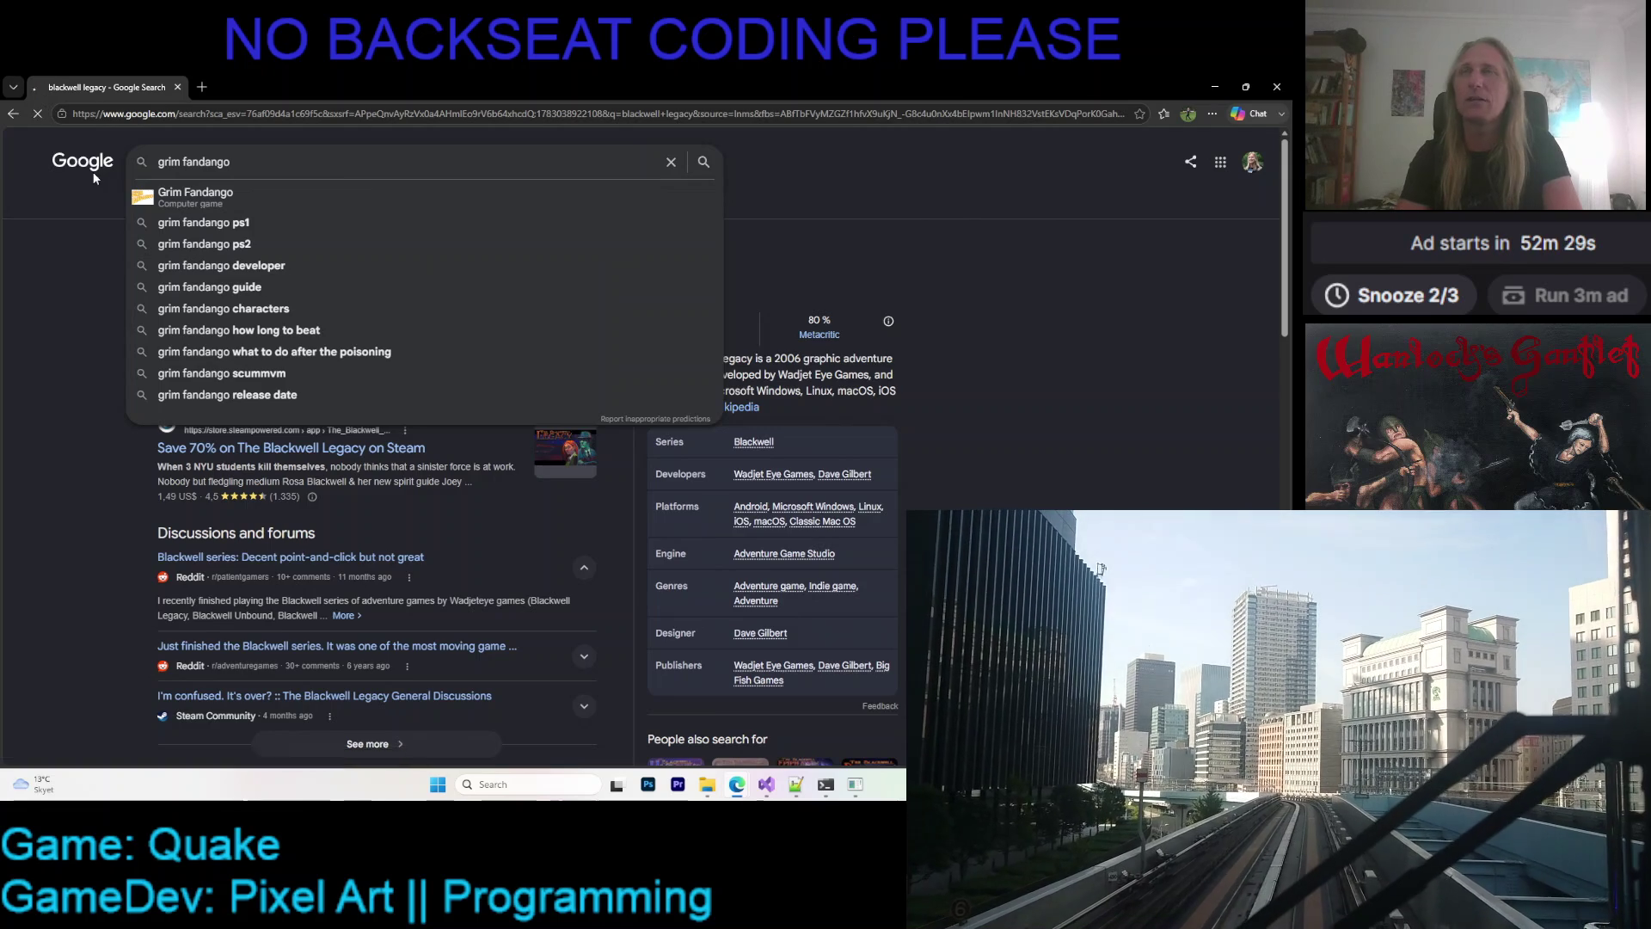
pyautogui.press('Return')
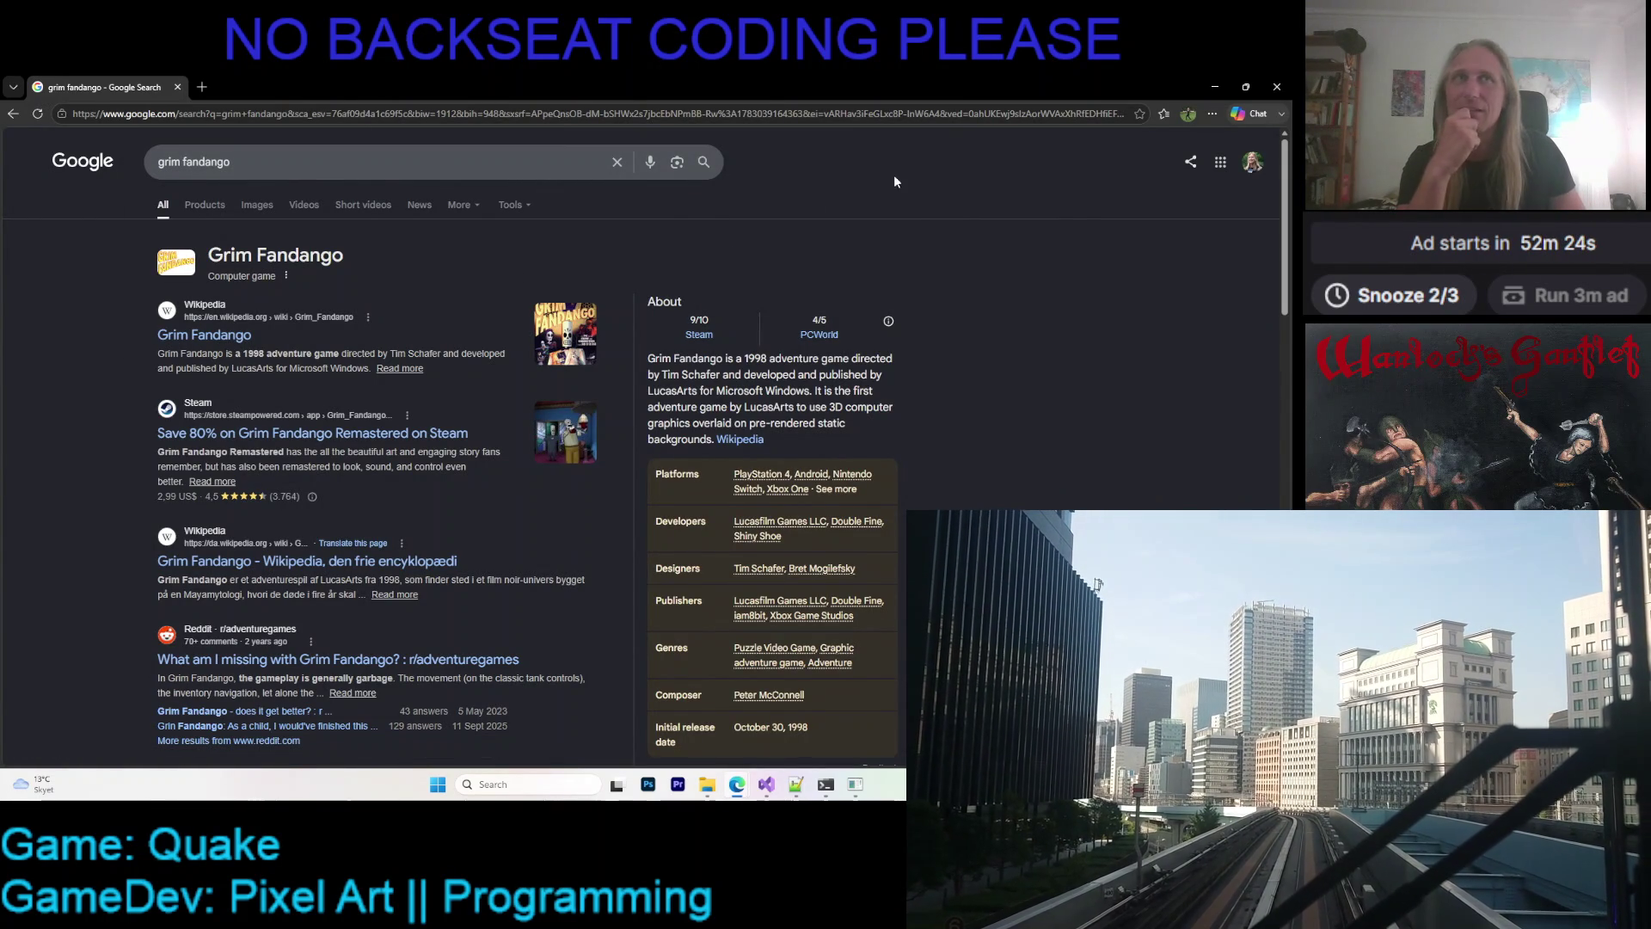
pyautogui.click(1208, 87)
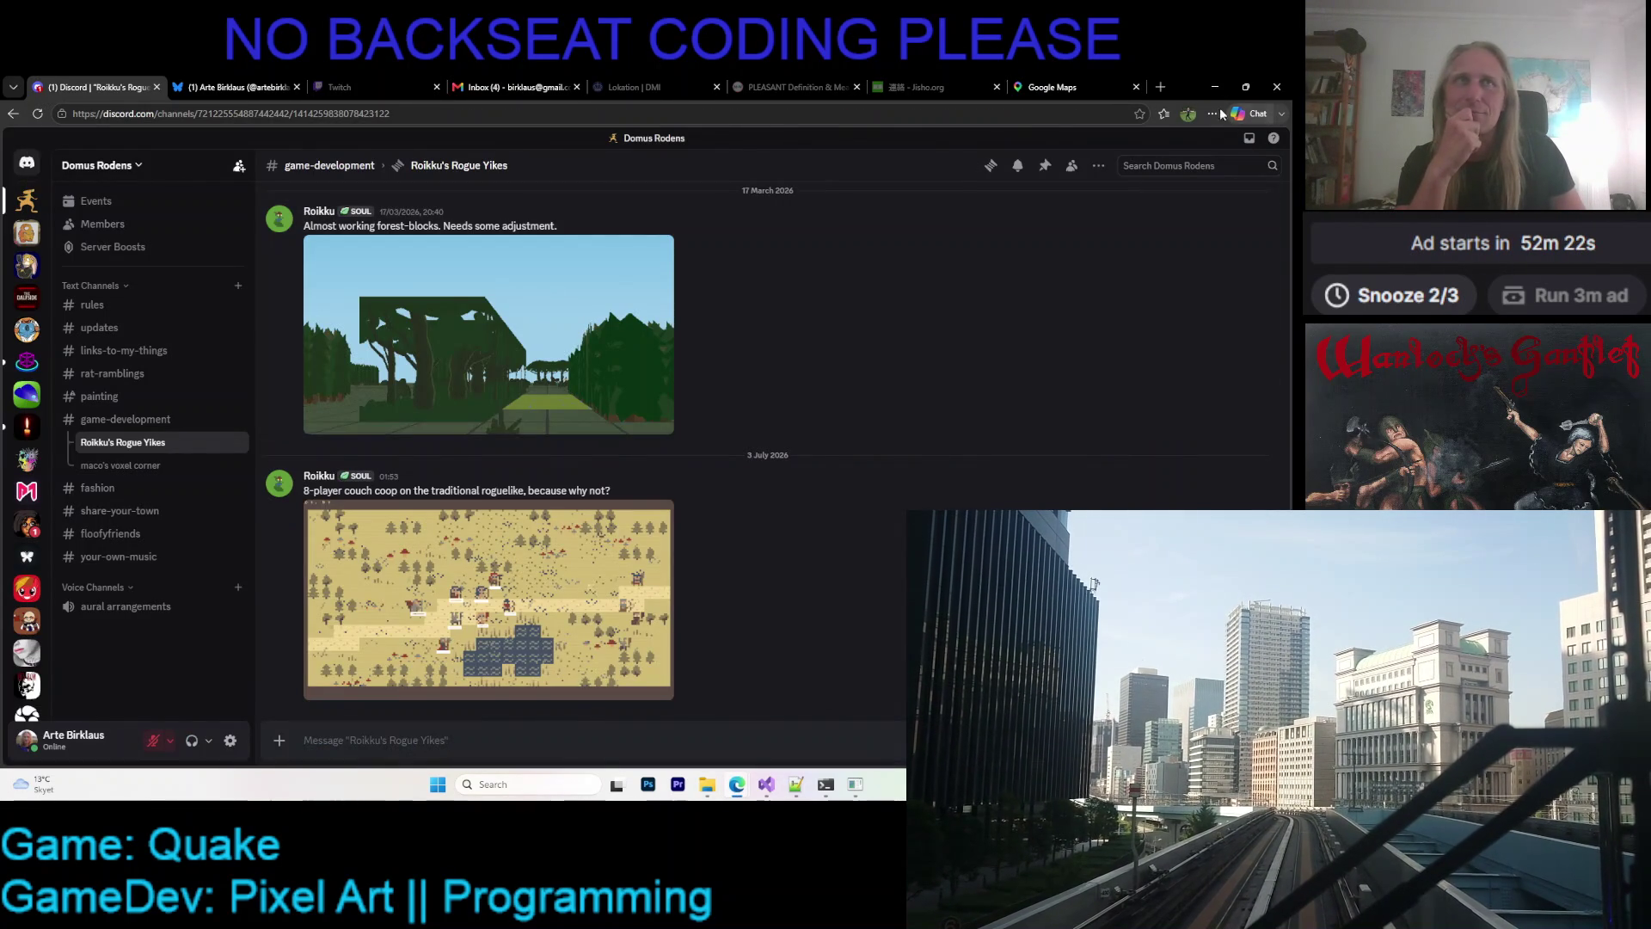
pyautogui.click(1214, 87)
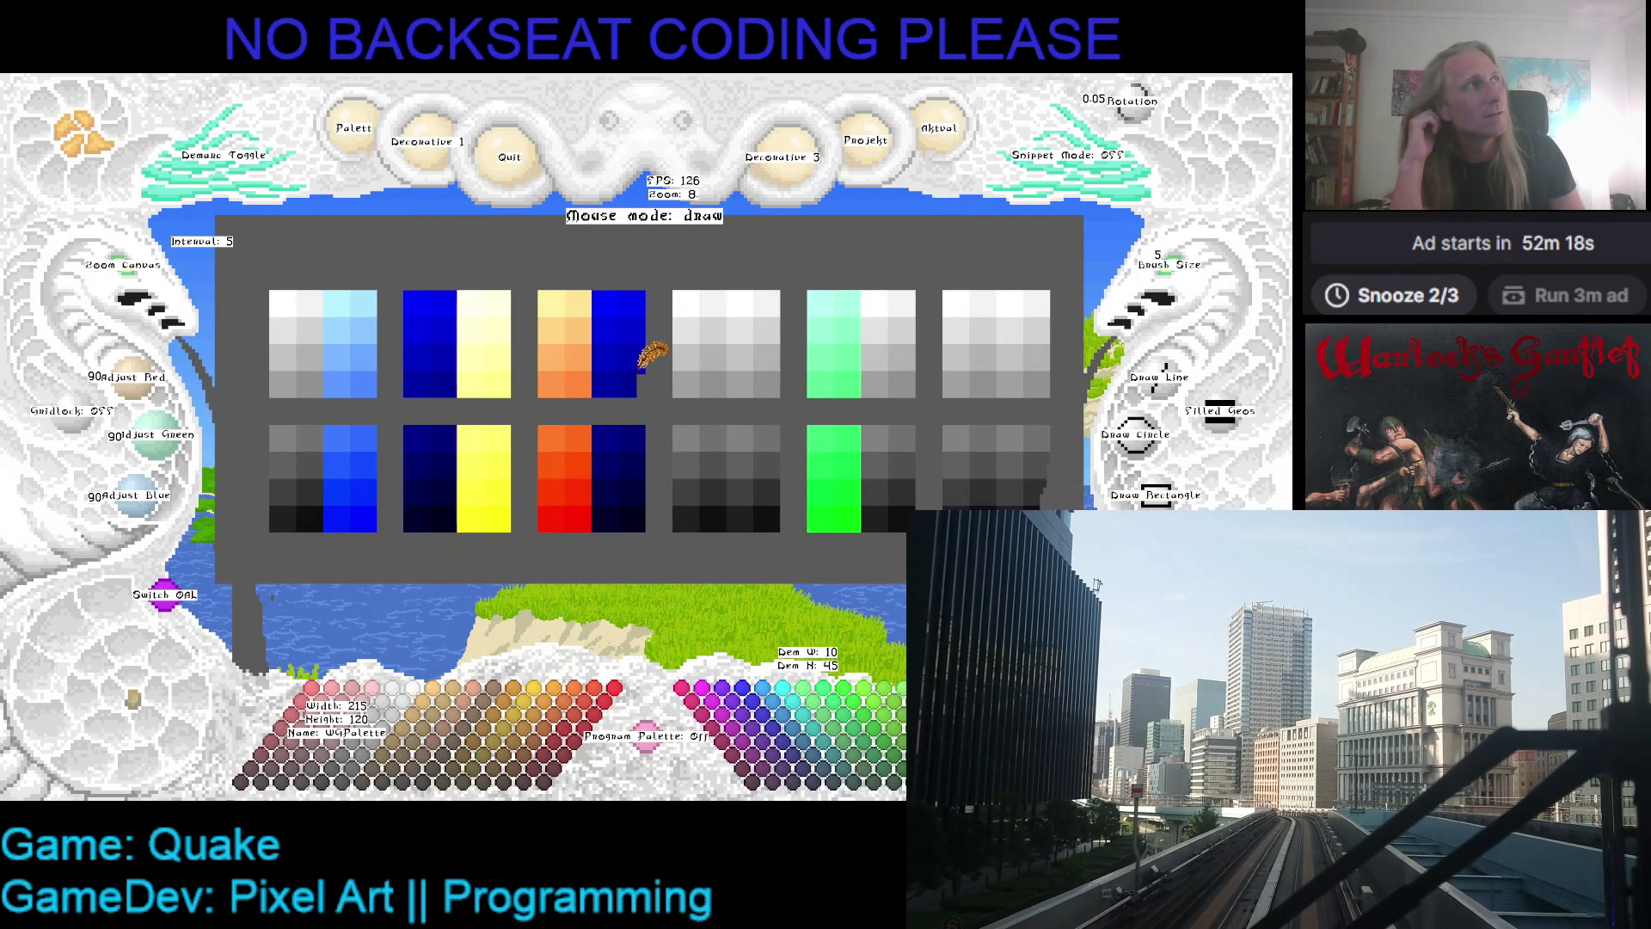
# - Paint the top cells of the fifth ramp's right half in bright, gradually darkening greens
pyautogui.moveTo(638, 368)
pyautogui.mouseDown()
pyautogui.moveTo(501, 351)
pyautogui.moveTo(571, 313)
pyautogui.mouseUp()
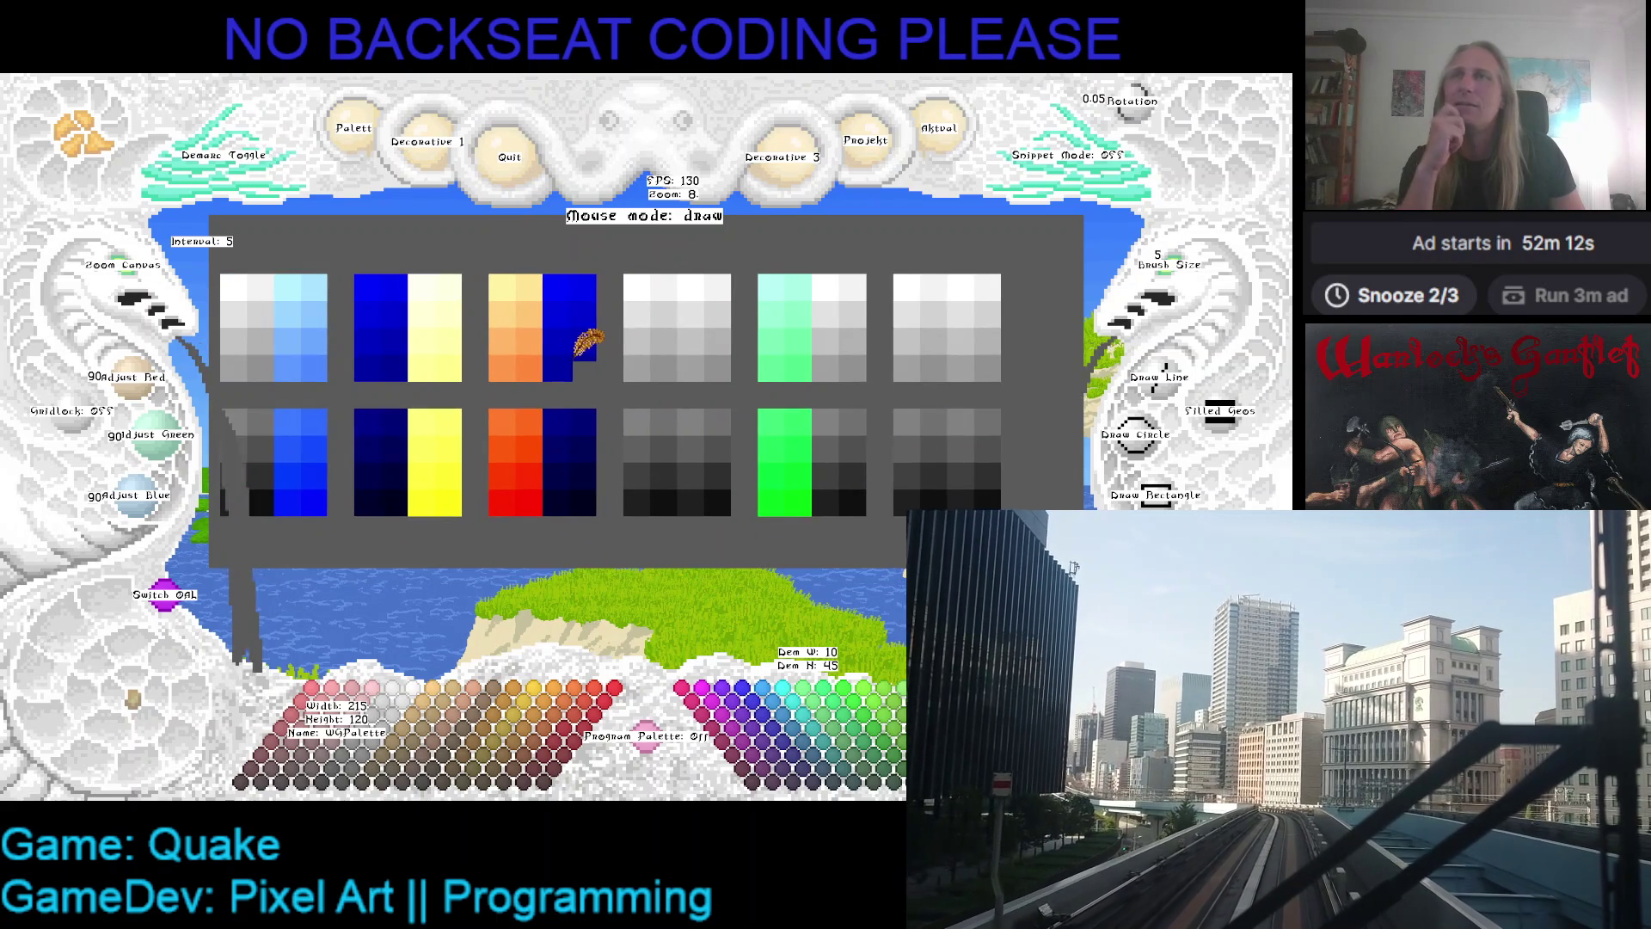
pyautogui.click(817, 481)
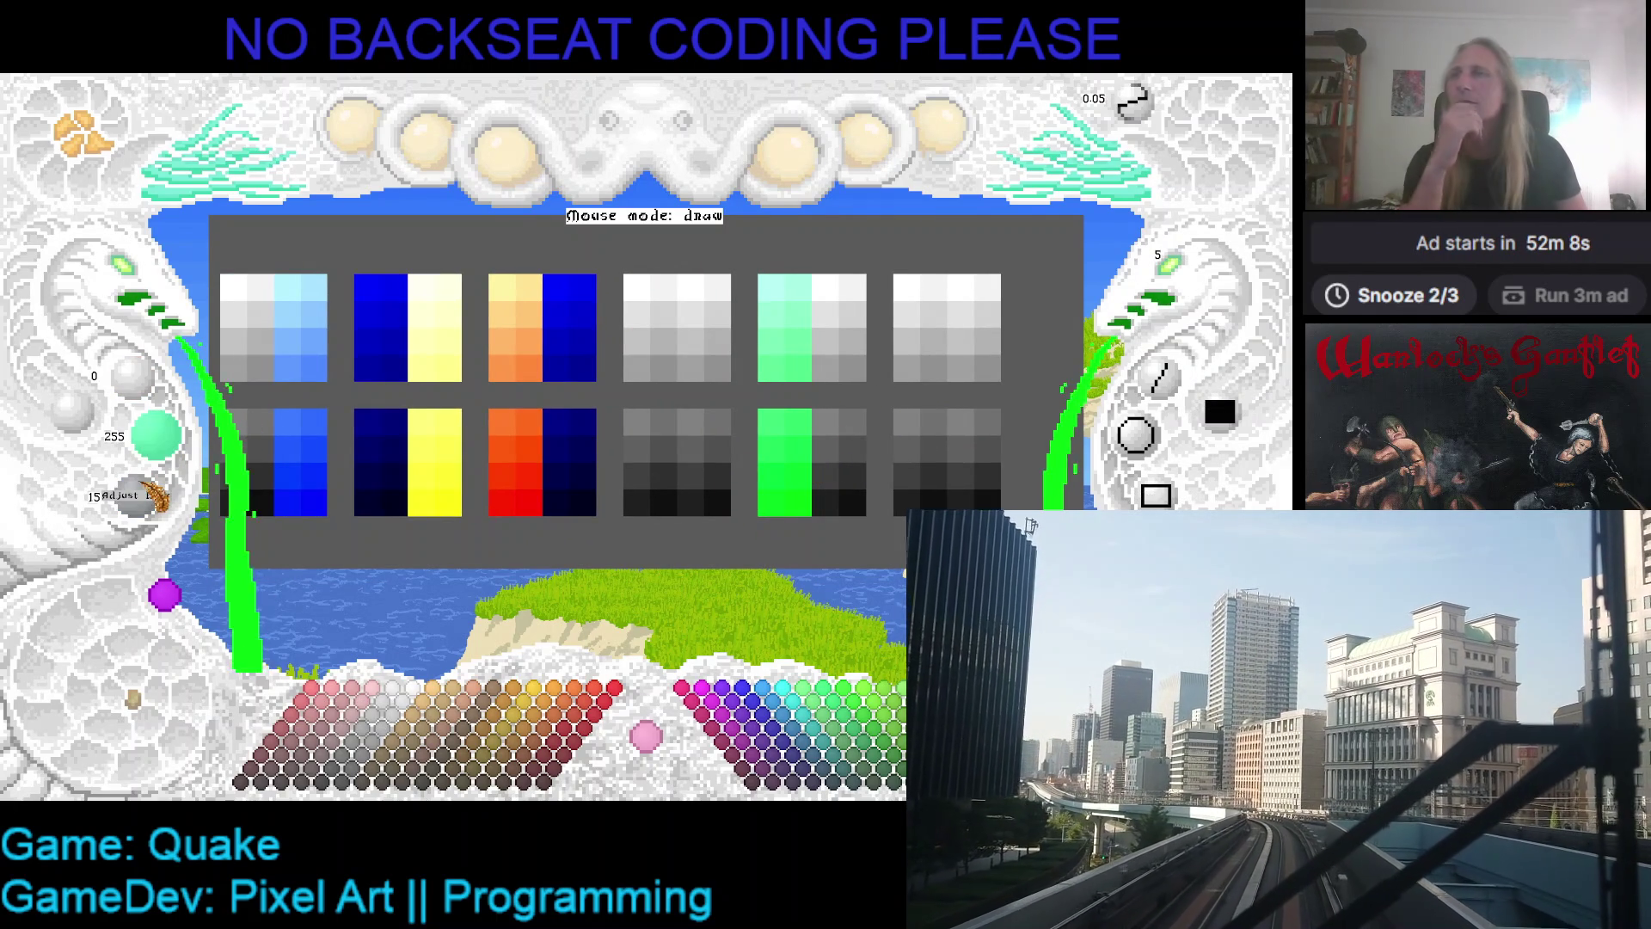
pyautogui.scroll(-5, 155, 496)
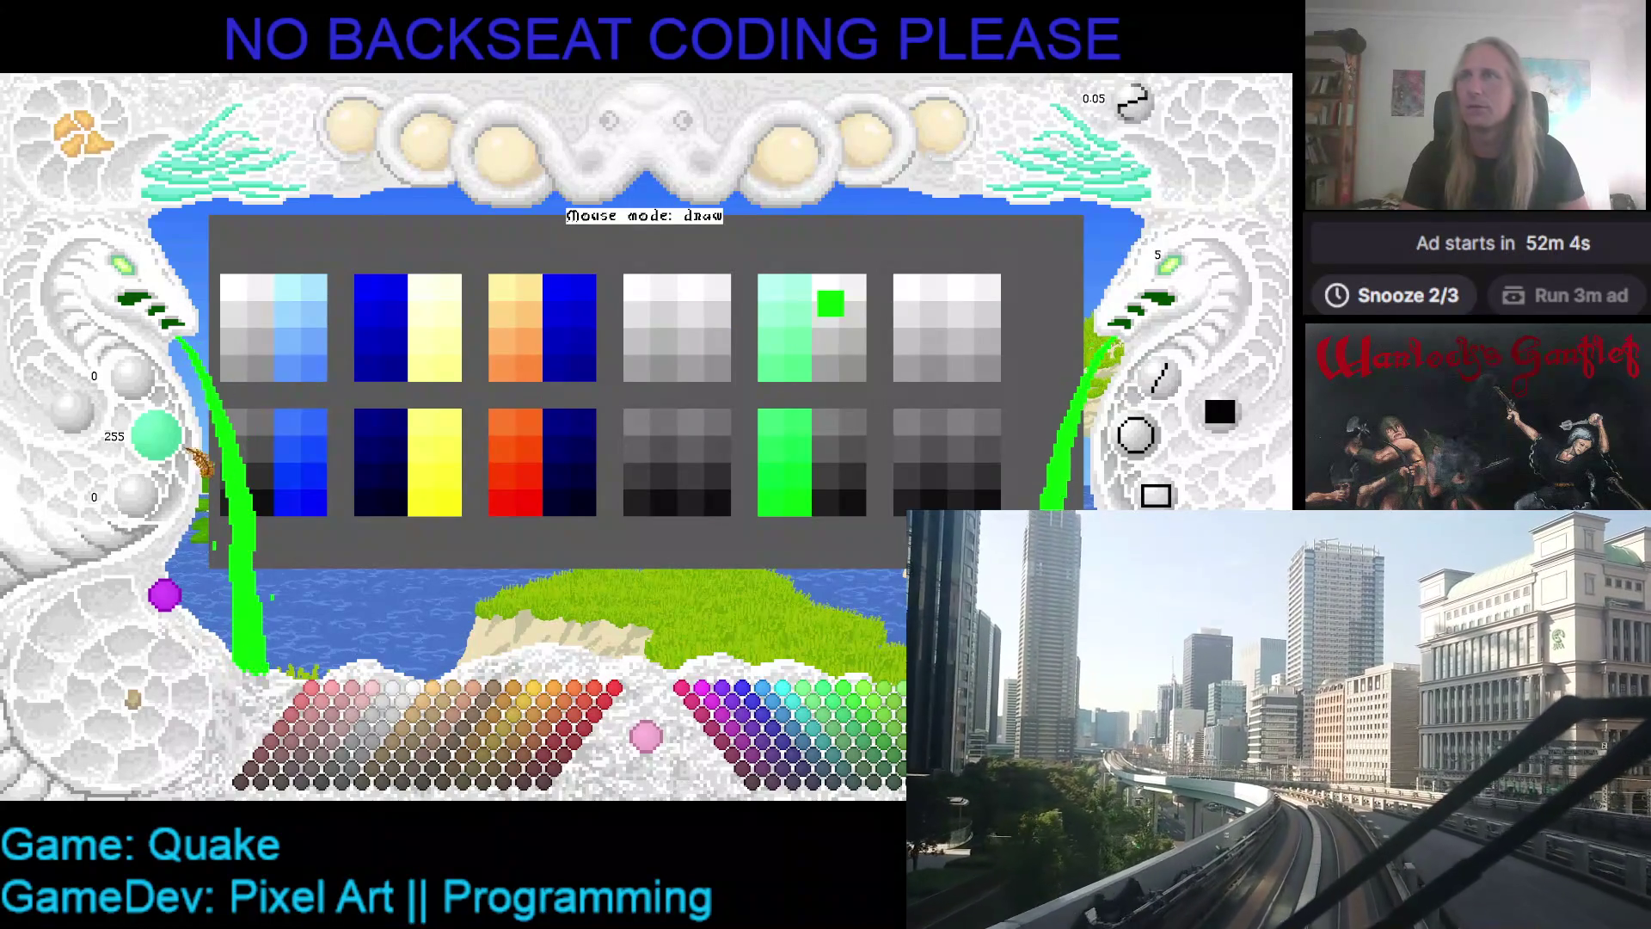
pyautogui.click(828, 285)
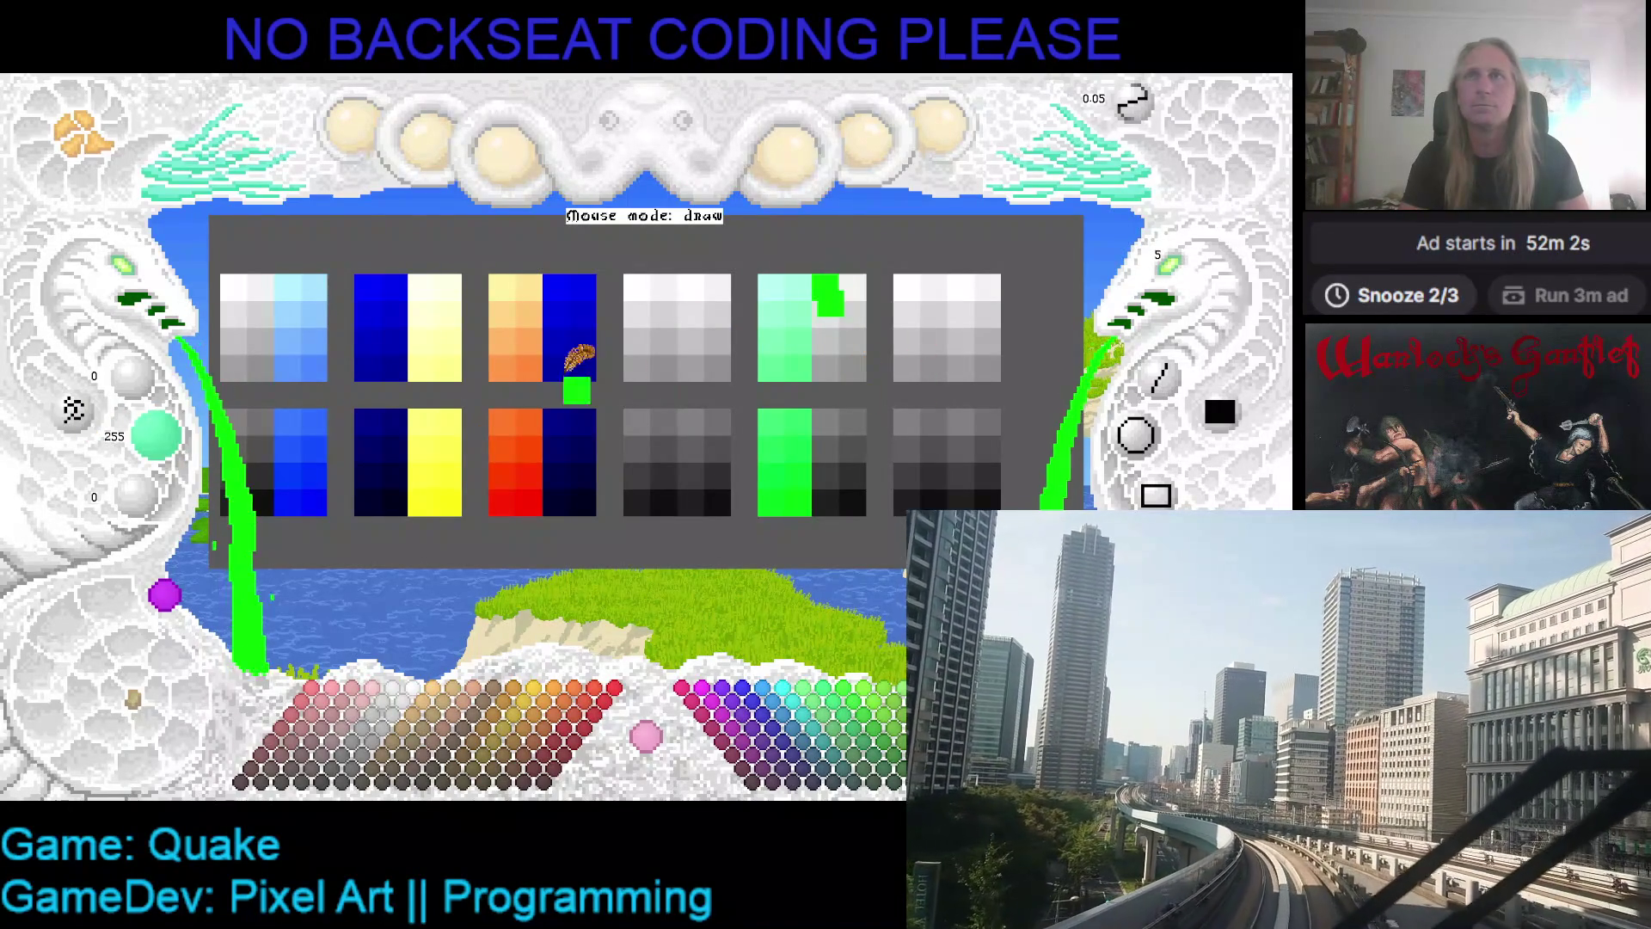
pyautogui.scroll(-1, 183, 440)
pyautogui.click(855, 285)
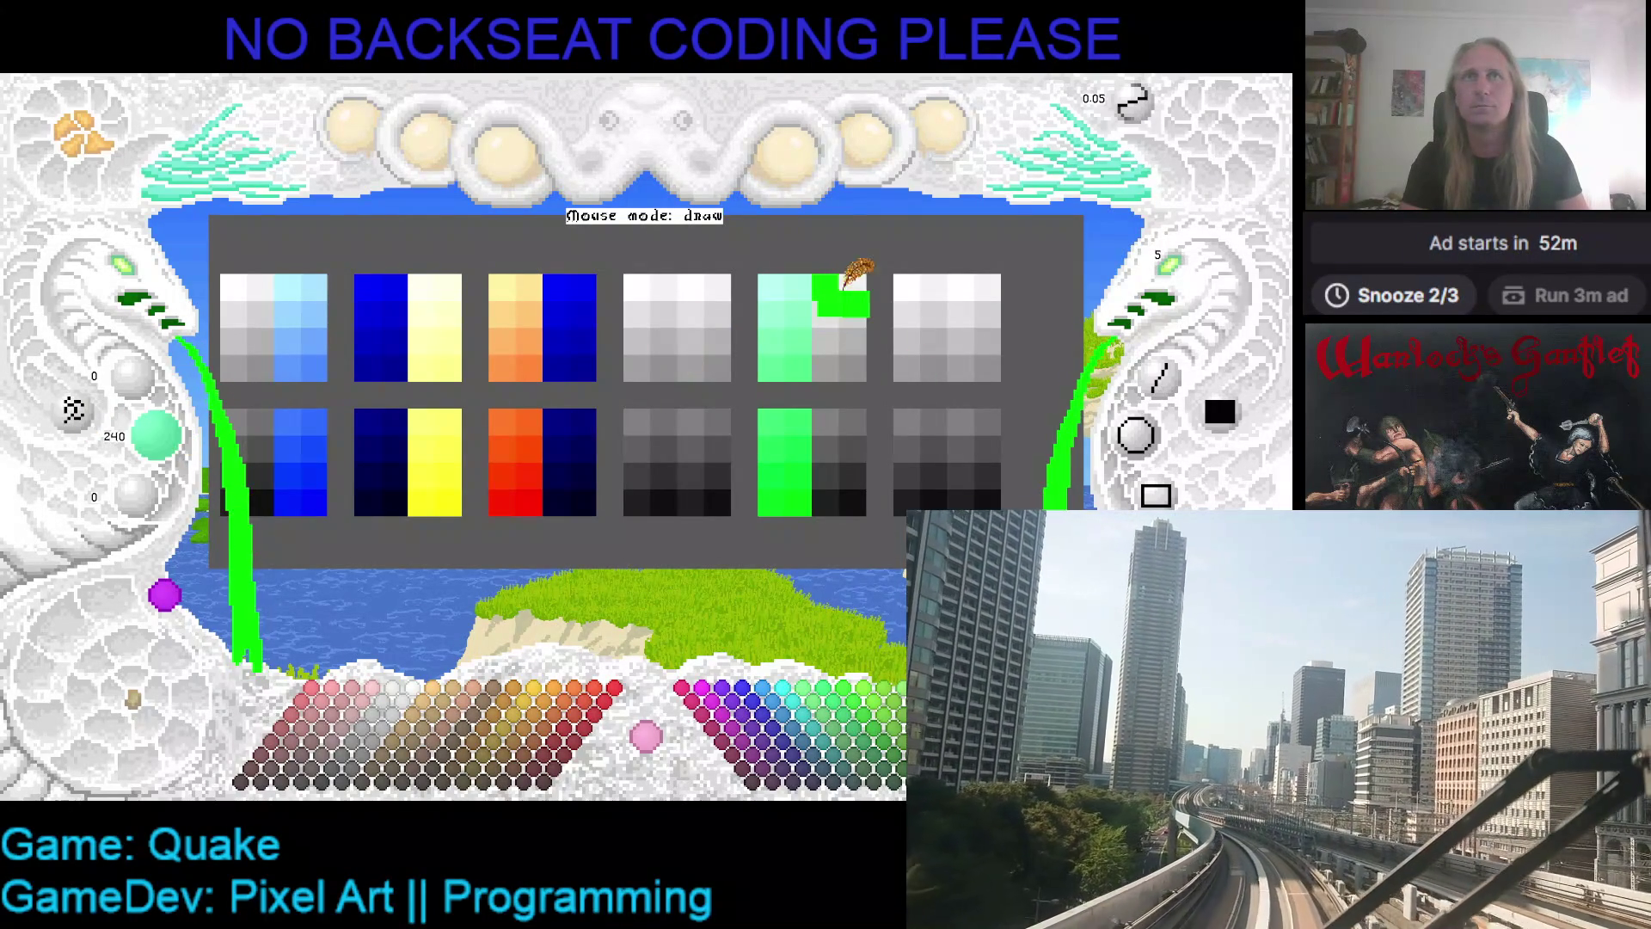
pyautogui.scroll(-3, 183, 434)
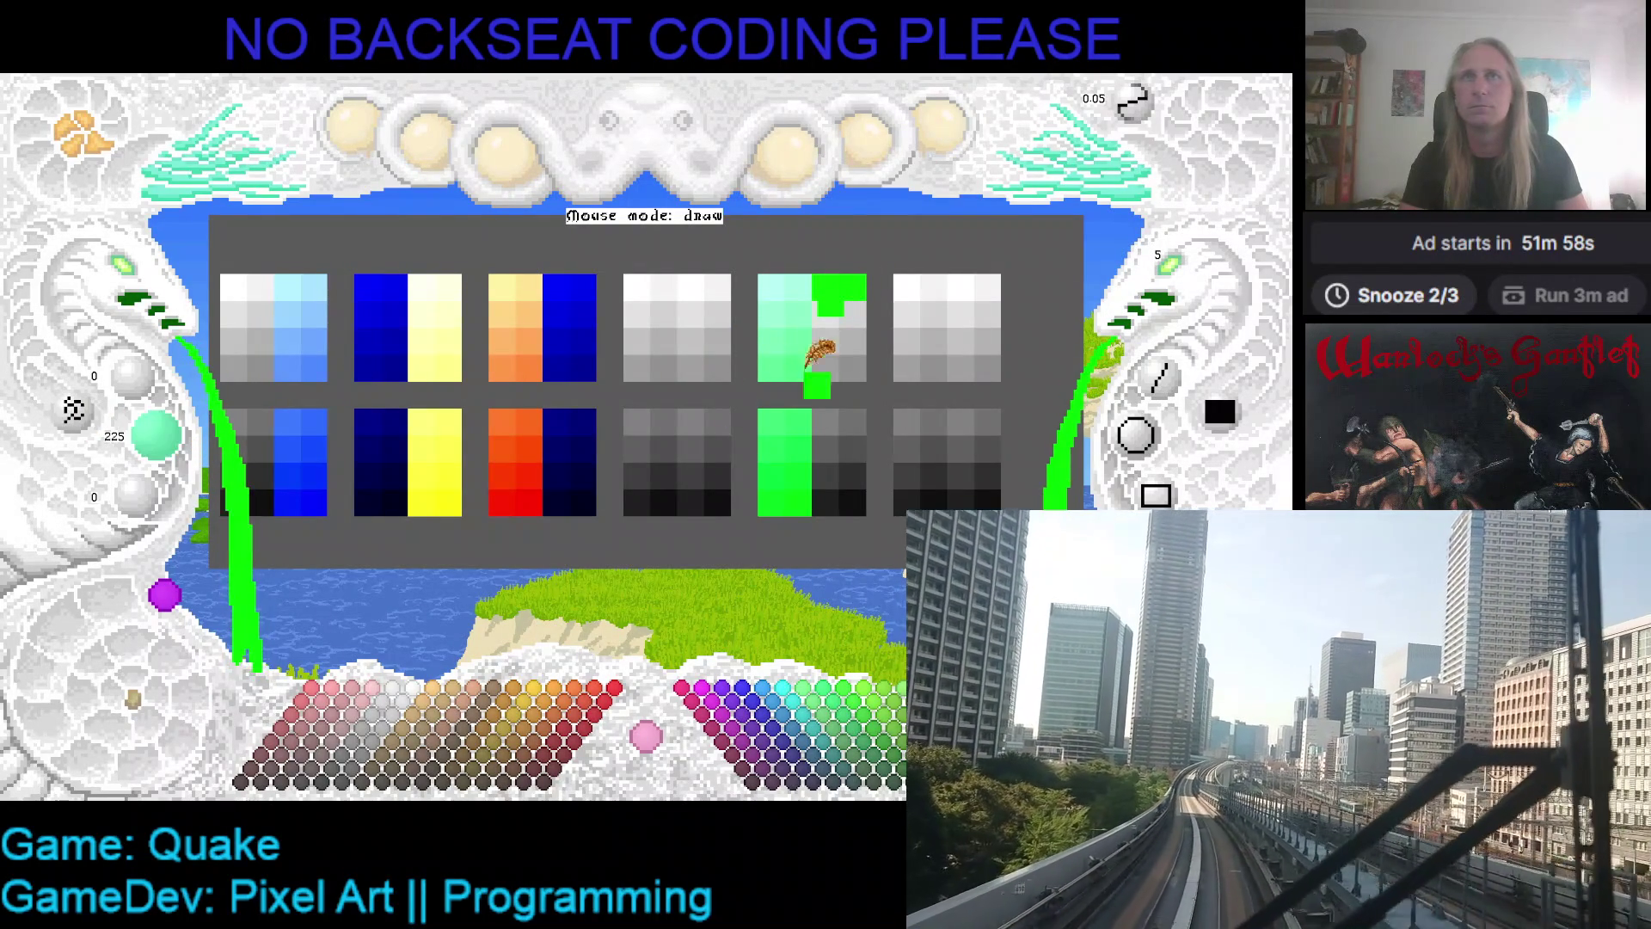
pyautogui.click(838, 331)
pyautogui.scroll(-3, 202, 443)
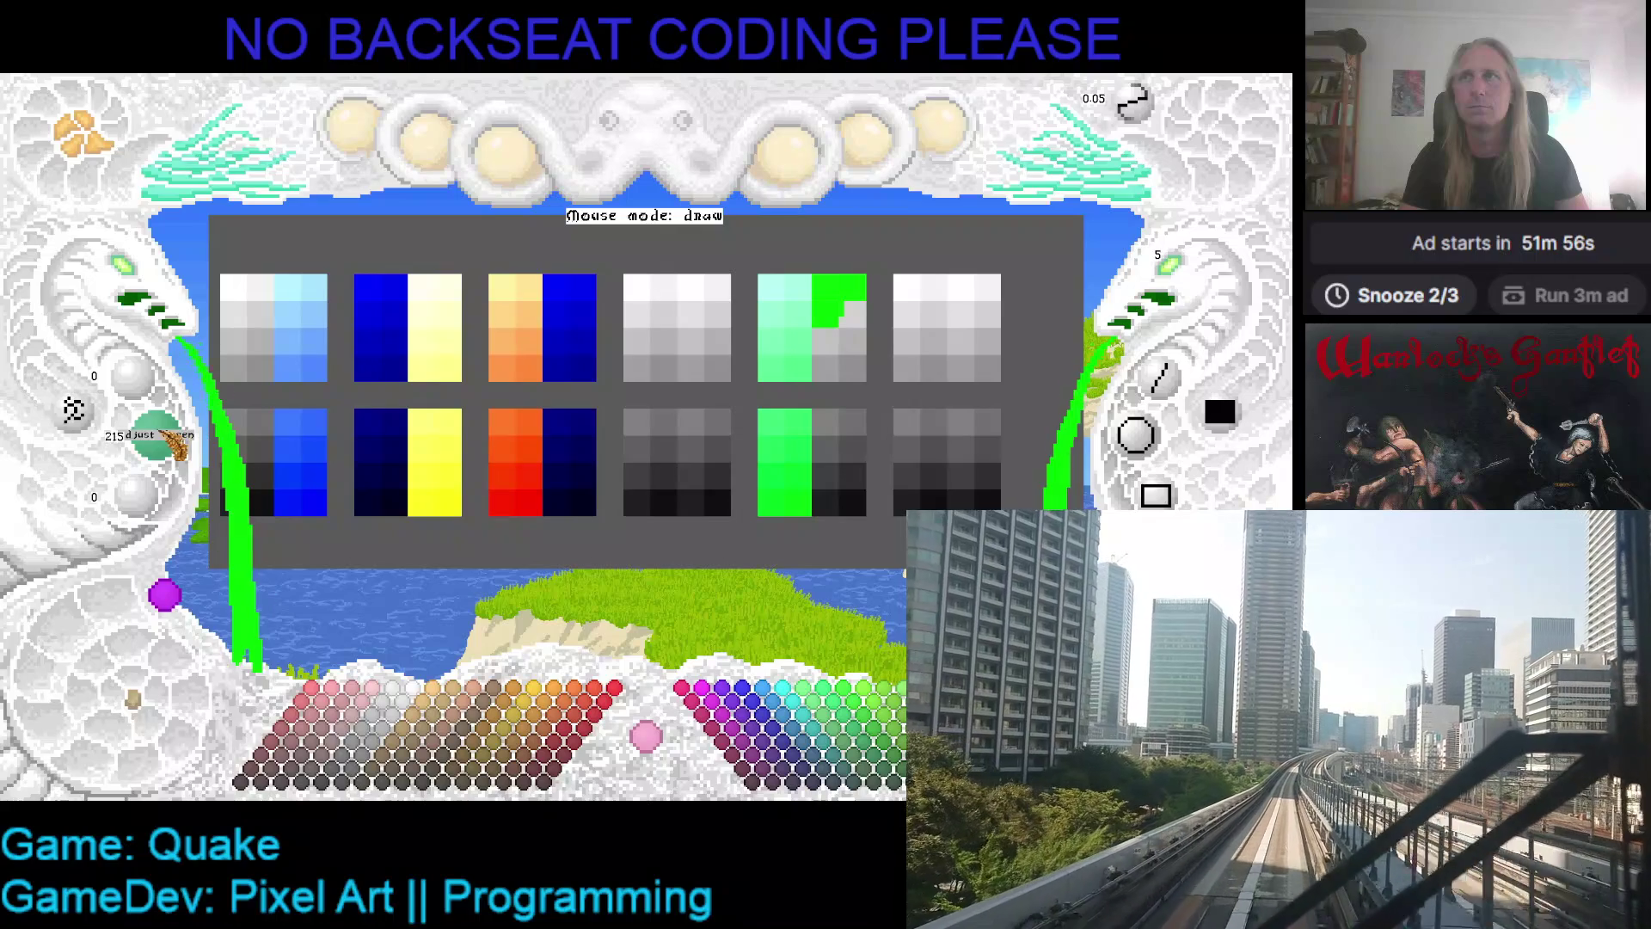
pyautogui.click(864, 331)
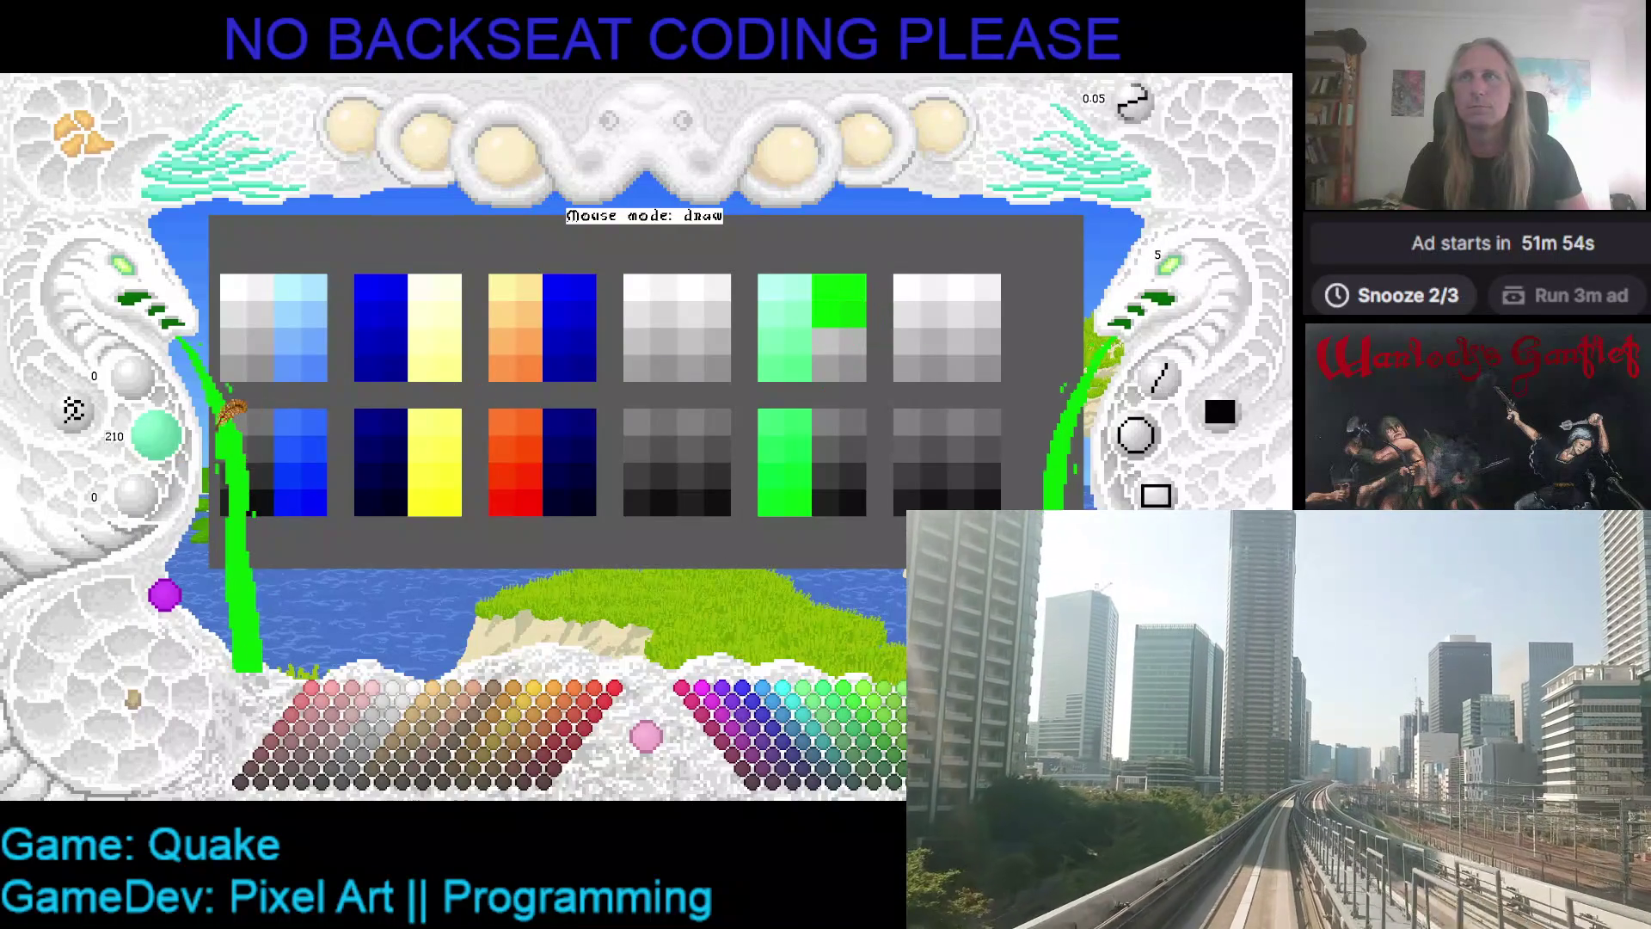
pyautogui.scroll(-3, 153, 434)
pyautogui.click(872, 348)
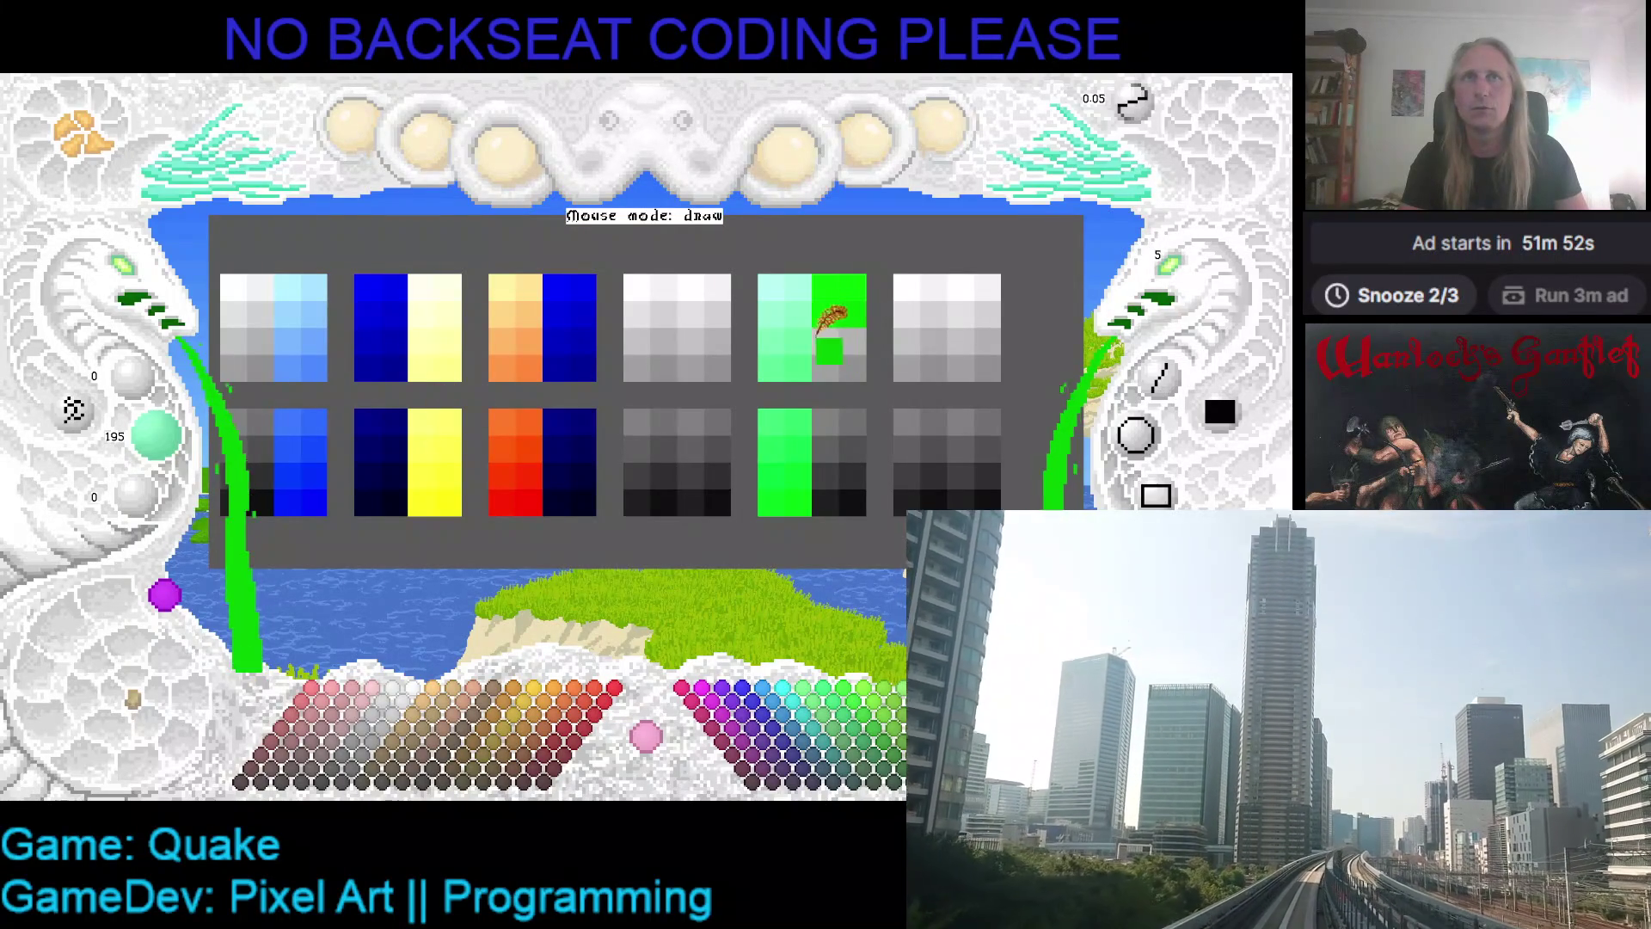
pyautogui.click(825, 339)
# - Paint the remaining middle grey cells of that ramp in darker greens
pyautogui.moveTo(156, 441)
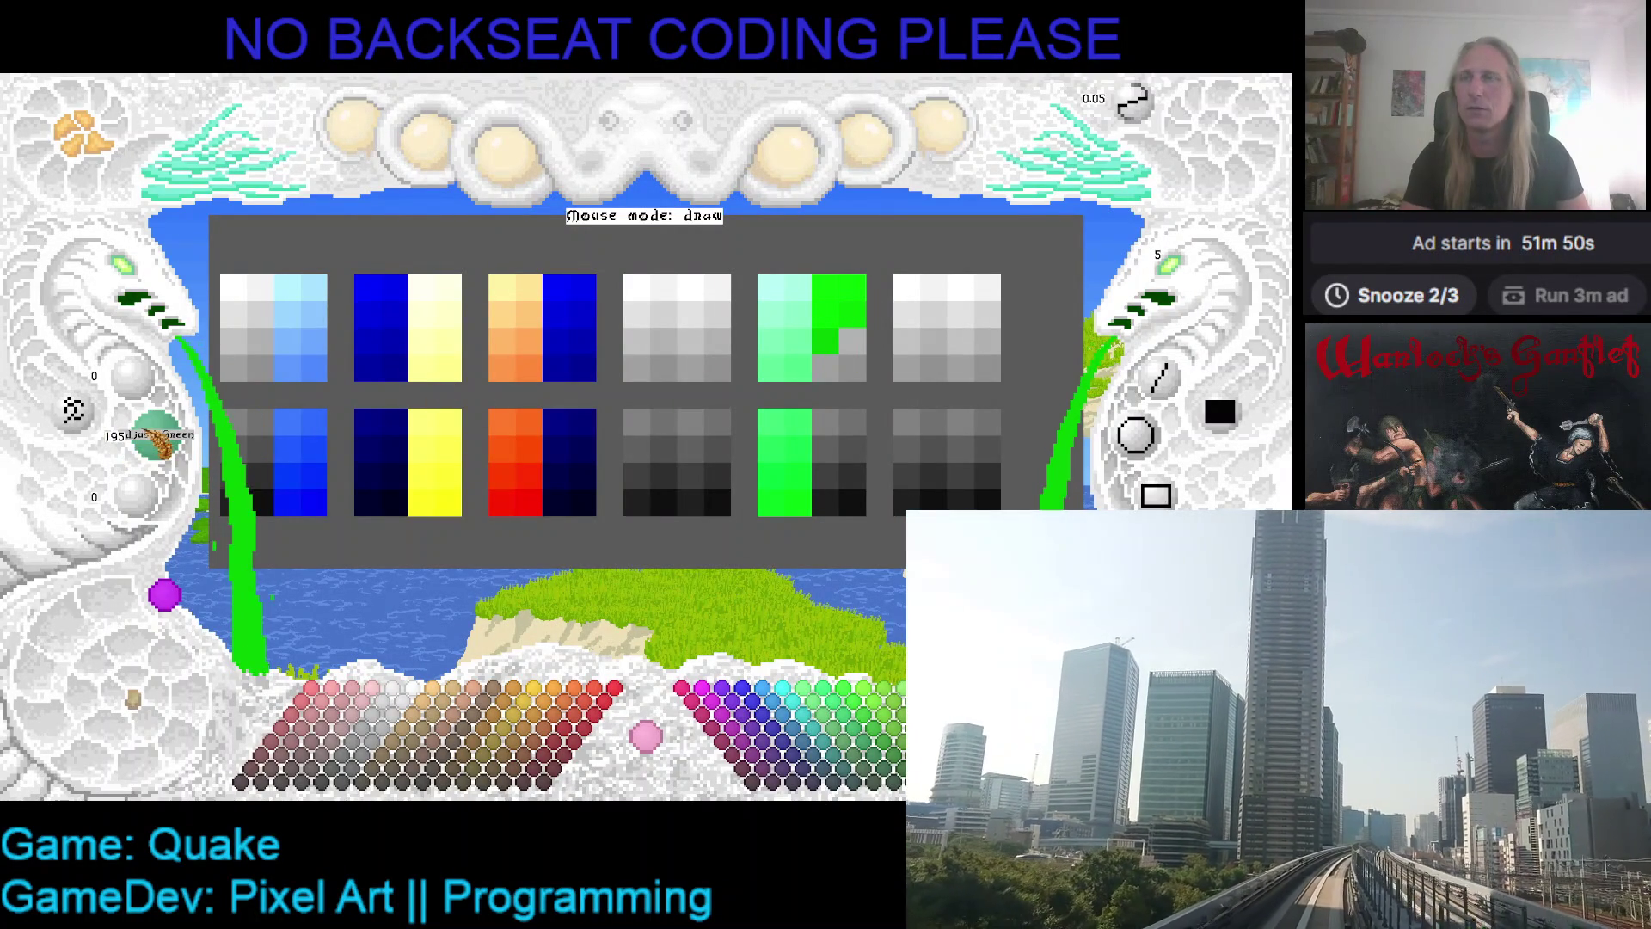
pyautogui.scroll(-2, 156, 436)
pyautogui.click(845, 352)
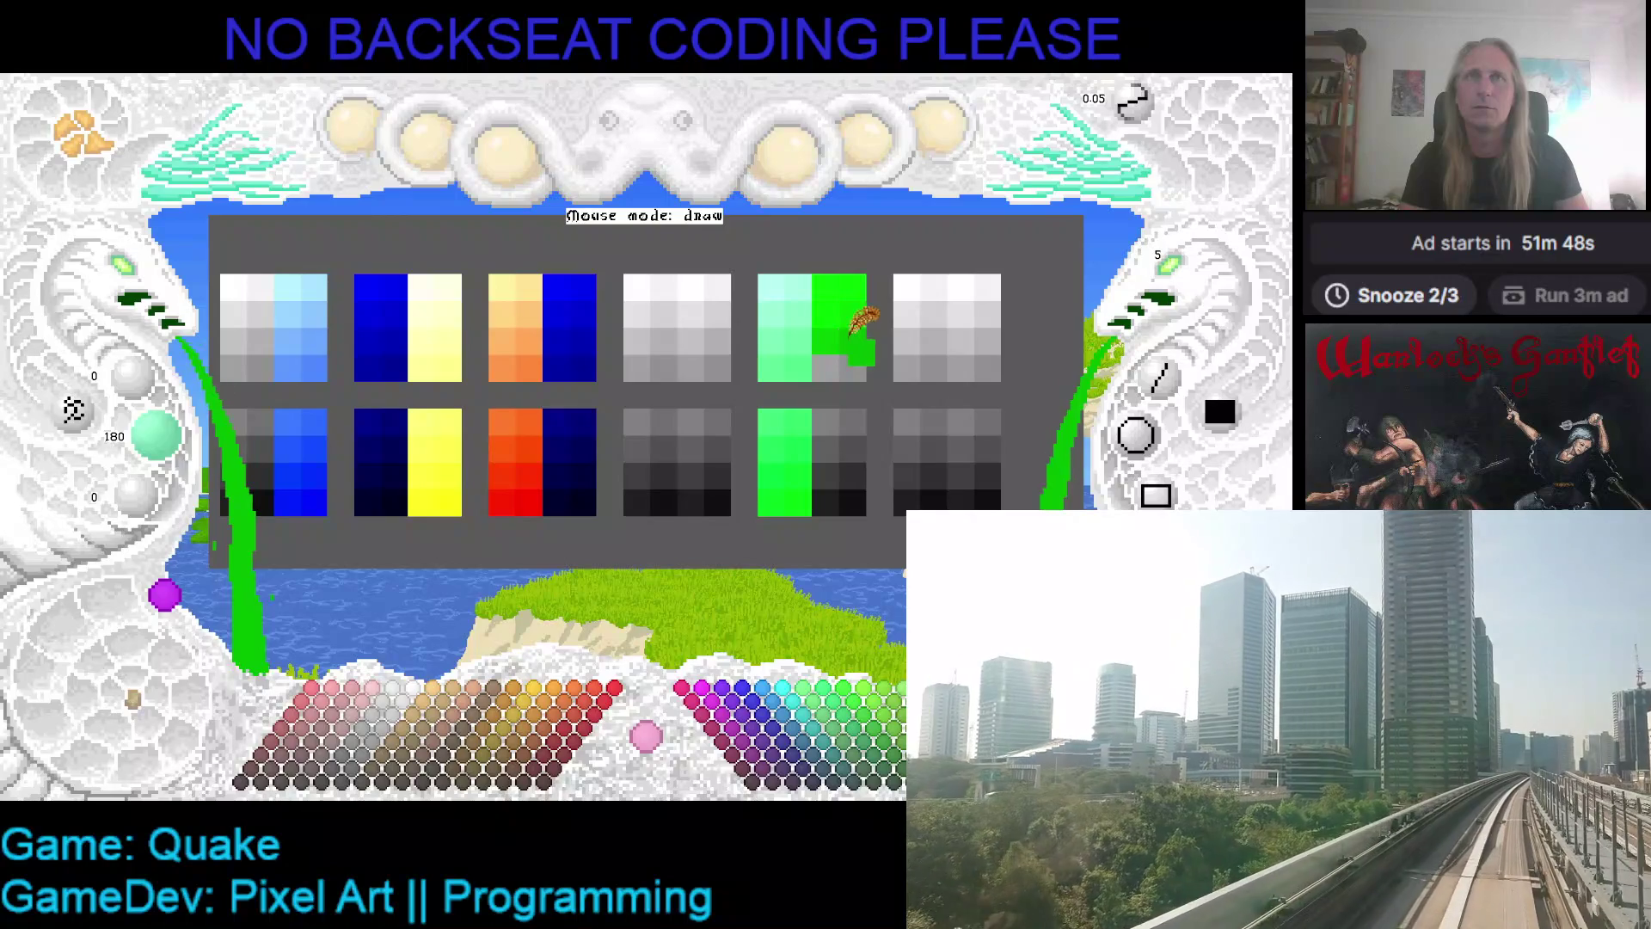
pyautogui.moveTo(163, 447)
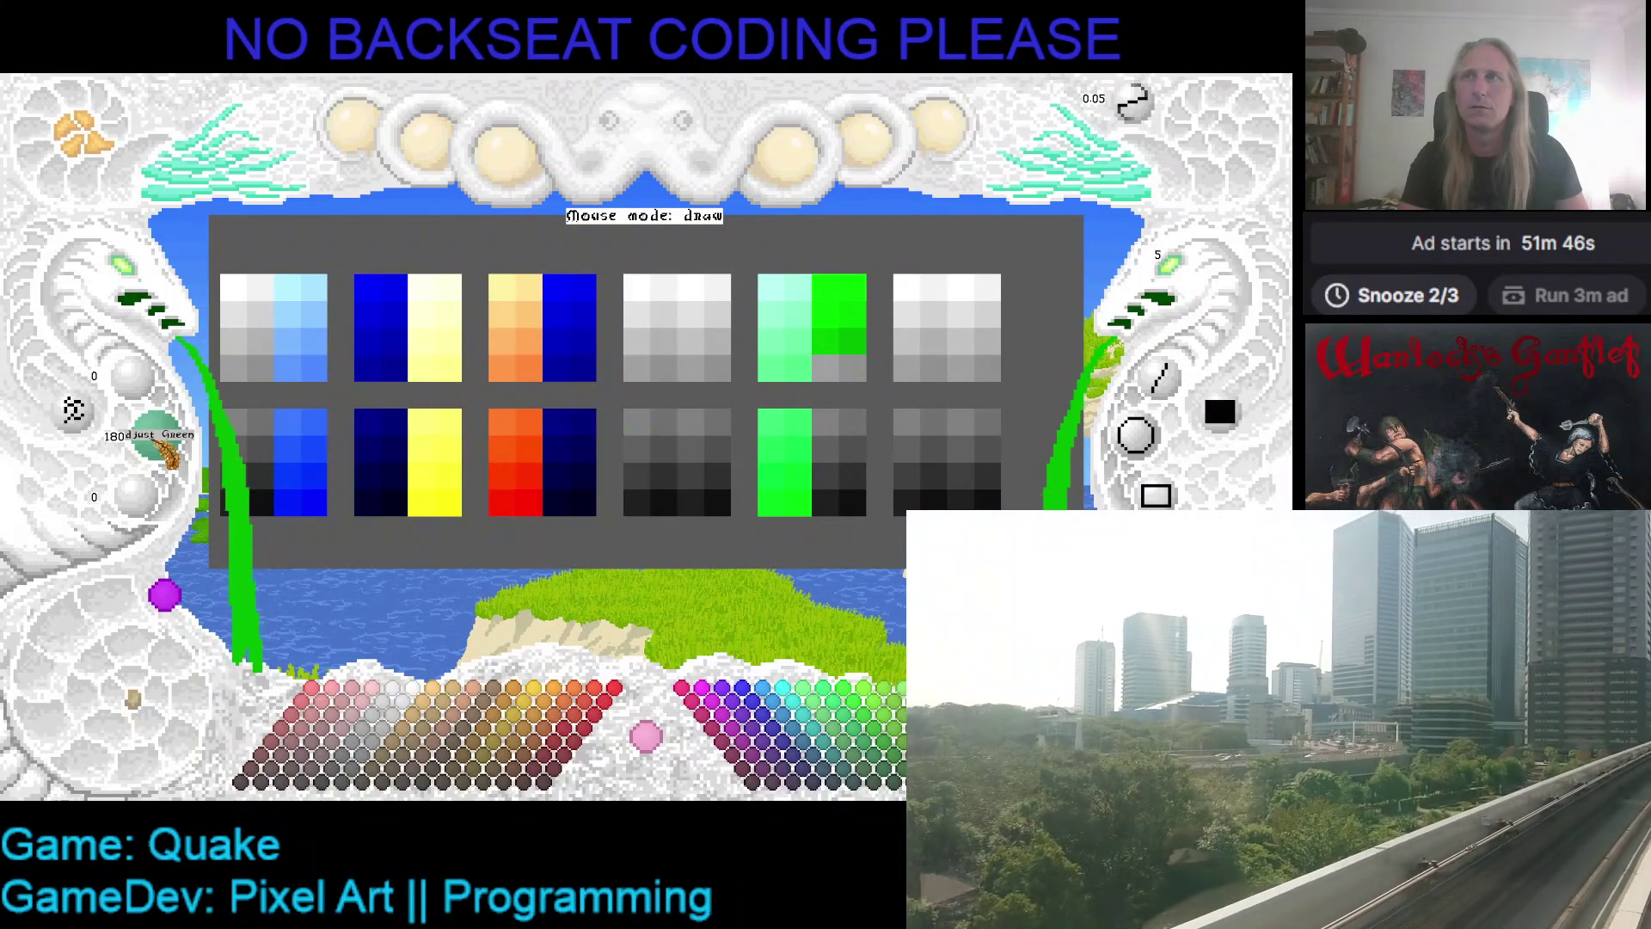
pyautogui.click(825, 368)
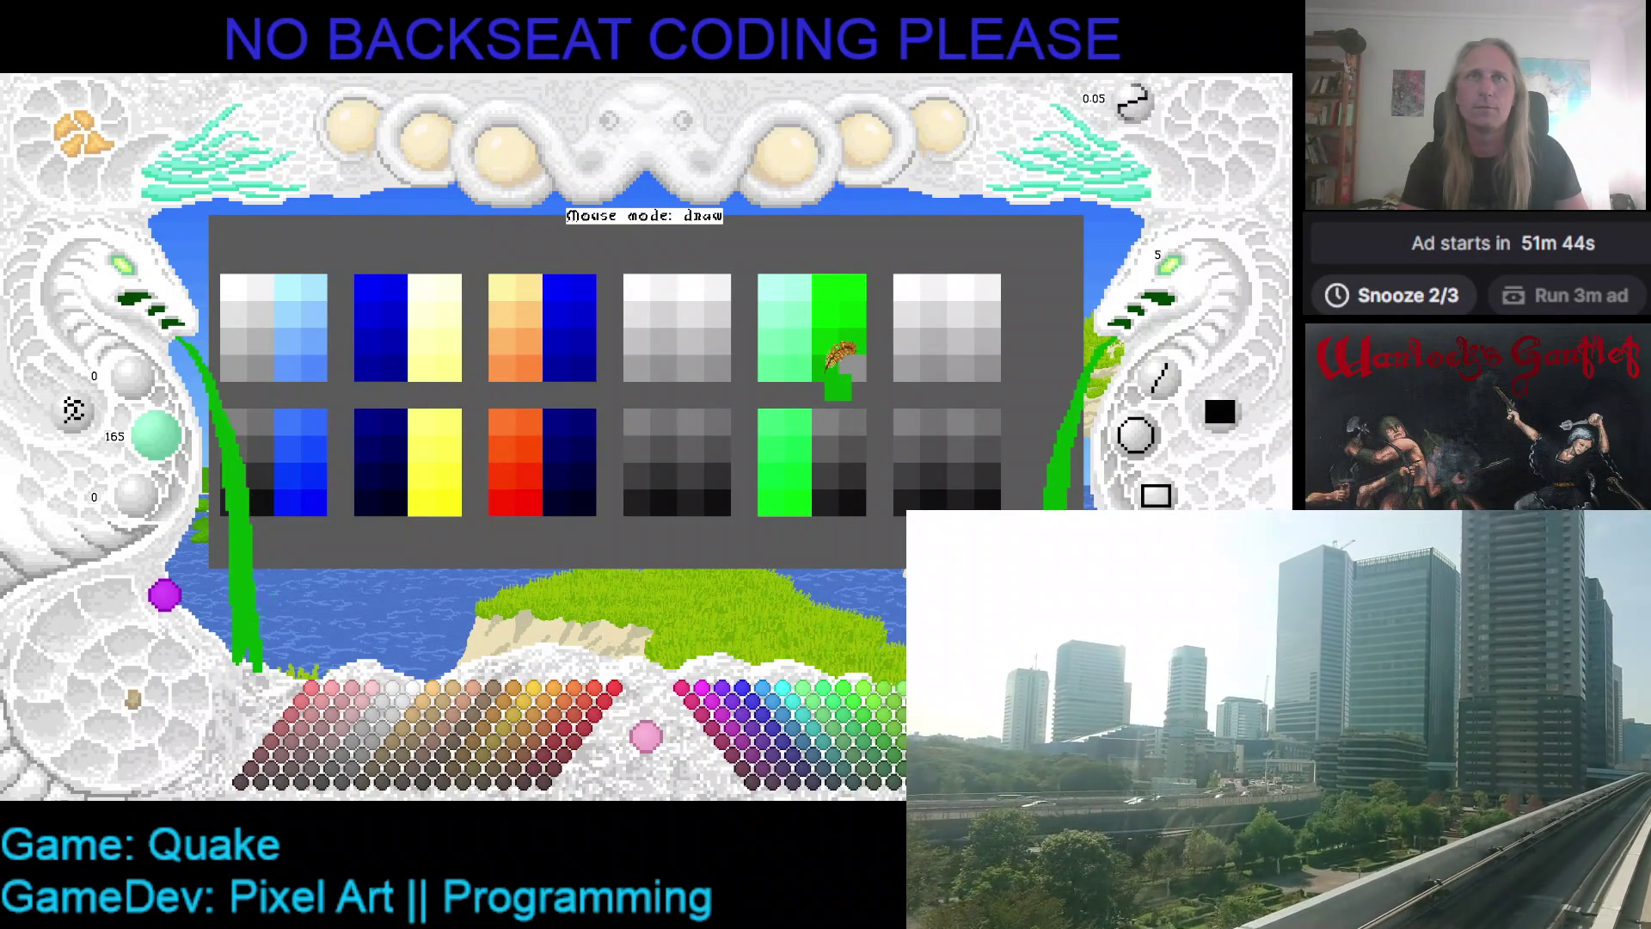
pyautogui.click(287, 430)
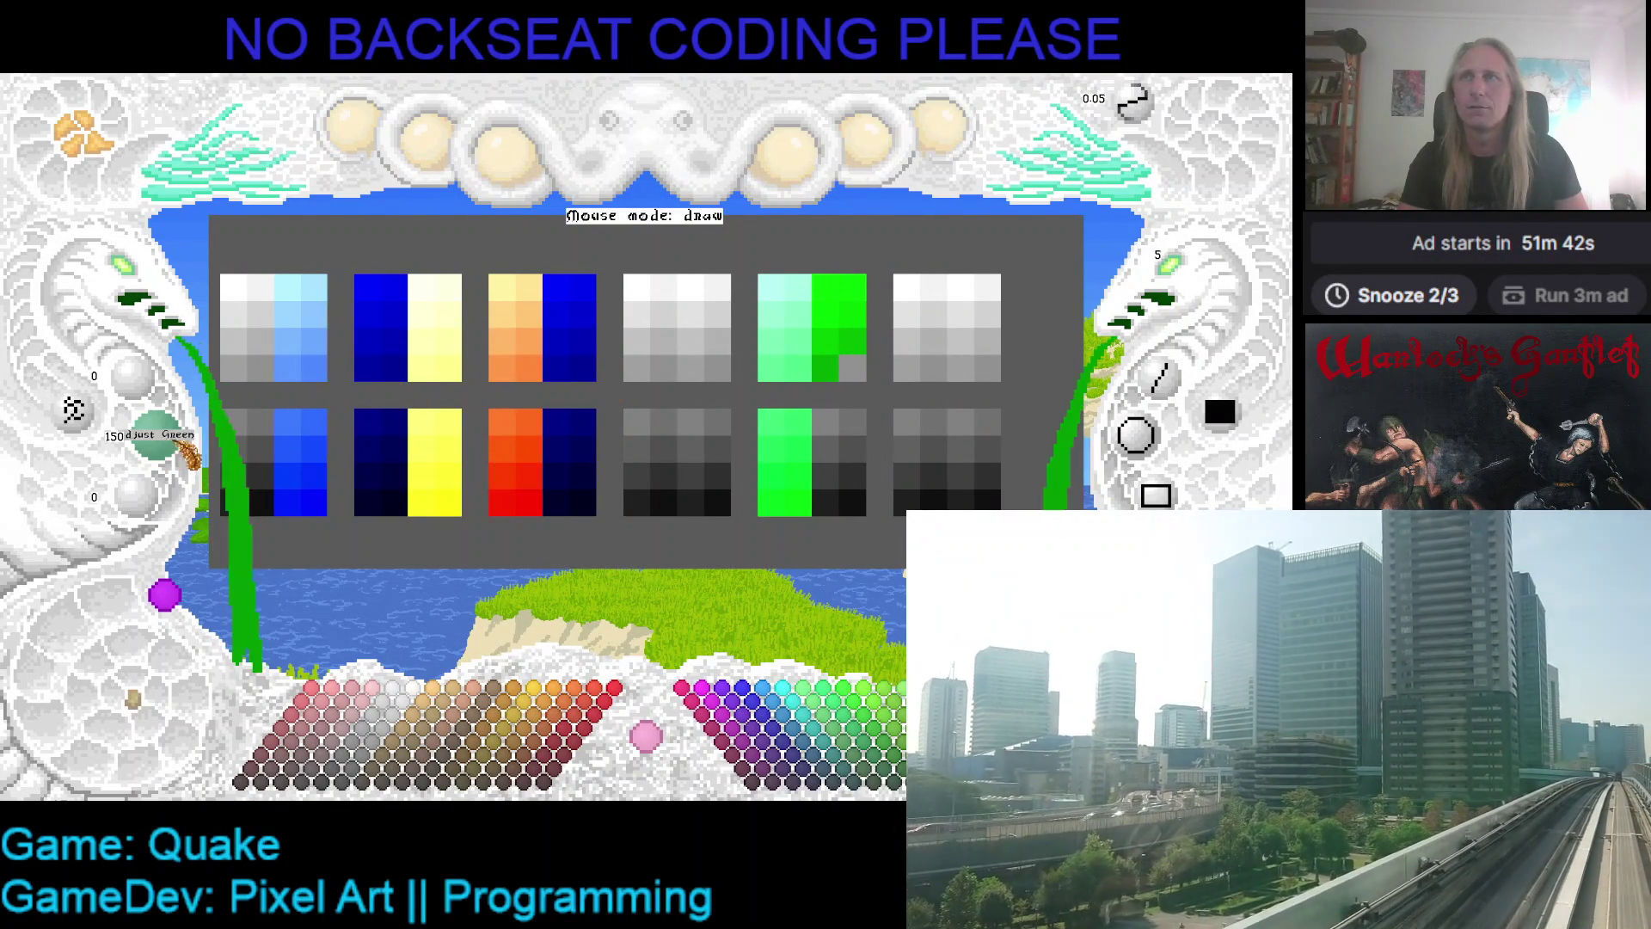
pyautogui.click(853, 368)
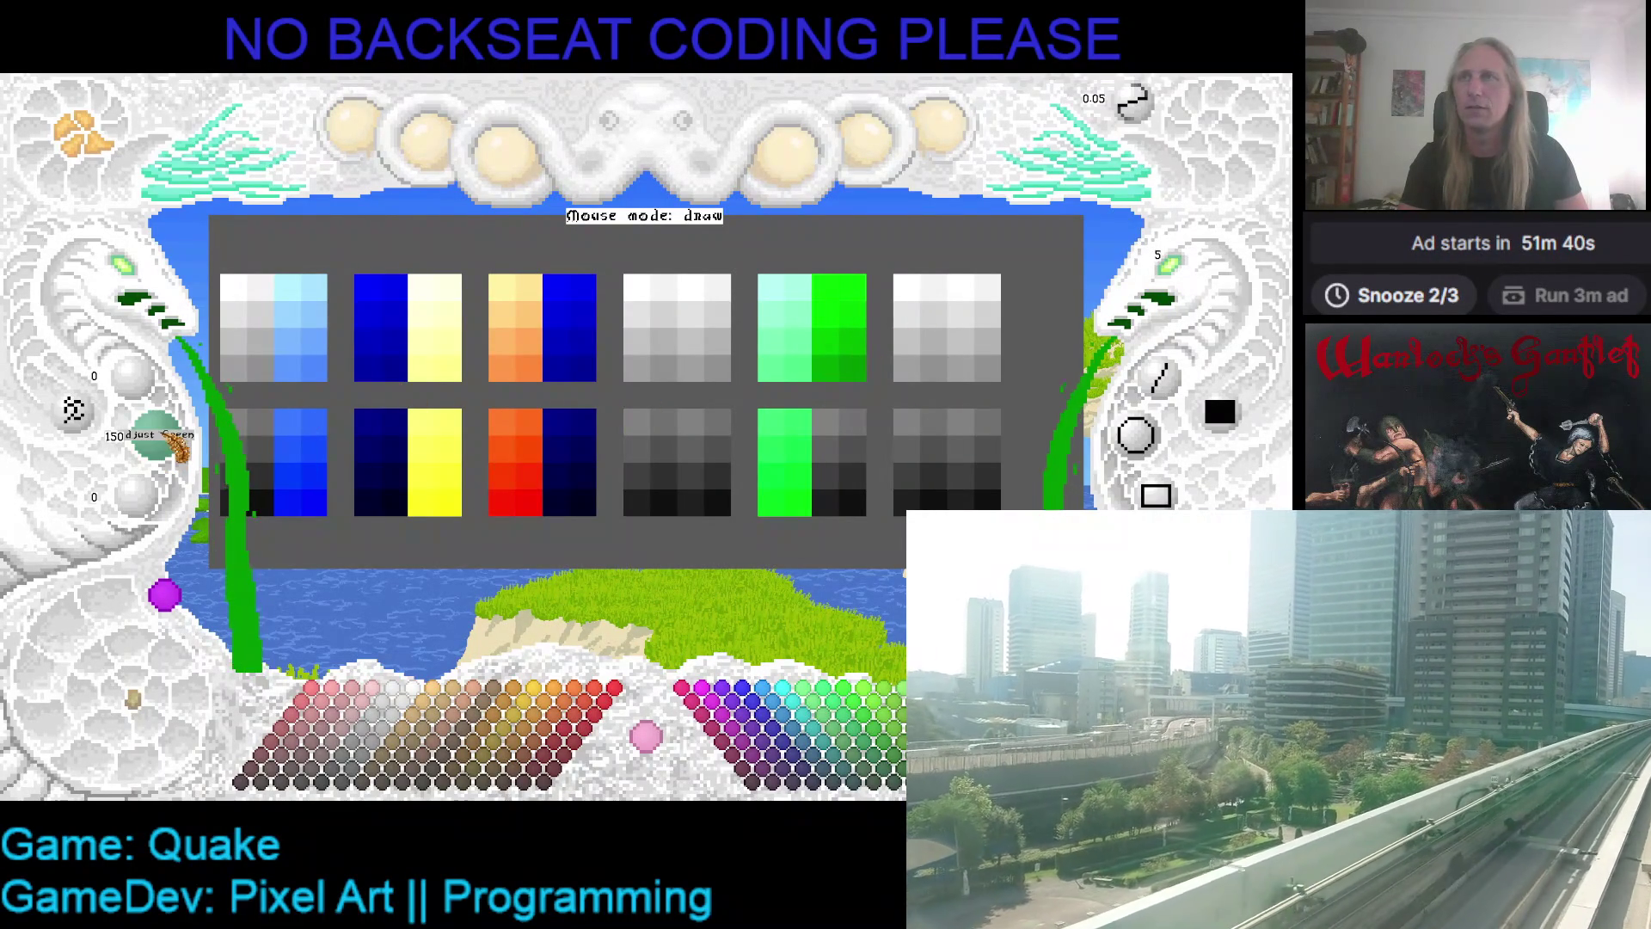
# - Finish the lower cells in progressively darker greens down to the darkest bottom corner
pyautogui.scroll(-1, 176, 445)
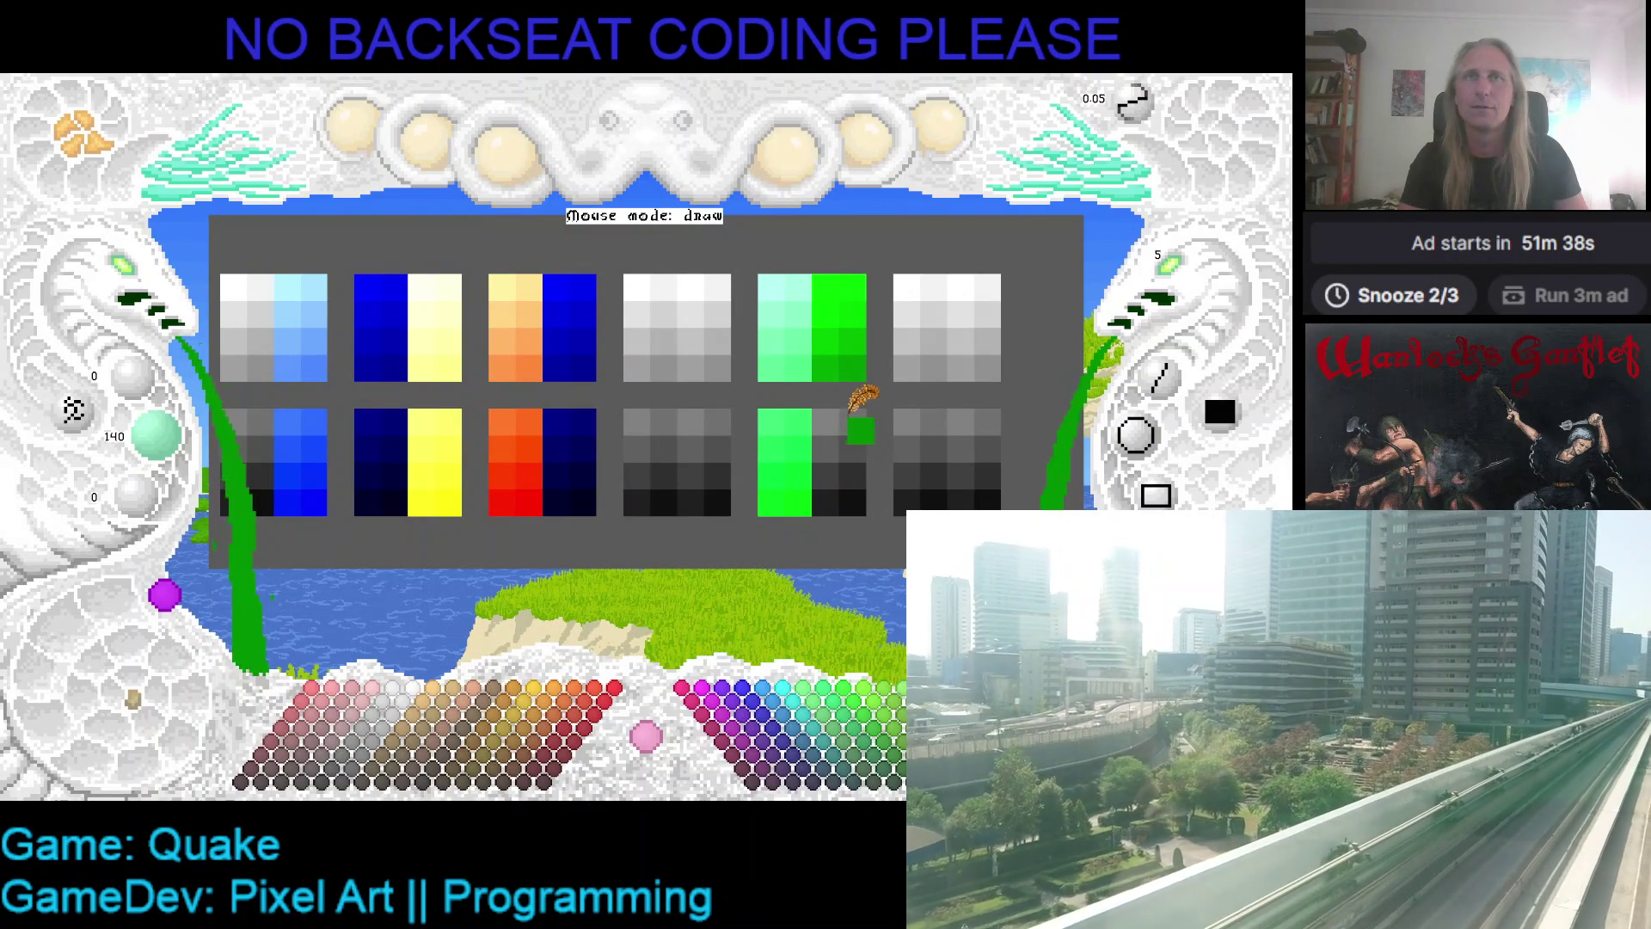
pyautogui.scroll(2, 860, 404)
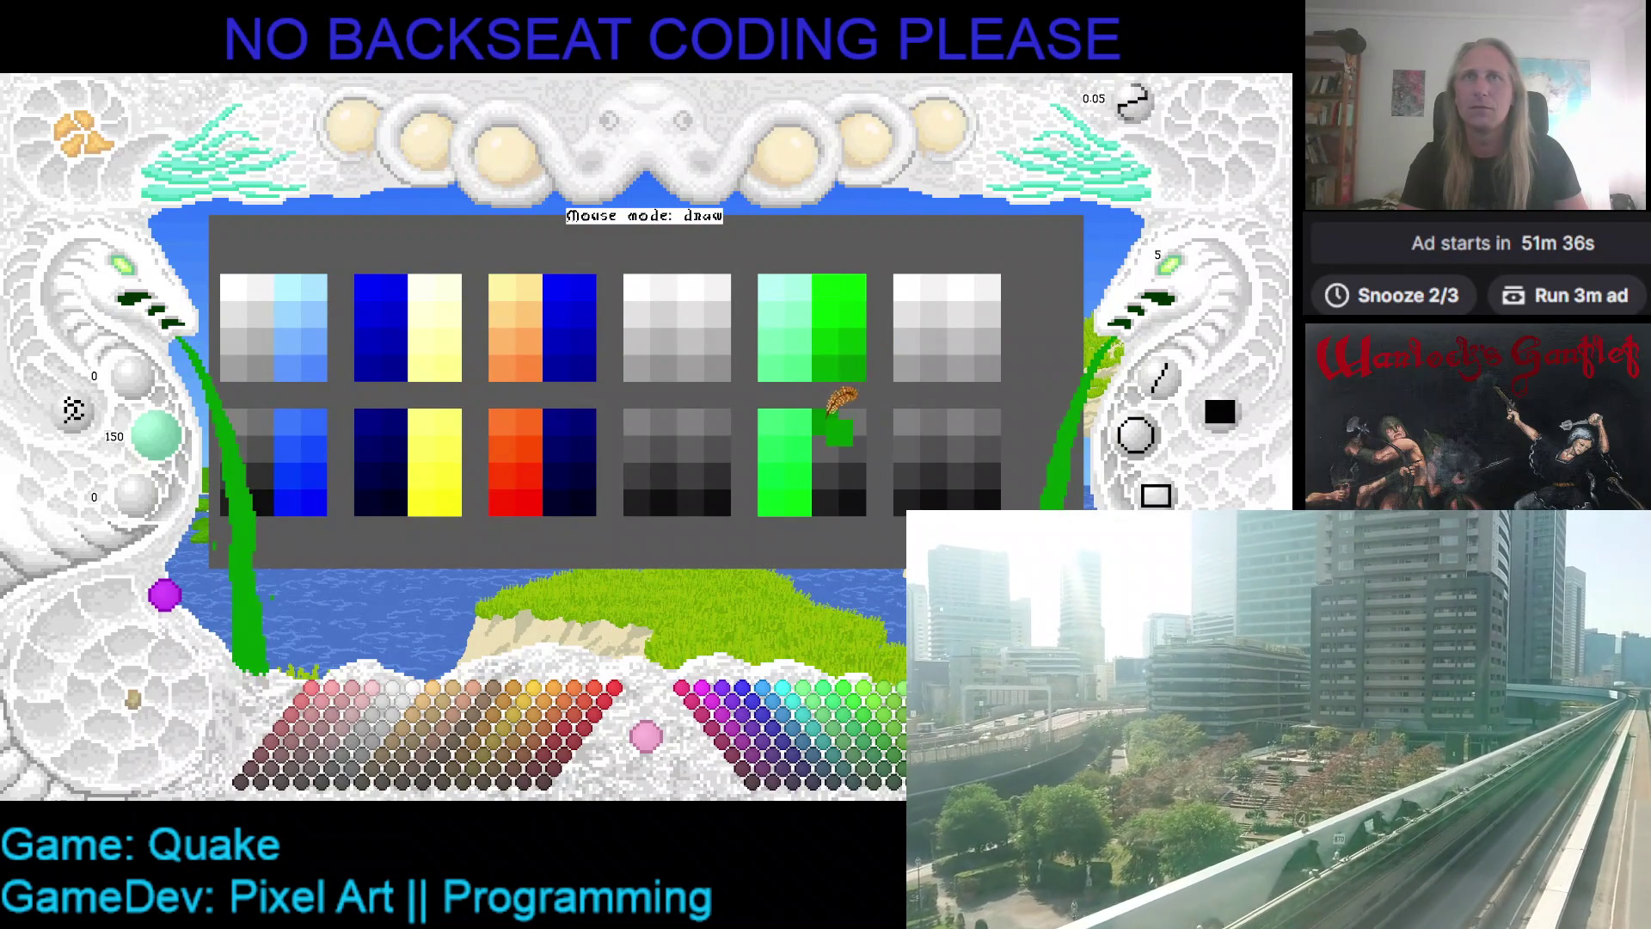
pyautogui.scroll(-2, 830, 411)
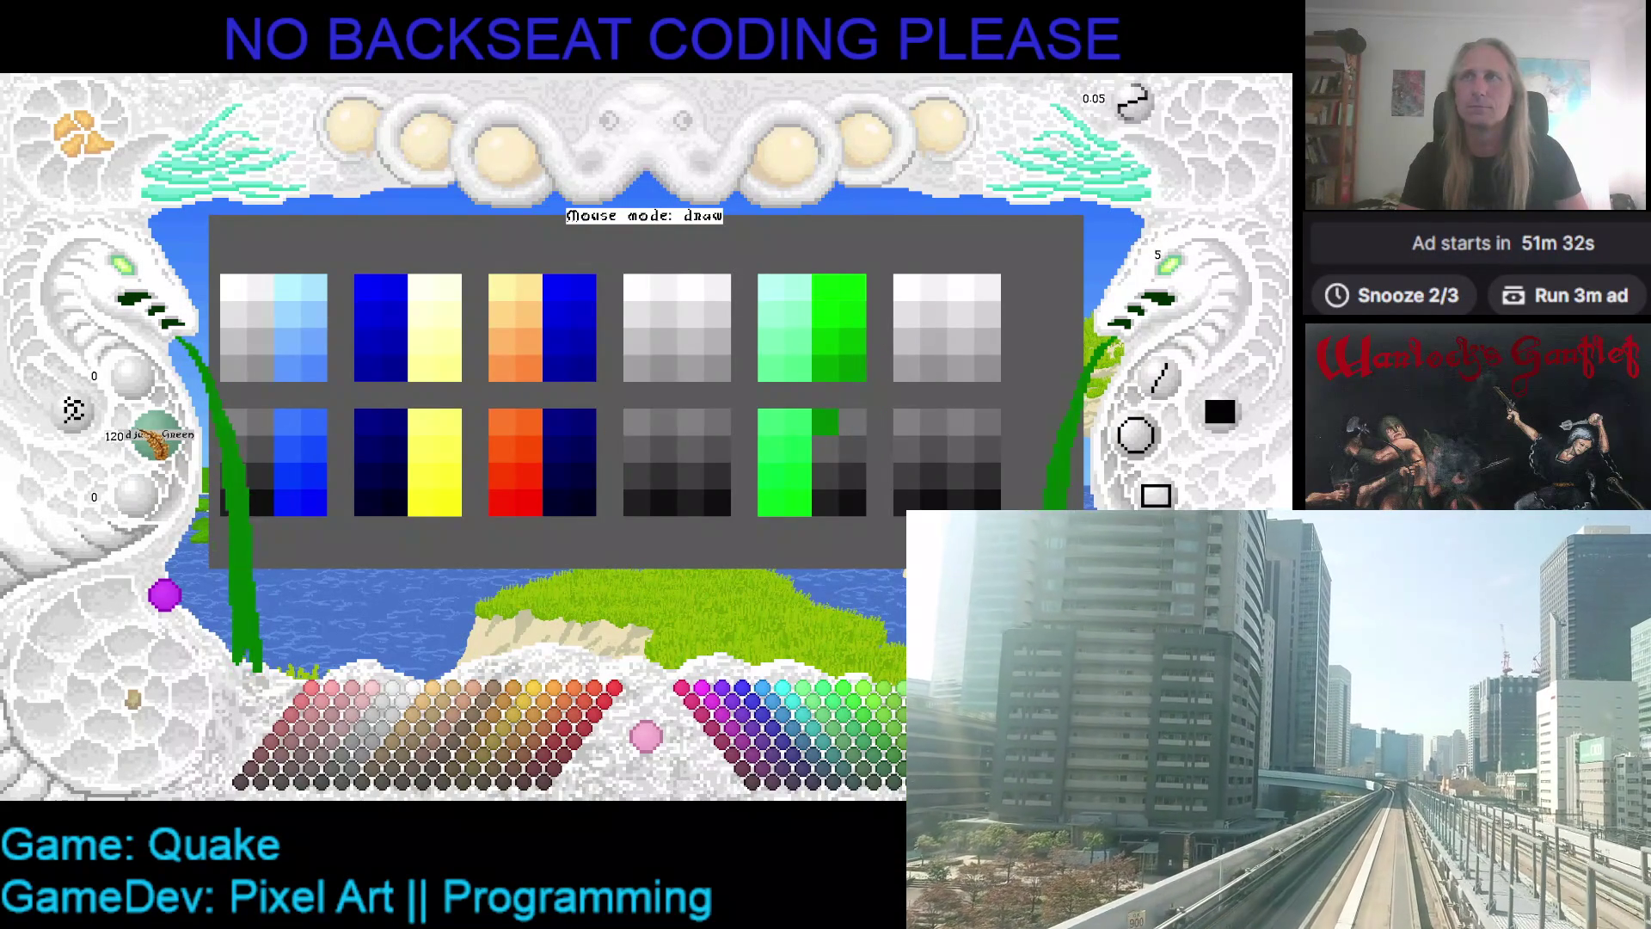
pyautogui.click(851, 421)
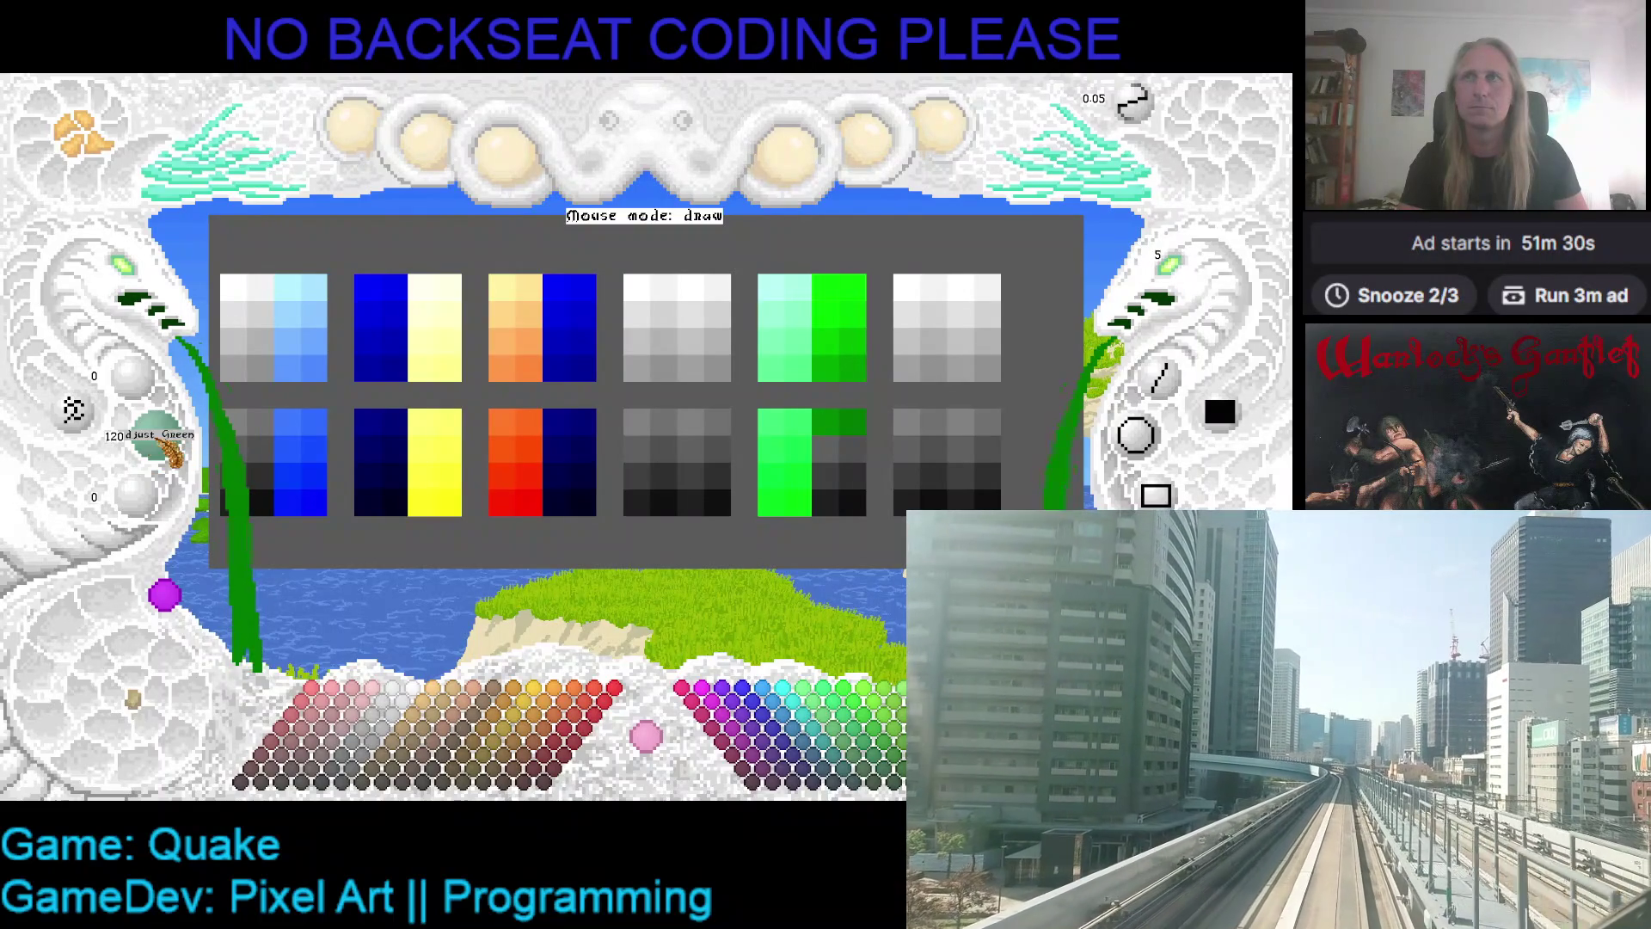
pyautogui.click(826, 449)
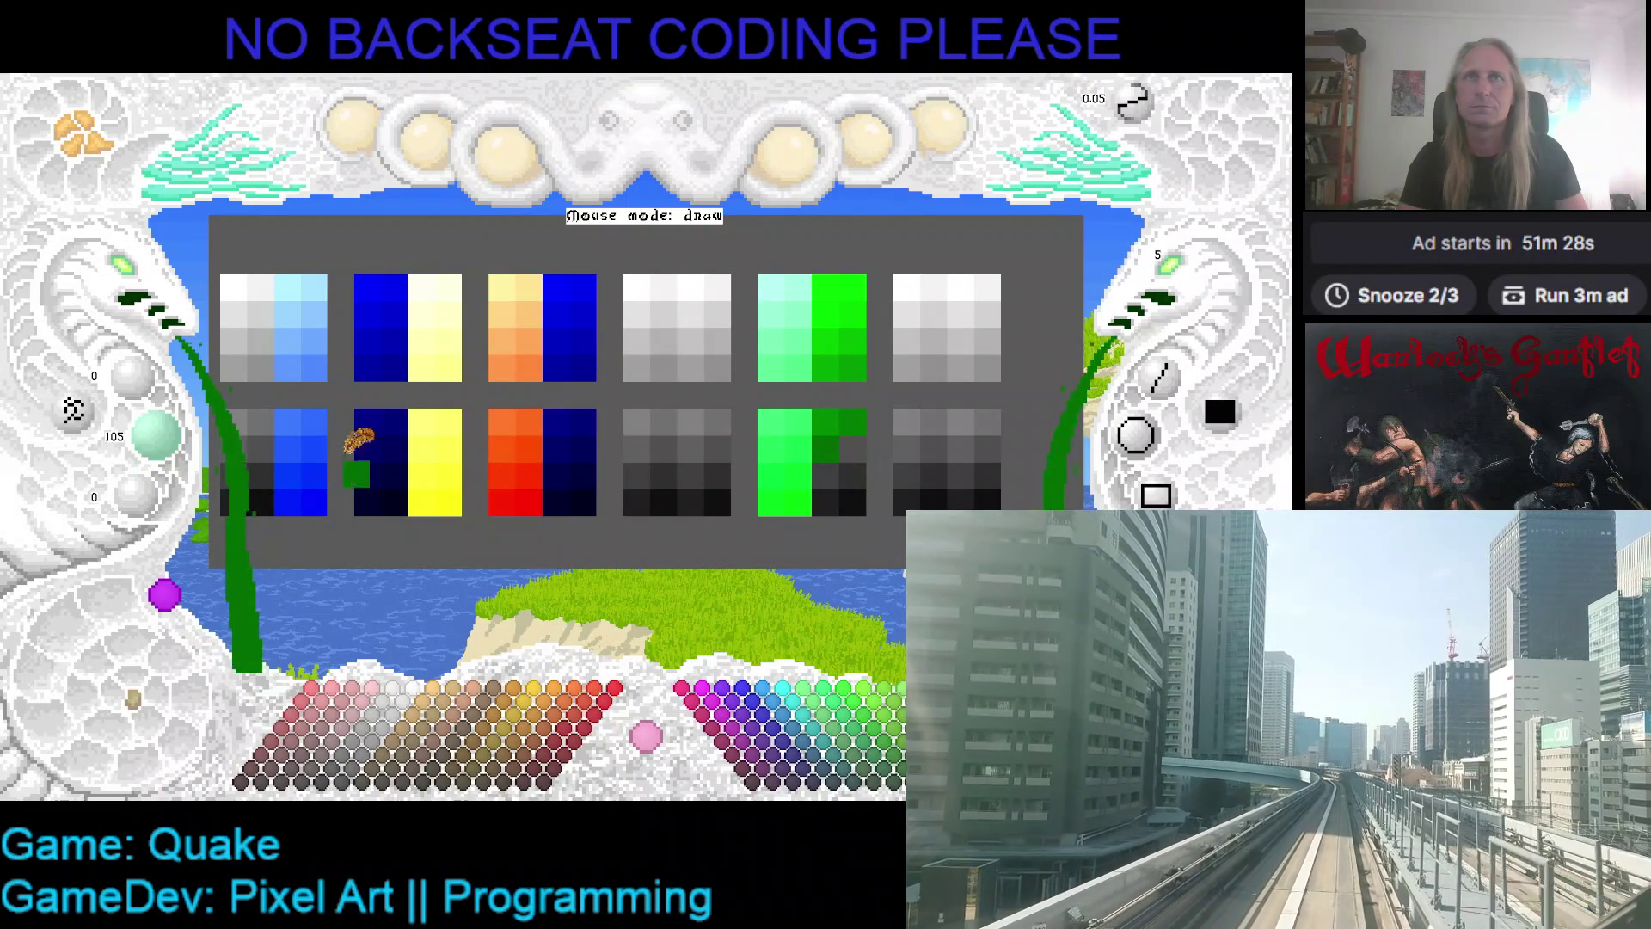
pyautogui.scroll(-1, 188, 457)
pyautogui.click(852, 449)
pyautogui.scroll(-1, 179, 452)
pyautogui.scroll(-2, 176, 449)
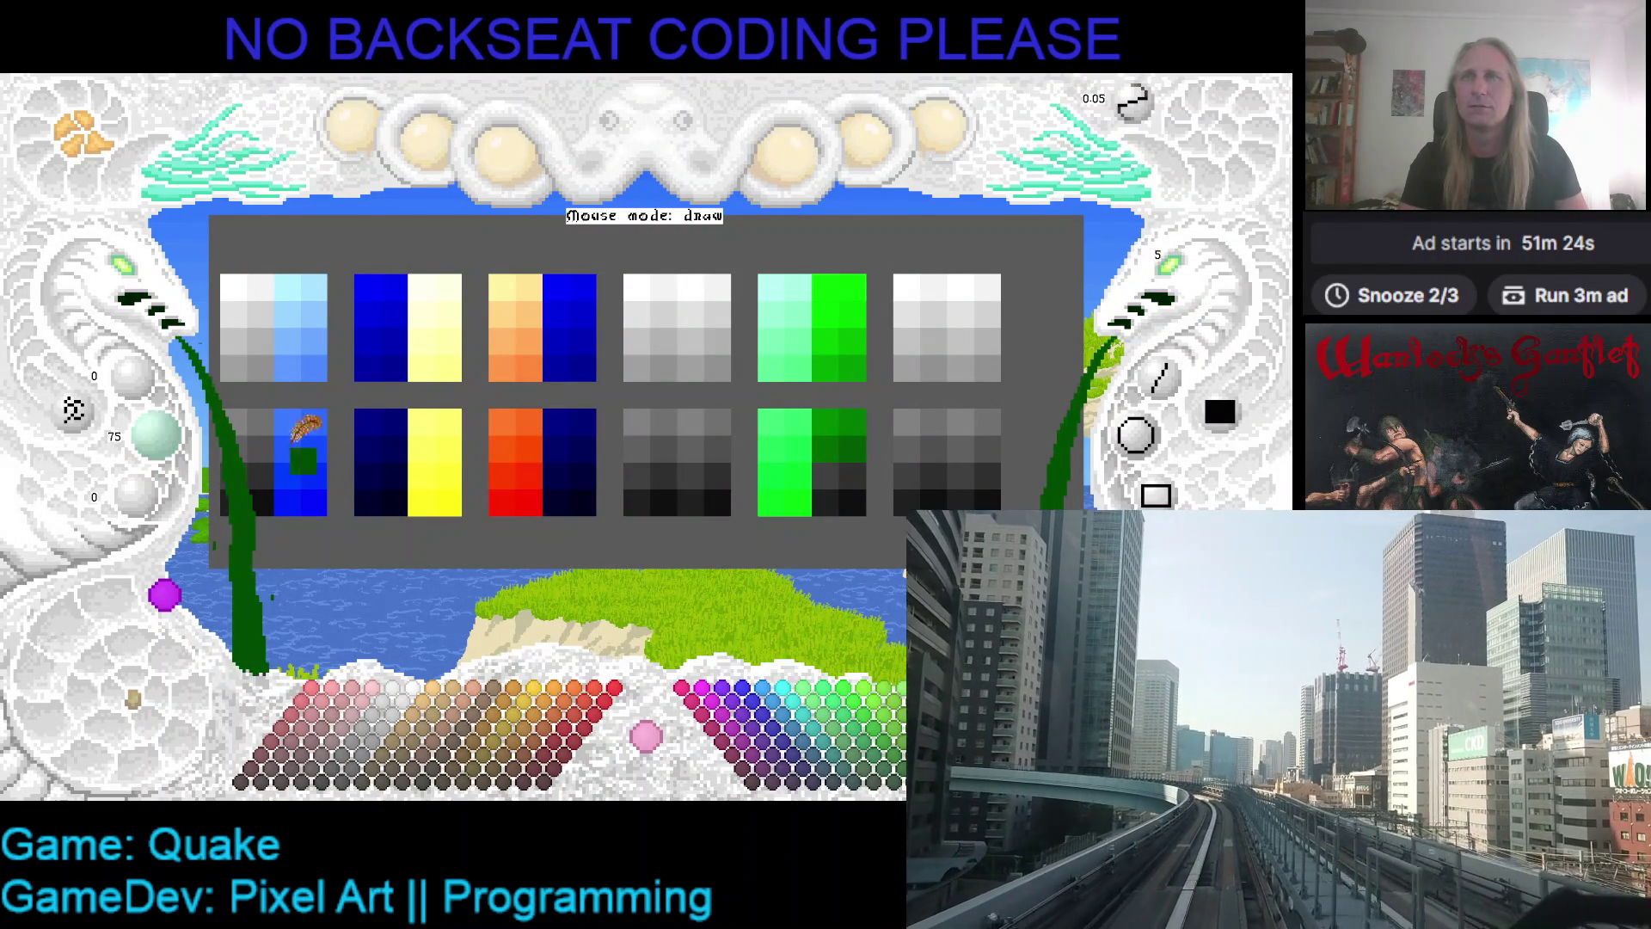
pyautogui.click(825, 475)
pyautogui.click(641, 471)
pyautogui.scroll(-3, 155, 435)
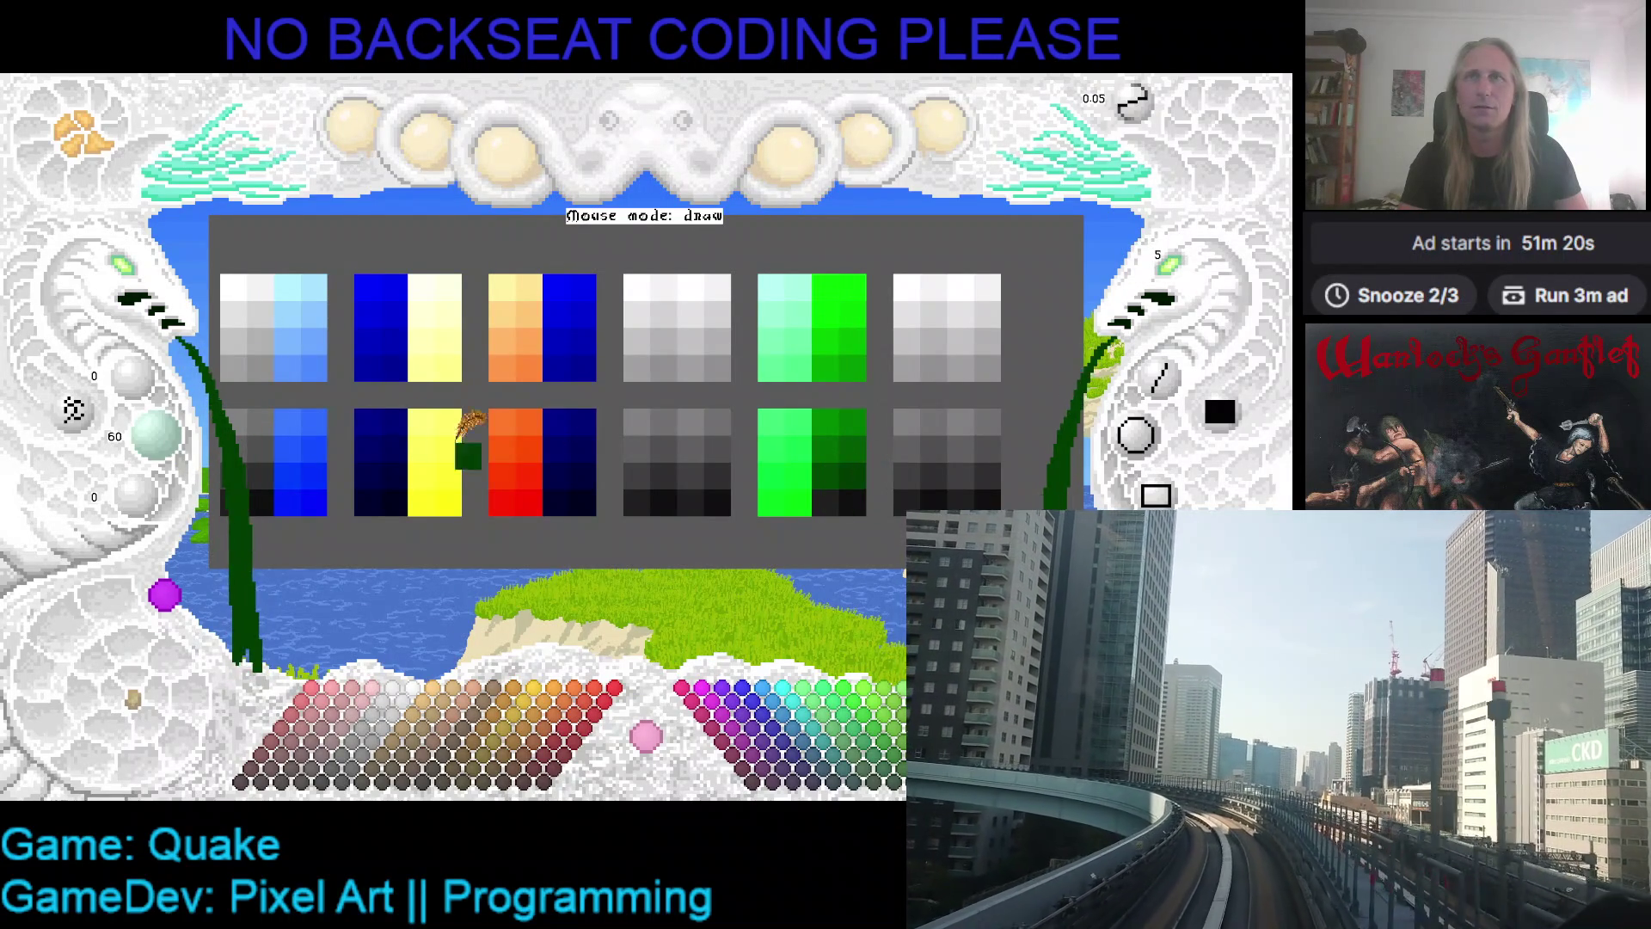
pyautogui.scroll(-3, 147, 434)
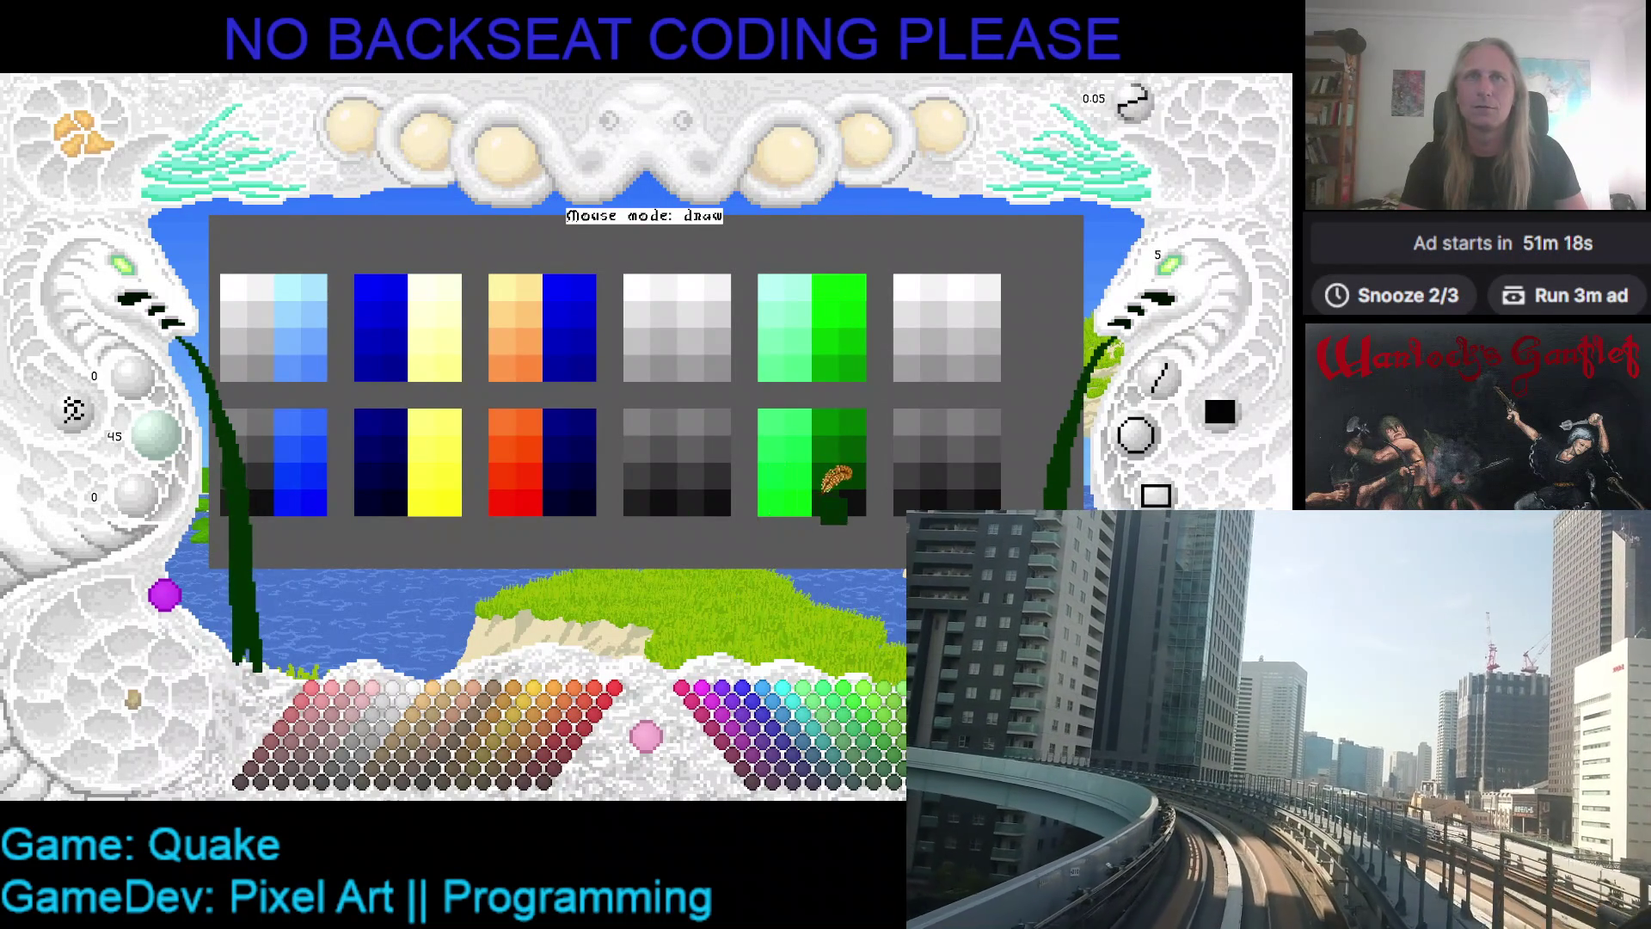
pyautogui.scroll(-3, 178, 447)
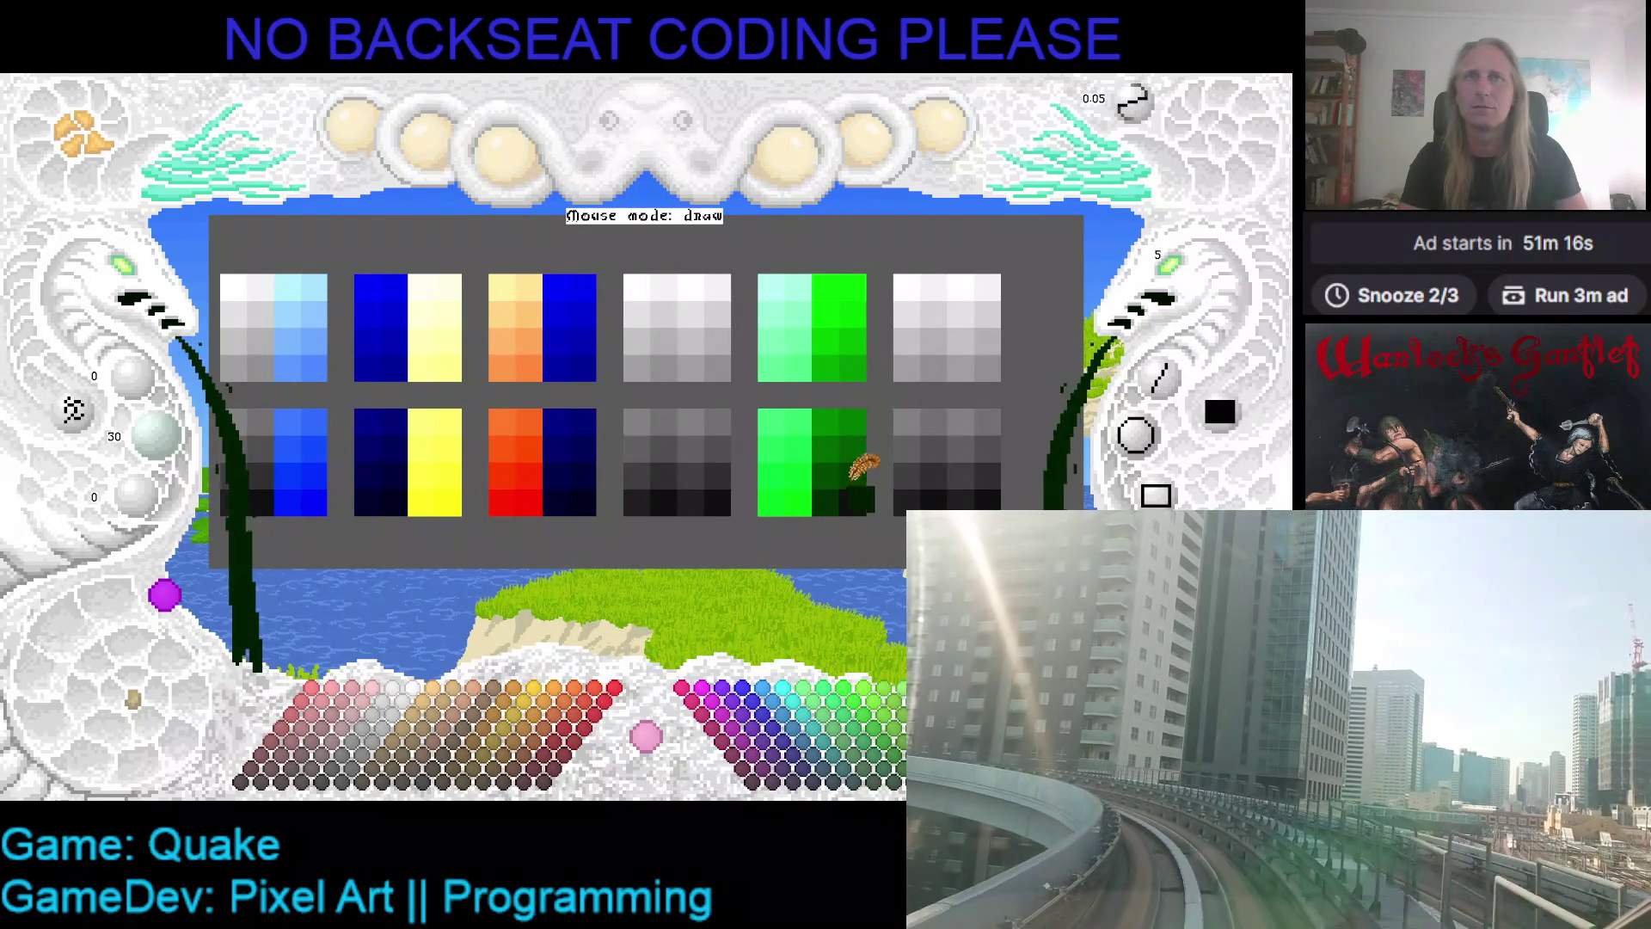
pyautogui.click(853, 473)
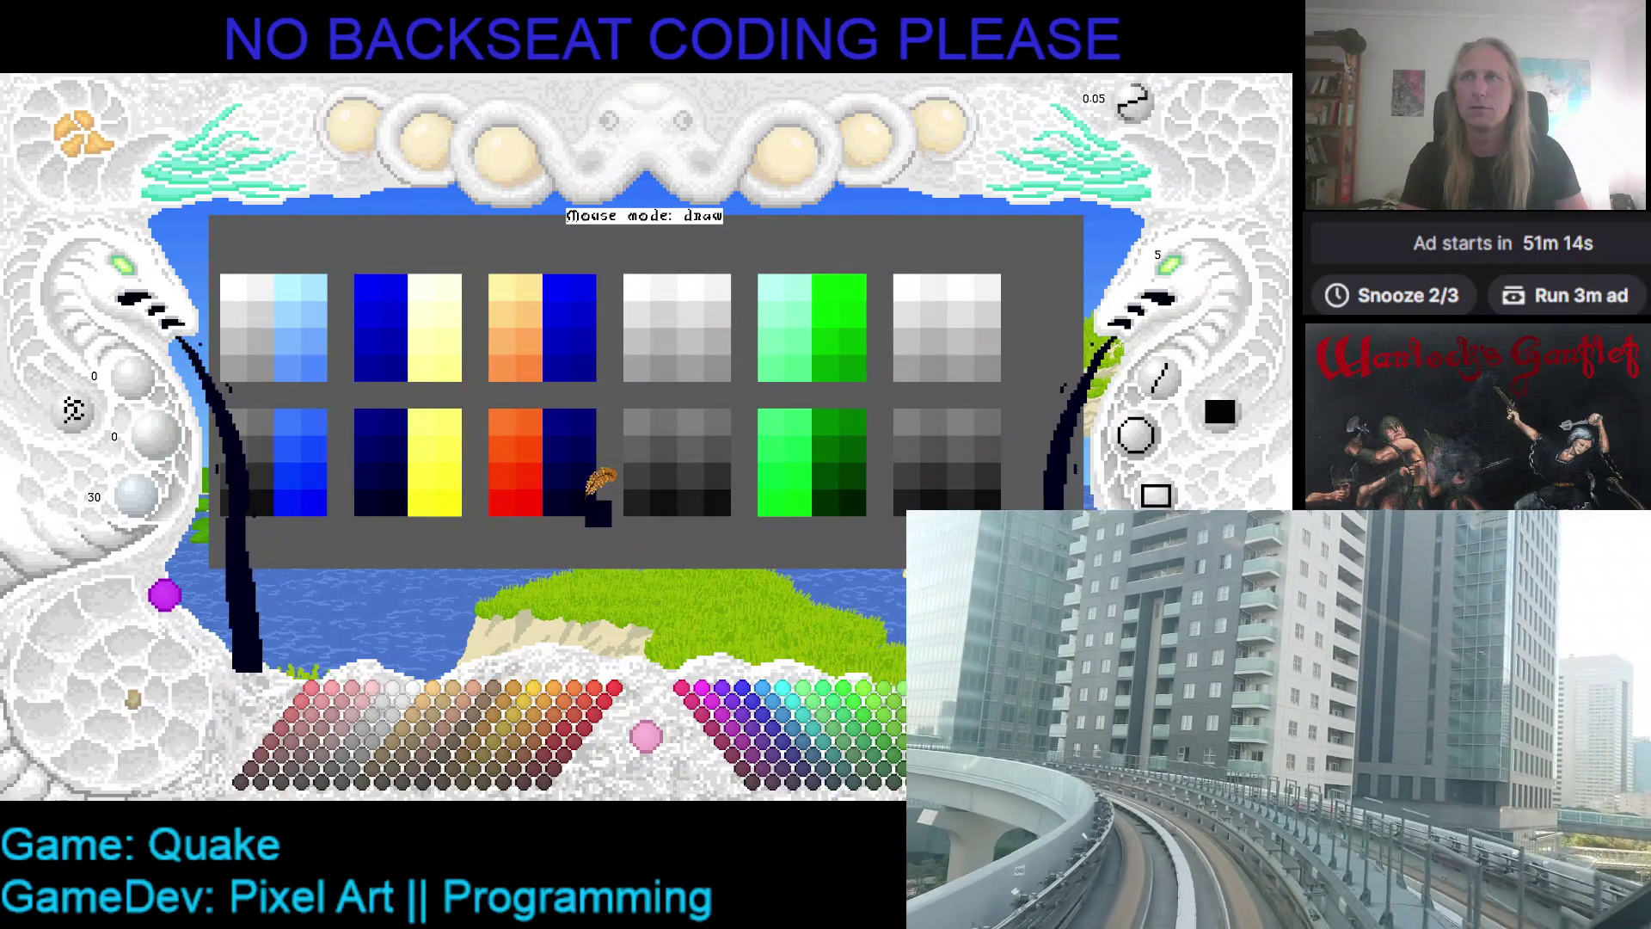
pyautogui.press('Tab')
pyautogui.hotkey('shift', 'Tab')
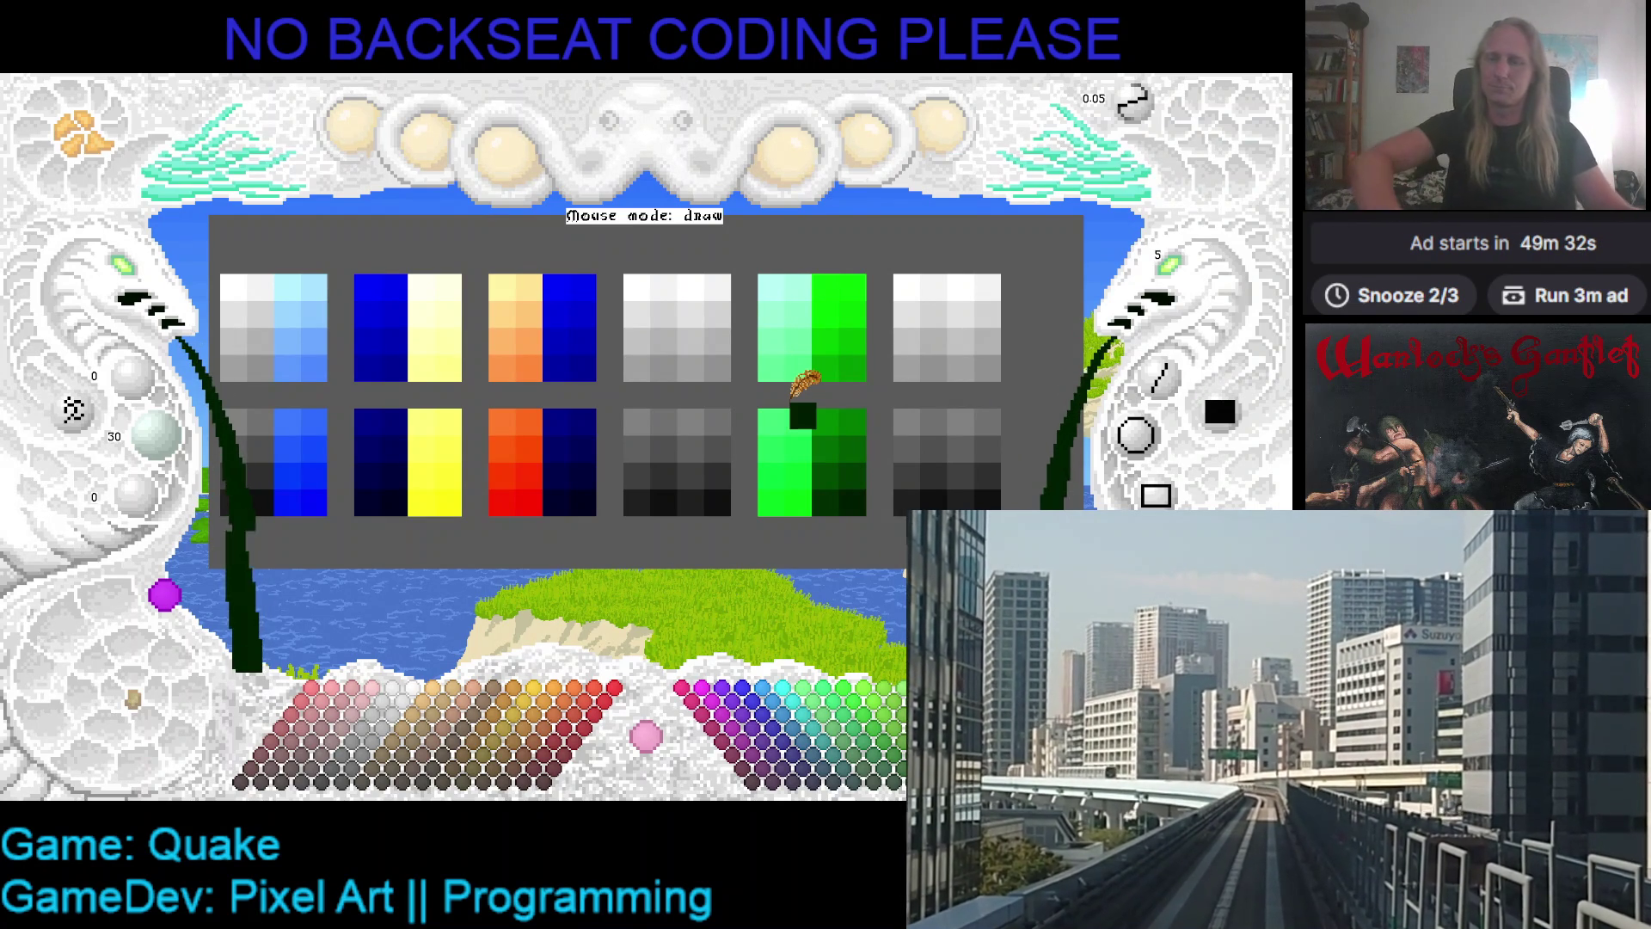
# - Paint the top-right ramp's upper cells with mint shades picked from the green ramp
pyautogui.click(789, 292)
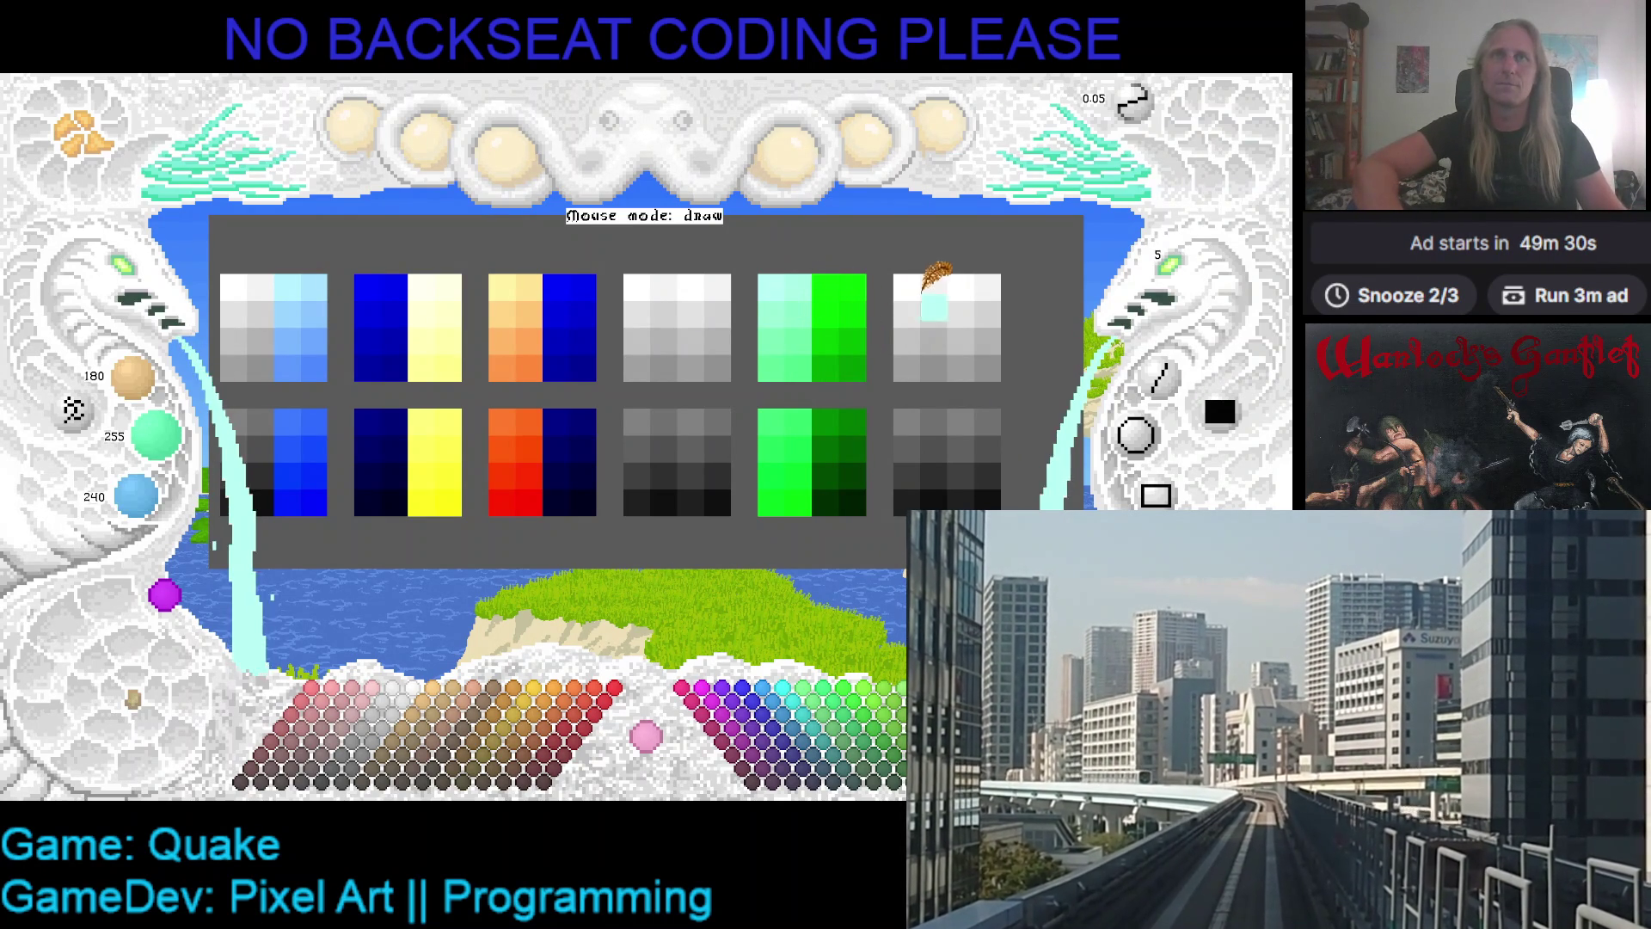
pyautogui.click(806, 291)
pyautogui.click(910, 288)
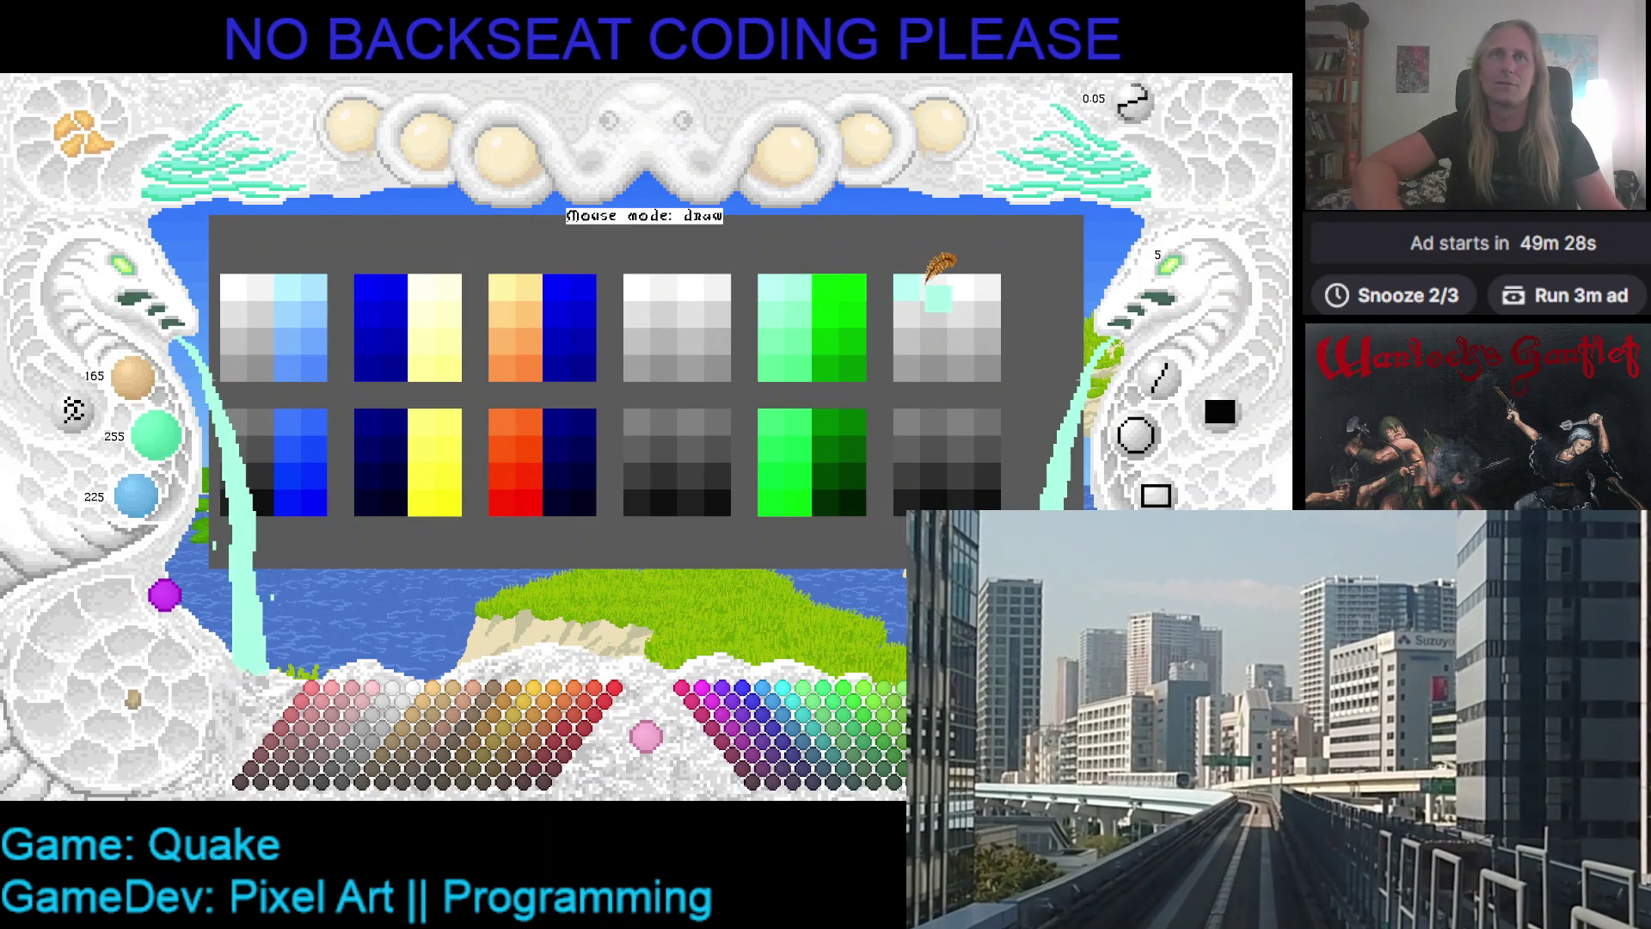
pyautogui.click(778, 309)
pyautogui.click(944, 282)
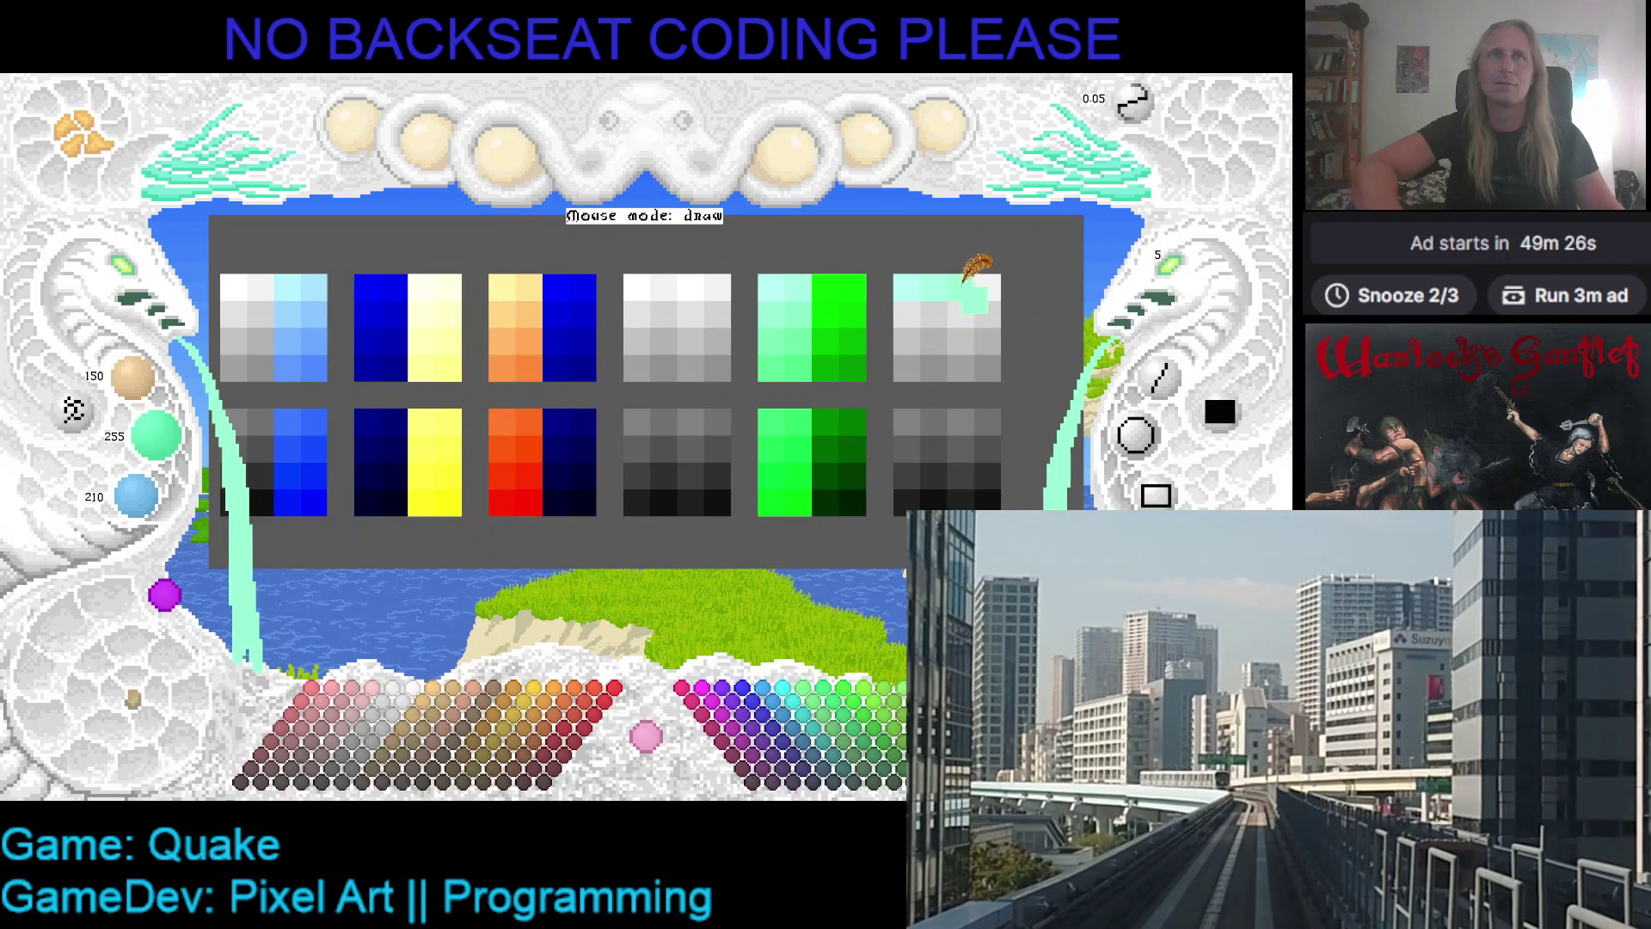
pyautogui.click(804, 331)
pyautogui.click(985, 282)
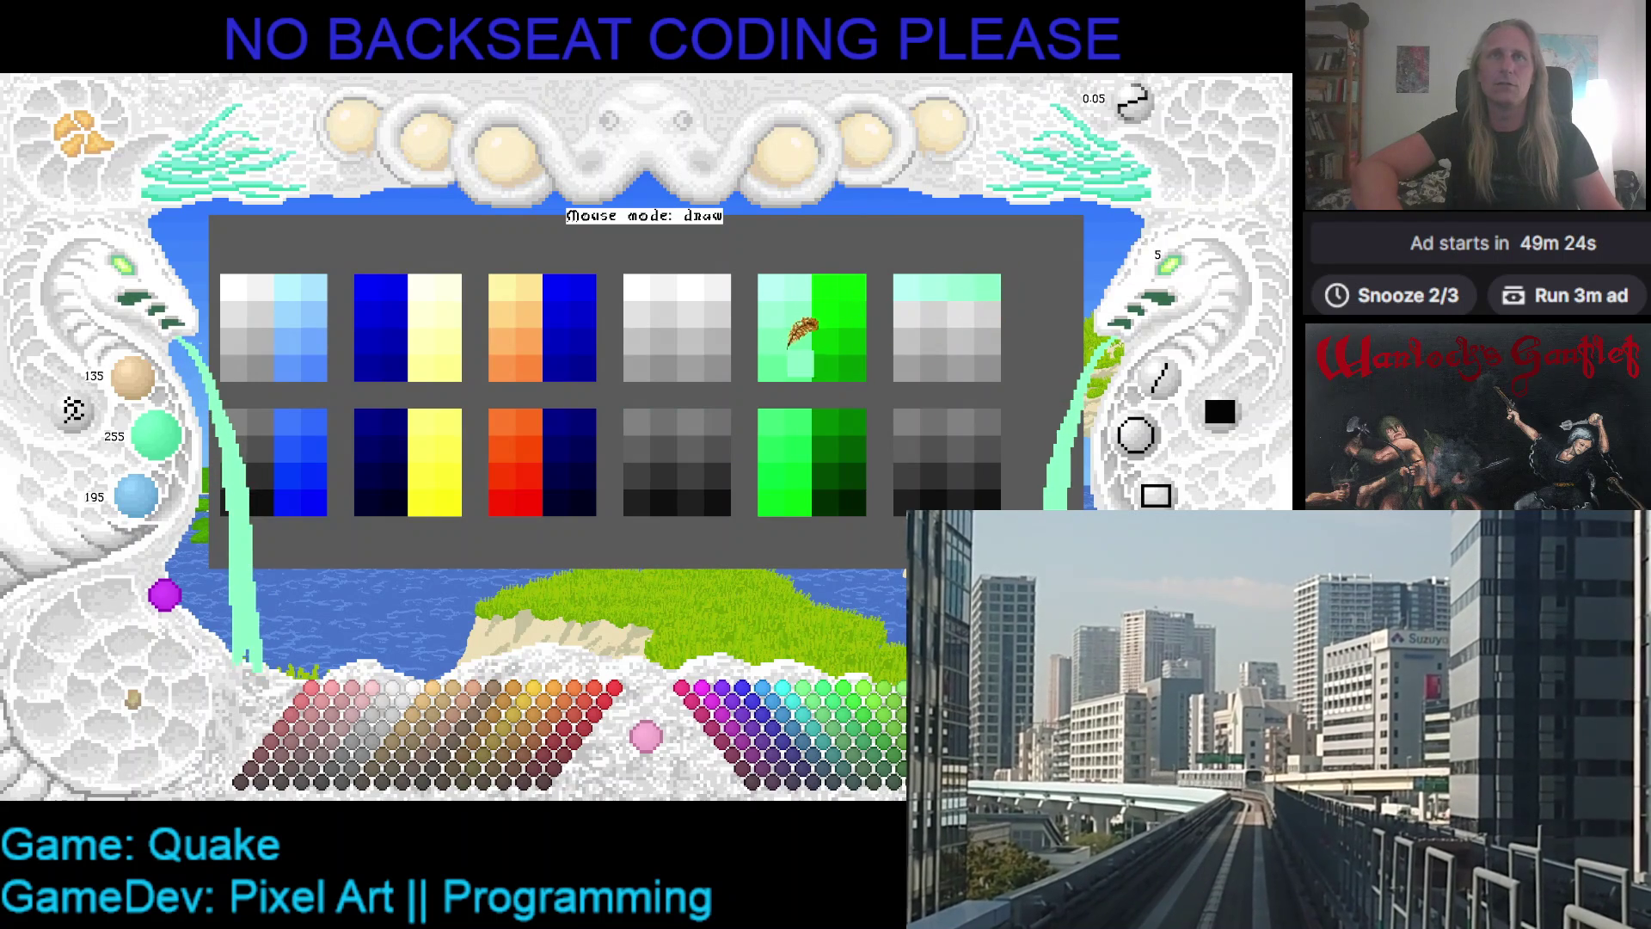
pyautogui.click(787, 344)
pyautogui.click(907, 309)
pyautogui.click(933, 314)
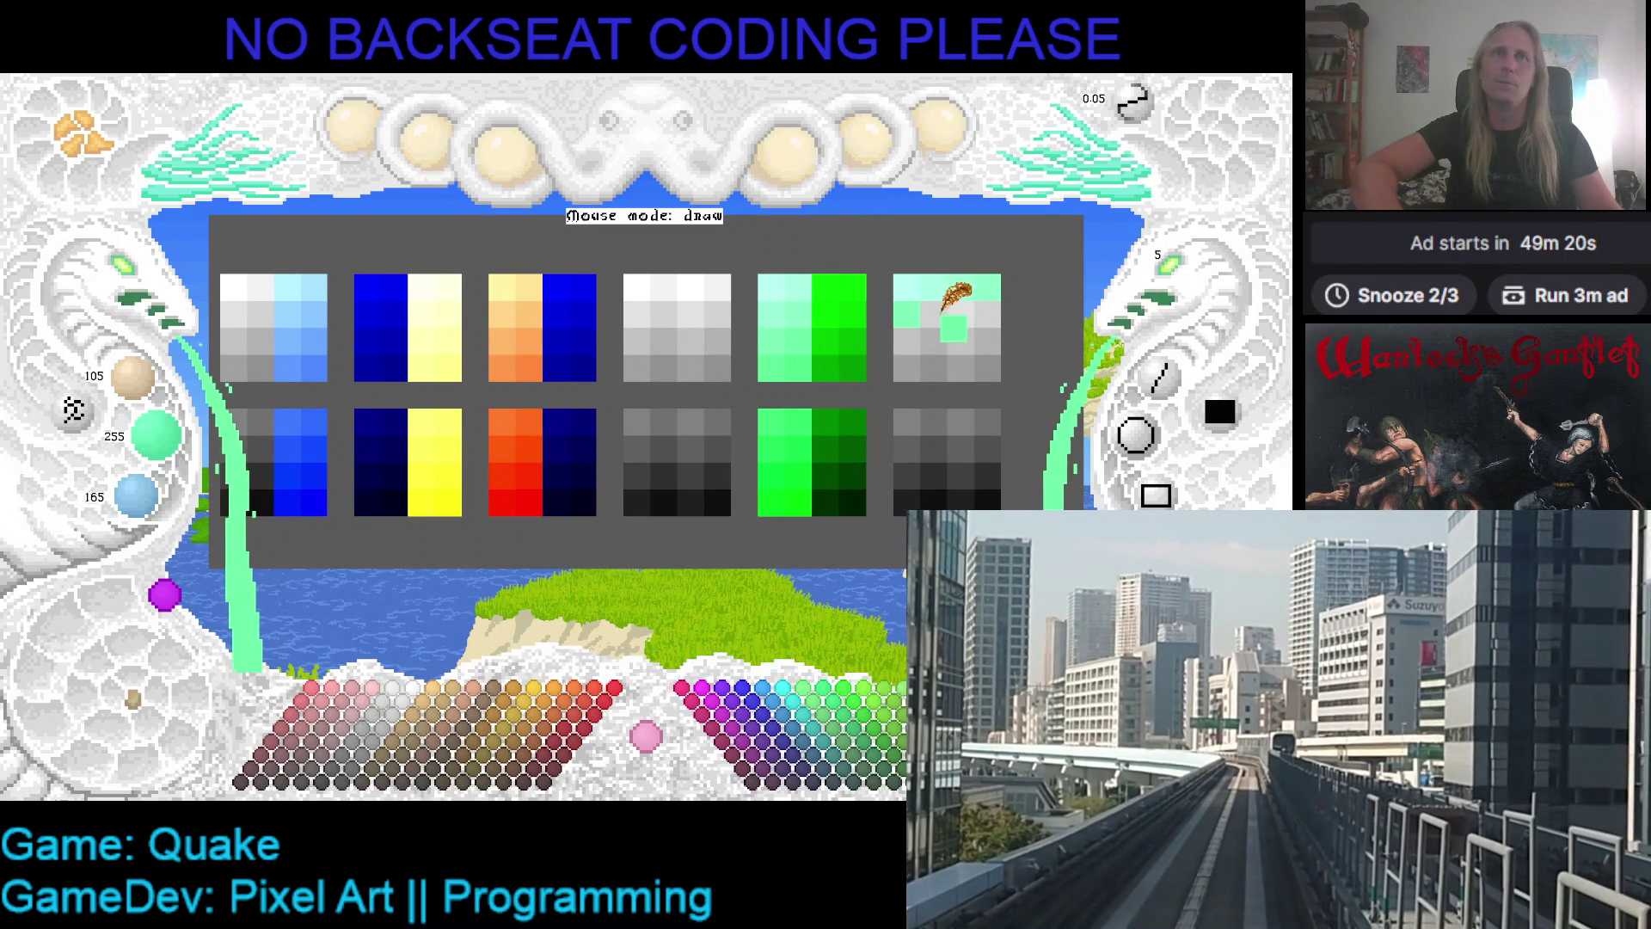
# - Paint the top-right ramp's second row in greens picked from the green ramp
pyautogui.click(784, 361)
pyautogui.click(903, 365)
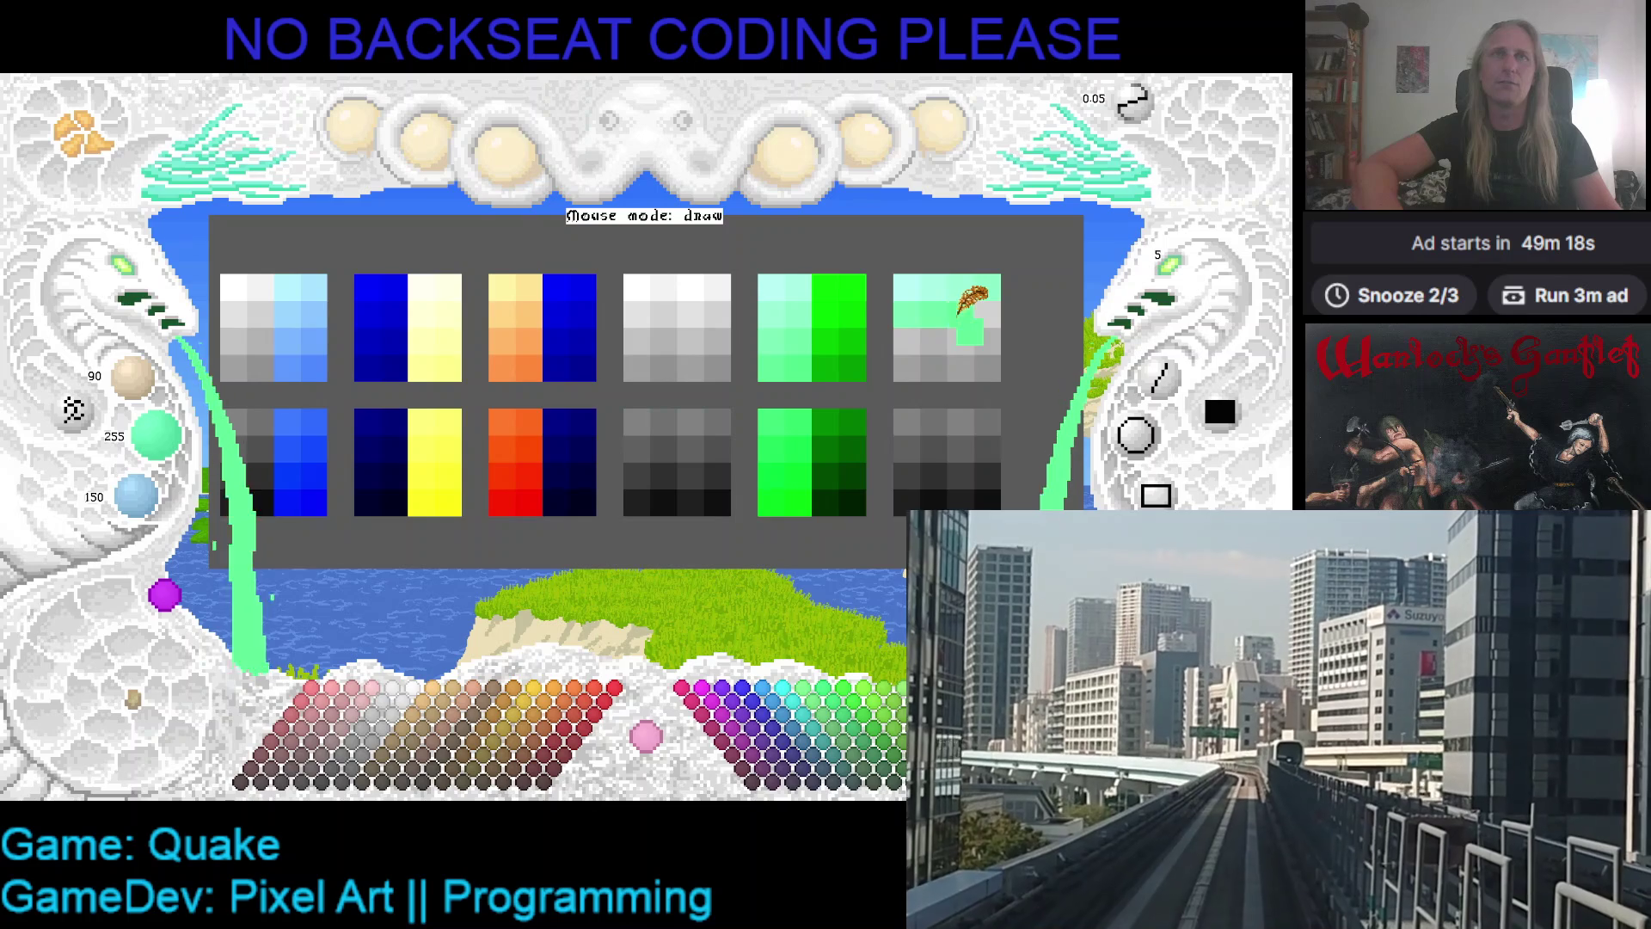
pyautogui.click(800, 366)
pyautogui.click(980, 335)
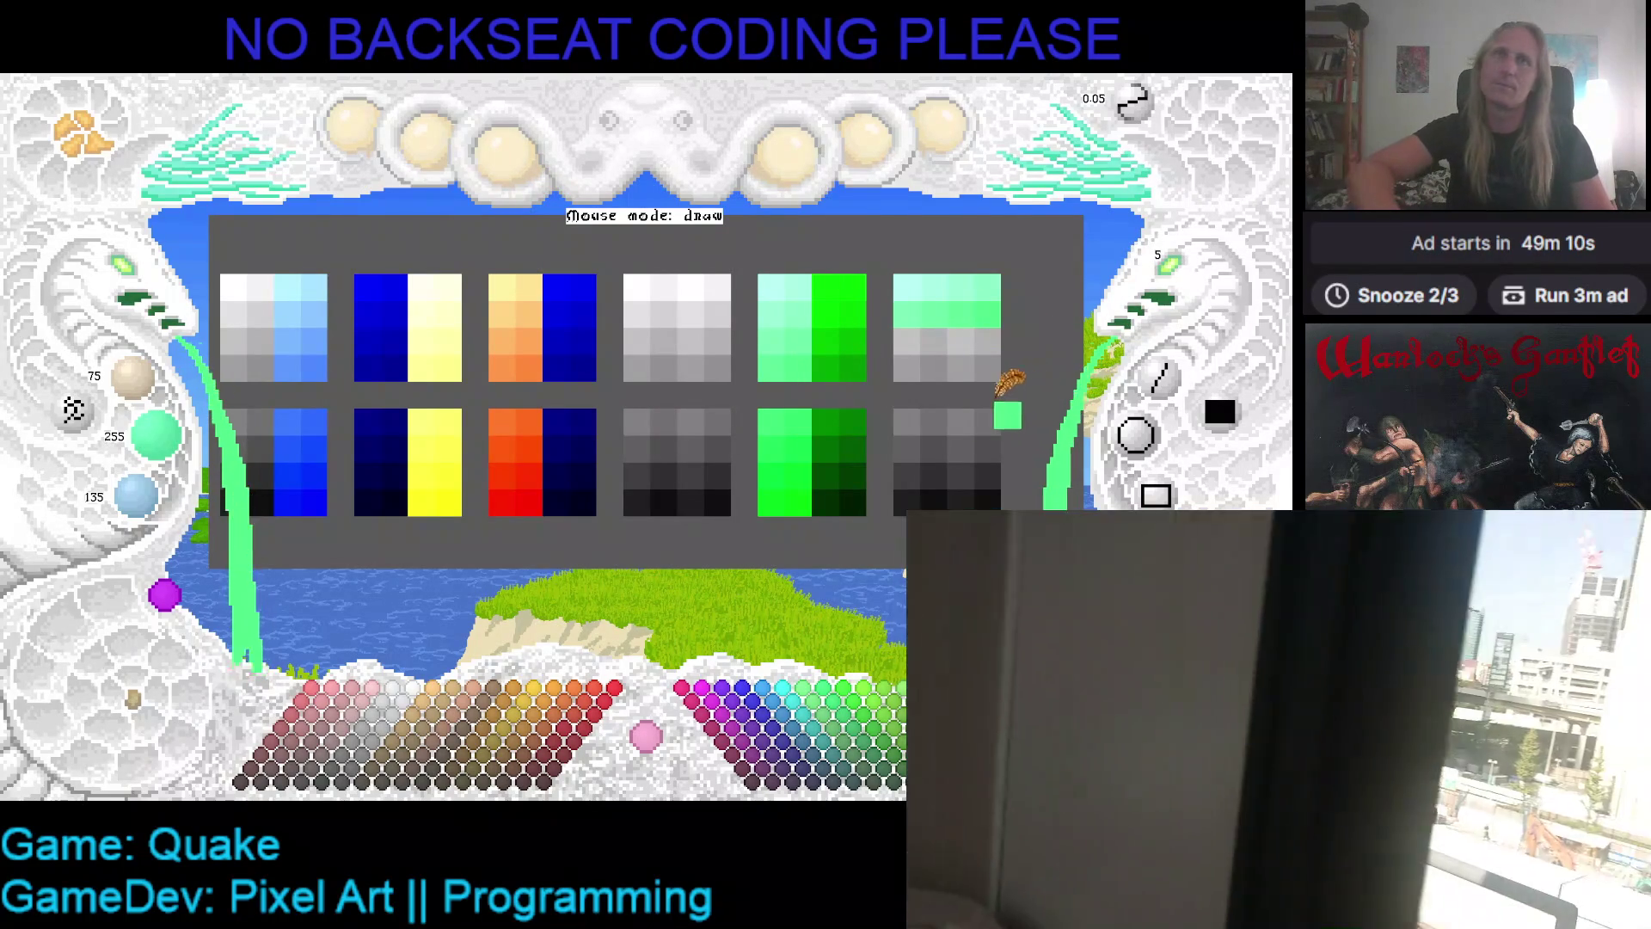
pyautogui.click(784, 396)
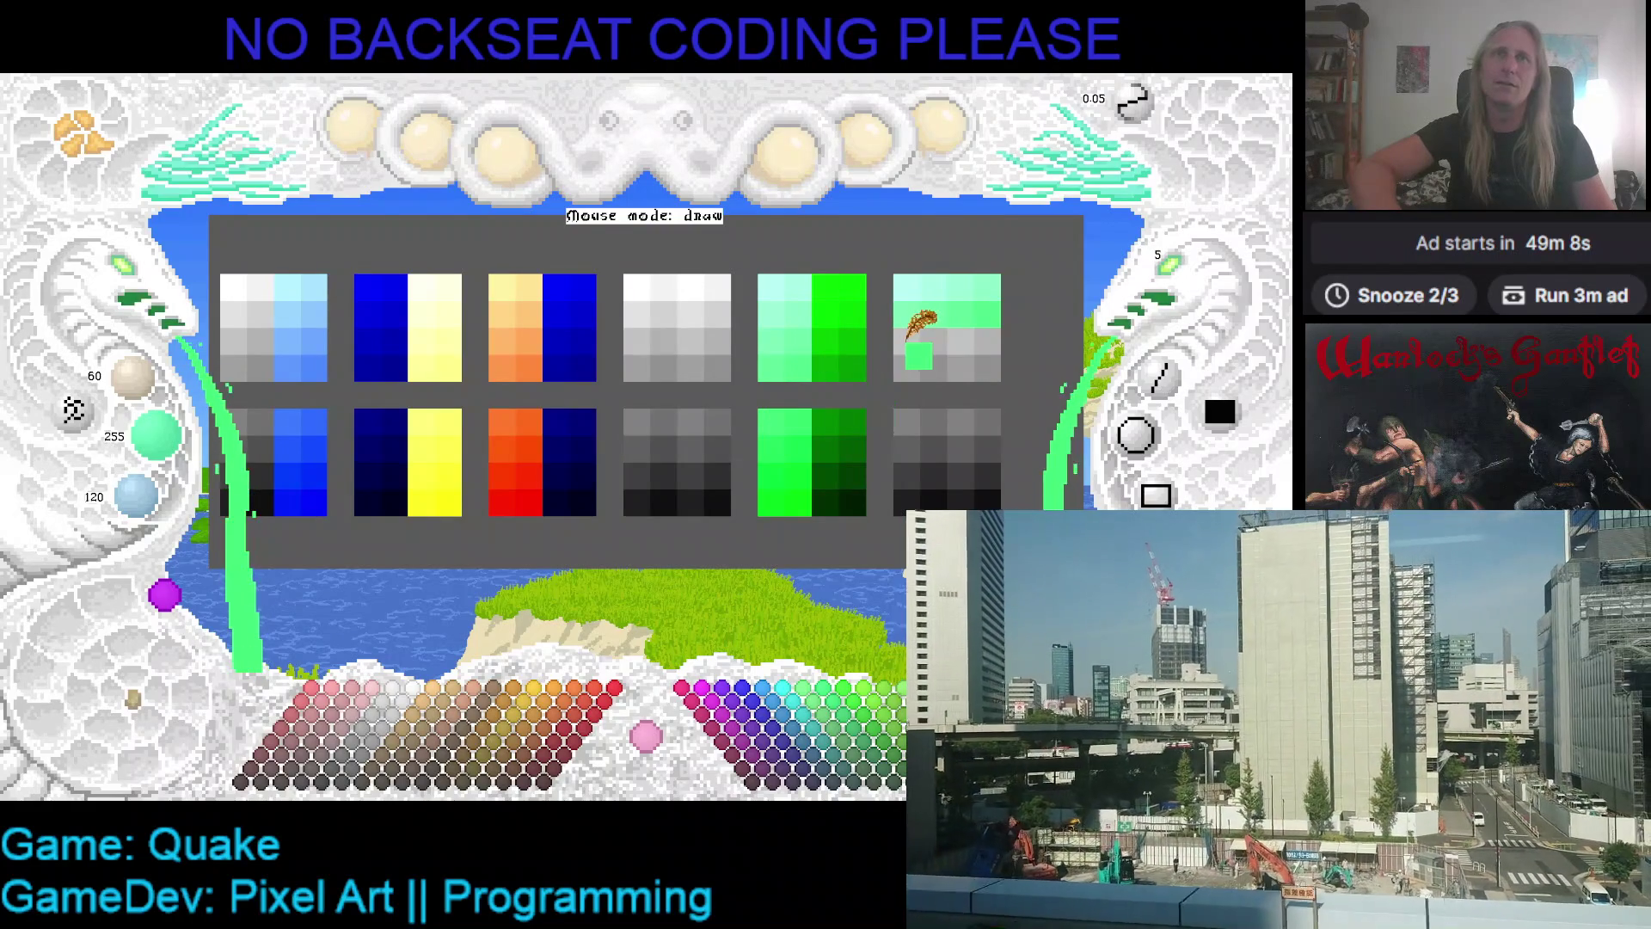
pyautogui.click(908, 339)
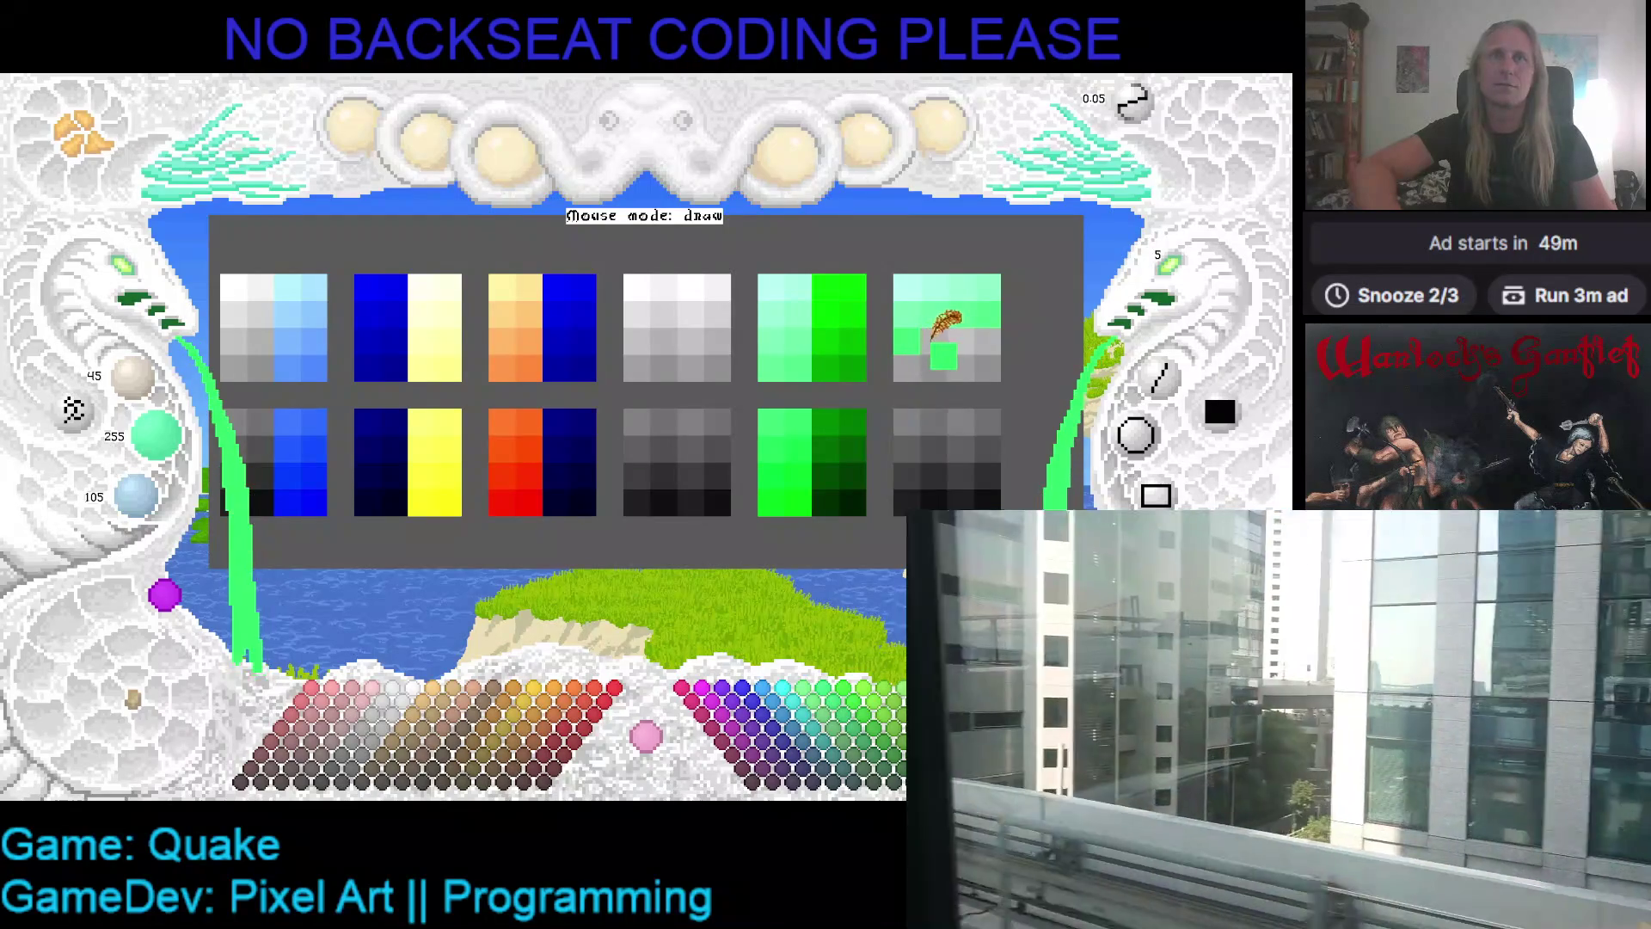
pyautogui.click(933, 341)
pyautogui.click(960, 341)
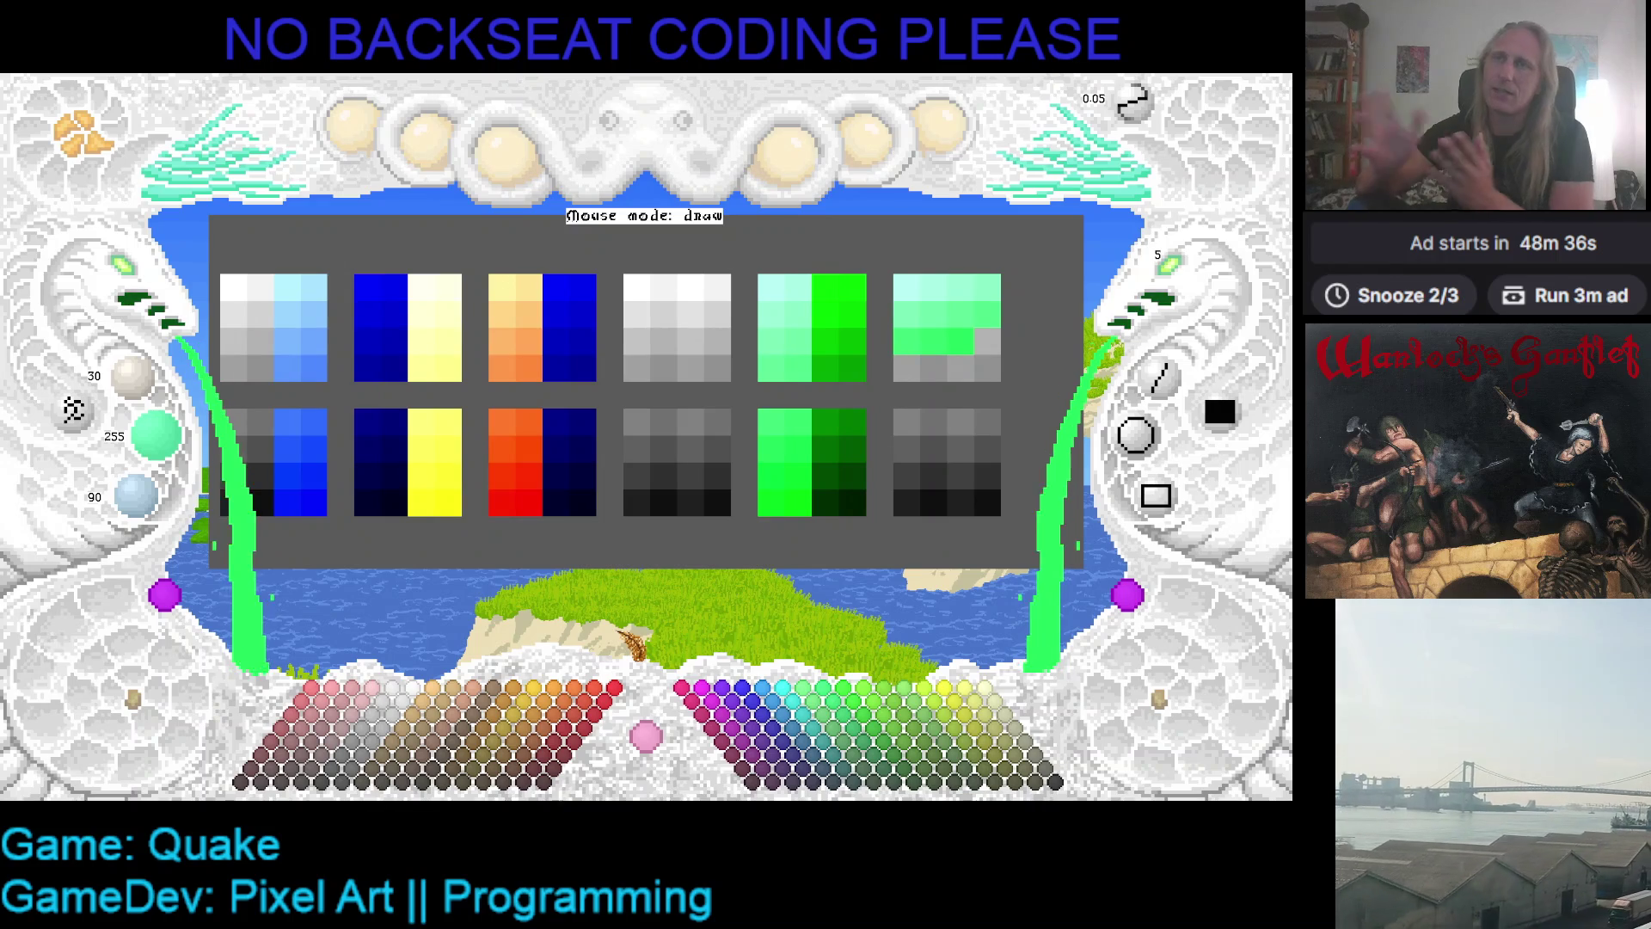
pyautogui.click(353, 124)
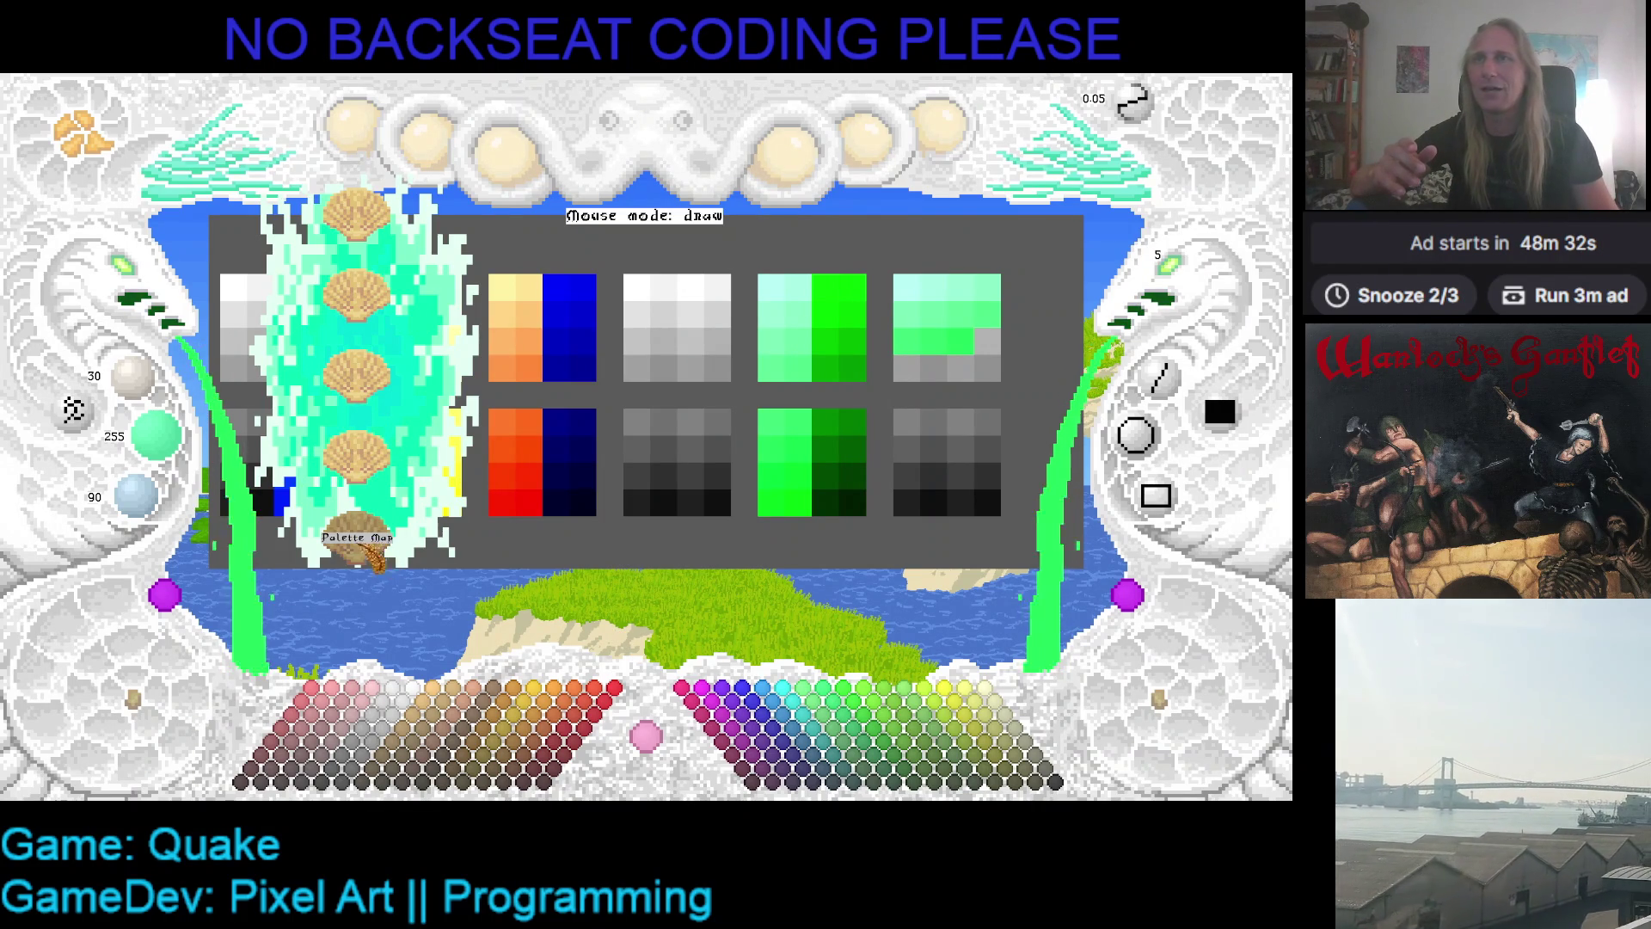
pyautogui.click(373, 148)
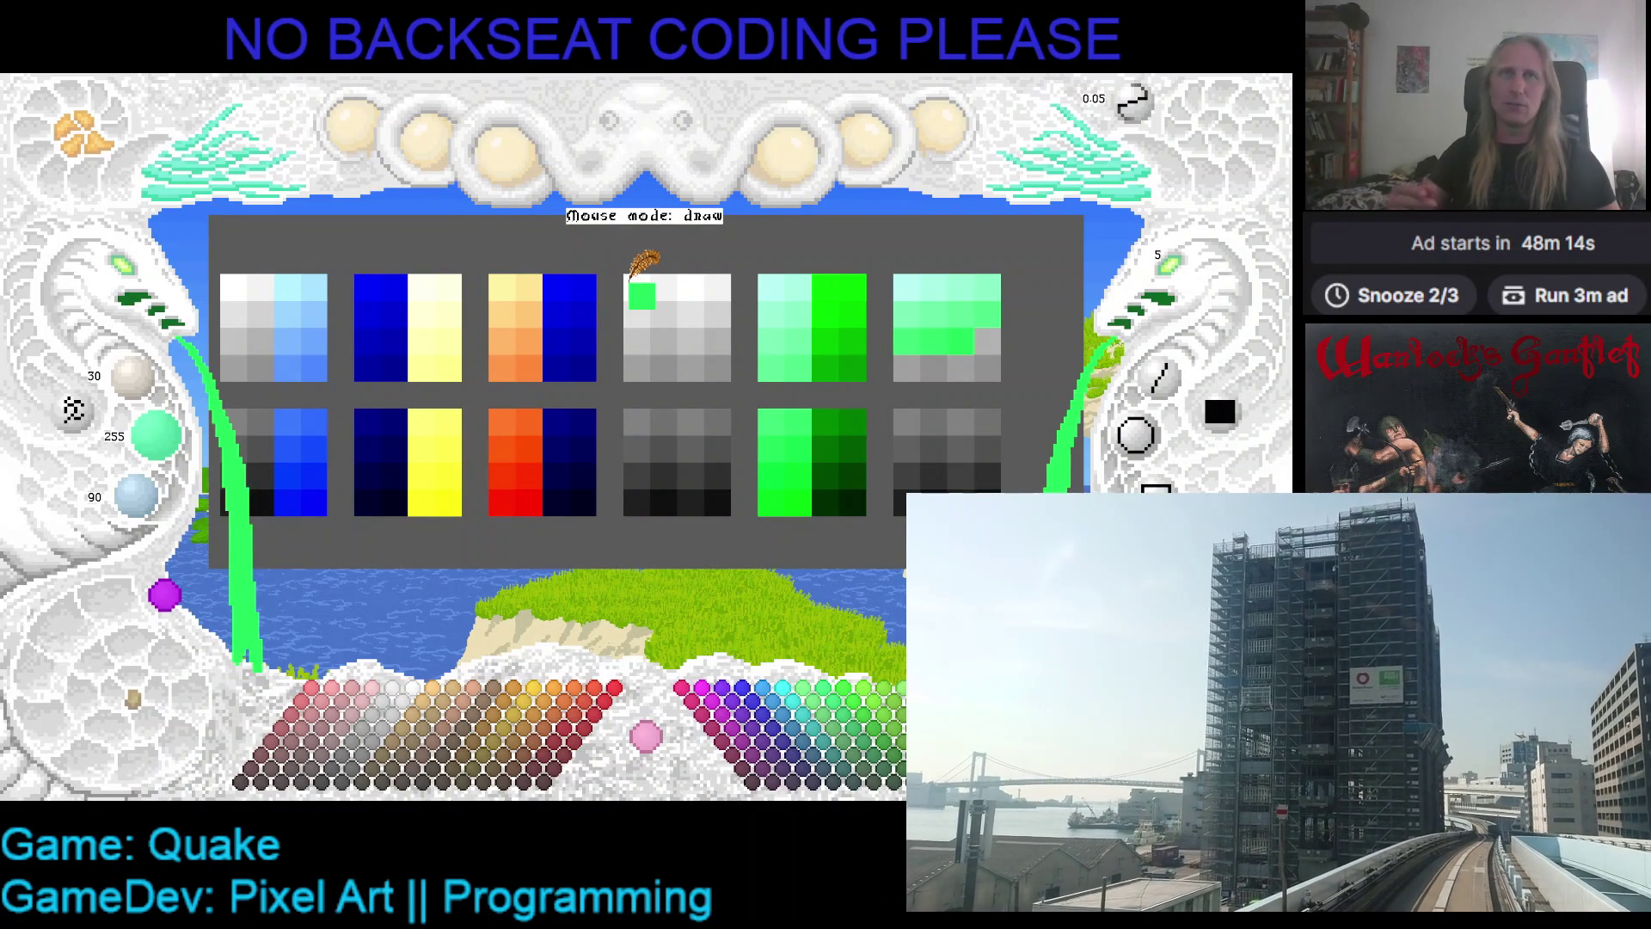
# - Pick greens from the green ramp and paint the bottom-right ramp's top row bright green
pyautogui.moveTo(632, 277)
pyautogui.mouseDown()
pyautogui.moveTo(718, 301)
pyautogui.moveTo(800, 446)
pyautogui.mouseUp()
pyautogui.moveTo(1018, 328)
pyautogui.mouseDown()
pyautogui.moveTo(980, 320)
pyautogui.moveTo(911, 383)
pyautogui.moveTo(779, 456)
pyautogui.moveTo(927, 361)
pyautogui.moveTo(916, 331)
pyautogui.moveTo(822, 460)
pyautogui.moveTo(945, 354)
pyautogui.moveTo(765, 499)
pyautogui.moveTo(778, 468)
pyautogui.moveTo(978, 353)
pyautogui.moveTo(788, 434)
pyautogui.moveTo(946, 406)
pyautogui.moveTo(1003, 357)
pyautogui.moveTo(977, 358)
pyautogui.mouseUp()
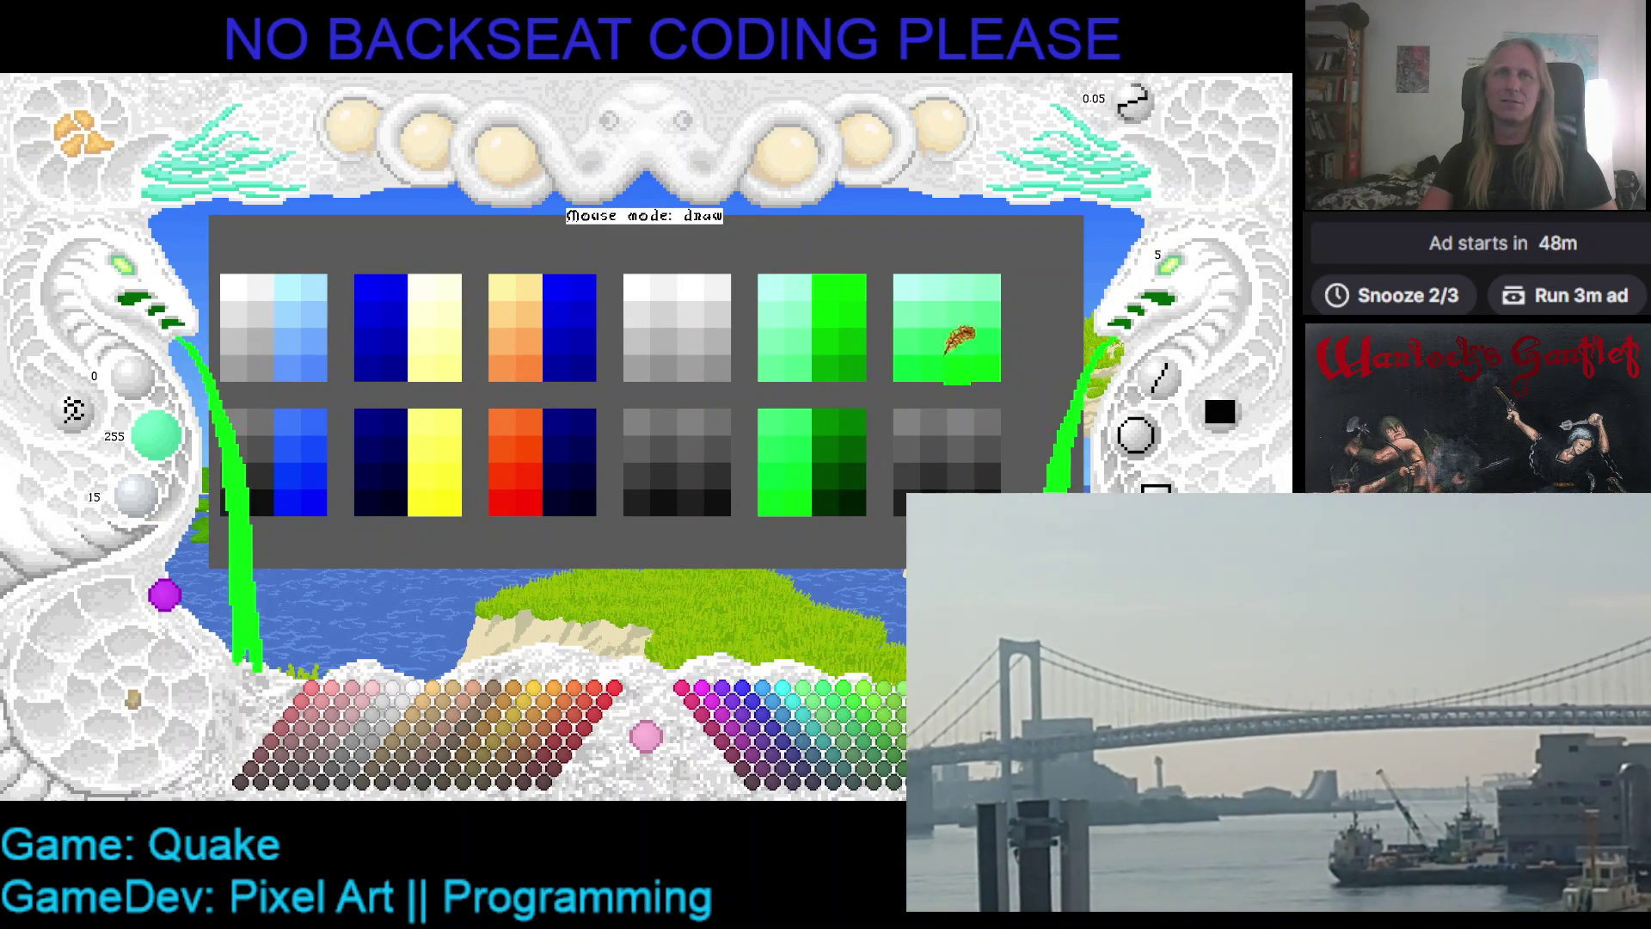
pyautogui.moveTo(827, 275)
pyautogui.mouseDown()
pyautogui.moveTo(903, 357)
pyautogui.moveTo(905, 420)
pyautogui.mouseUp()
pyautogui.moveTo(865, 294); pyautogui.dragTo(939, 378)
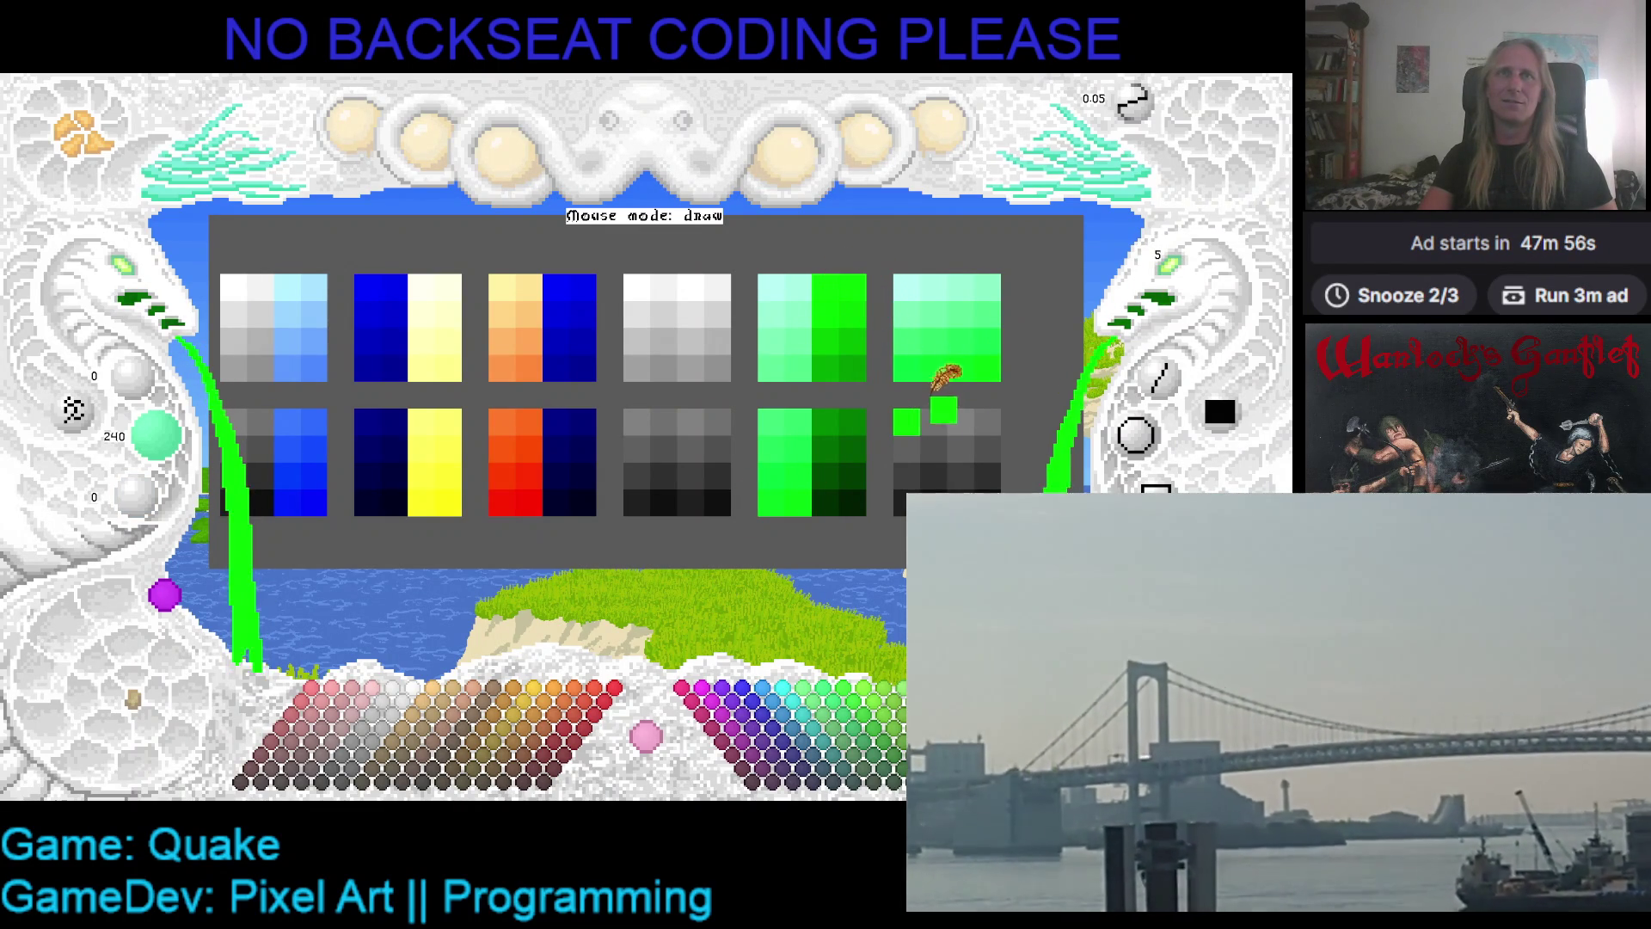
pyautogui.moveTo(851, 269); pyautogui.dragTo(937, 370)
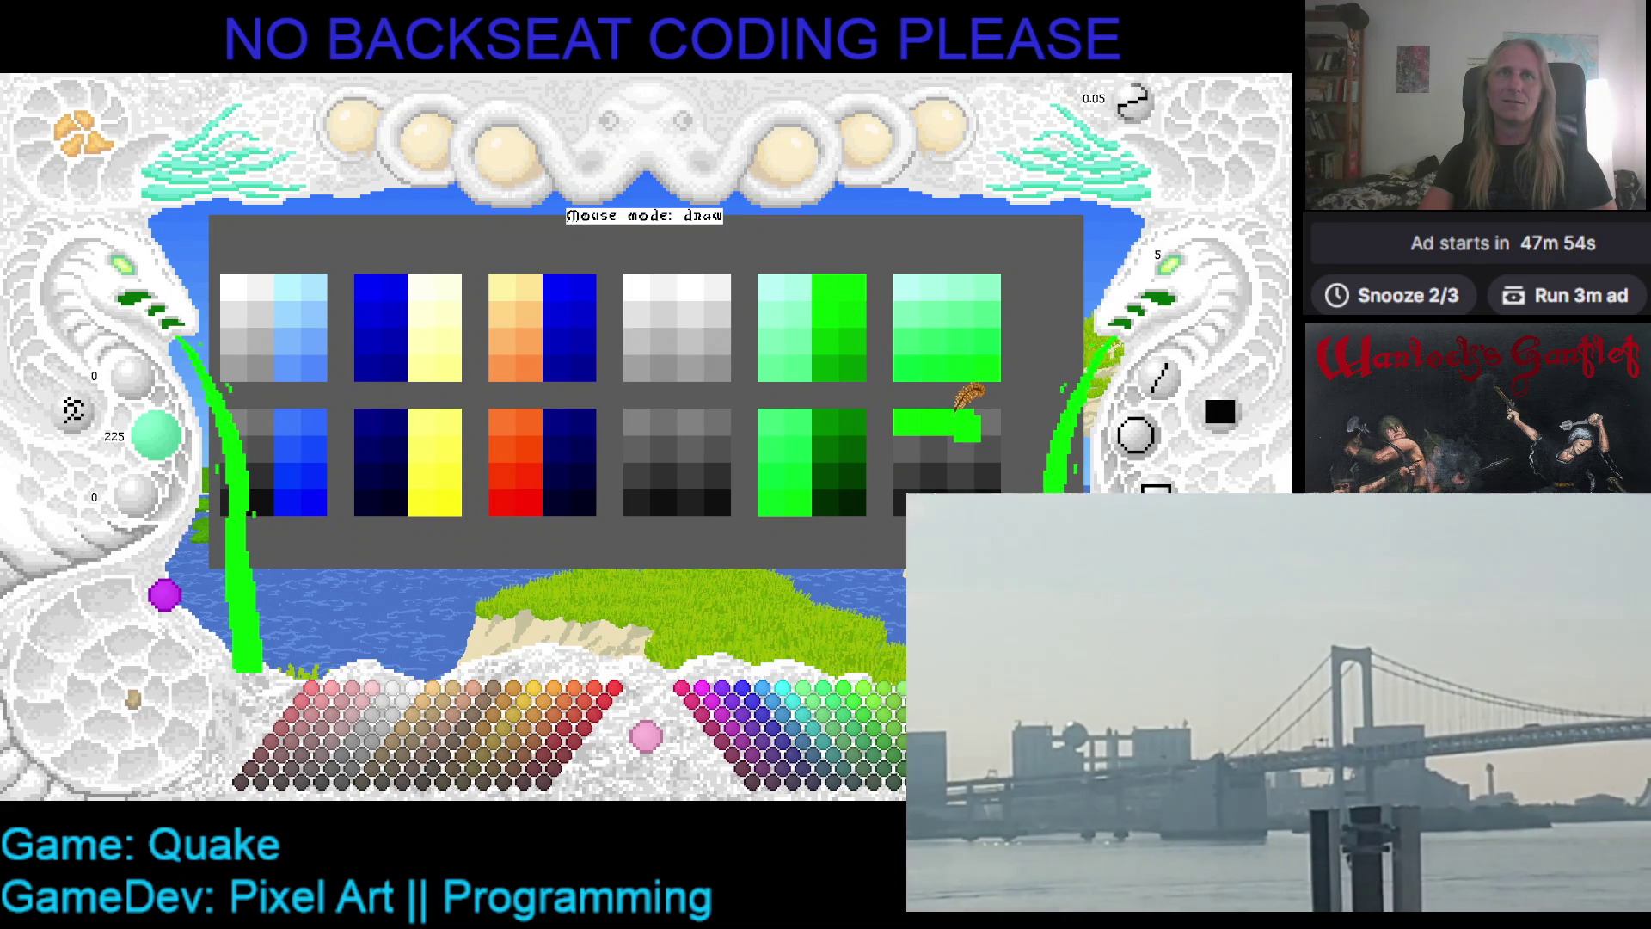
pyautogui.moveTo(864, 310); pyautogui.dragTo(989, 411)
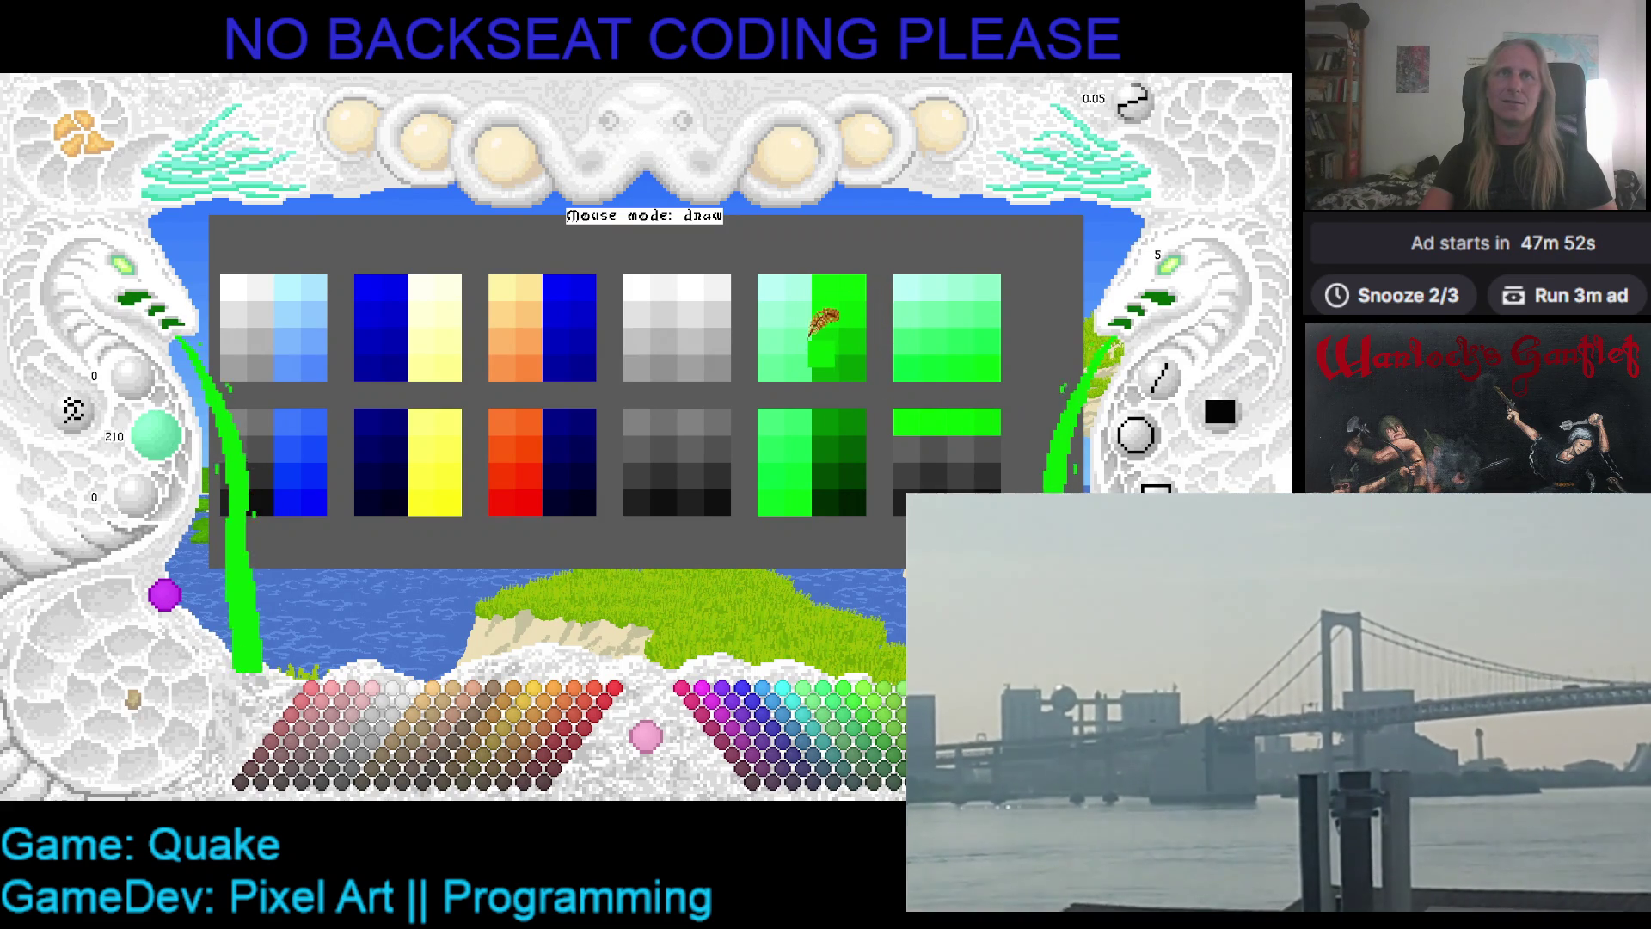
# - Paint the bottom-right ramp's second row in a darker green
pyautogui.moveTo(830, 320)
pyautogui.mouseDown()
pyautogui.moveTo(903, 411)
pyautogui.moveTo(869, 324)
pyautogui.moveTo(948, 423)
pyautogui.mouseUp()
pyautogui.moveTo(868, 362)
pyautogui.mouseDown()
pyautogui.moveTo(843, 320)
pyautogui.moveTo(973, 414)
pyautogui.mouseUp()
pyautogui.moveTo(860, 343); pyautogui.dragTo(980, 426)
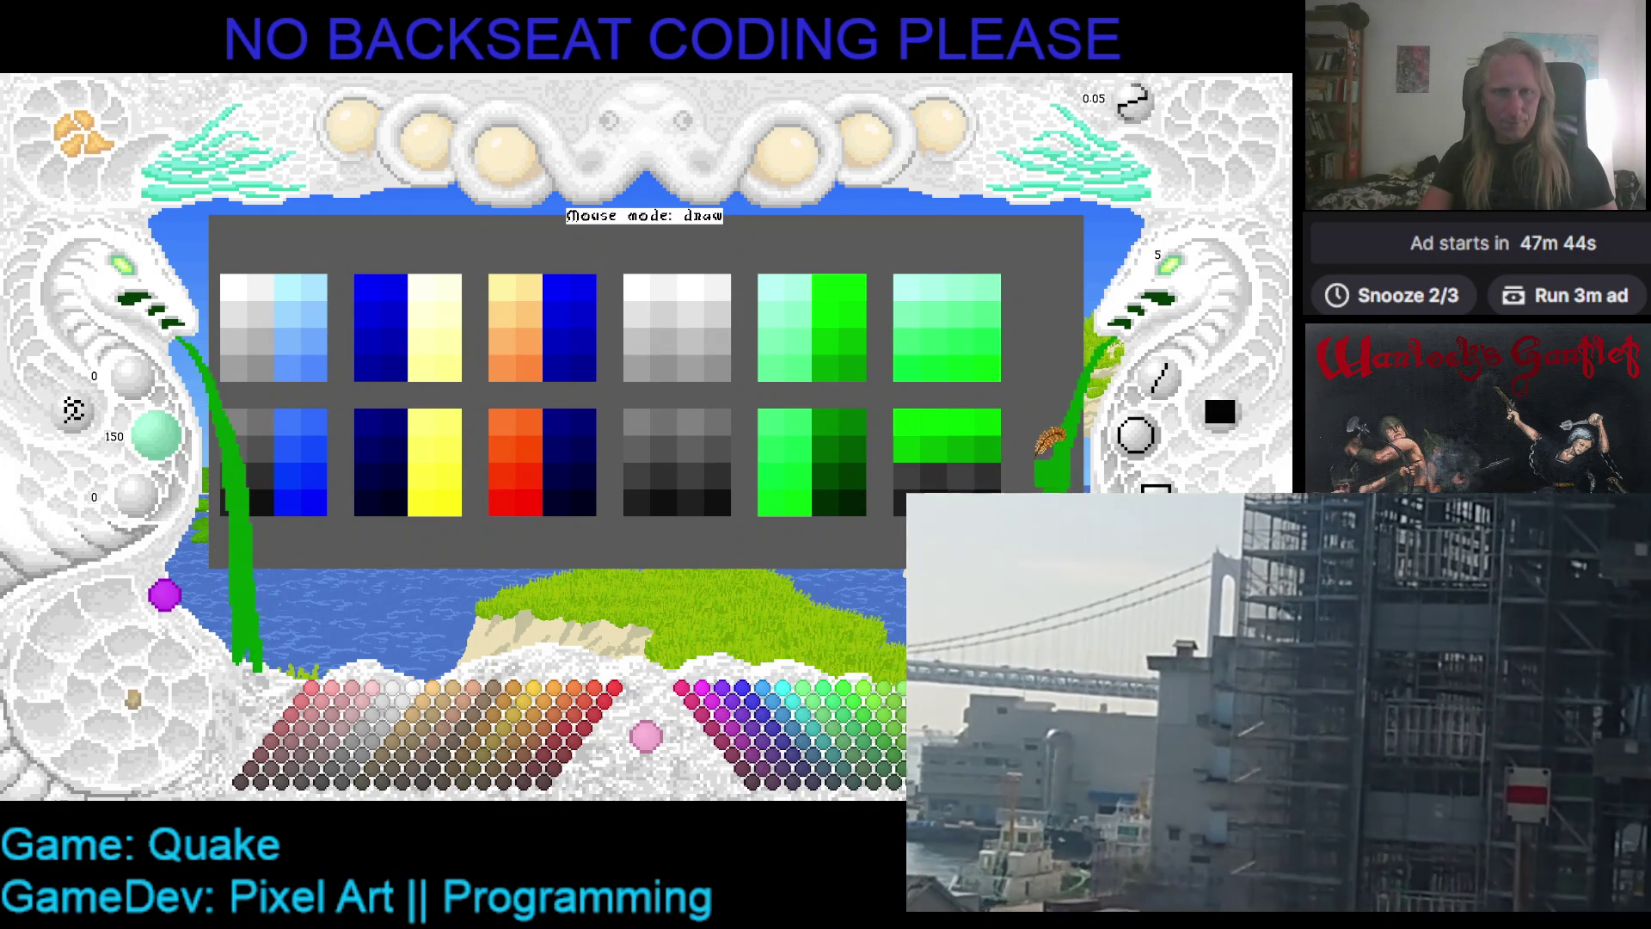
# - Save the palette with its bright-to-dark green bottom-right ramp using Ctrl+S
pyautogui.scroll(3, 1032, 430)
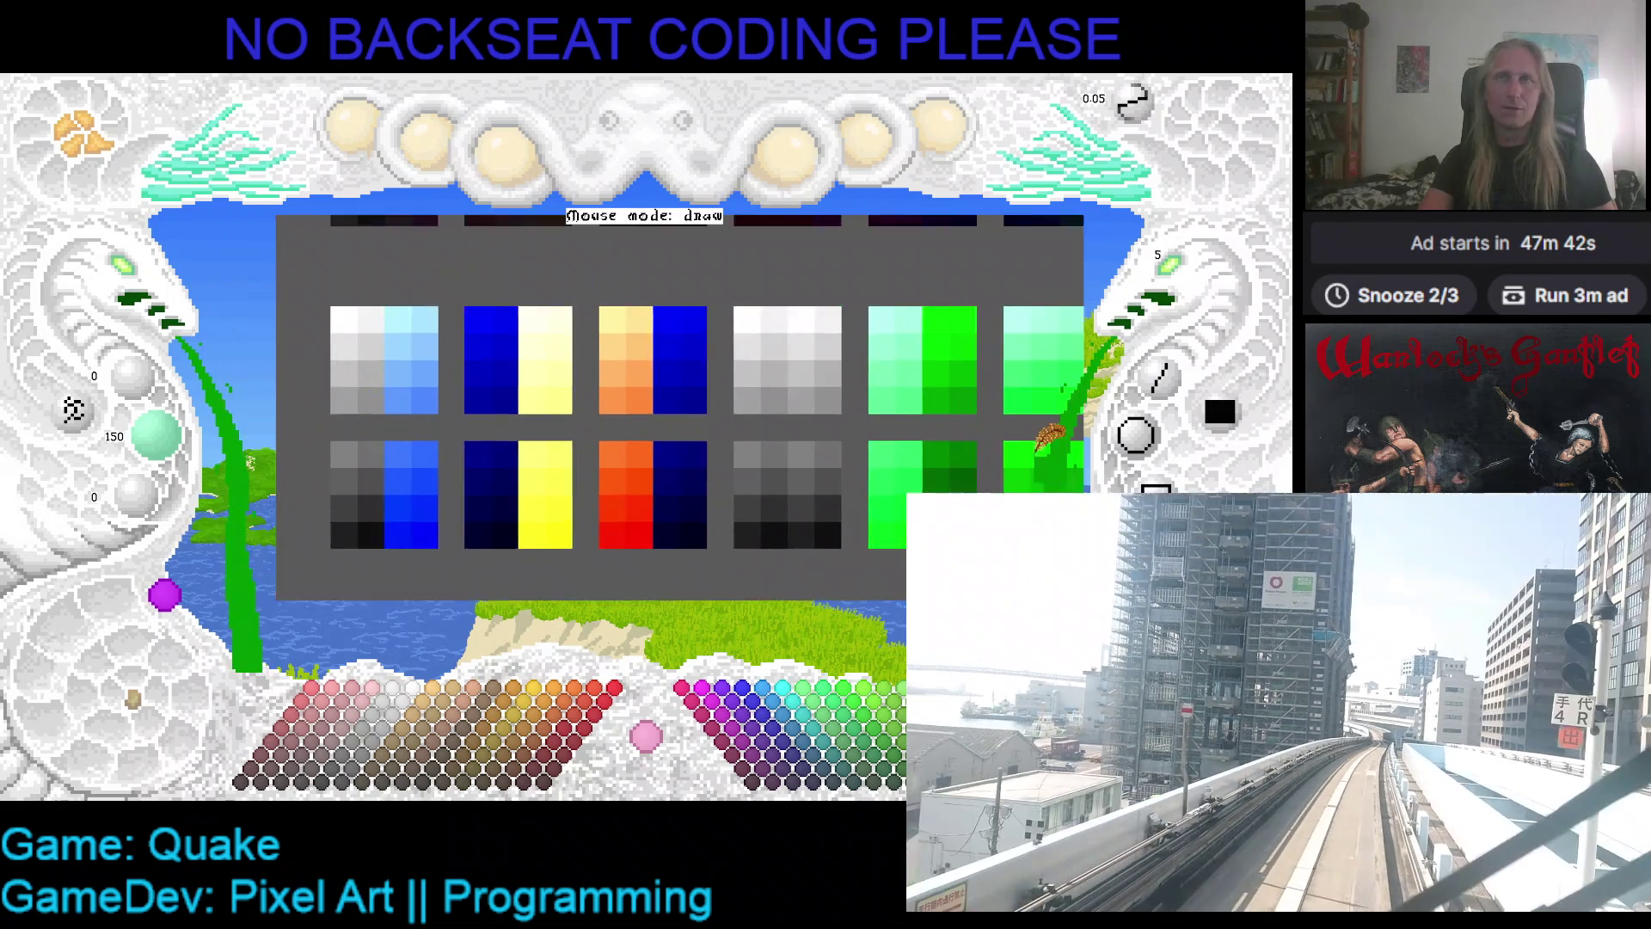
pyautogui.scroll(-3, 1015, 273)
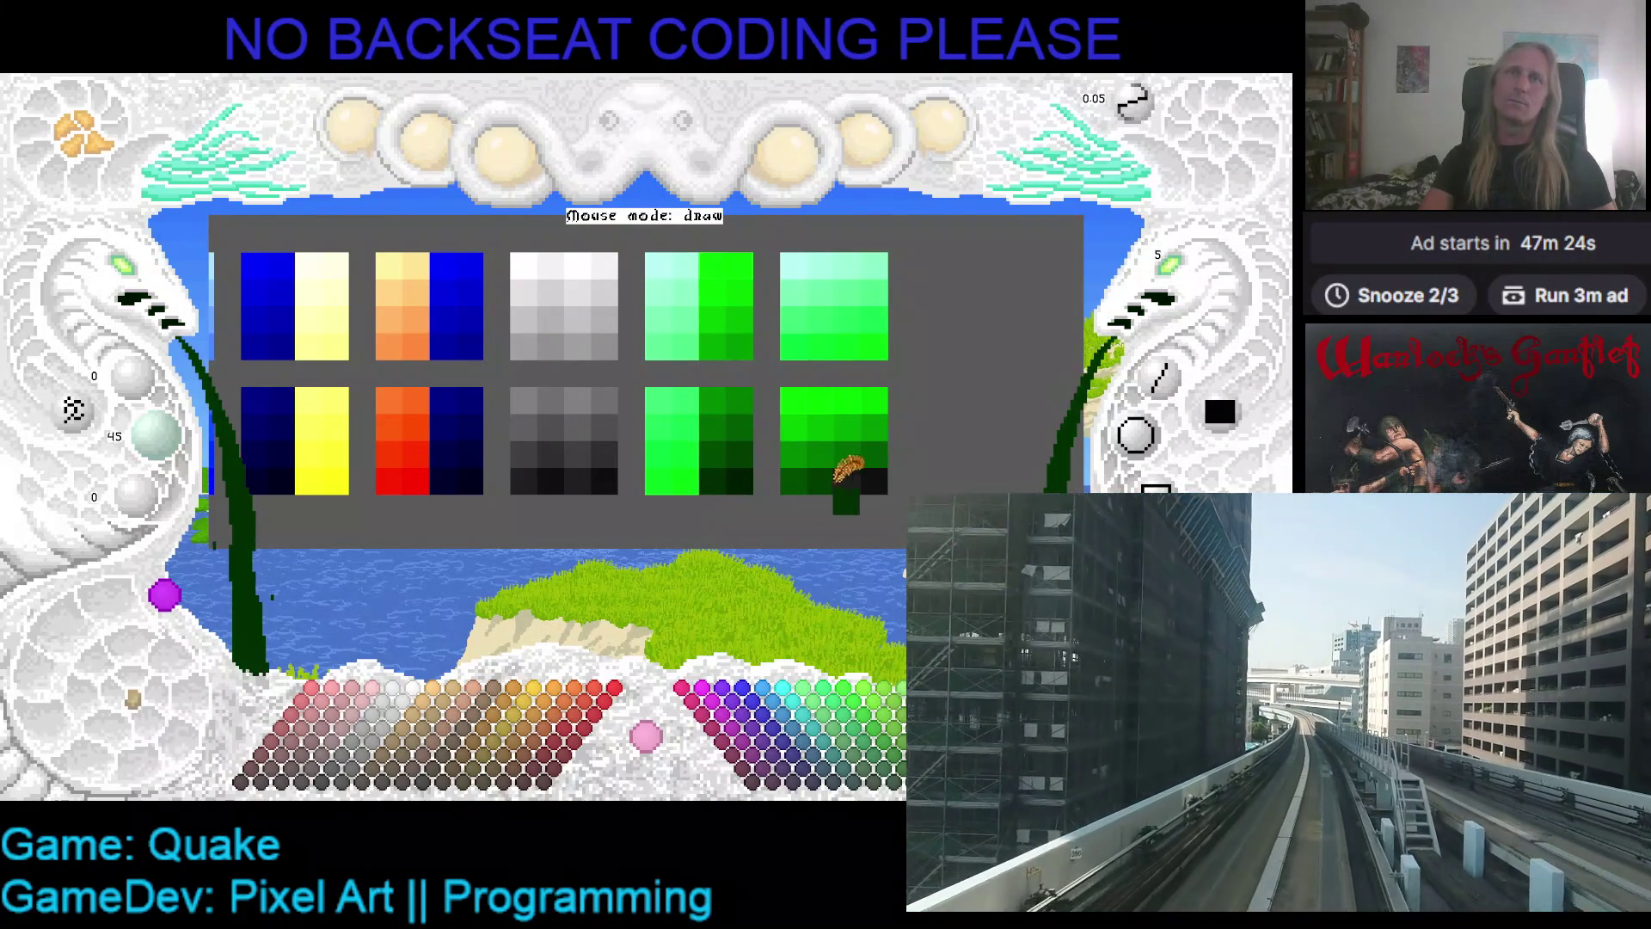
pyautogui.hotkey('ctrl', 's')
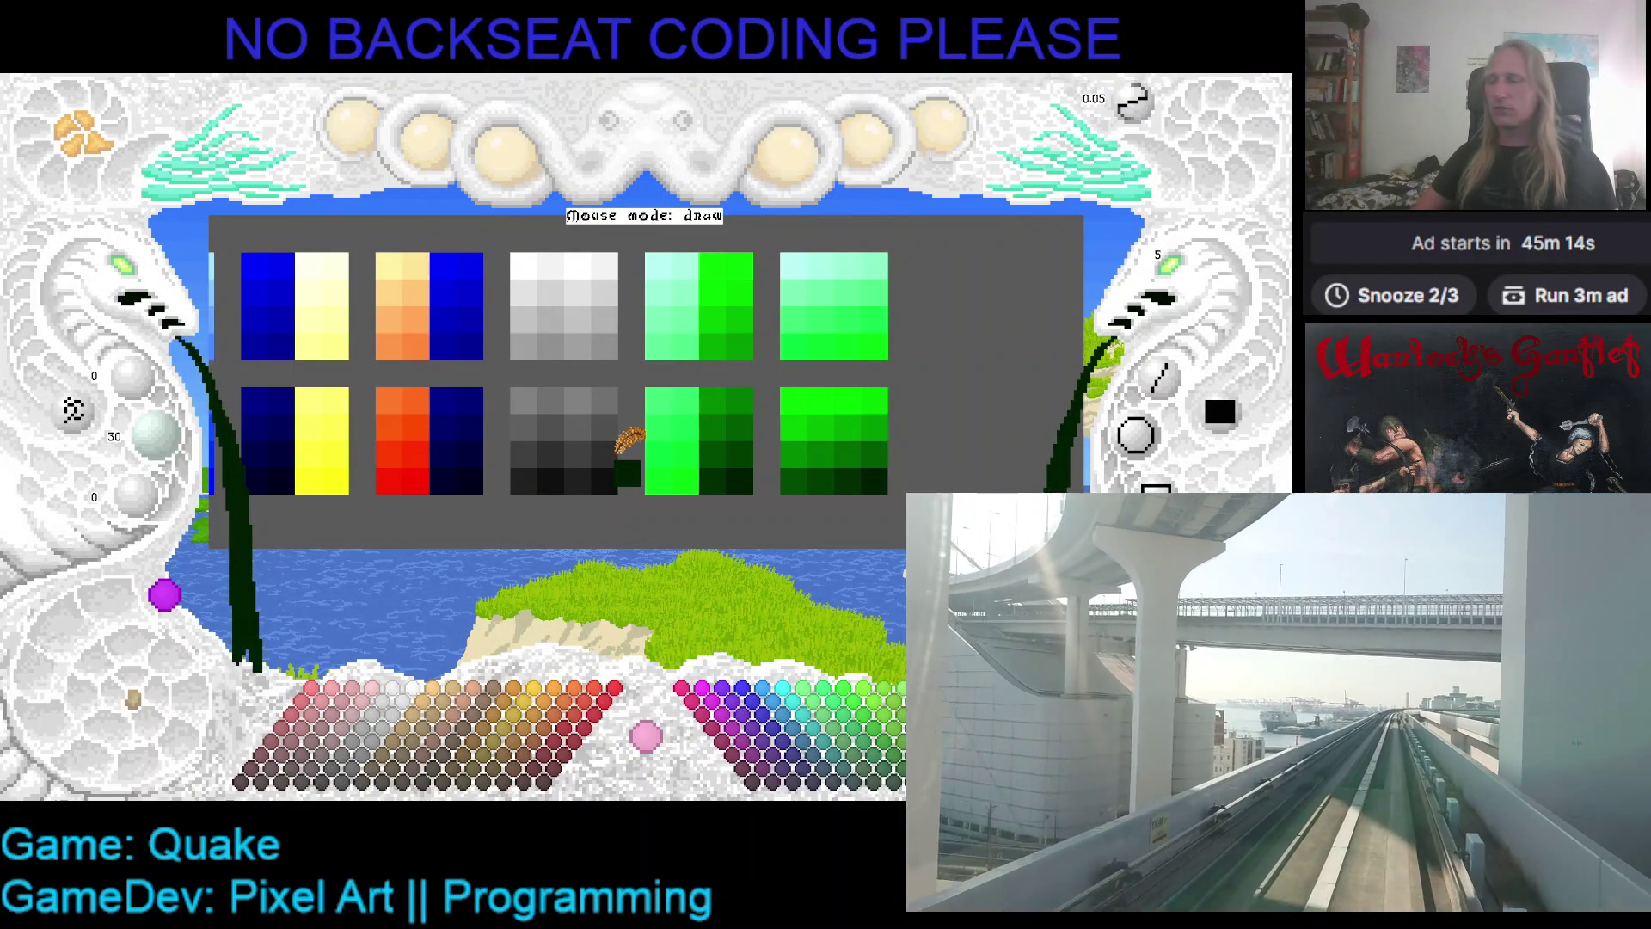
# - Zoom out the palette panel and reposition the grid so every ramp row fits the view
pyautogui.scroll(1, 542, 423)
pyautogui.scroll(-1, 542, 423)
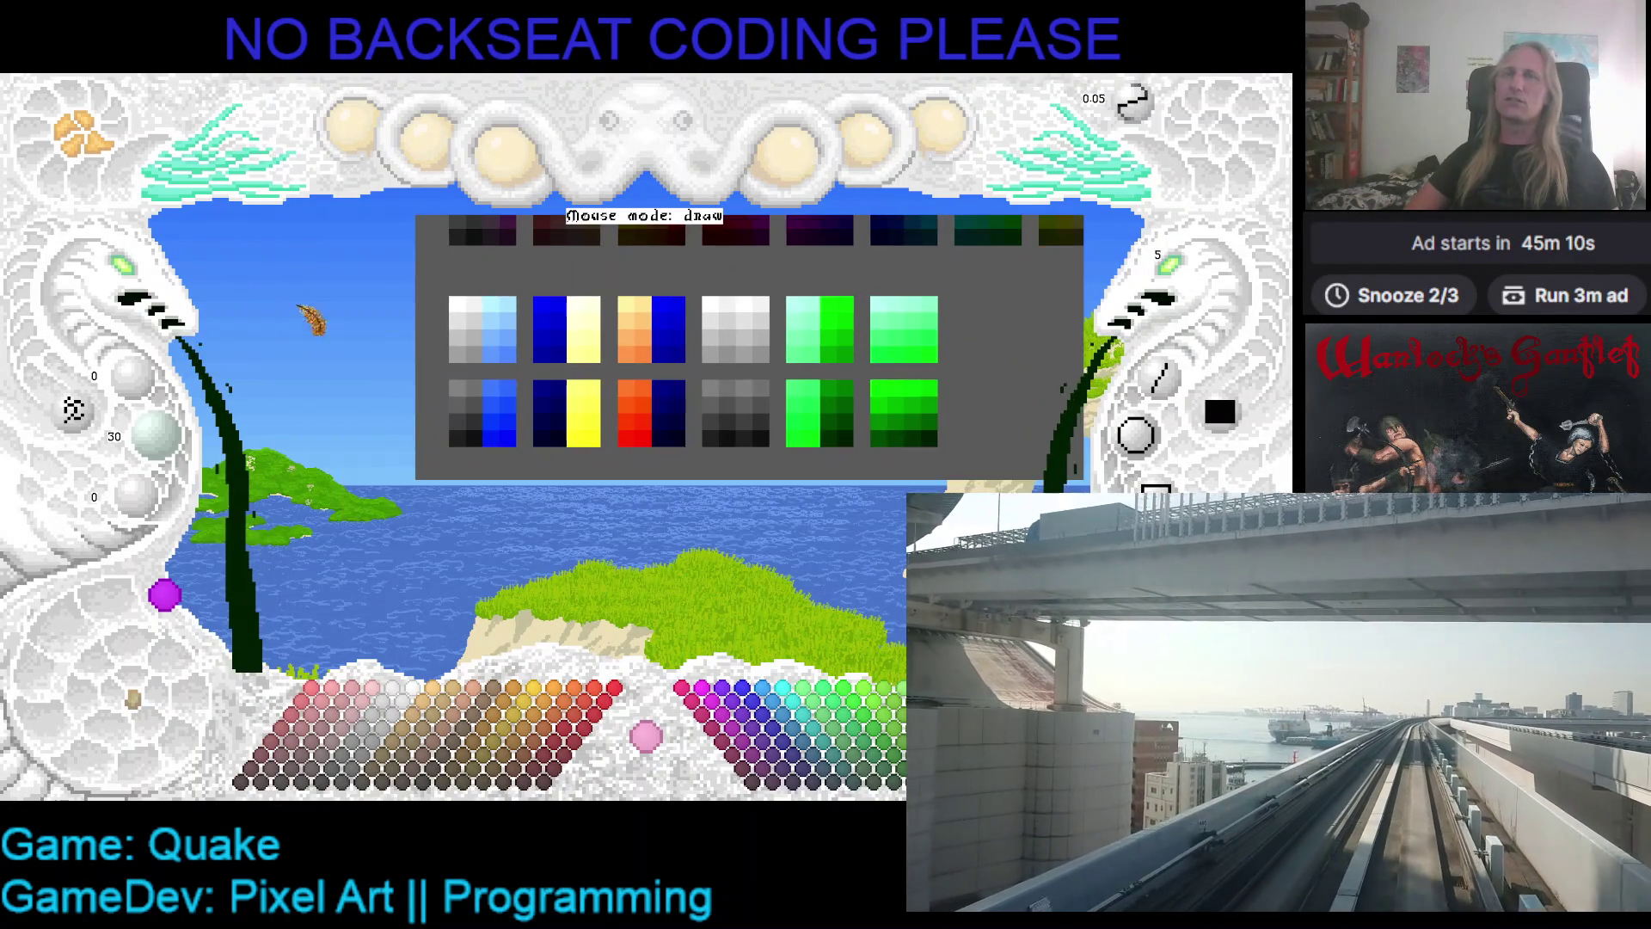
pyautogui.scroll(2, 400, 361)
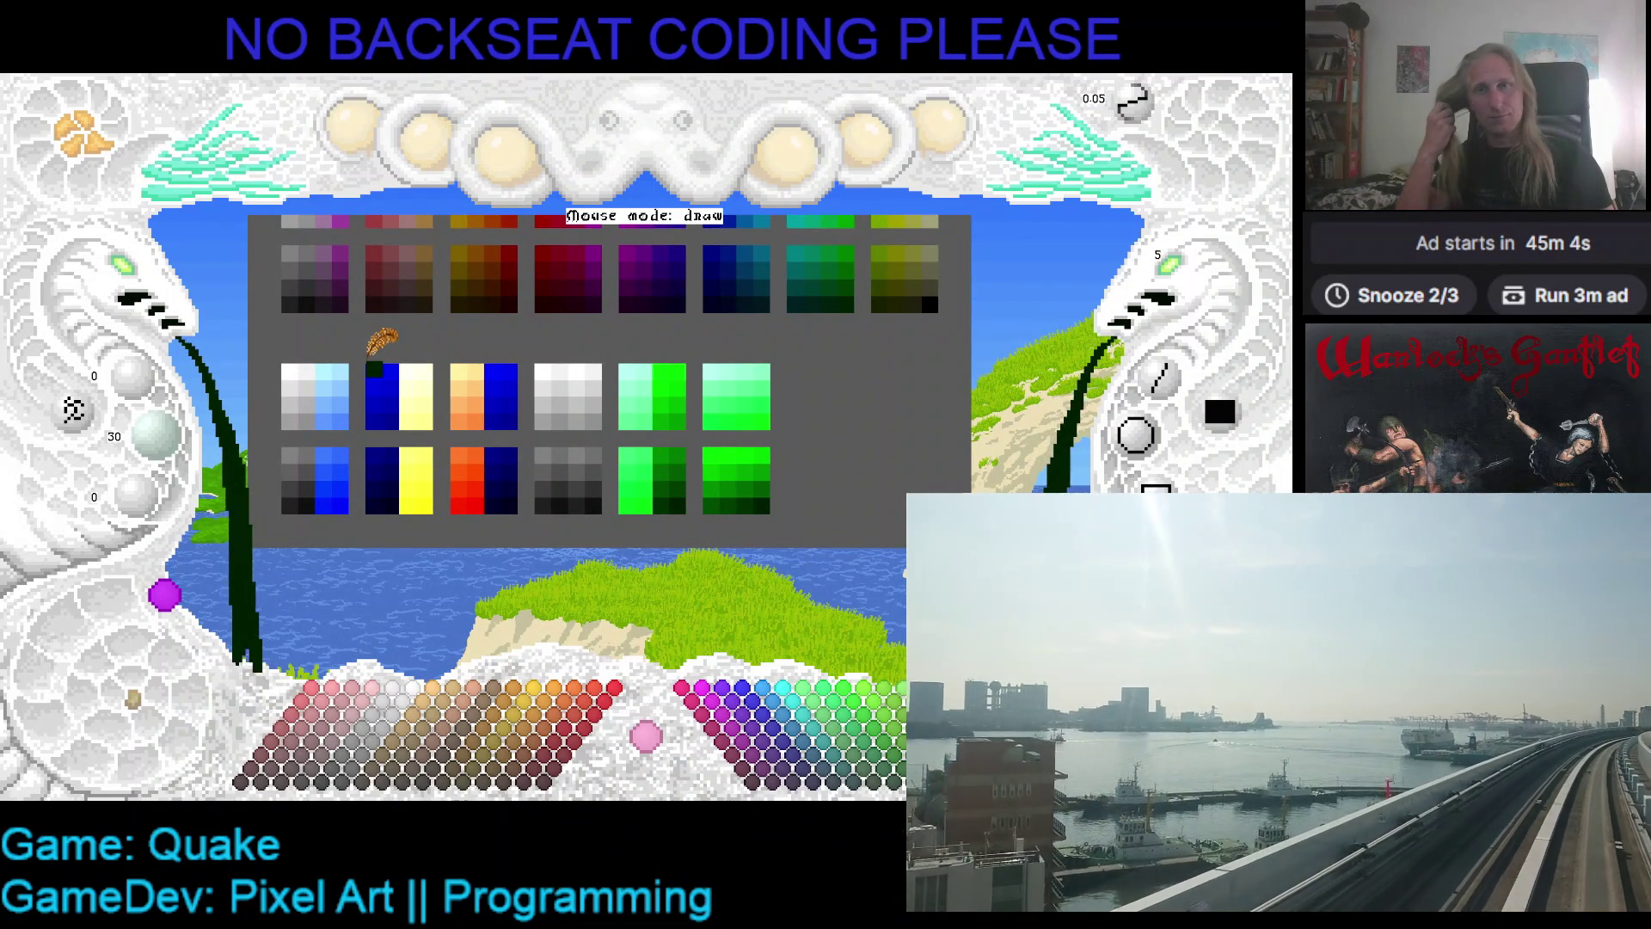
pyautogui.scroll(2, 387, 353)
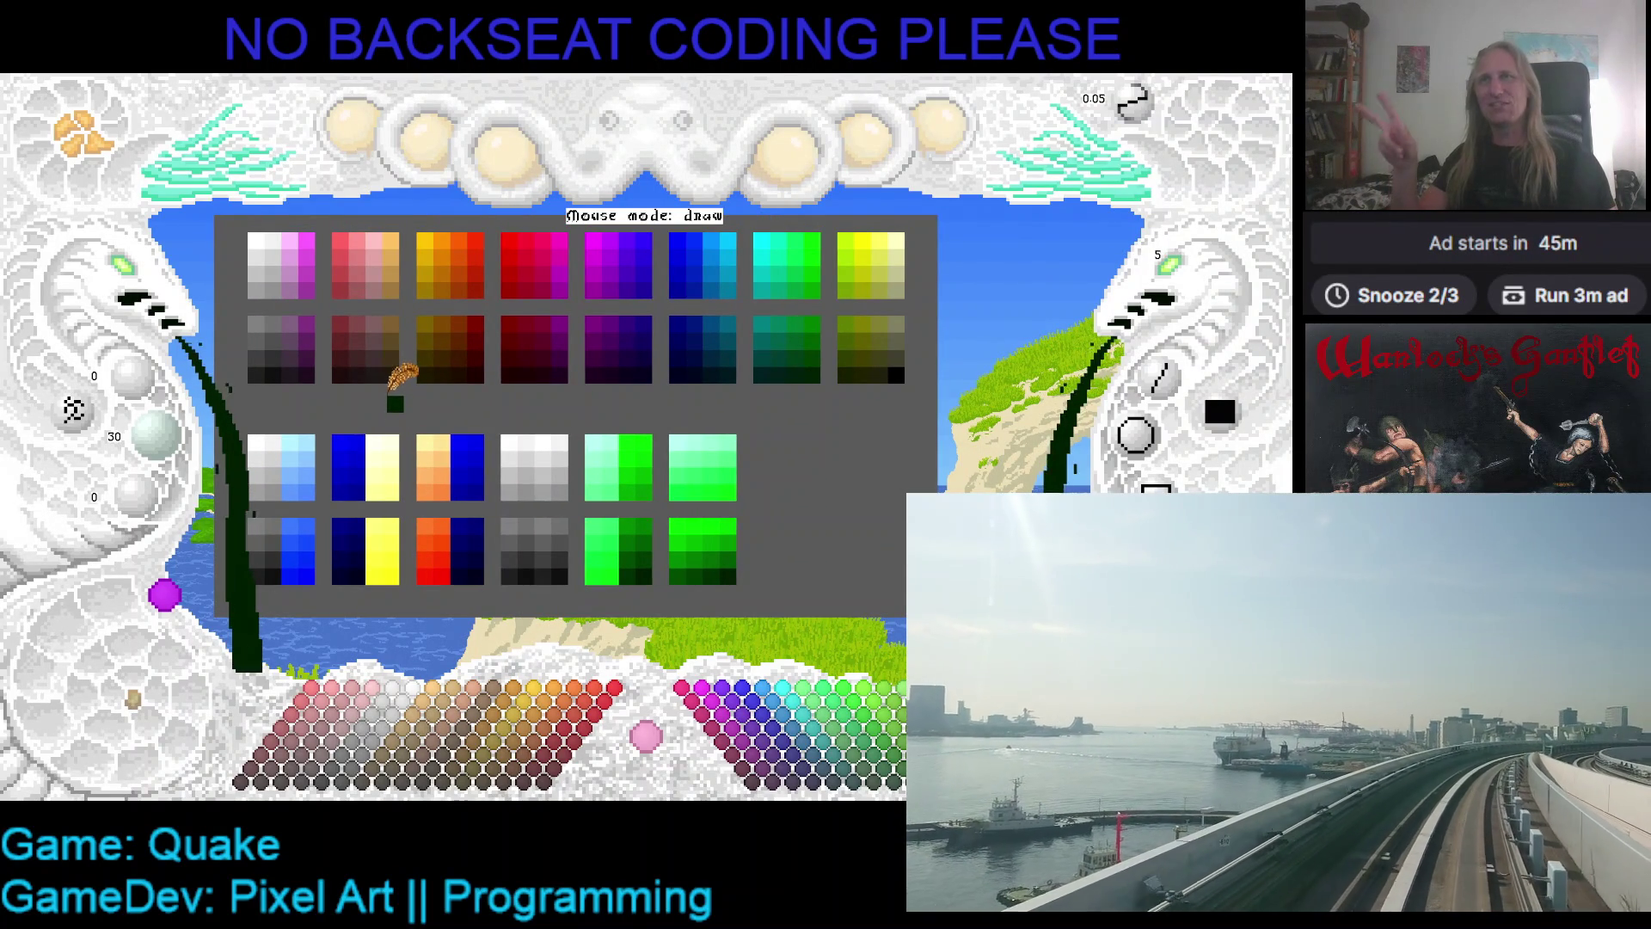
pyautogui.scroll(-1, 400, 371)
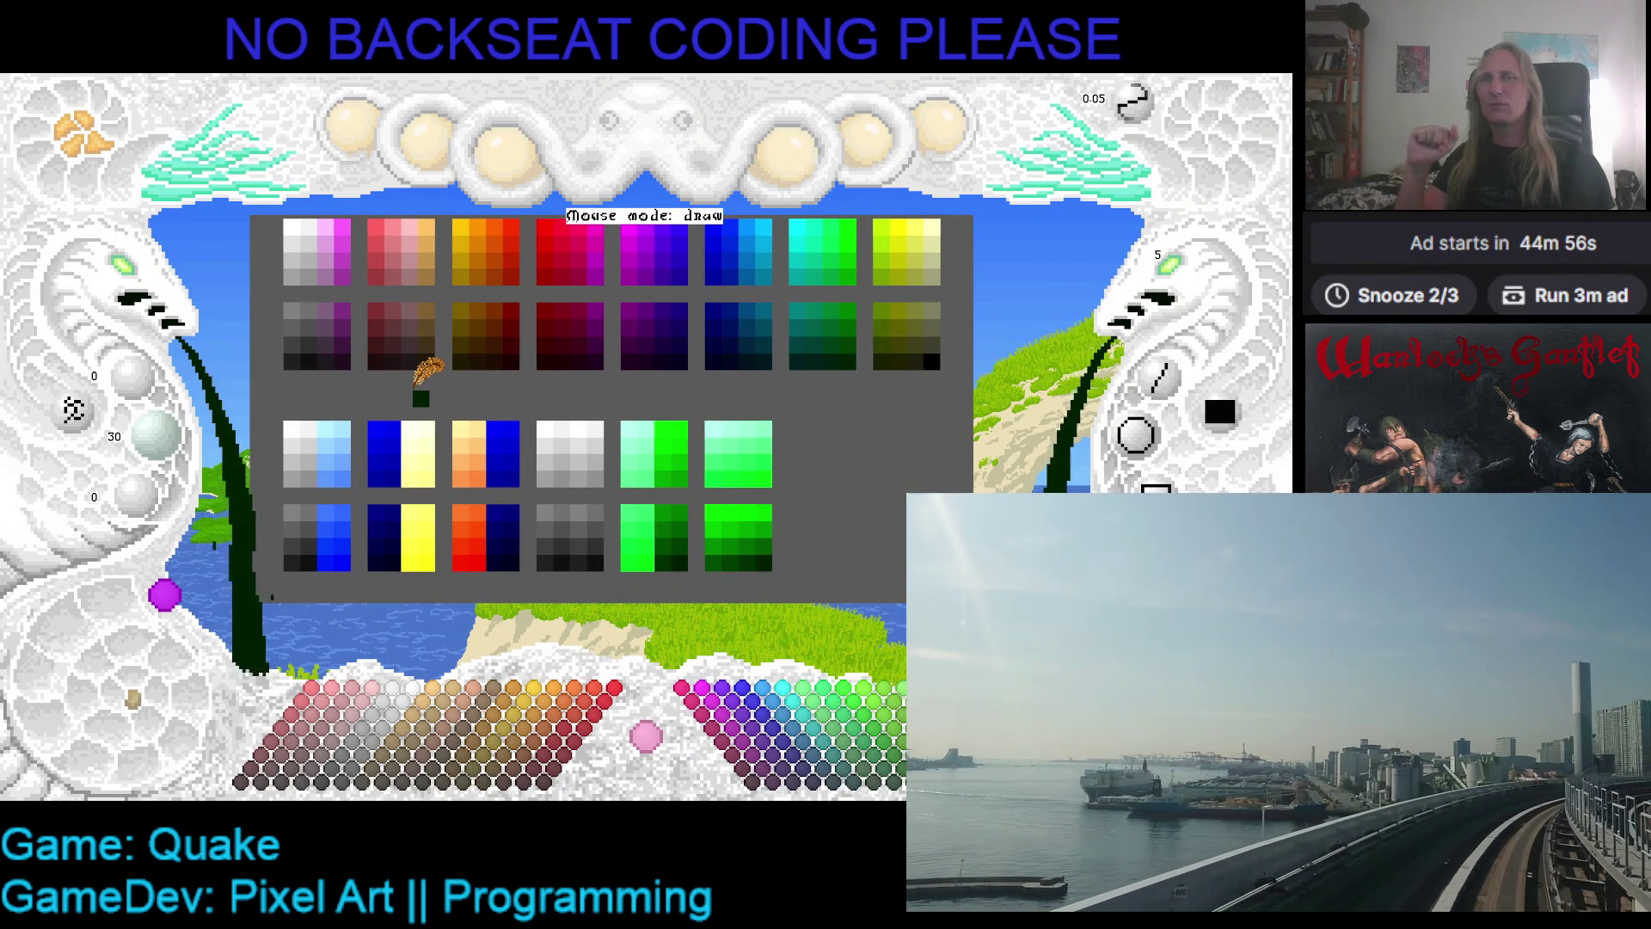
pyautogui.moveTo(421, 372)
pyautogui.mouseDown()
pyautogui.moveTo(427, 345)
pyautogui.moveTo(391, 391)
pyautogui.moveTo(435, 398)
pyautogui.moveTo(408, 387)
pyautogui.mouseUp()
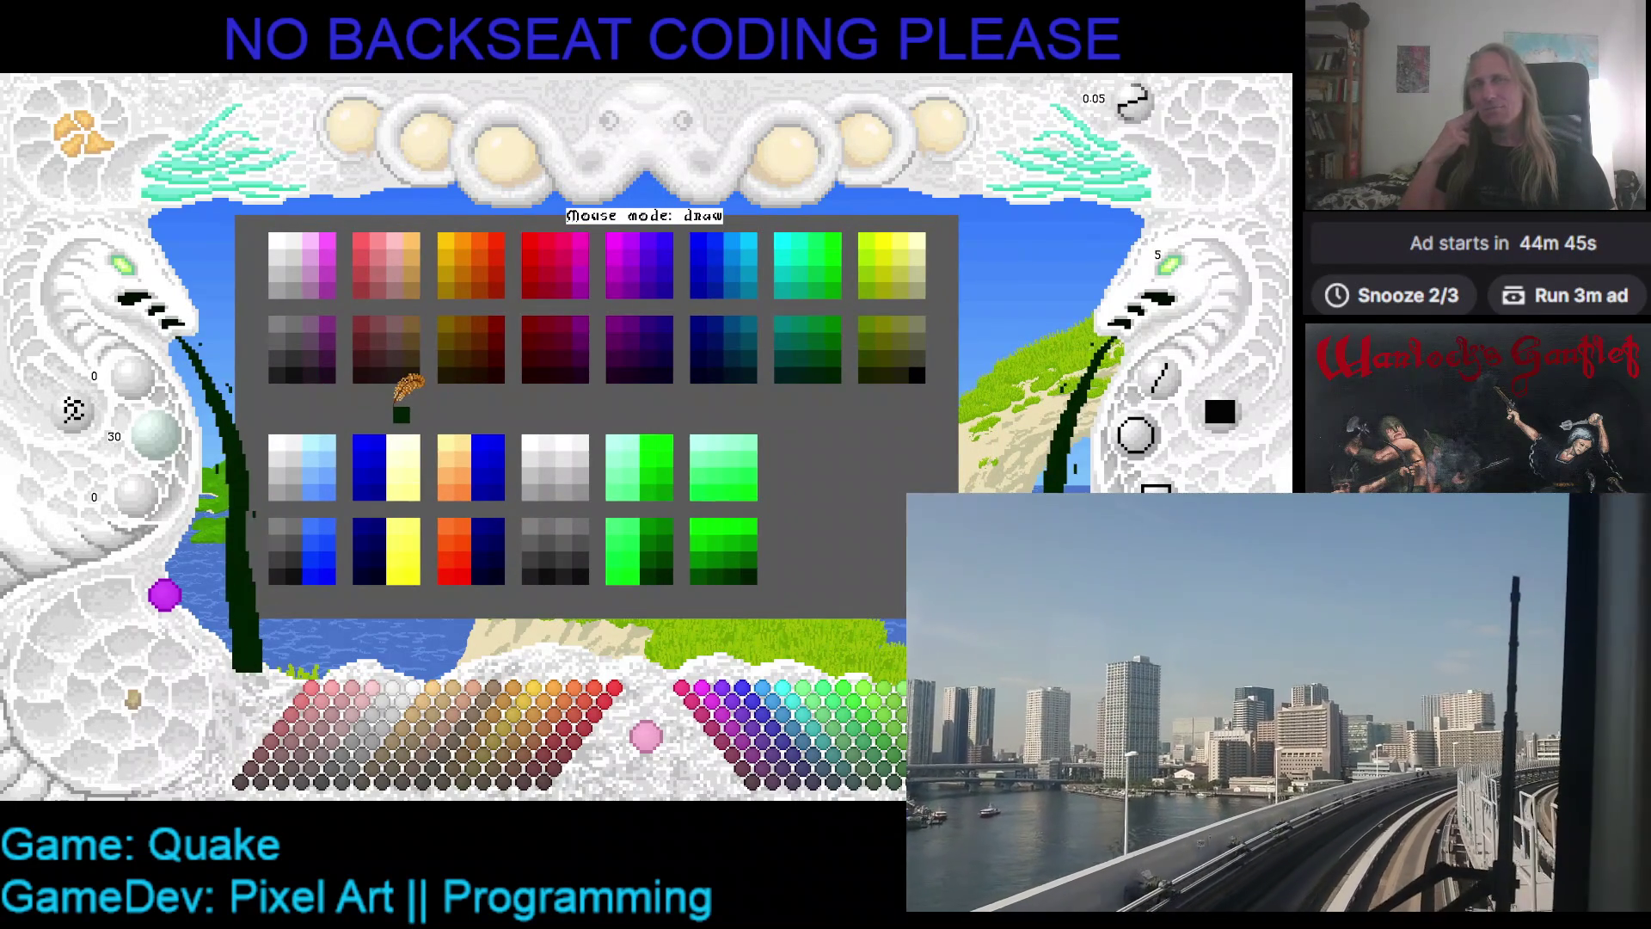
pyautogui.moveTo(407, 387); pyautogui.dragTo(341, 343)
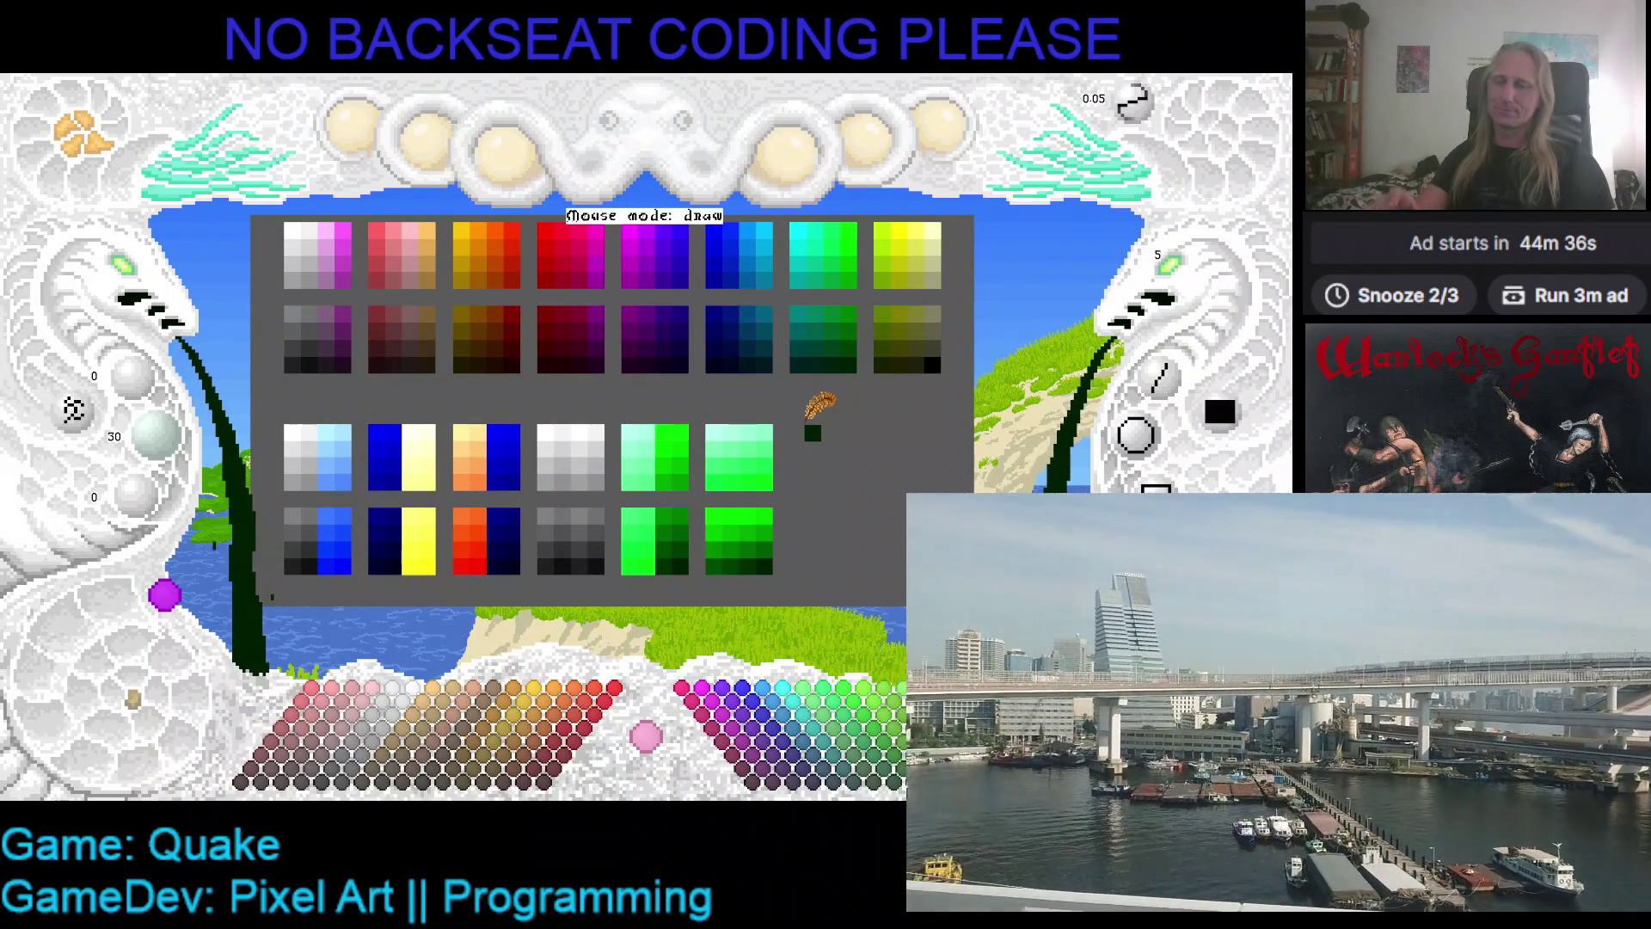
# - Paste the copied grey ramps right of the green ramps with Gridlock off, then return to drawing
pyautogui.hotkey('ctrl', 'v')
pyautogui.press('F1')
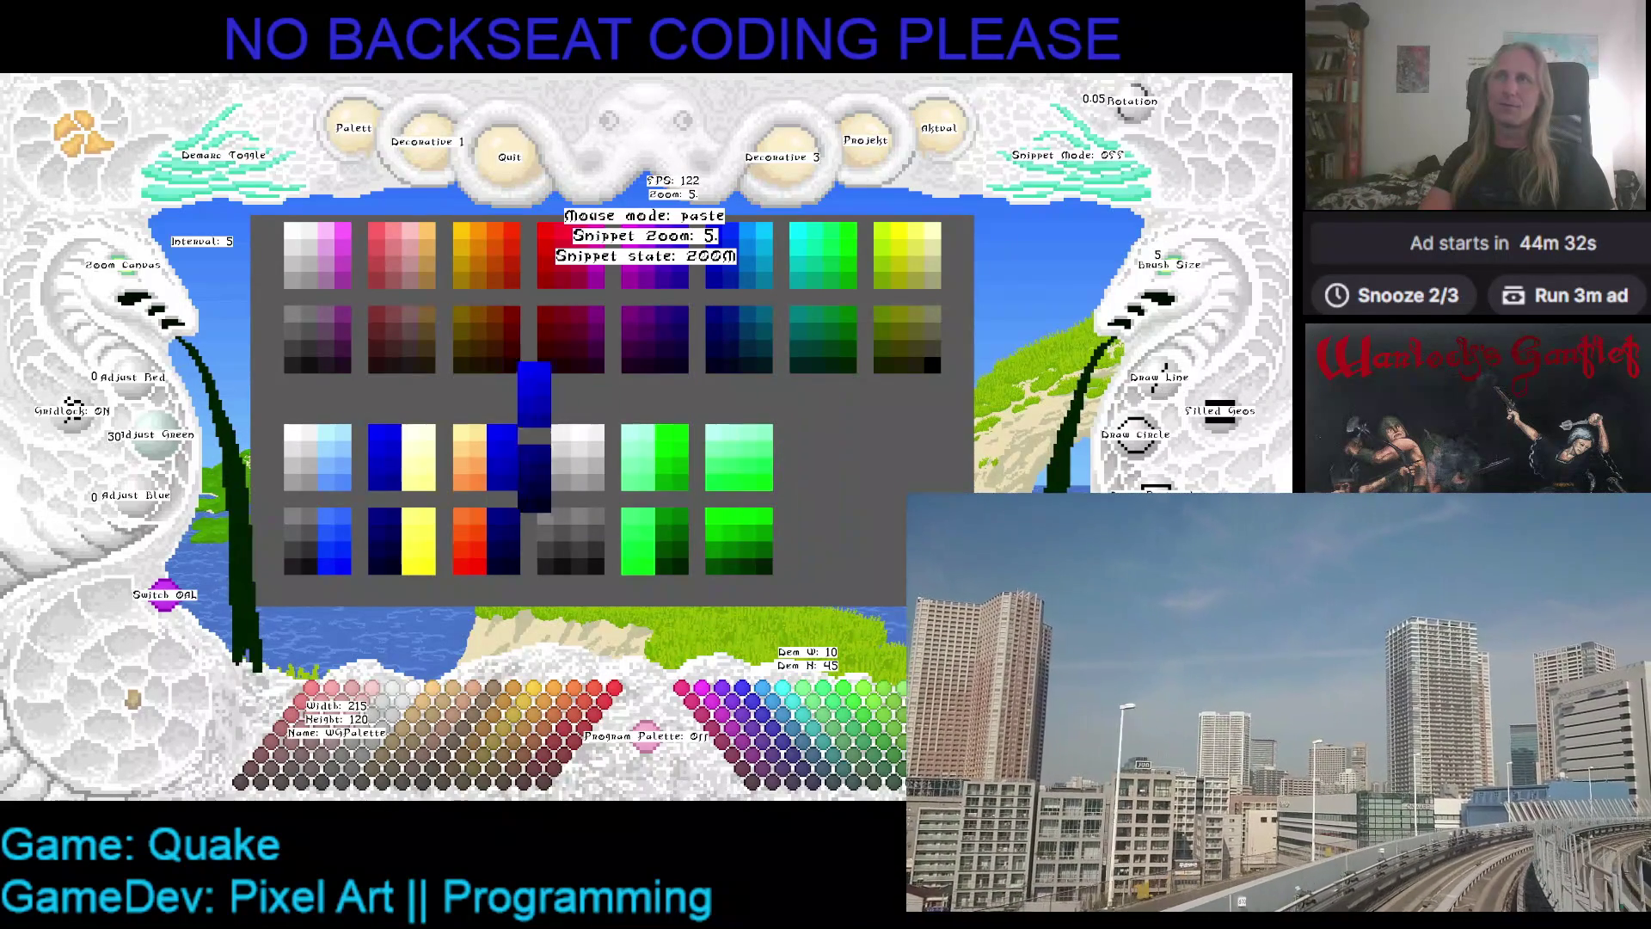
pyautogui.press('Escape')
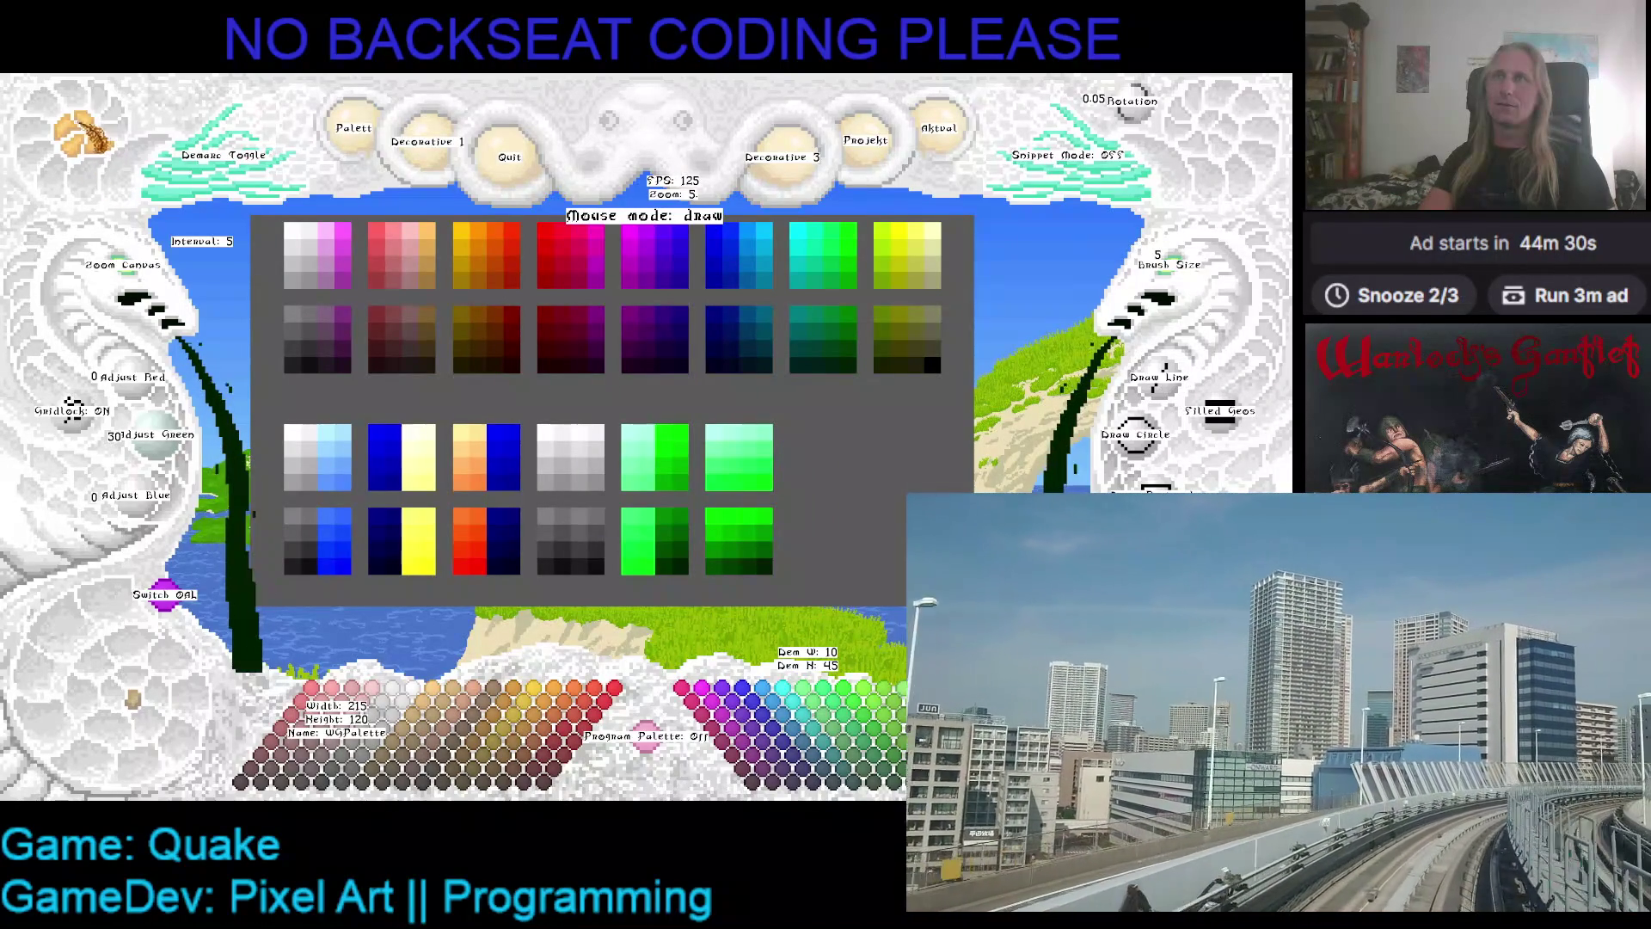
pyautogui.hotkey('ctrl', 'v')
pyautogui.scroll(-1, 869, 455)
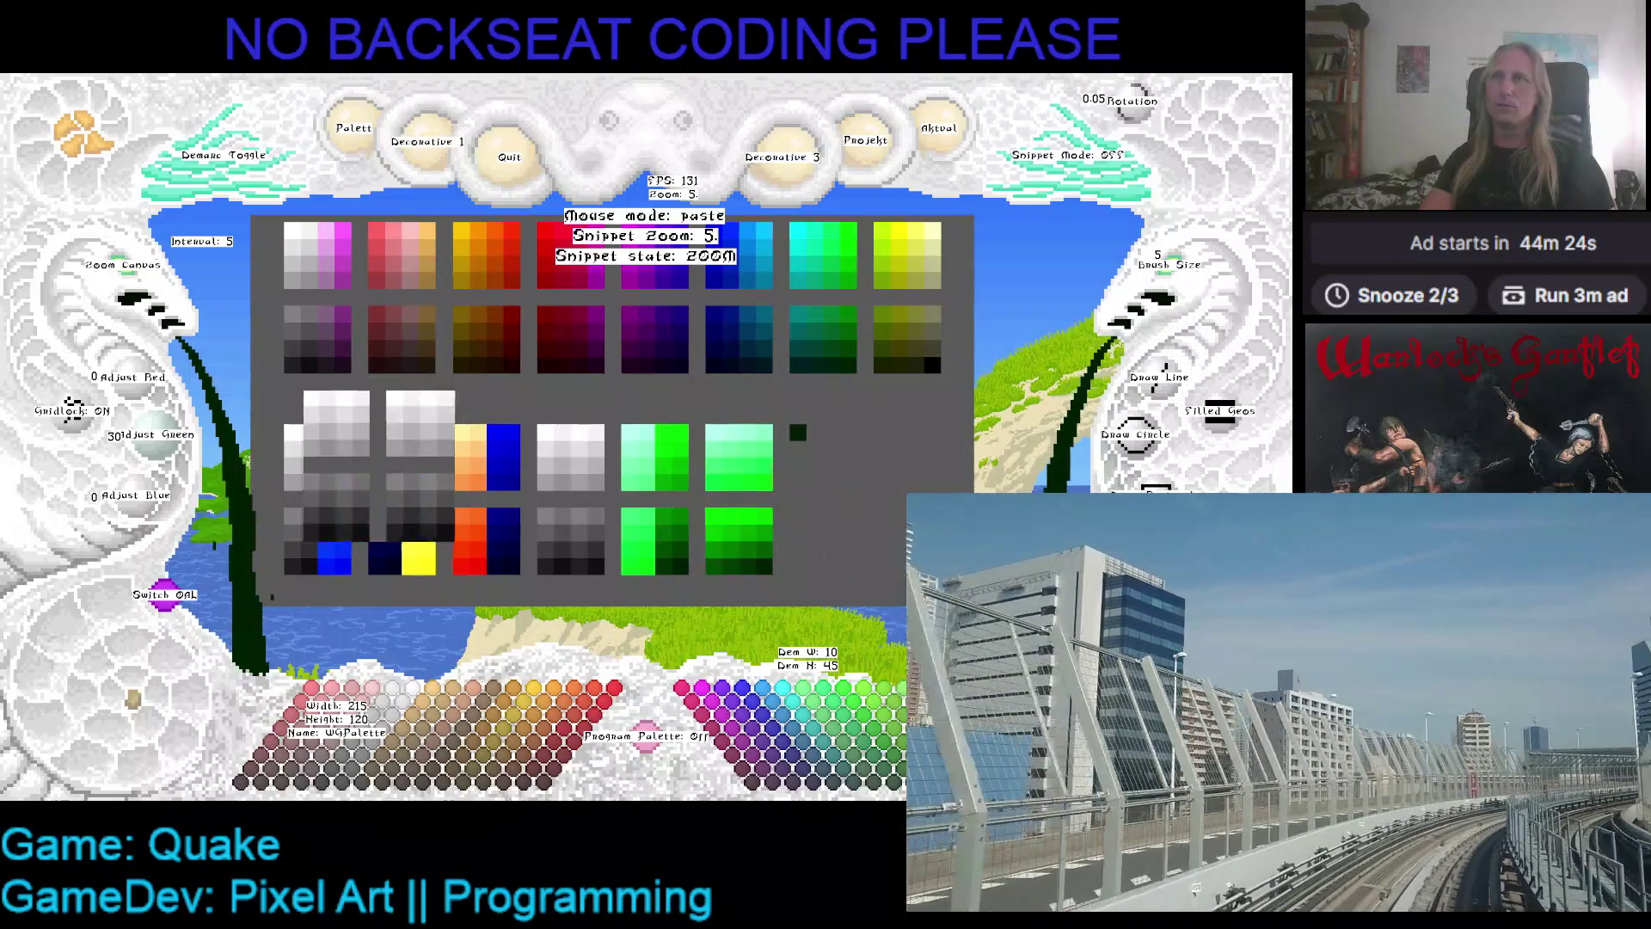
pyautogui.click(73, 410)
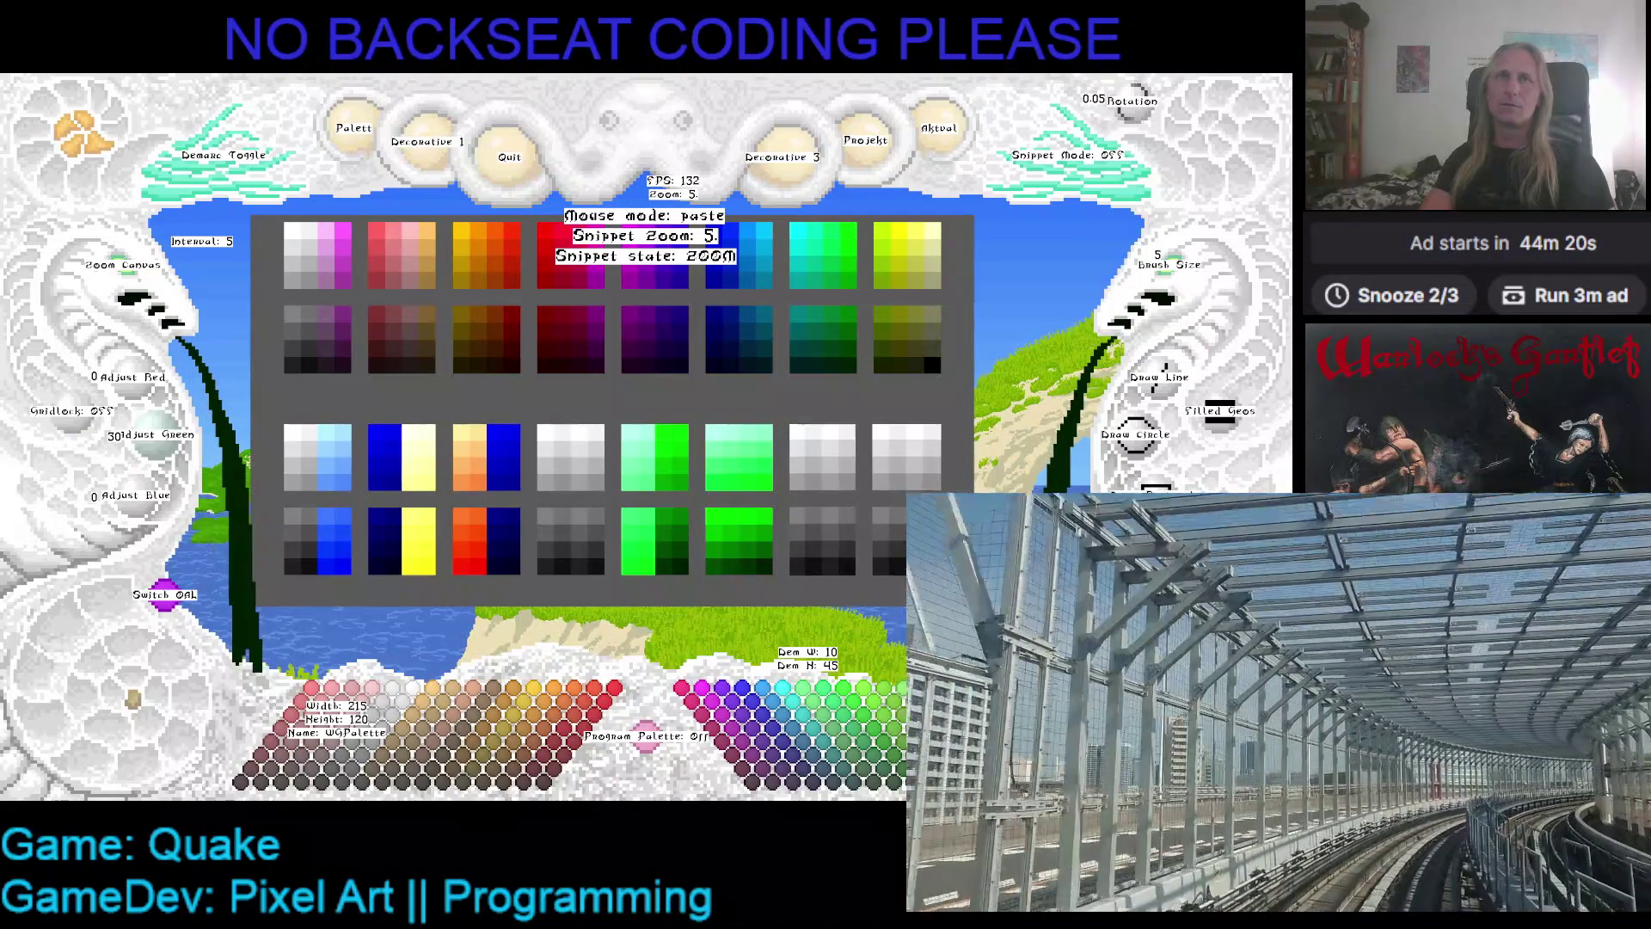
pyautogui.press('Escape')
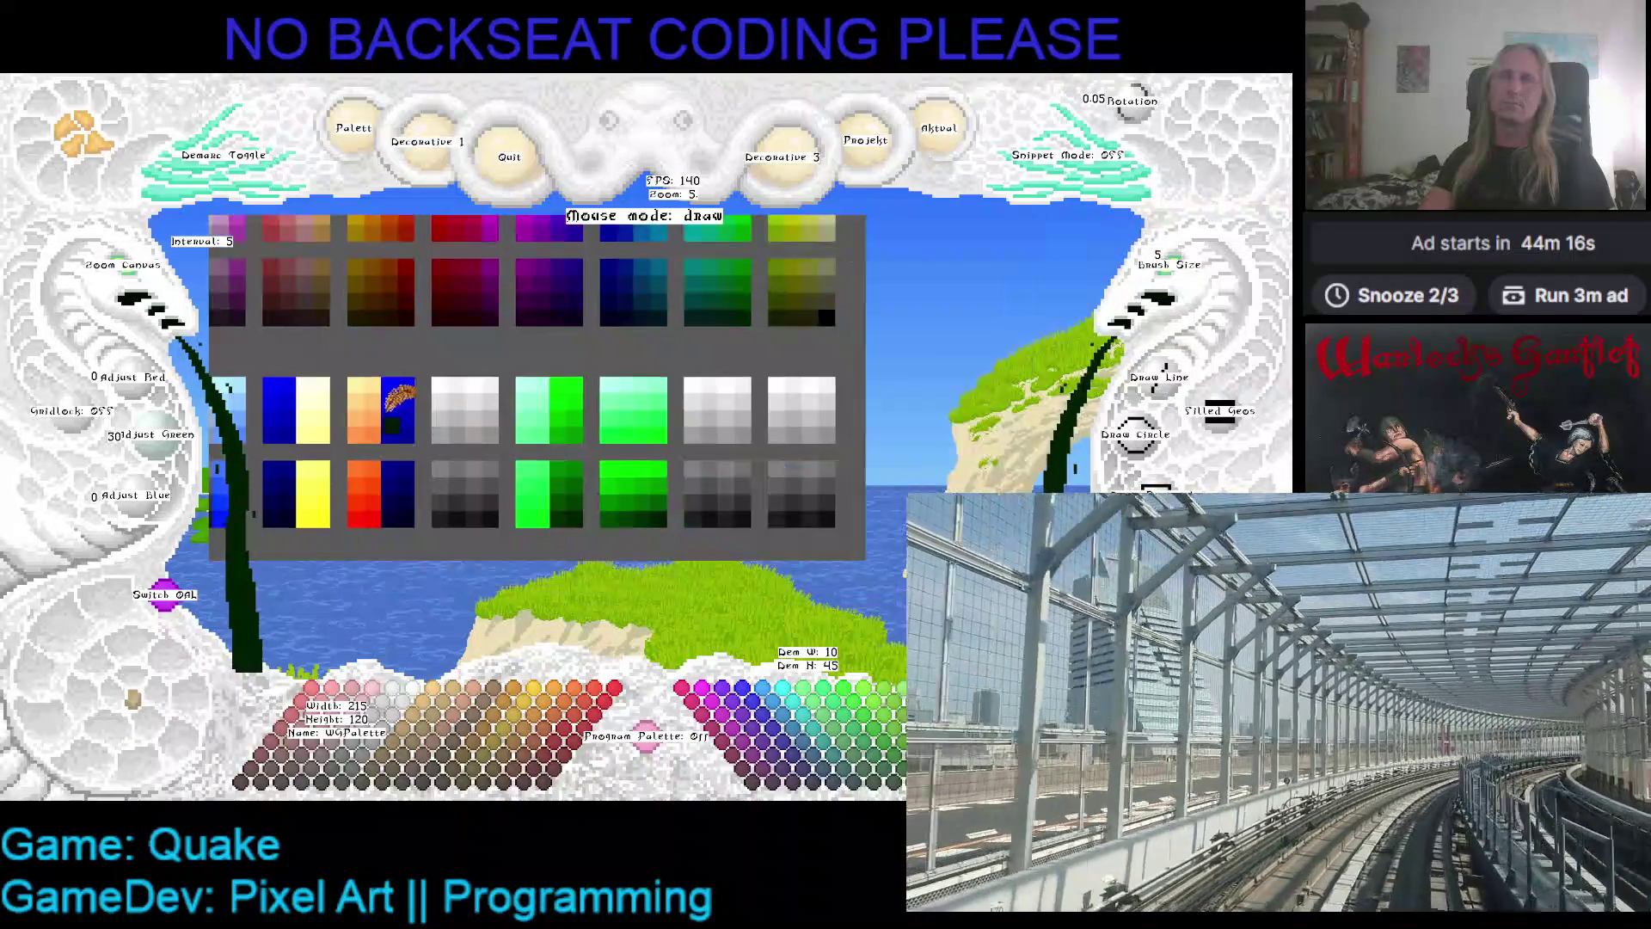
pyautogui.press('Right')
pyautogui.press('Down')
# - Zoom back in on the grey and green ramps of the palette grid
pyautogui.scroll(5, 283, 335)
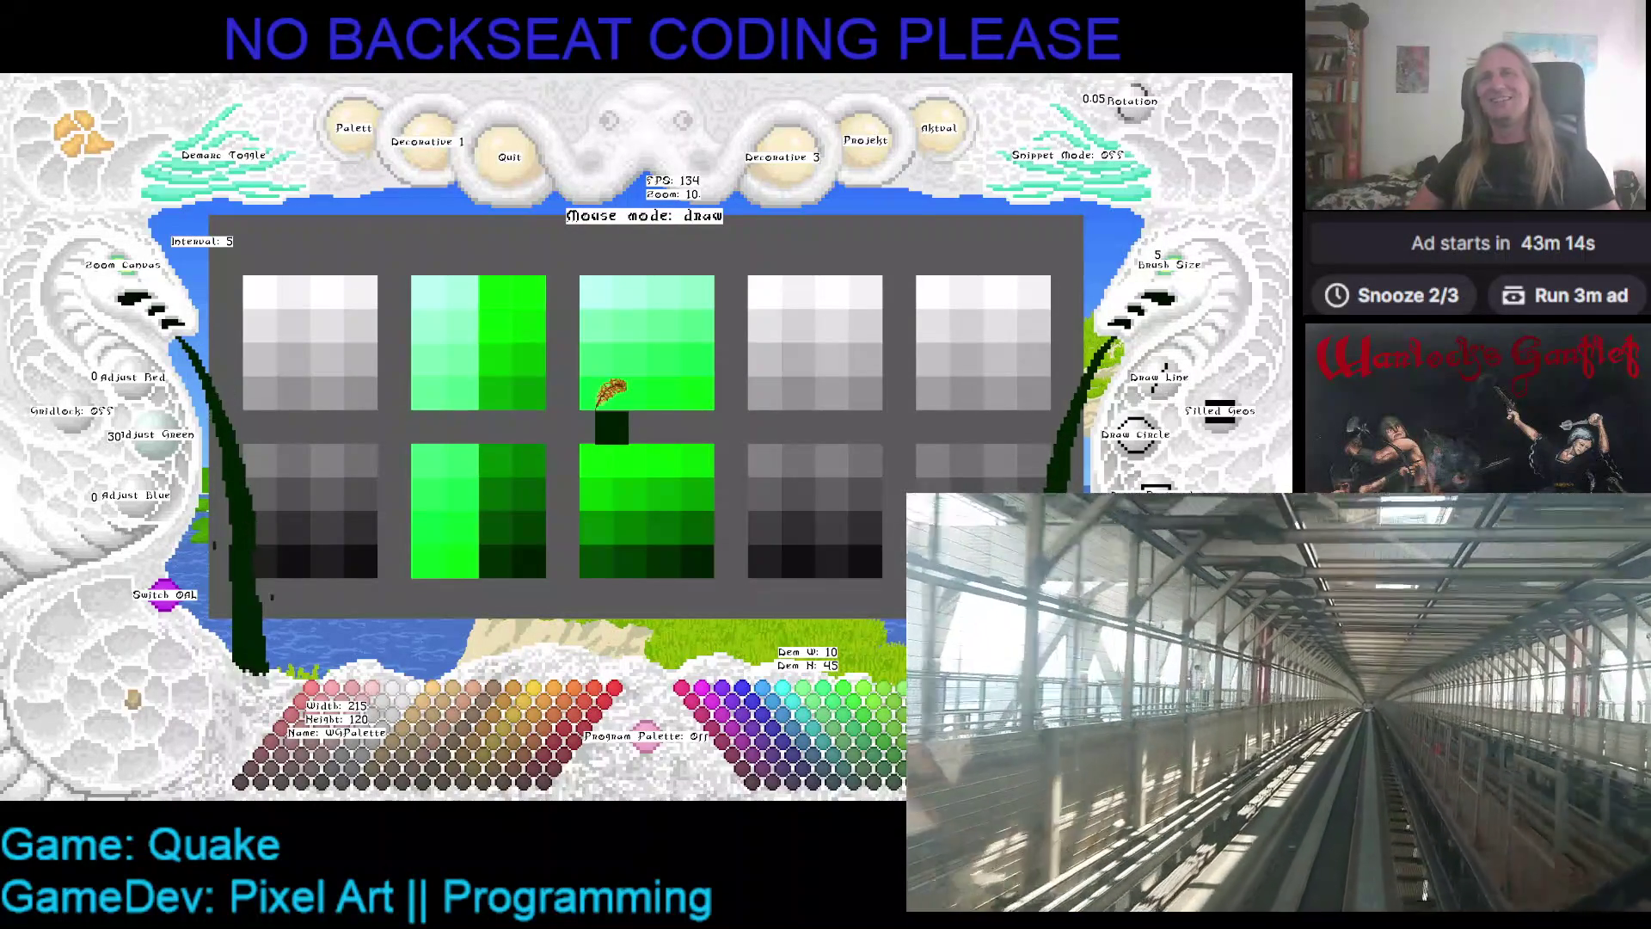
# - Pan the palette until the orange and blue ramps show at the left, undoing a stray green stroke
pyautogui.moveTo(603, 407)
pyautogui.mouseDown()
pyautogui.moveTo(817, 389)
pyautogui.moveTo(736, 430)
pyautogui.moveTo(520, 390)
pyautogui.mouseUp()
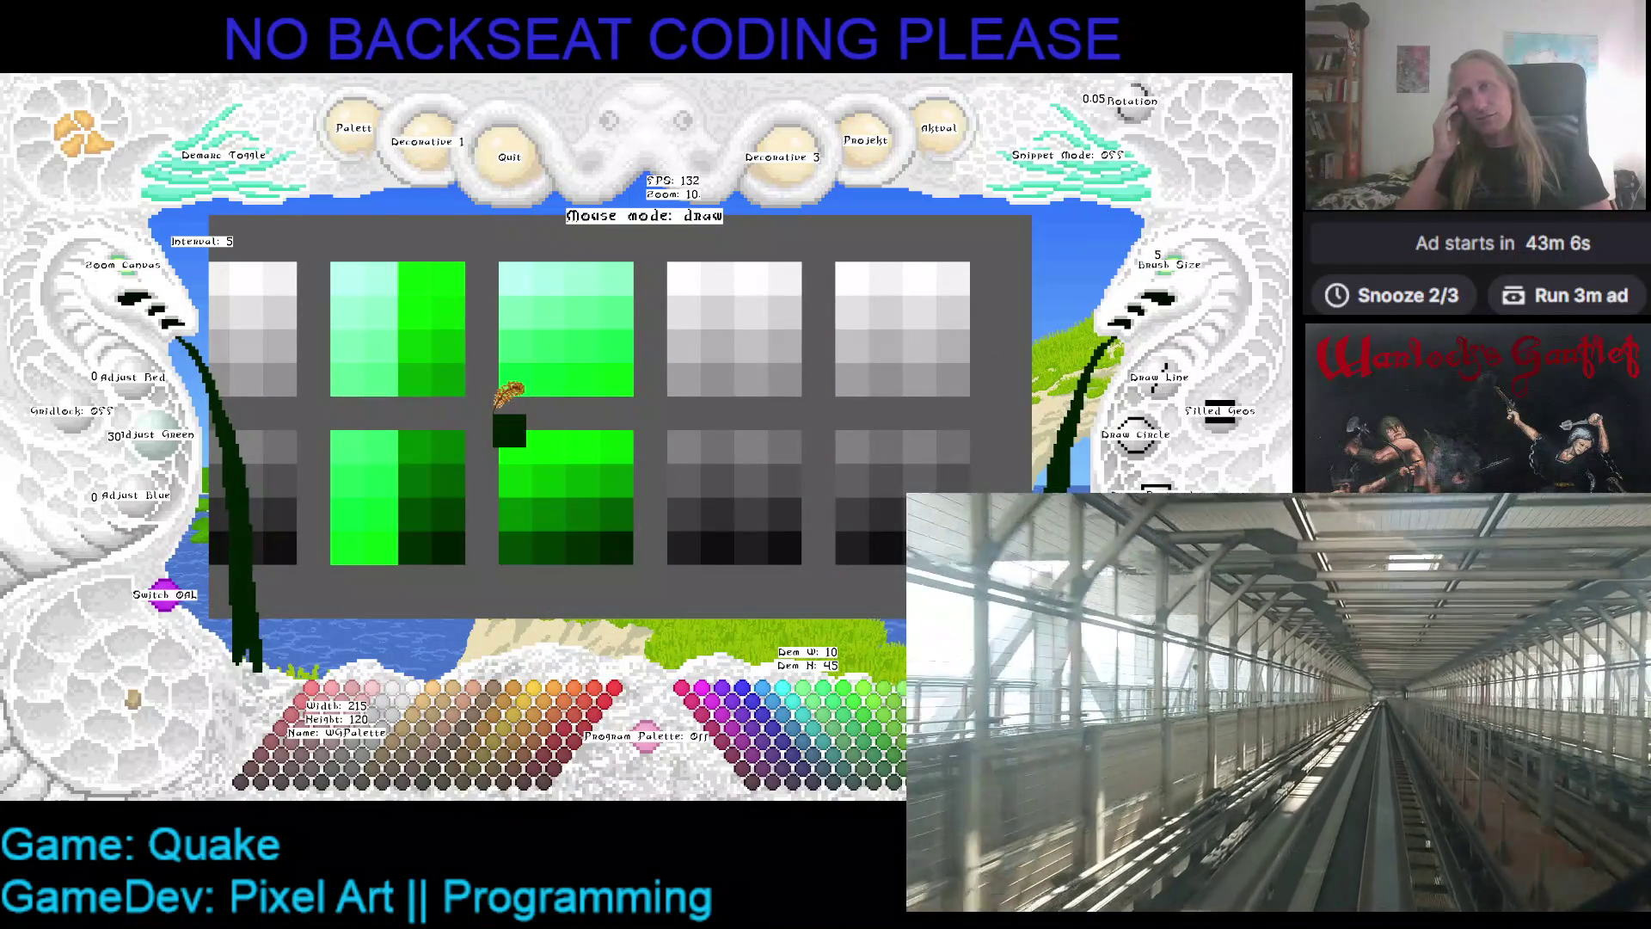
pyautogui.scroll(-1, 495, 394)
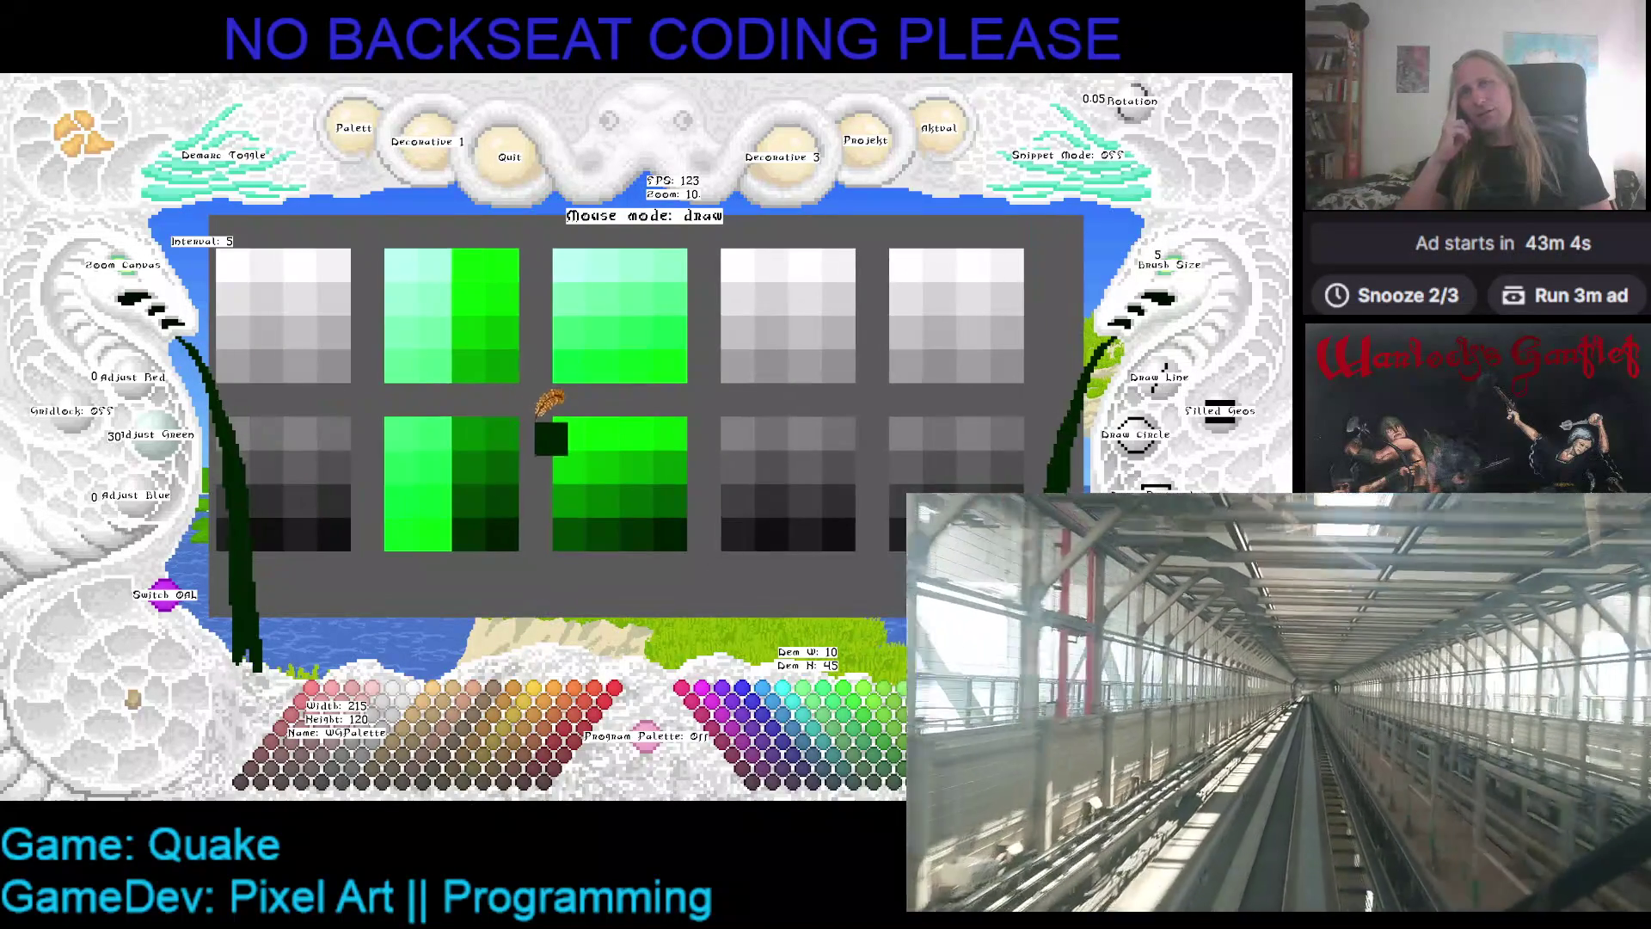
pyautogui.moveTo(478, 382); pyautogui.dragTo(559, 391)
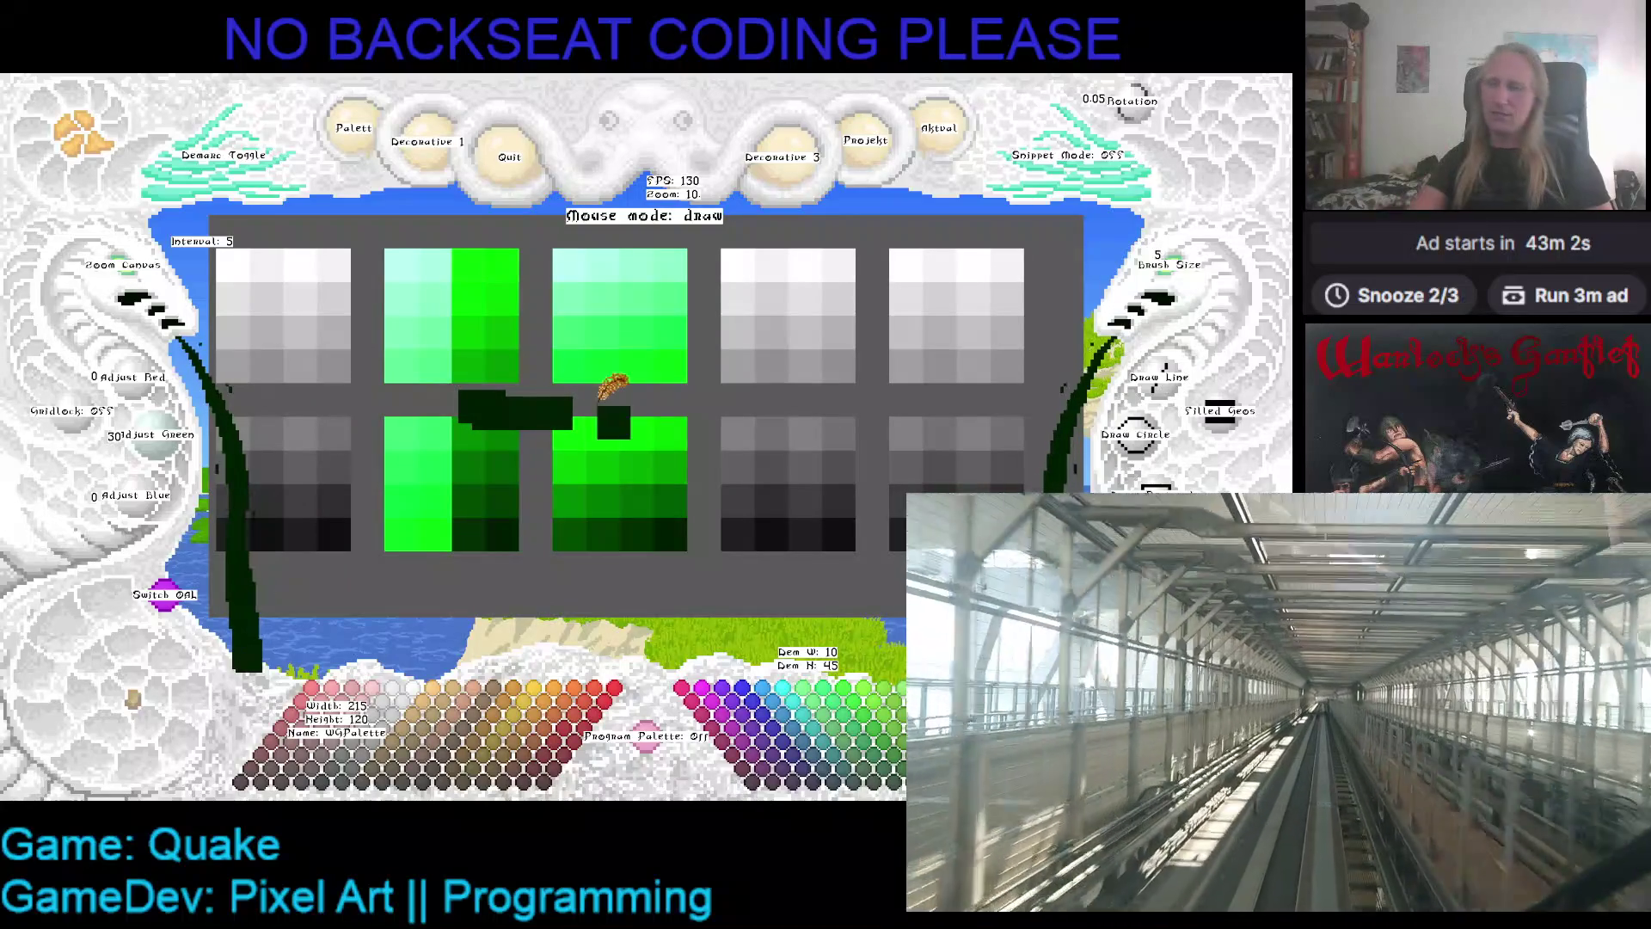
pyautogui.hotkey('ctrl', 'z')
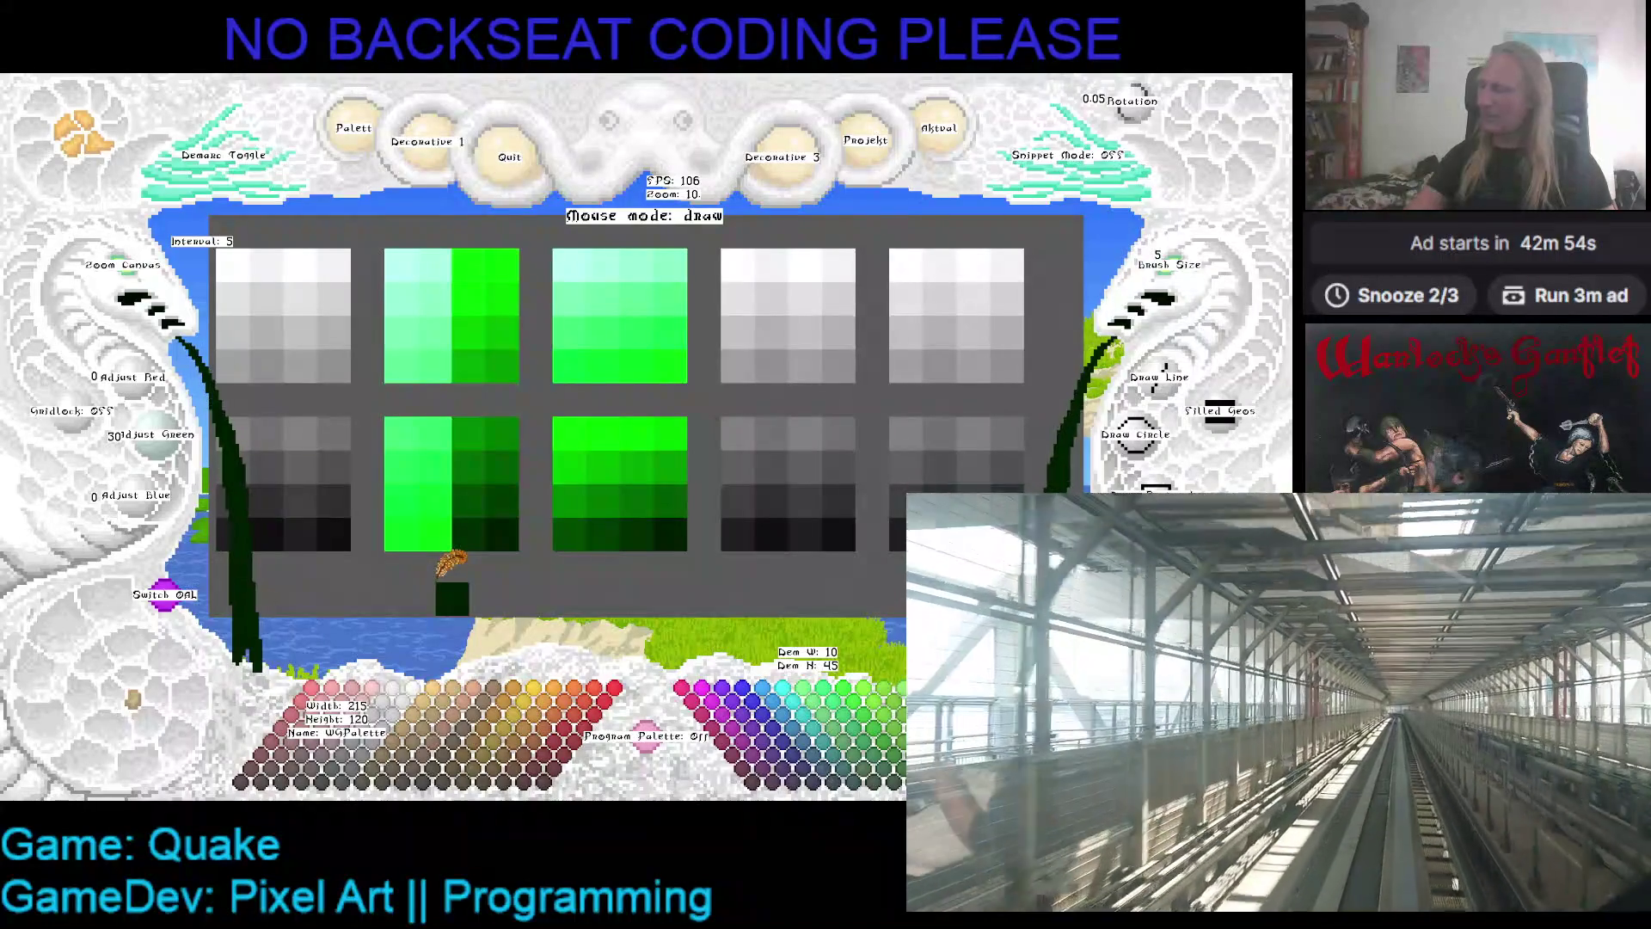
pyautogui.moveTo(452, 564)
pyautogui.mouseDown()
pyautogui.moveTo(541, 498)
pyautogui.moveTo(490, 564)
pyautogui.moveTo(488, 544)
pyautogui.mouseUp()
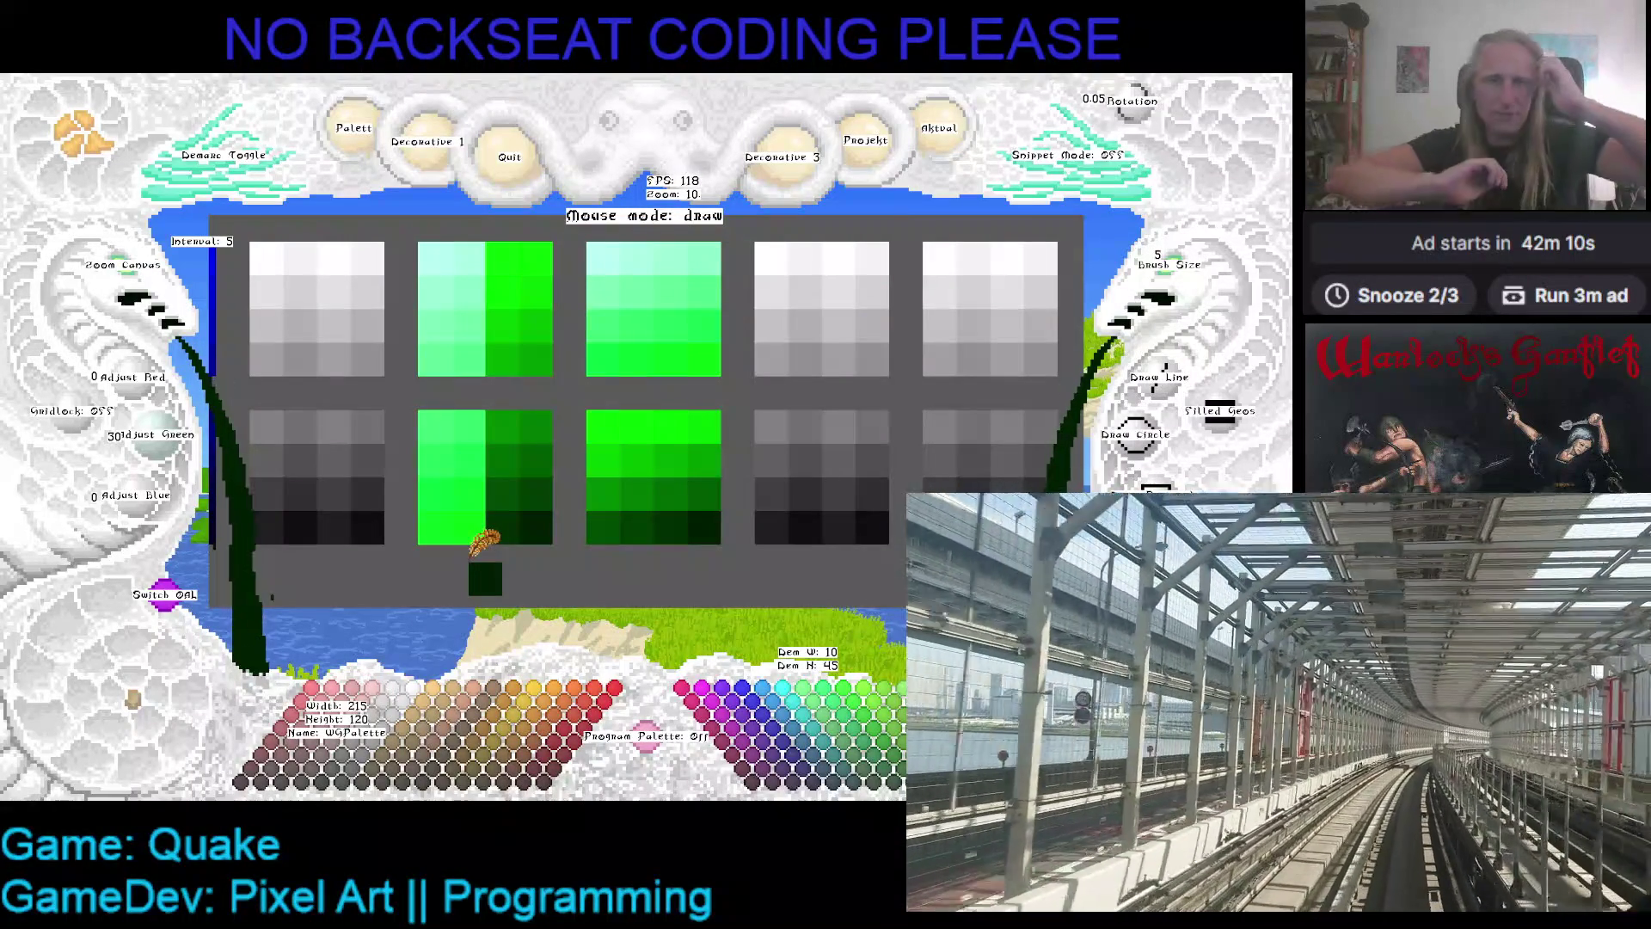
pyautogui.scroll(3, 493, 564)
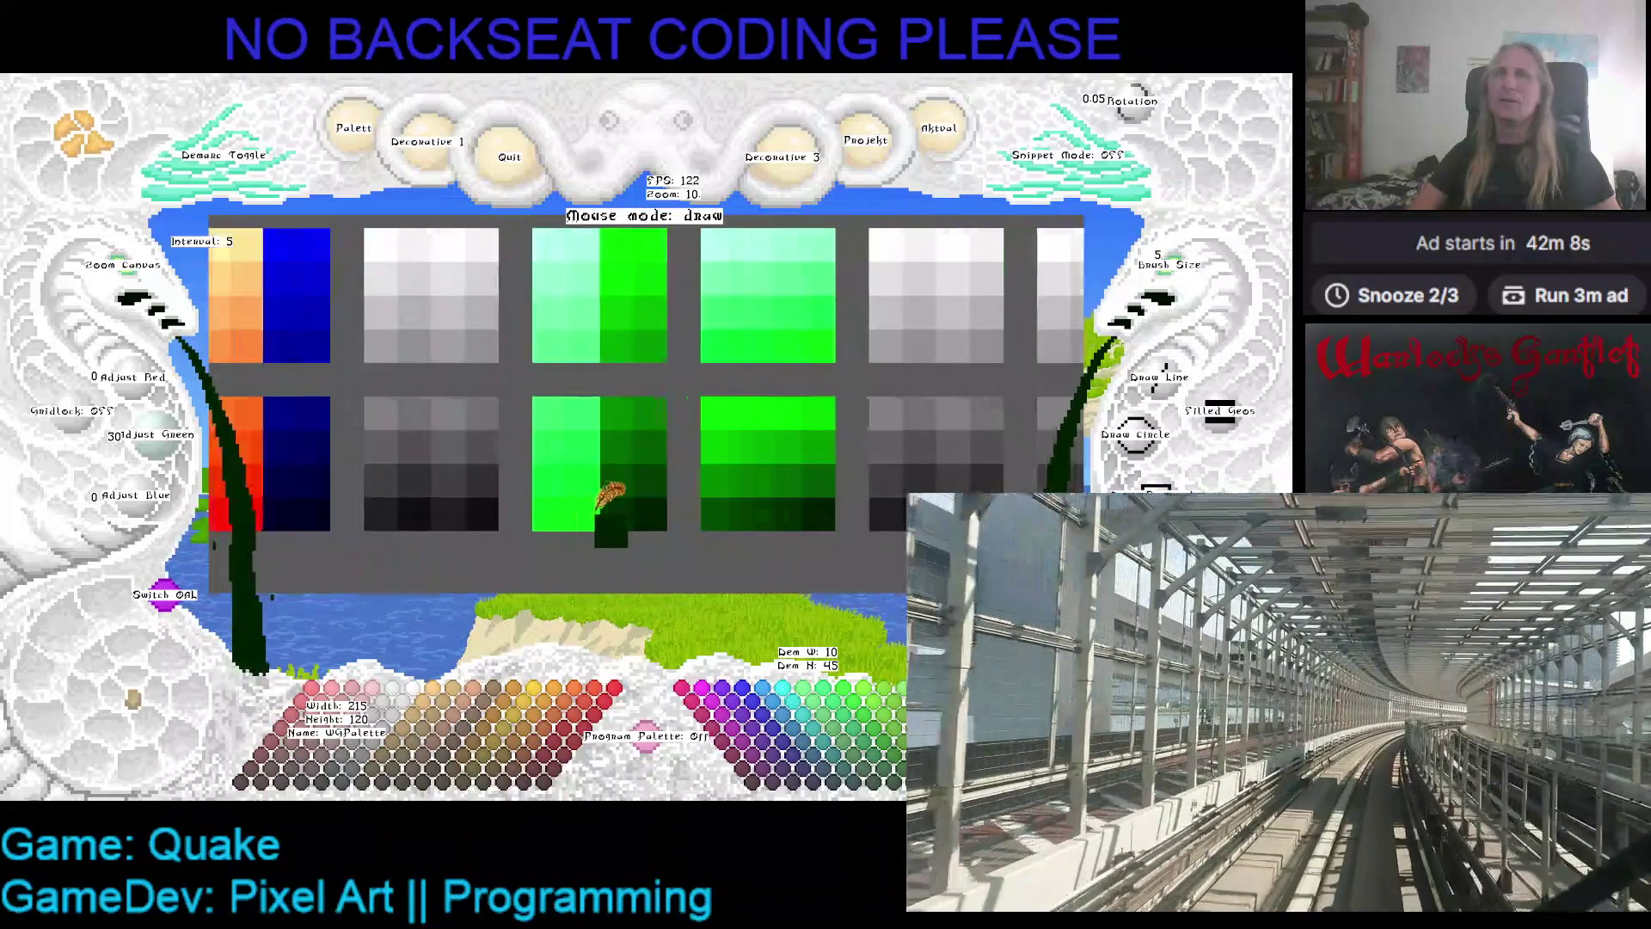
# - Zoom out from 10 to 6, centre the swatch grid, and hide all interface labels with H
pyautogui.scroll(-4, 607, 411)
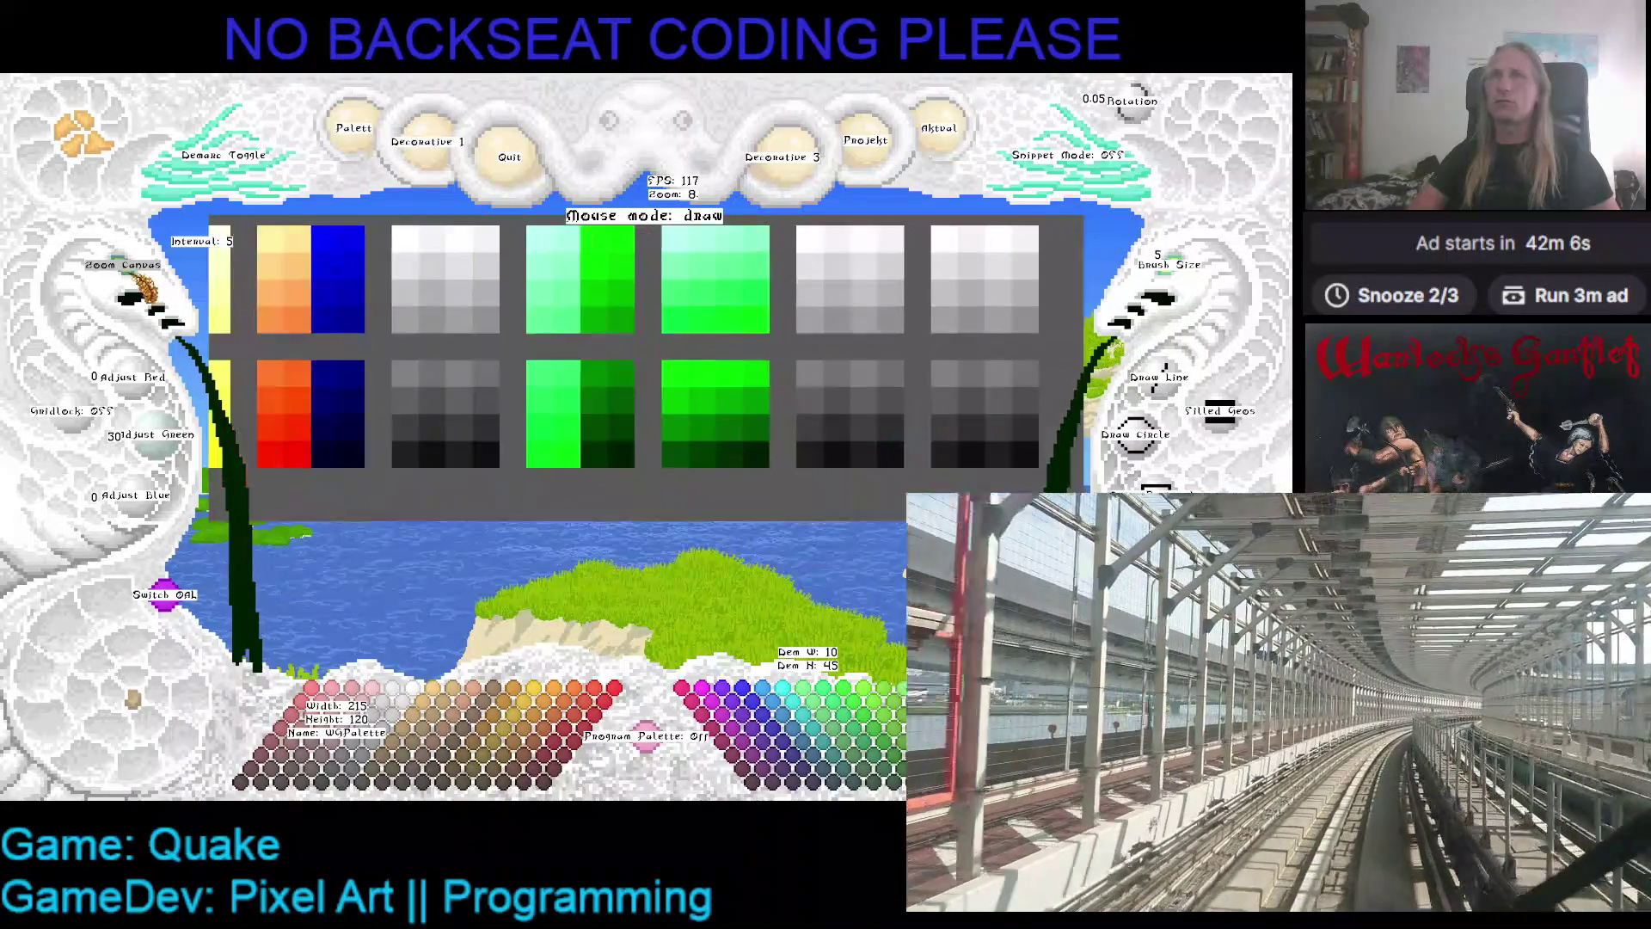
pyautogui.moveTo(607, 411)
pyautogui.mouseDown()
pyautogui.moveTo(424, 456)
pyautogui.moveTo(498, 423)
pyautogui.moveTo(581, 436)
pyautogui.mouseUp()
pyautogui.scroll(3, 581, 436)
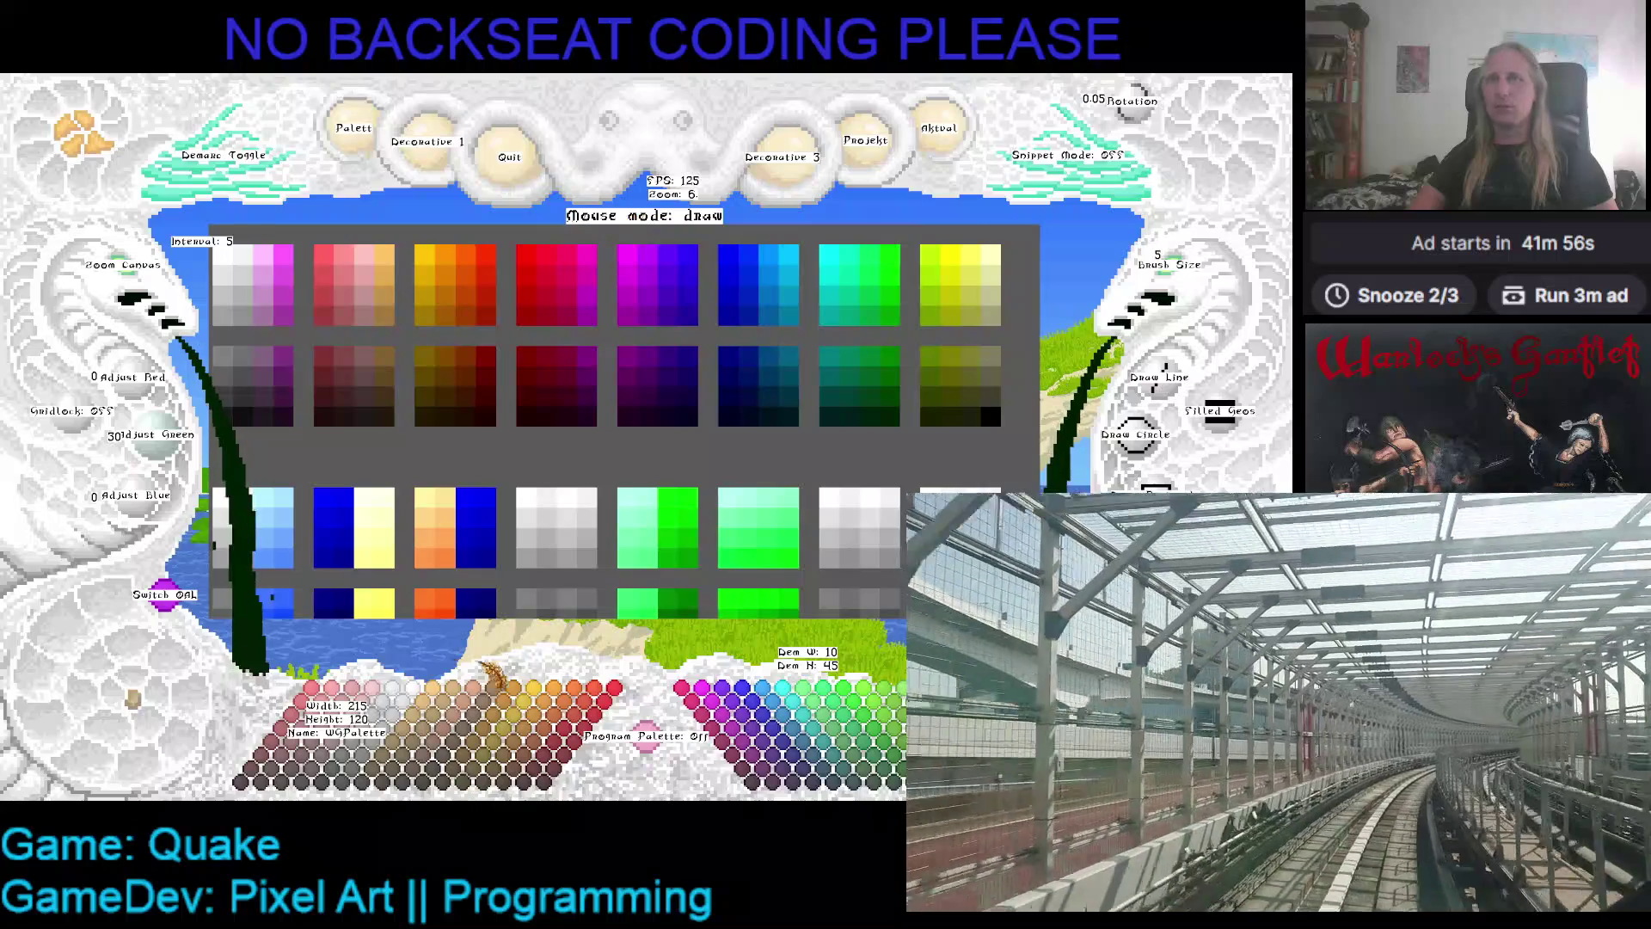
pyautogui.press('h')
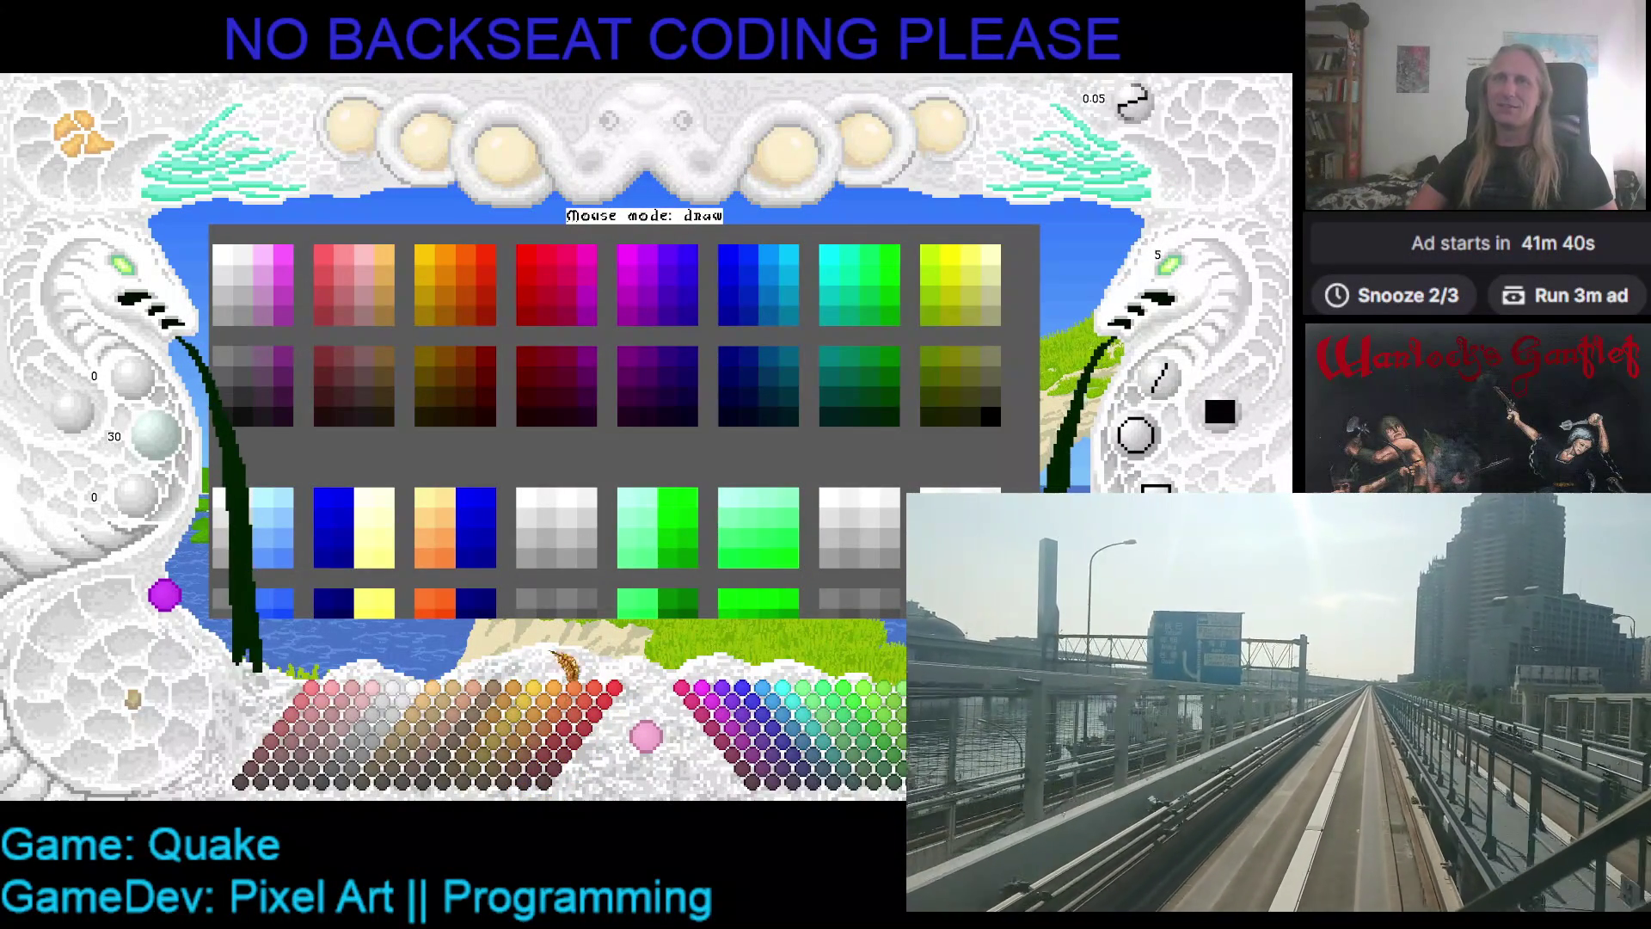
# - Pan down and right to the lower rows with the light-blue, blue-yellow and orange-blue ramps
pyautogui.scroll(-2, 571, 479)
pyautogui.moveTo(614, 405)
pyautogui.mouseDown()
pyautogui.moveTo(589, 379)
pyautogui.moveTo(508, 434)
pyautogui.moveTo(548, 445)
pyautogui.mouseUp()
pyautogui.scroll(-1, 550, 444)
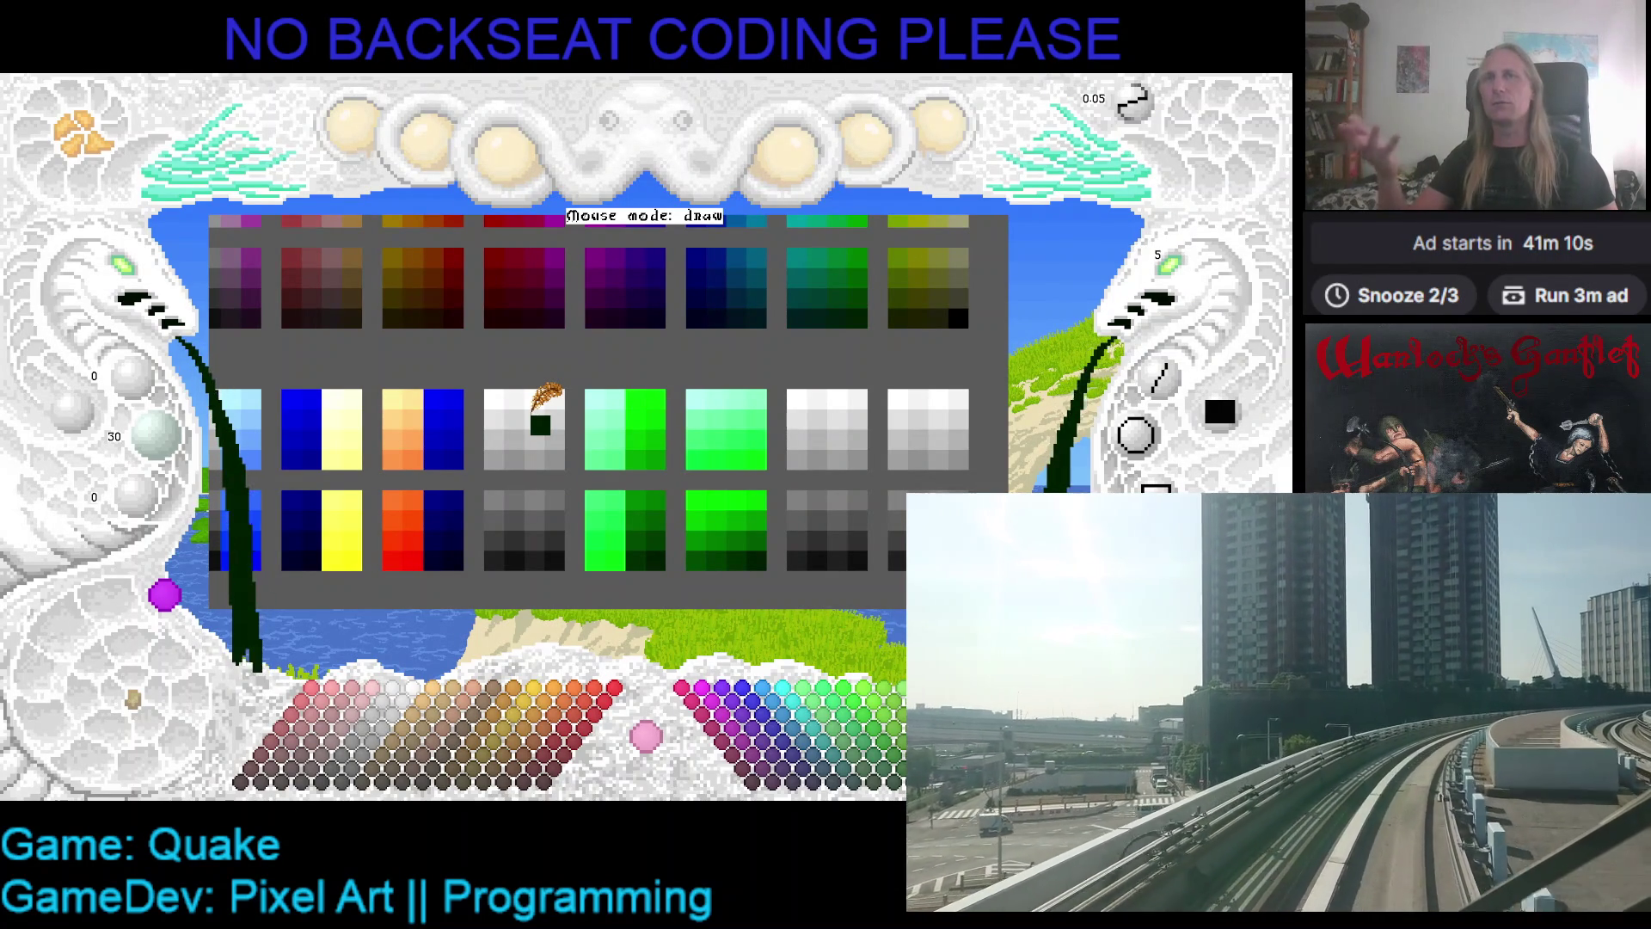
pyautogui.moveTo(544, 397); pyautogui.dragTo(677, 385)
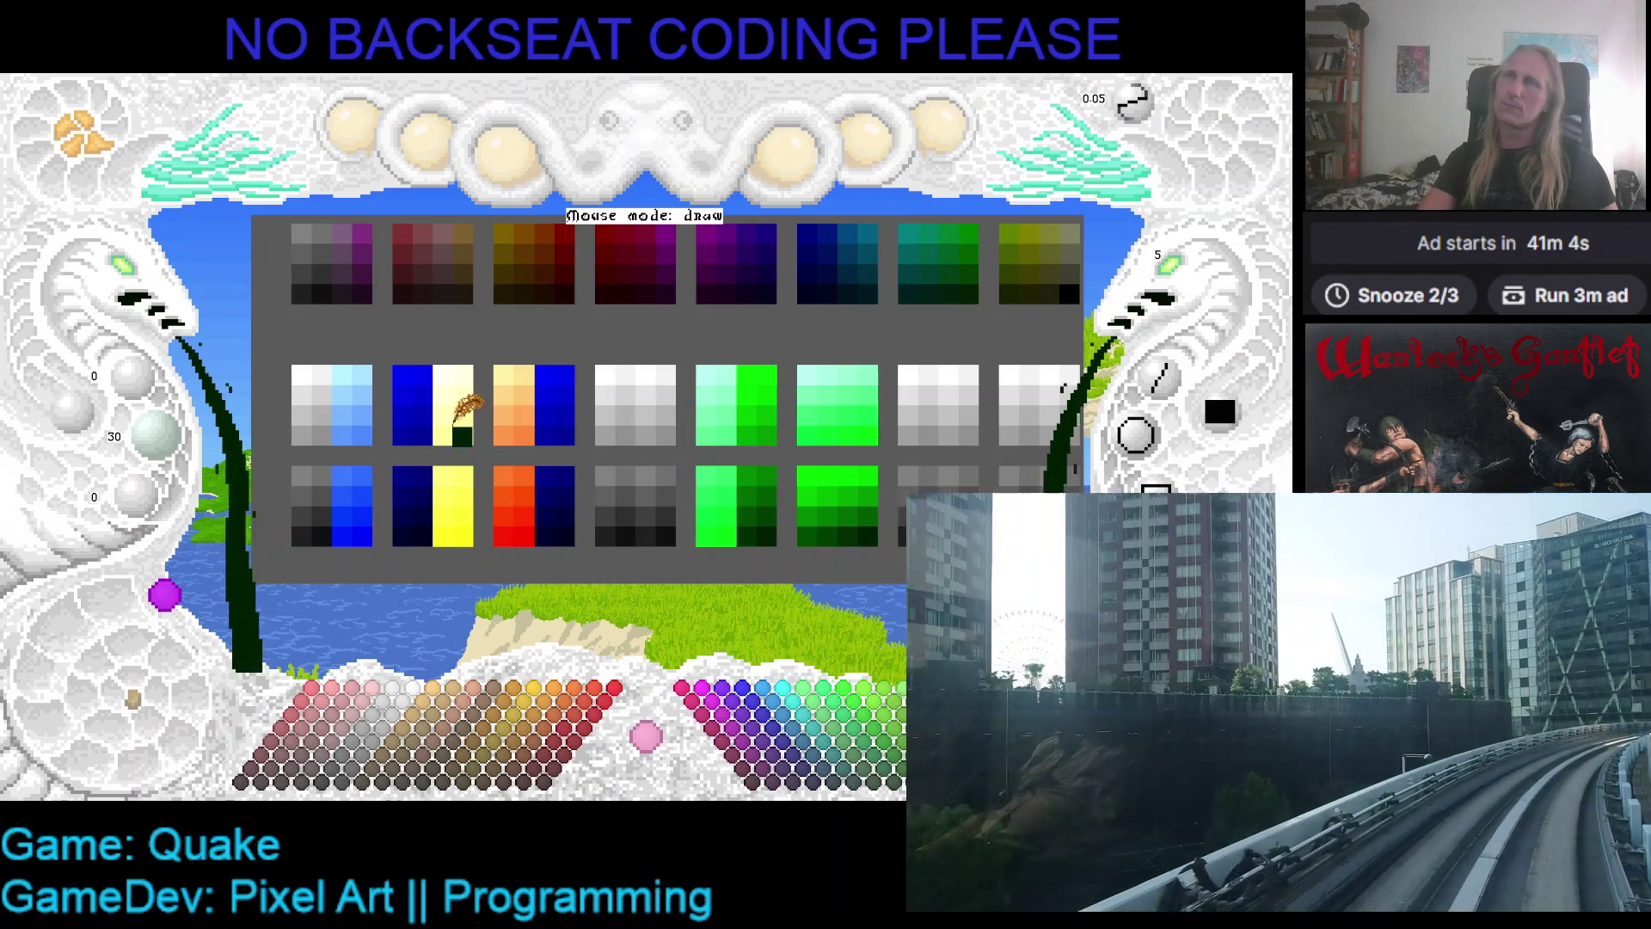
# - Sample light blues from the first ramp and paint the top cells of the fourth grey ramp
pyautogui.click(354, 387)
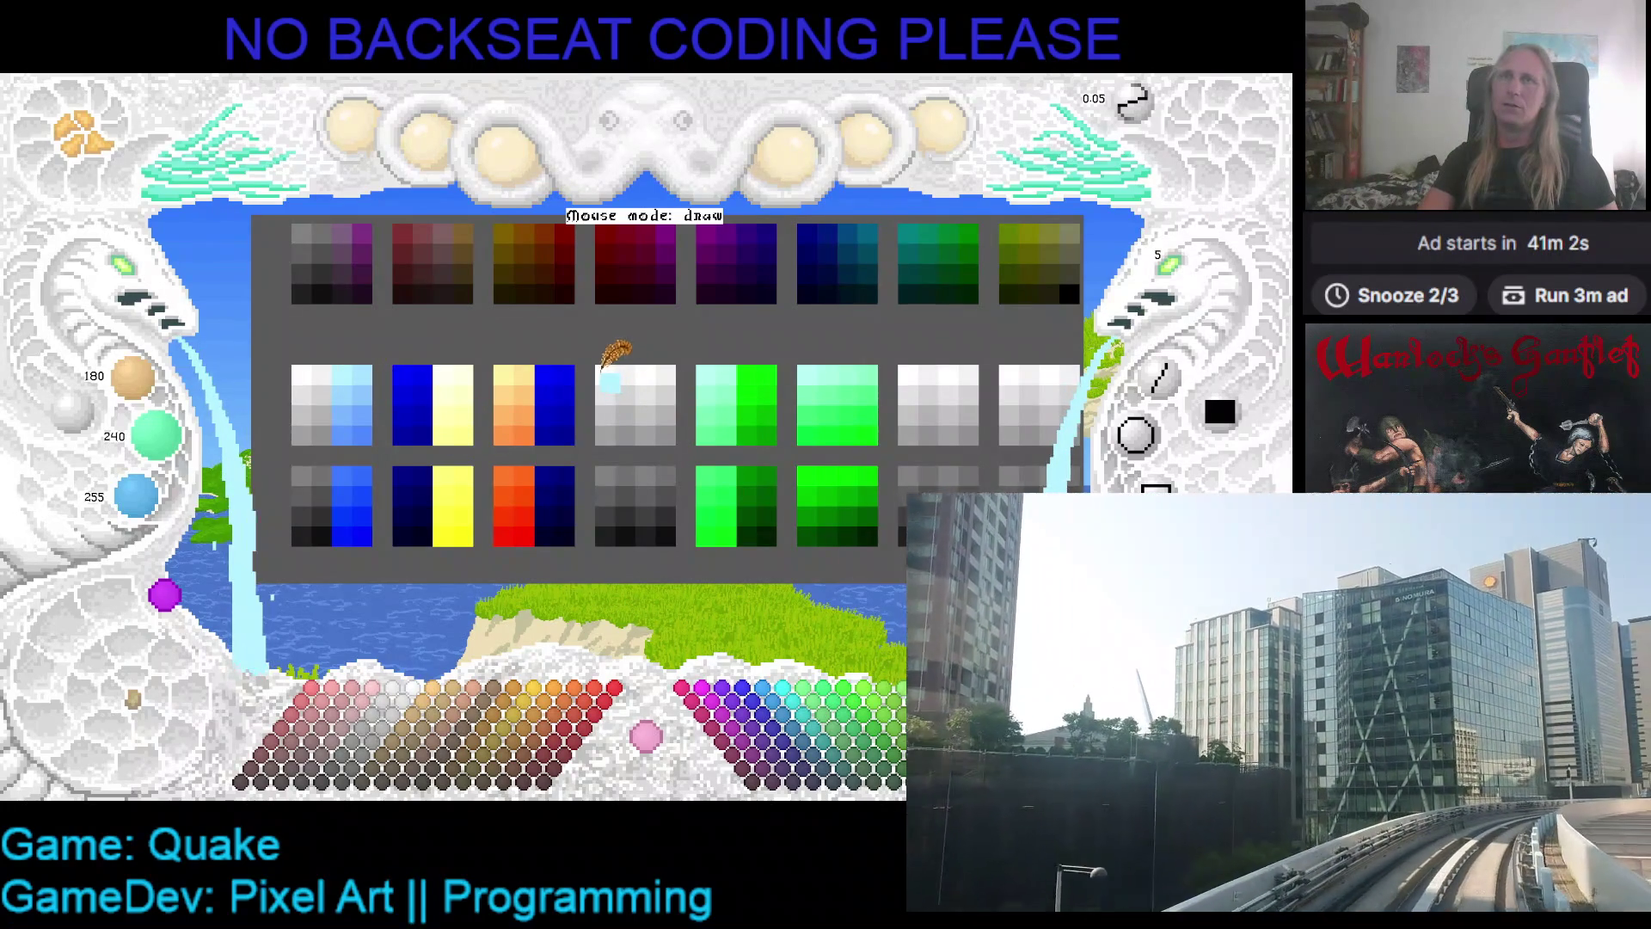
pyautogui.click(360, 377)
pyautogui.click(633, 375)
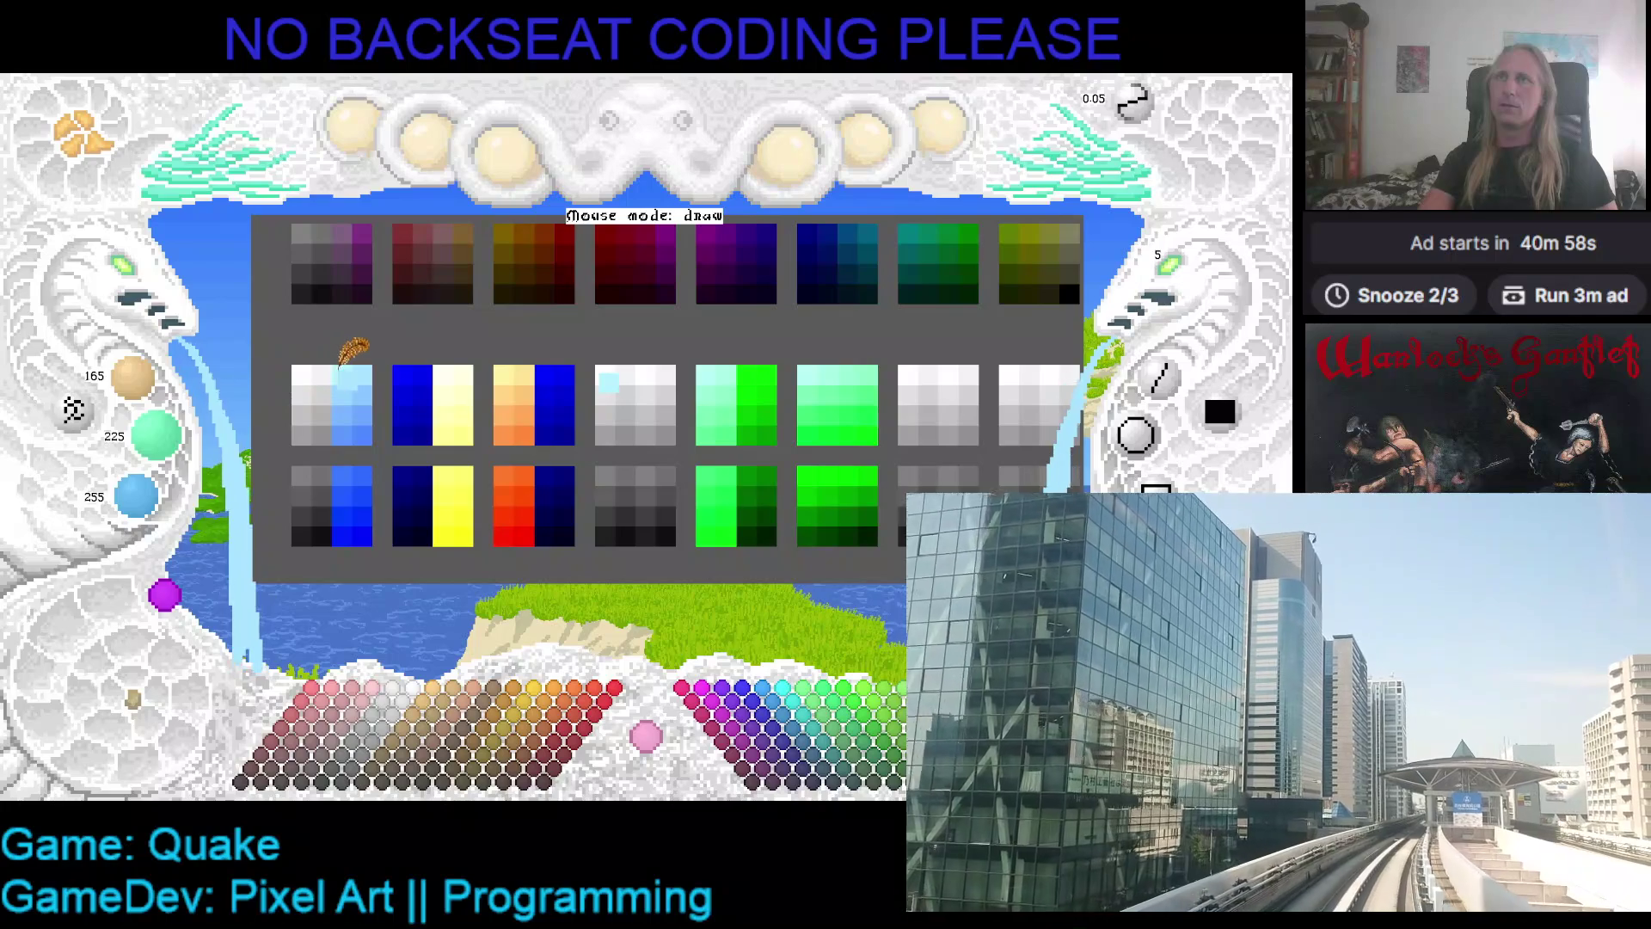
pyautogui.click(348, 382)
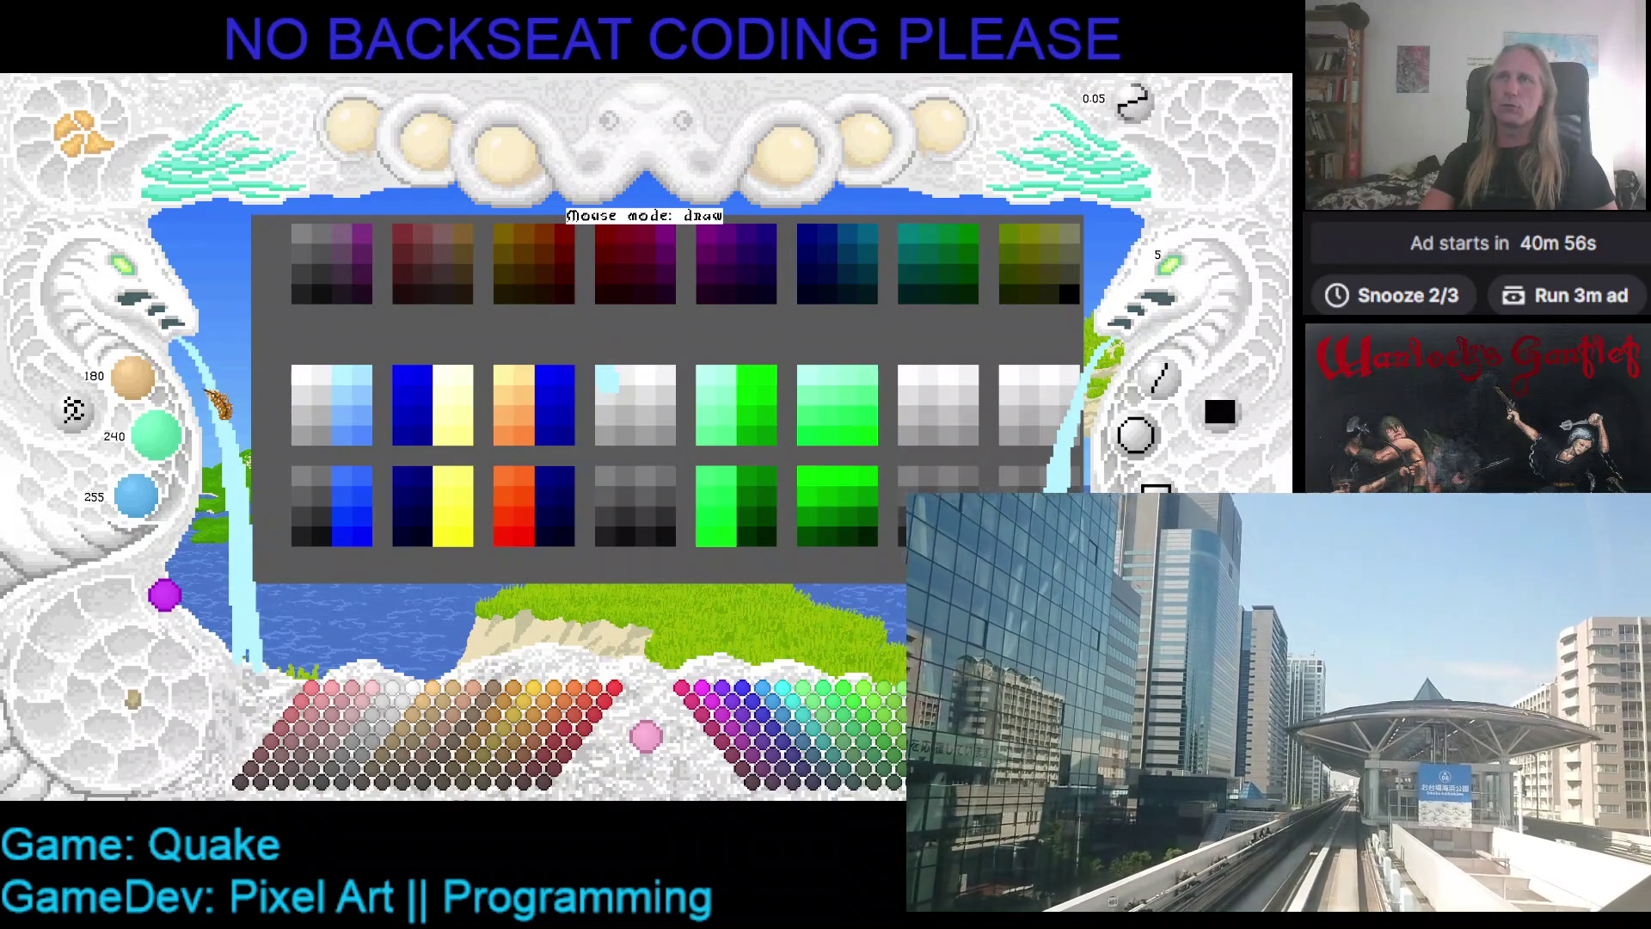
pyautogui.click(361, 379)
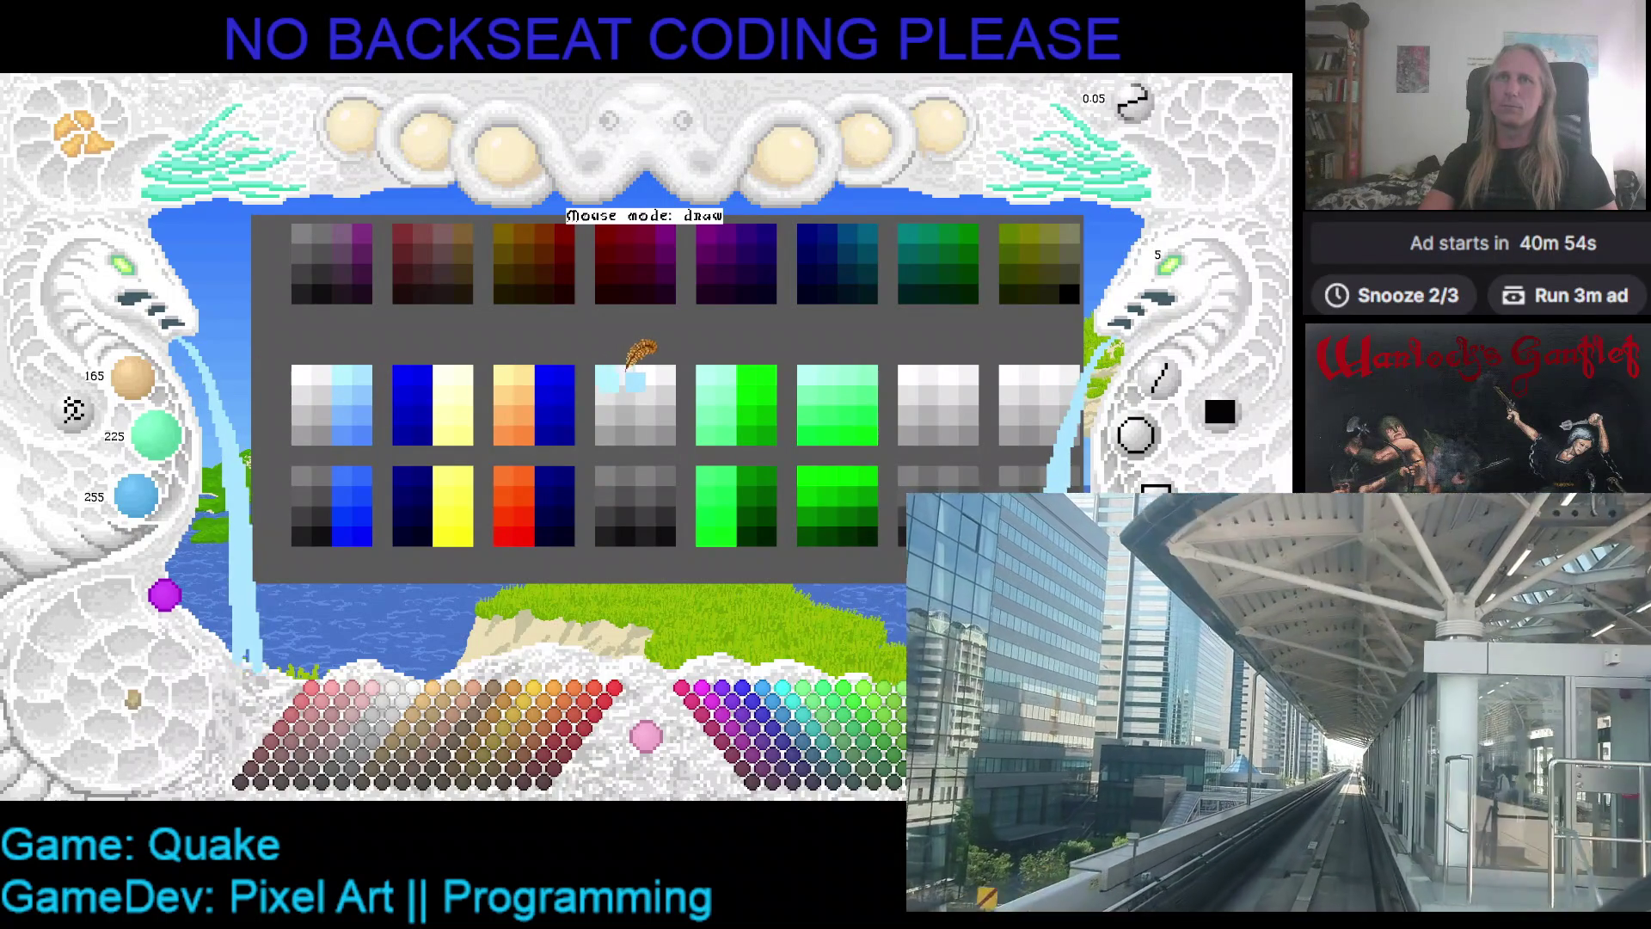
pyautogui.click(353, 403)
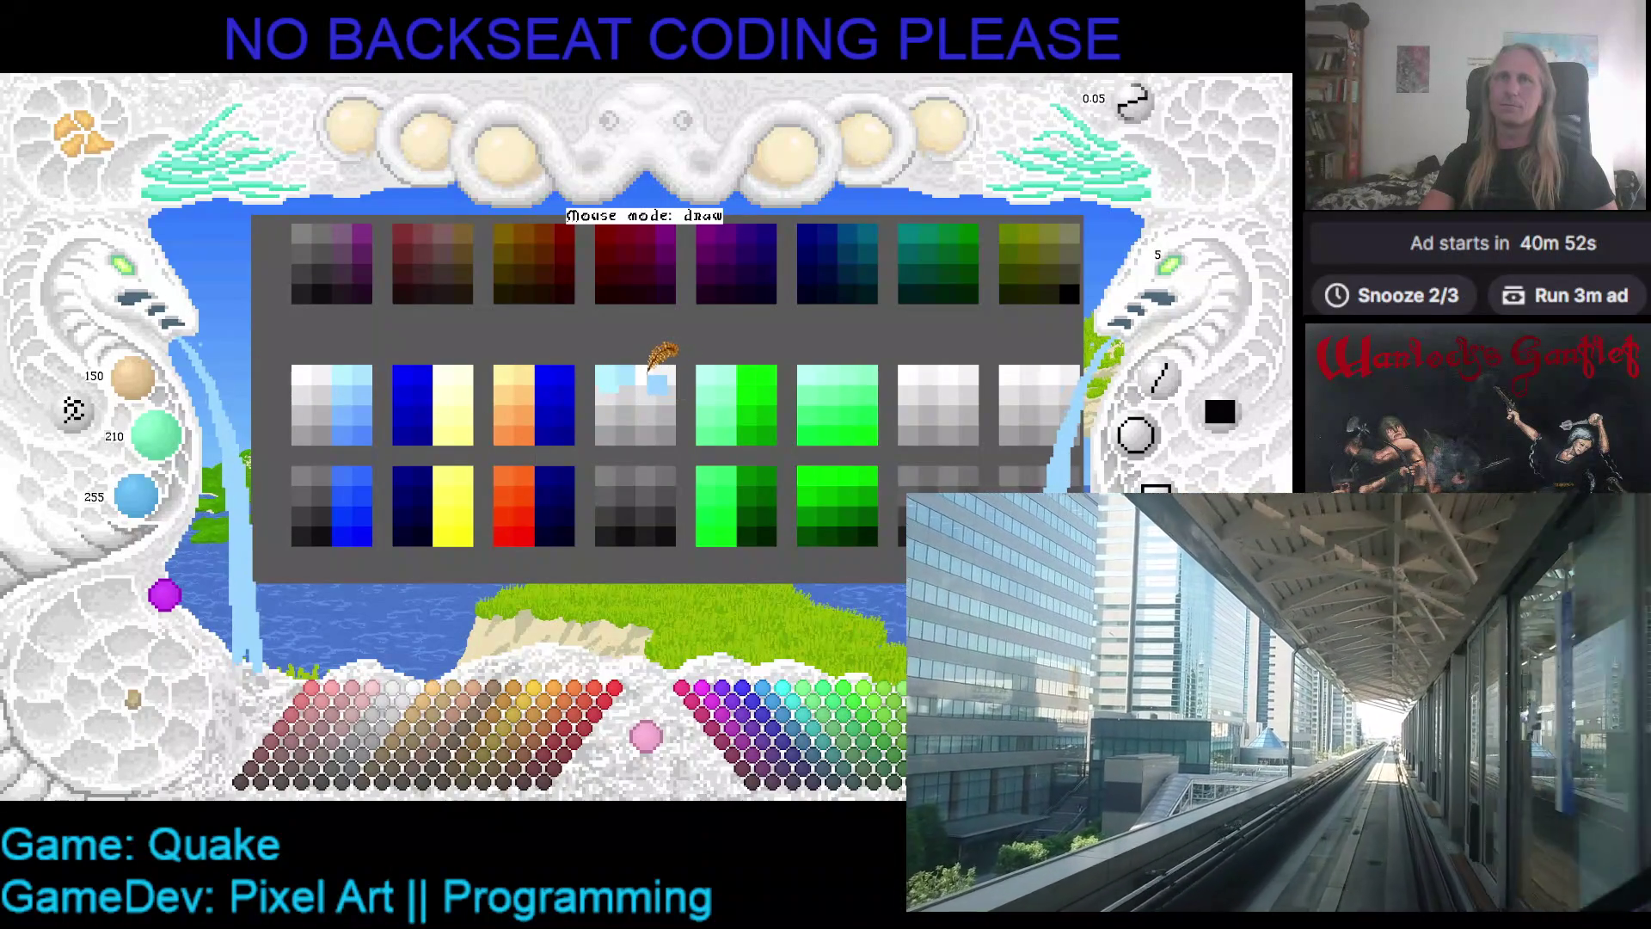
pyautogui.click(363, 392)
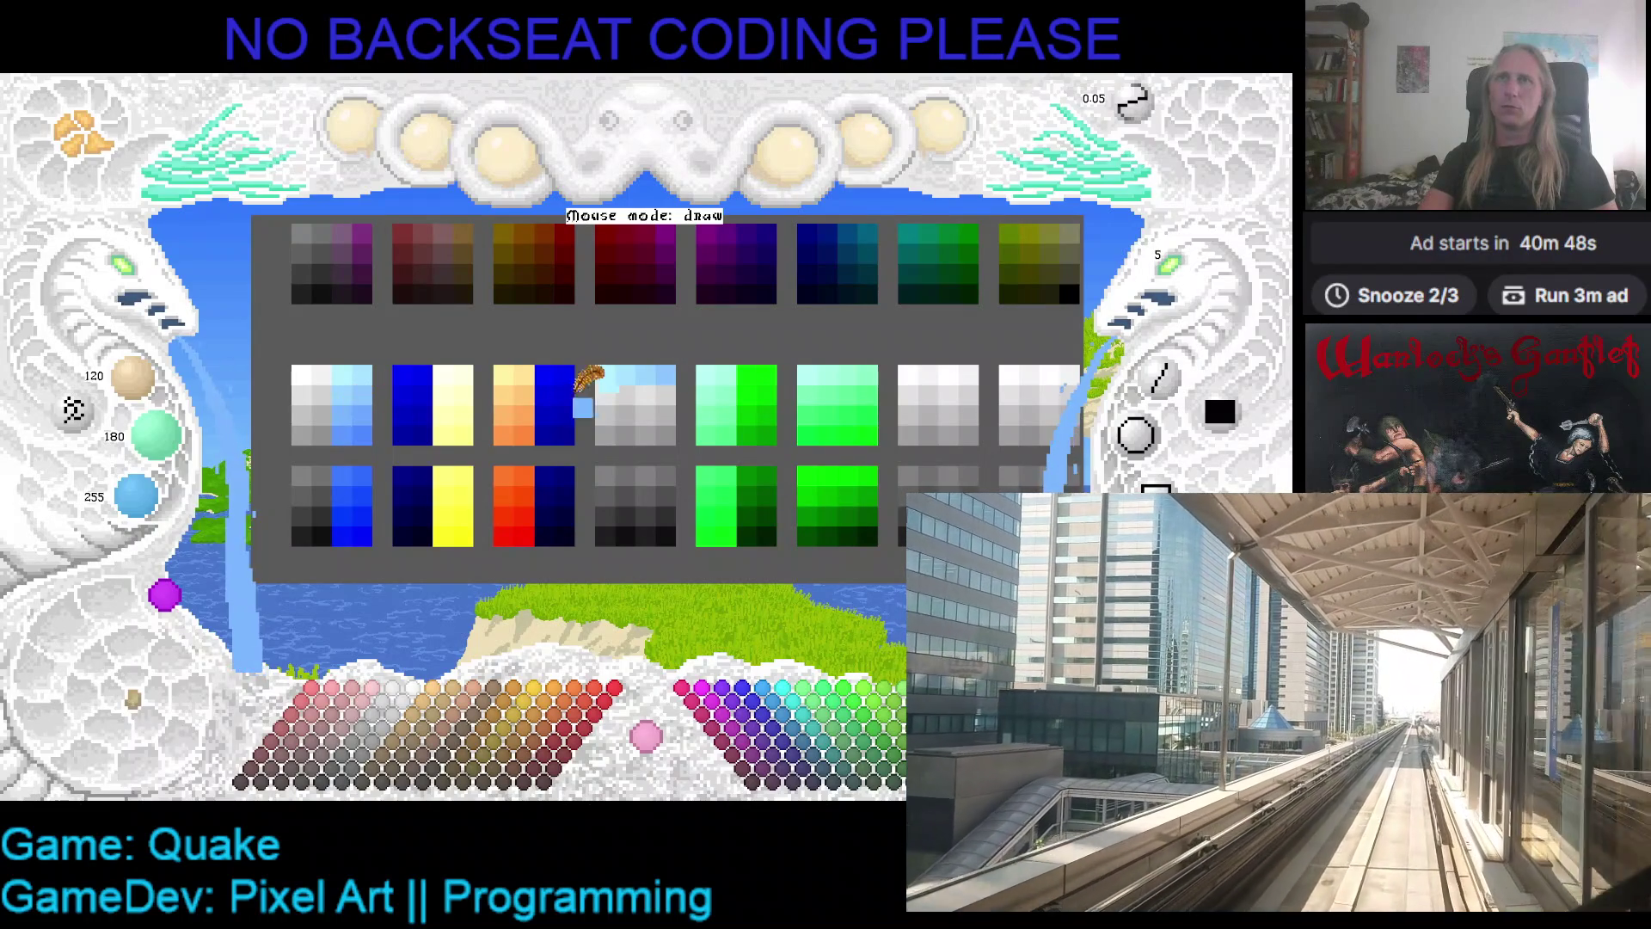
# - Paint the remaining upper fourth-ramp cells in progressively deeper blues and save the palette
pyautogui.click(364, 418)
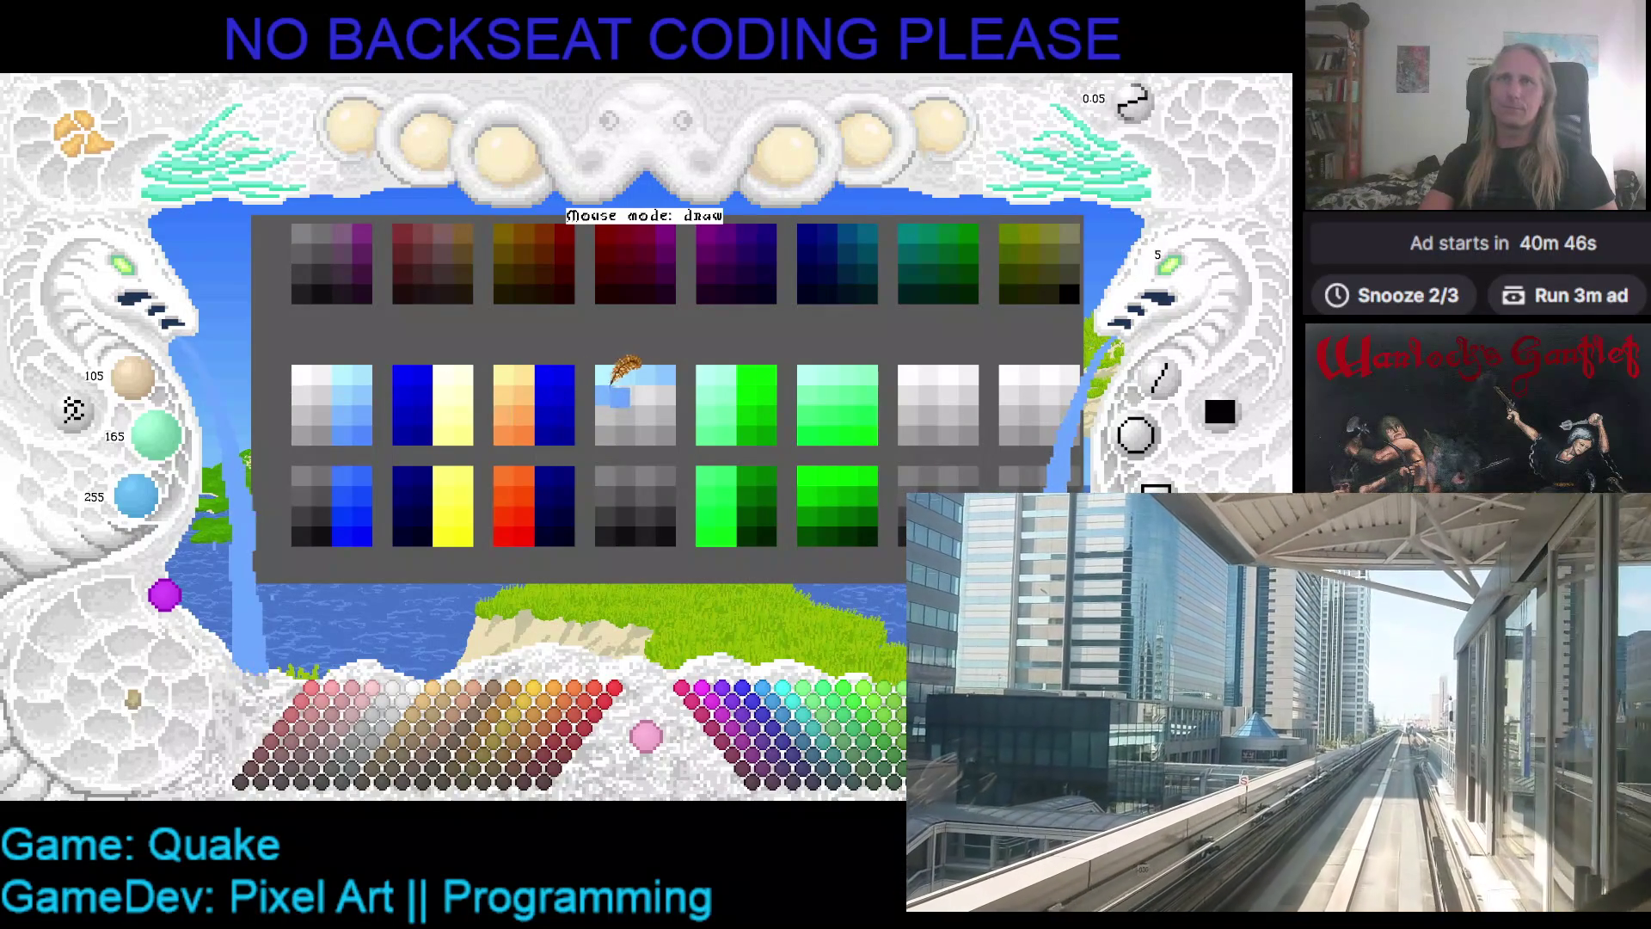
pyautogui.click(624, 395)
pyautogui.click(646, 395)
pyautogui.click(367, 432)
pyautogui.click(665, 395)
pyautogui.hotkey('ctrl', 's')
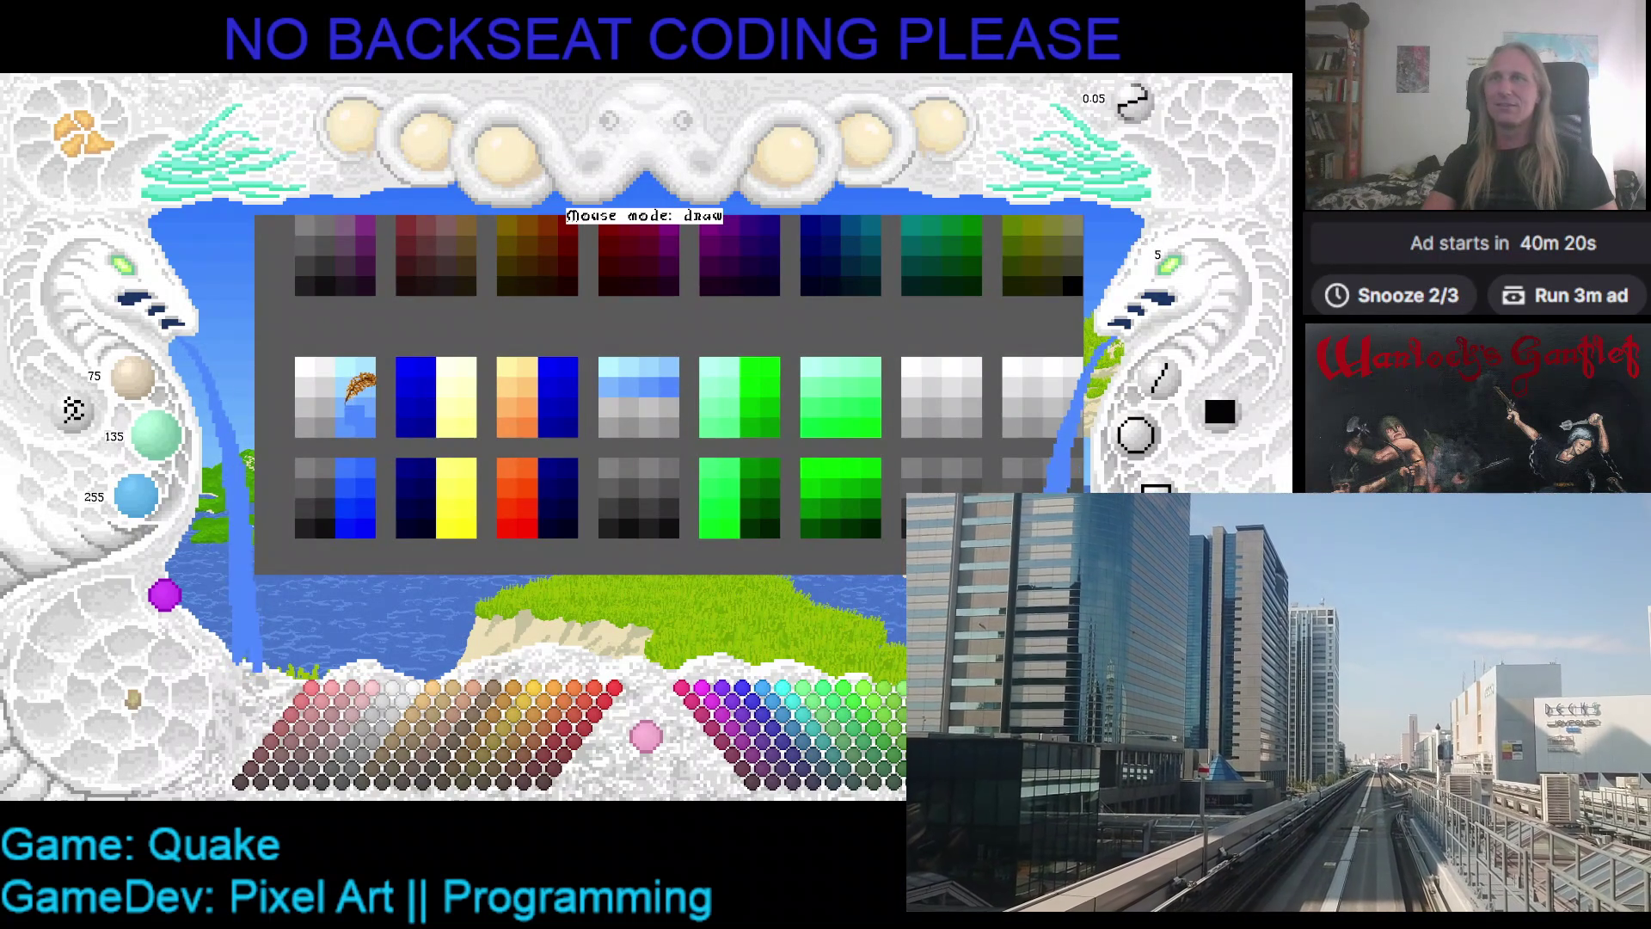
# - Lower the Red adjust knob from 105 to 30 to darken the paint colour, then save
pyautogui.scroll(3, 430, 394)
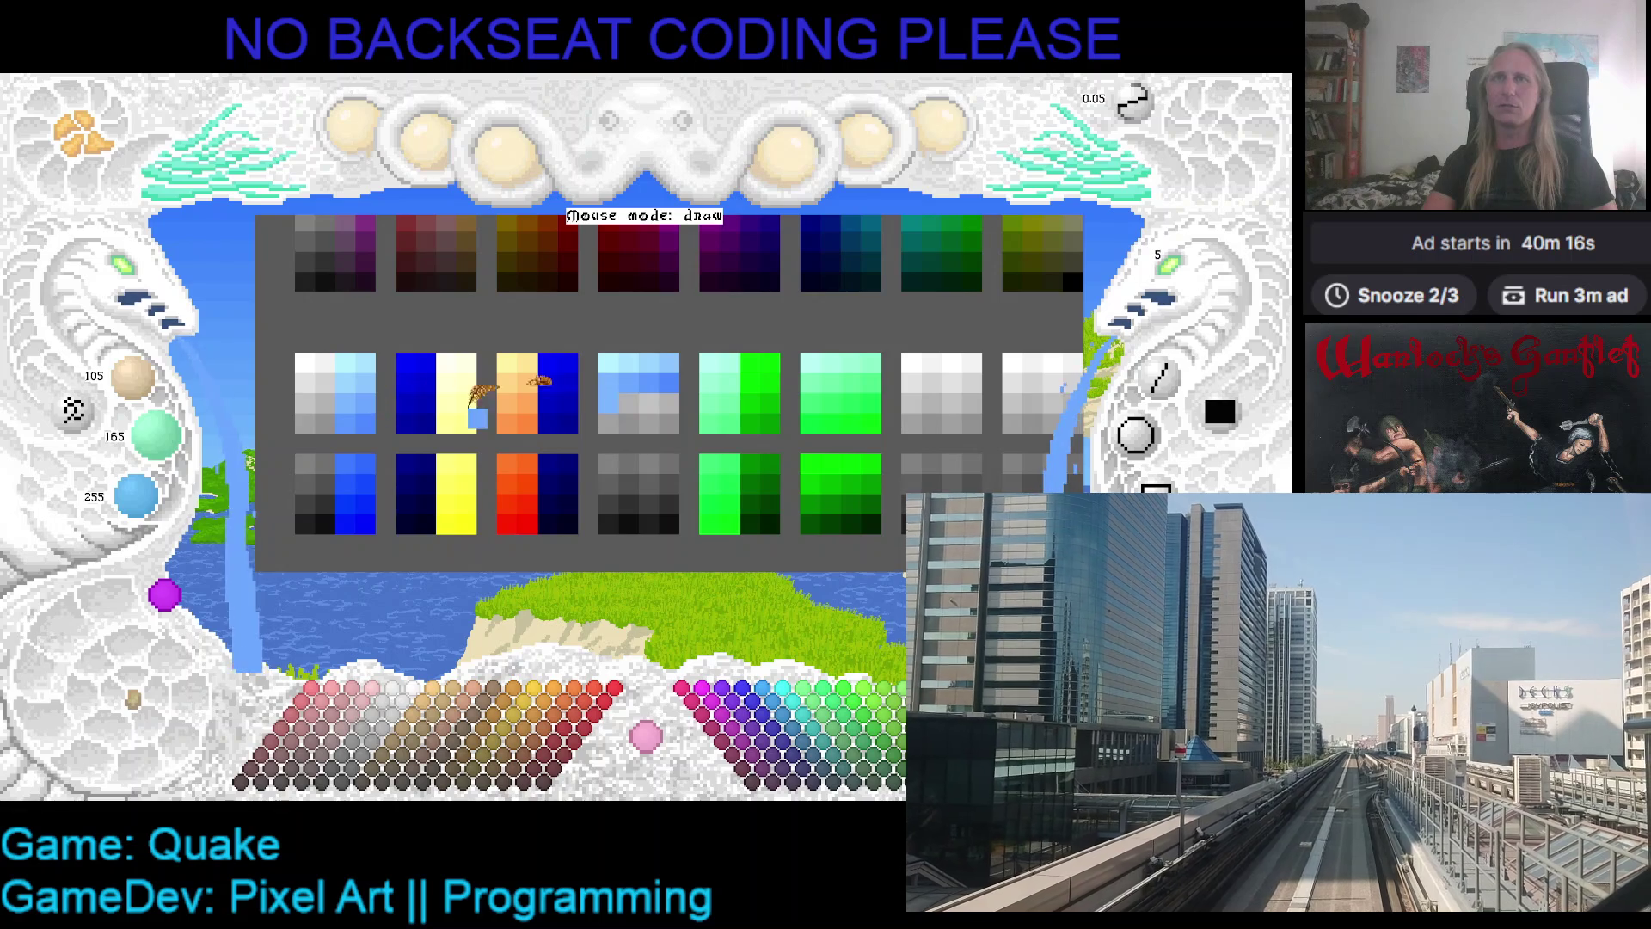
pyautogui.scroll(-1, 626, 378)
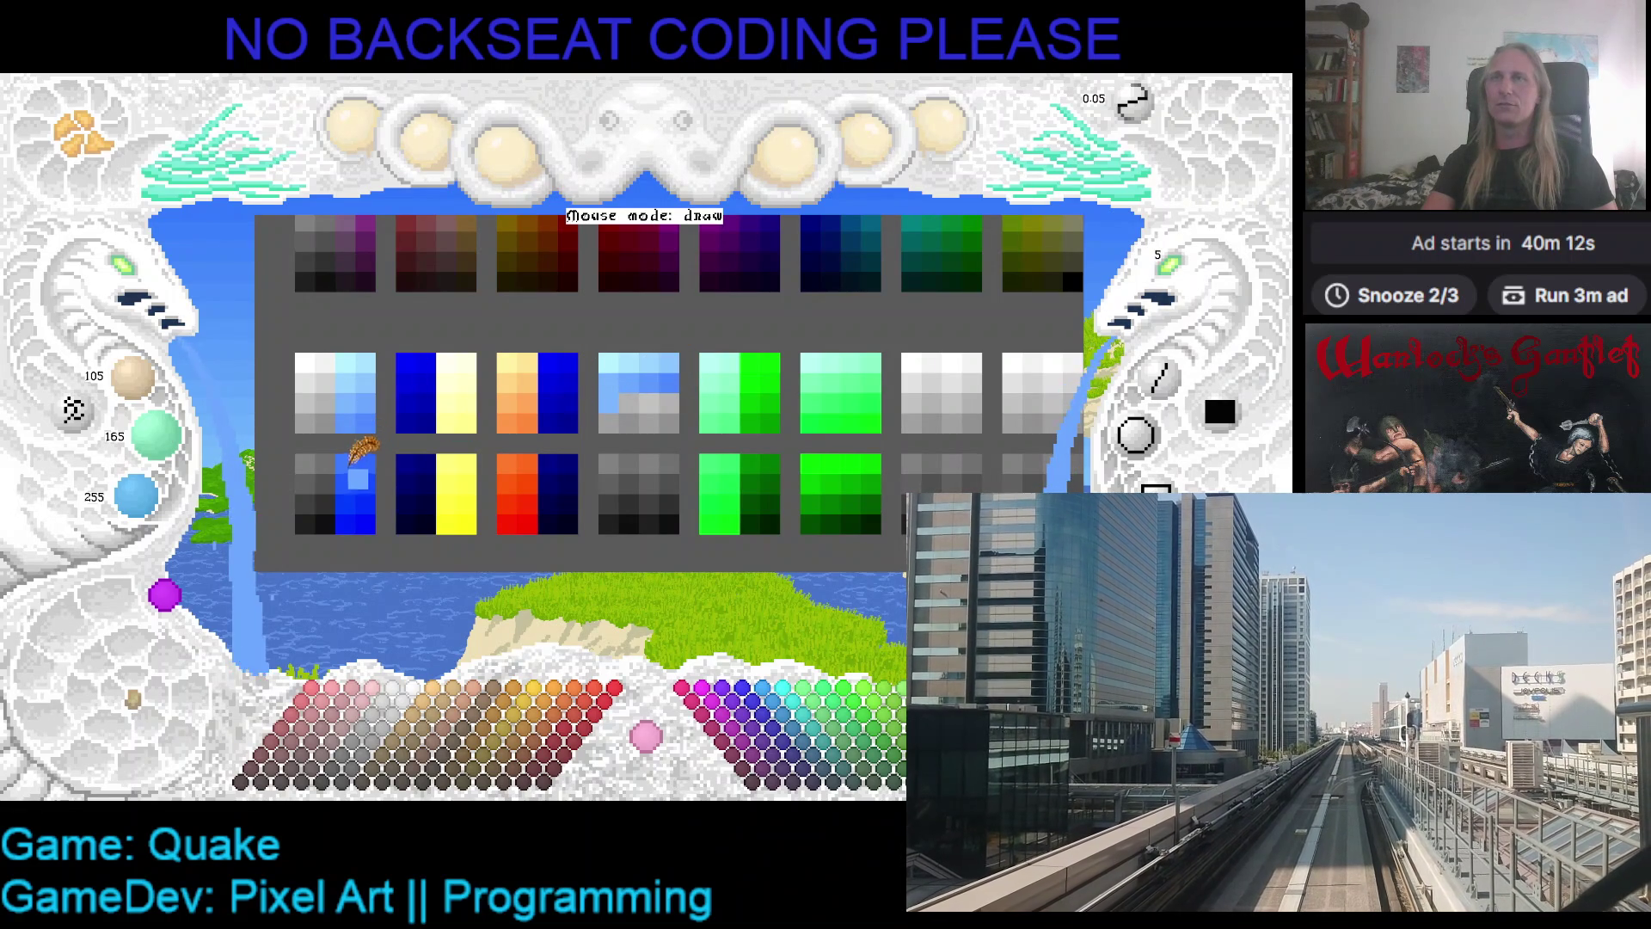
pyautogui.scroll(-3, 621, 397)
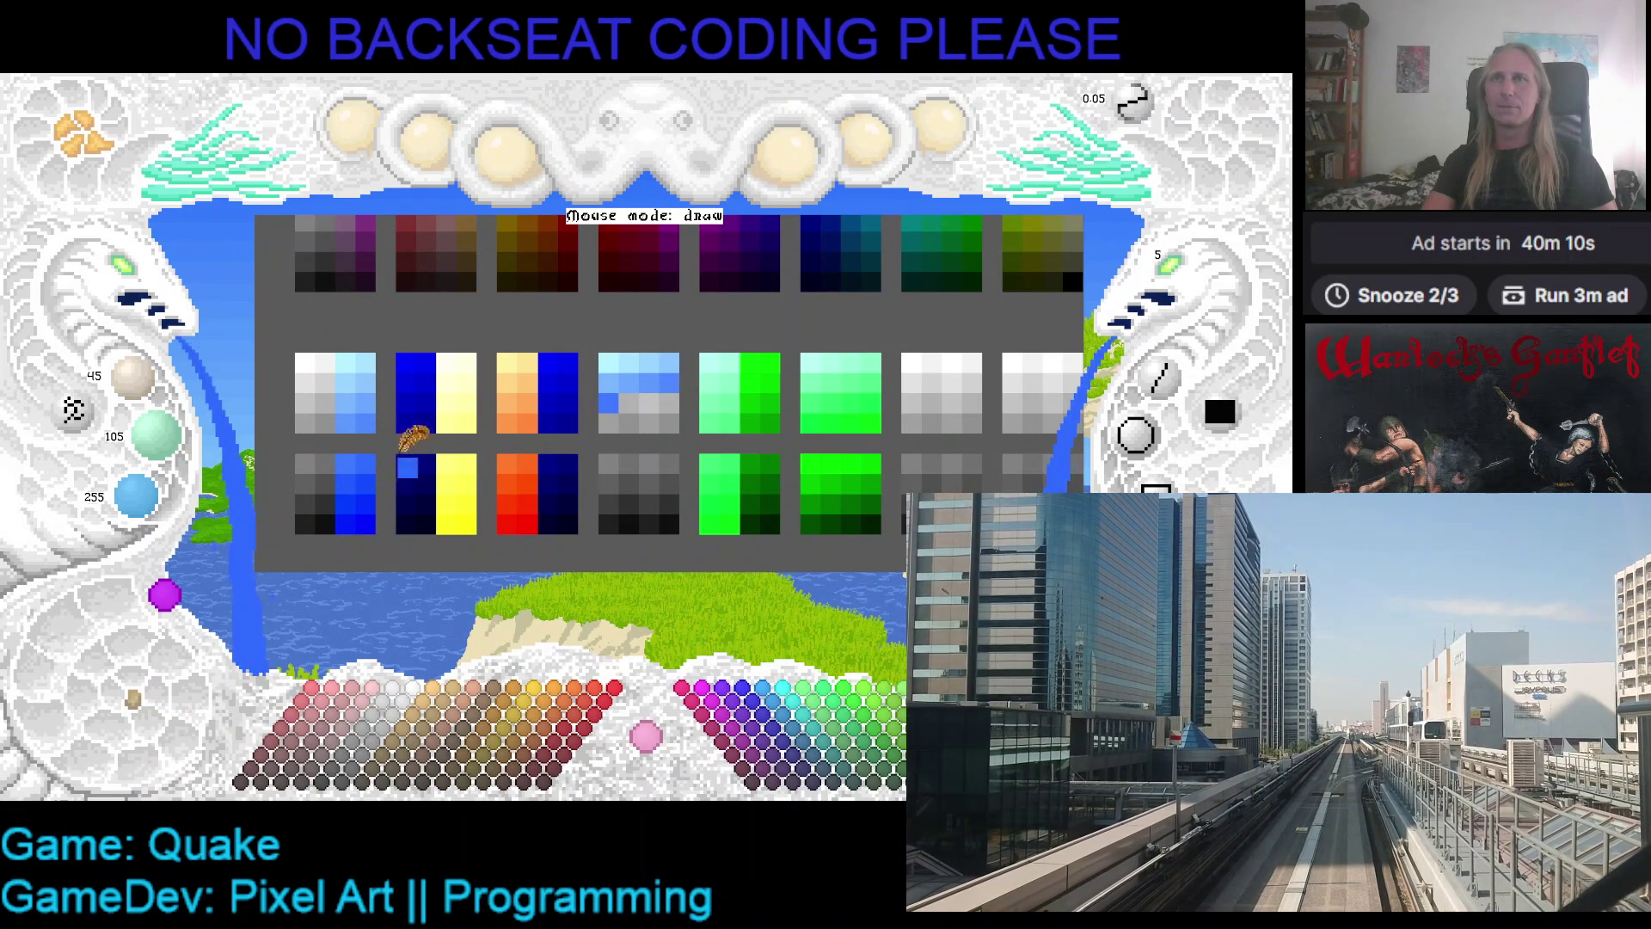
pyautogui.scroll(-1, 632, 391)
pyautogui.scroll(-1, 645, 395)
pyautogui.scroll(-2, 370, 492)
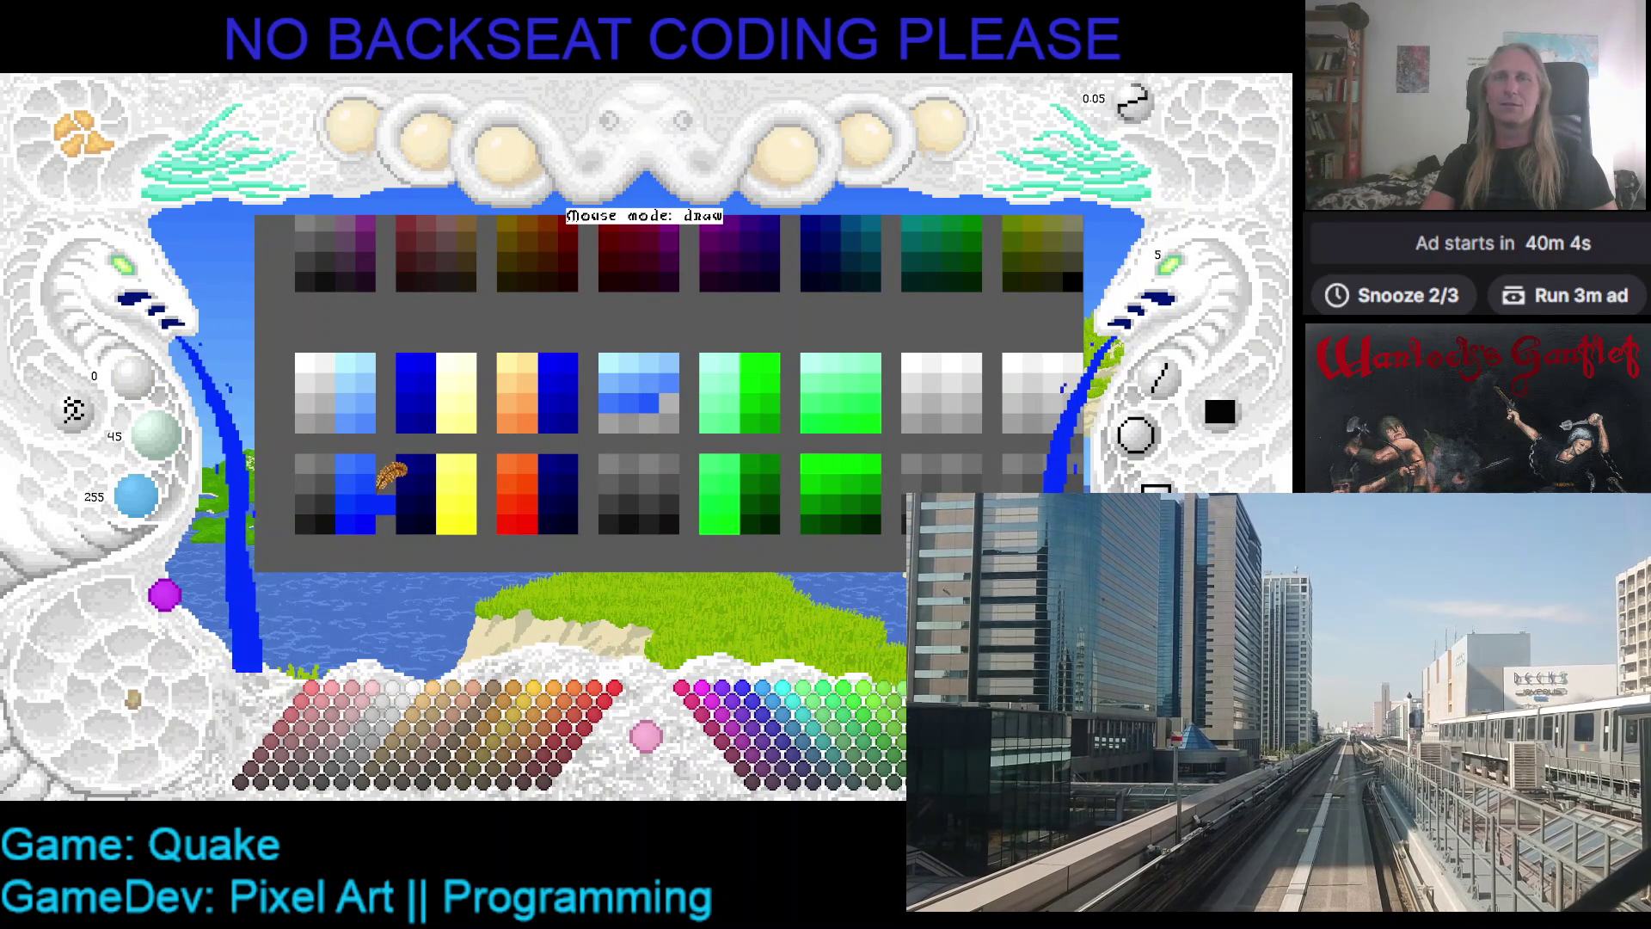
pyautogui.scroll(2, 671, 398)
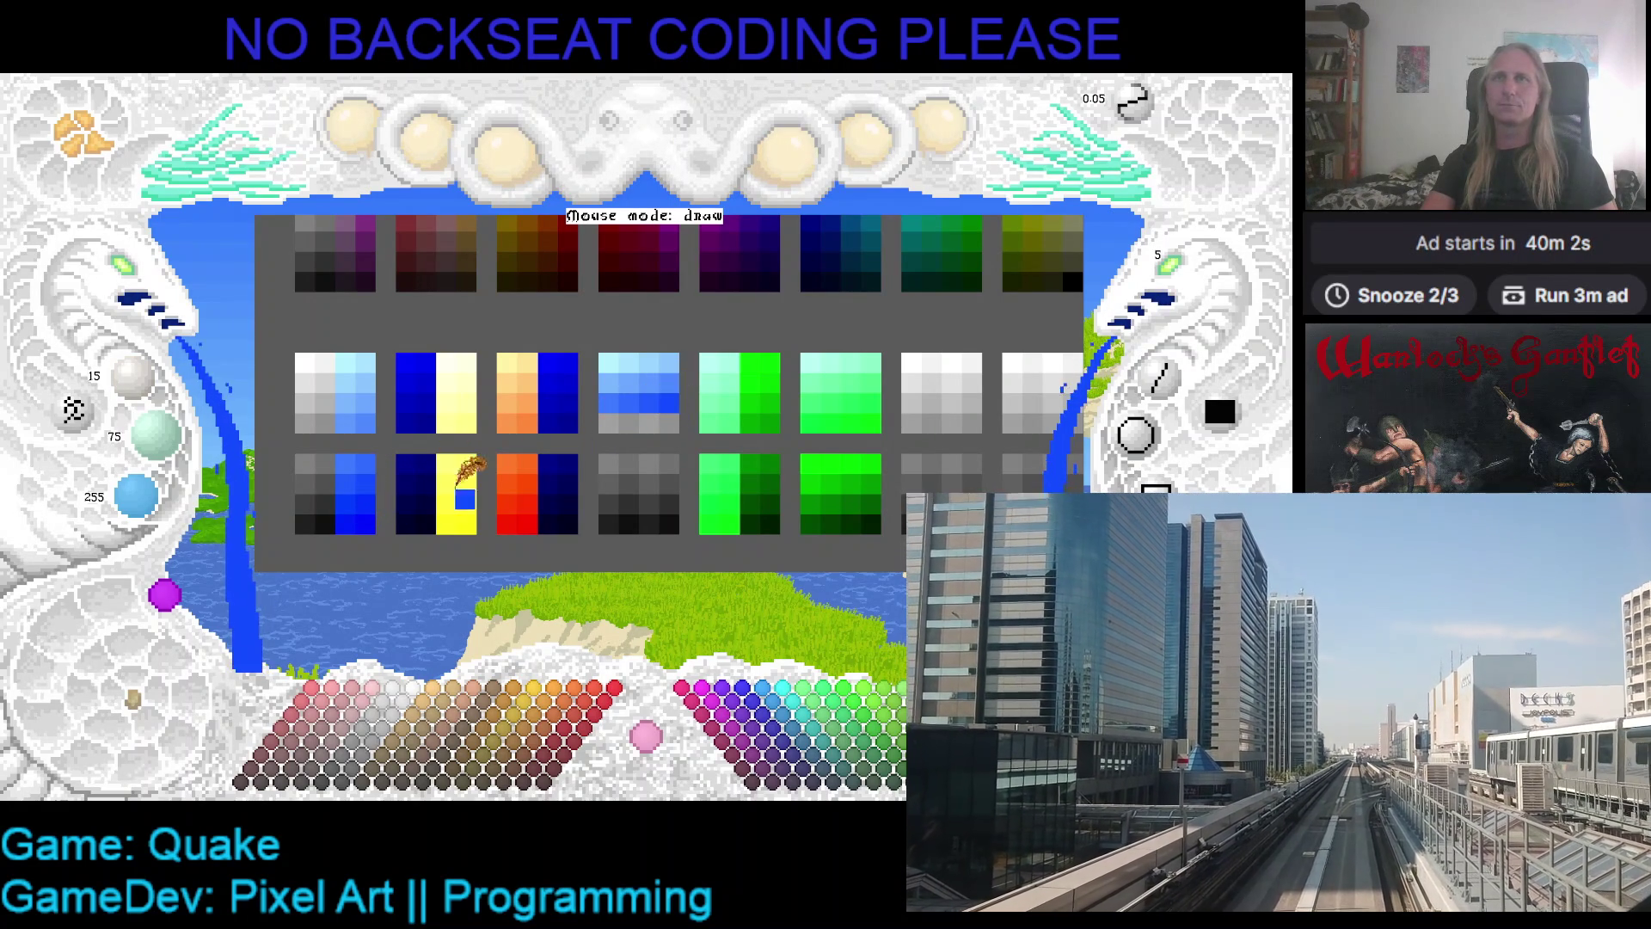
pyautogui.scroll(-1, 370, 490)
pyautogui.scroll(-1, 370, 490)
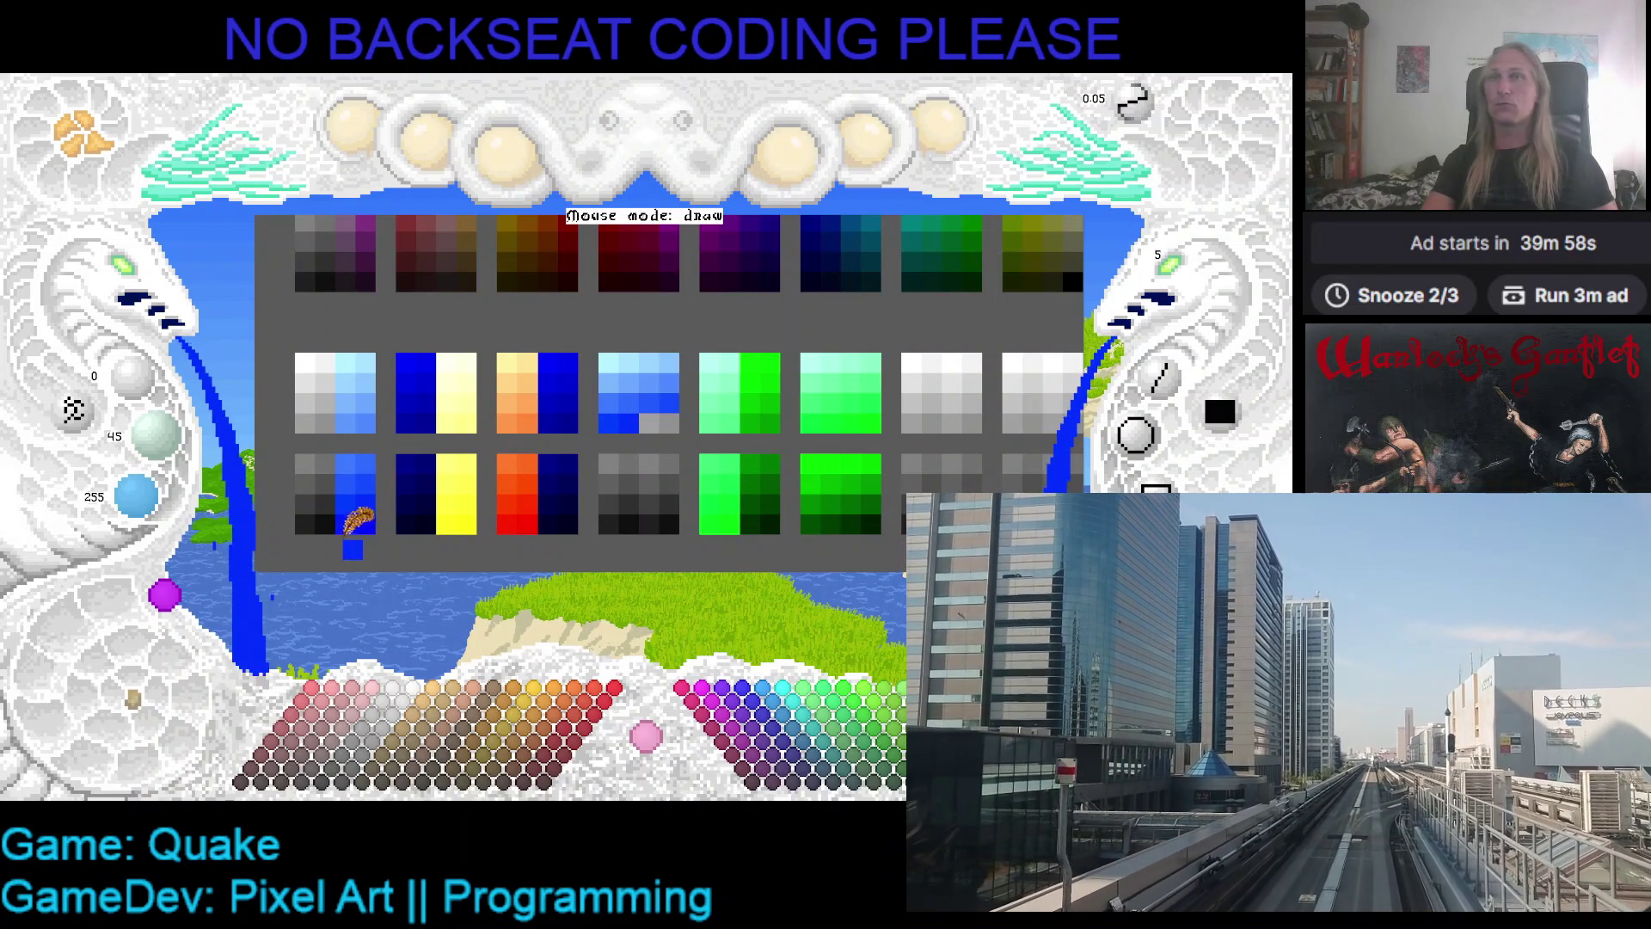
pyautogui.scroll(-1, 383, 507)
pyautogui.scroll(-1, 636, 408)
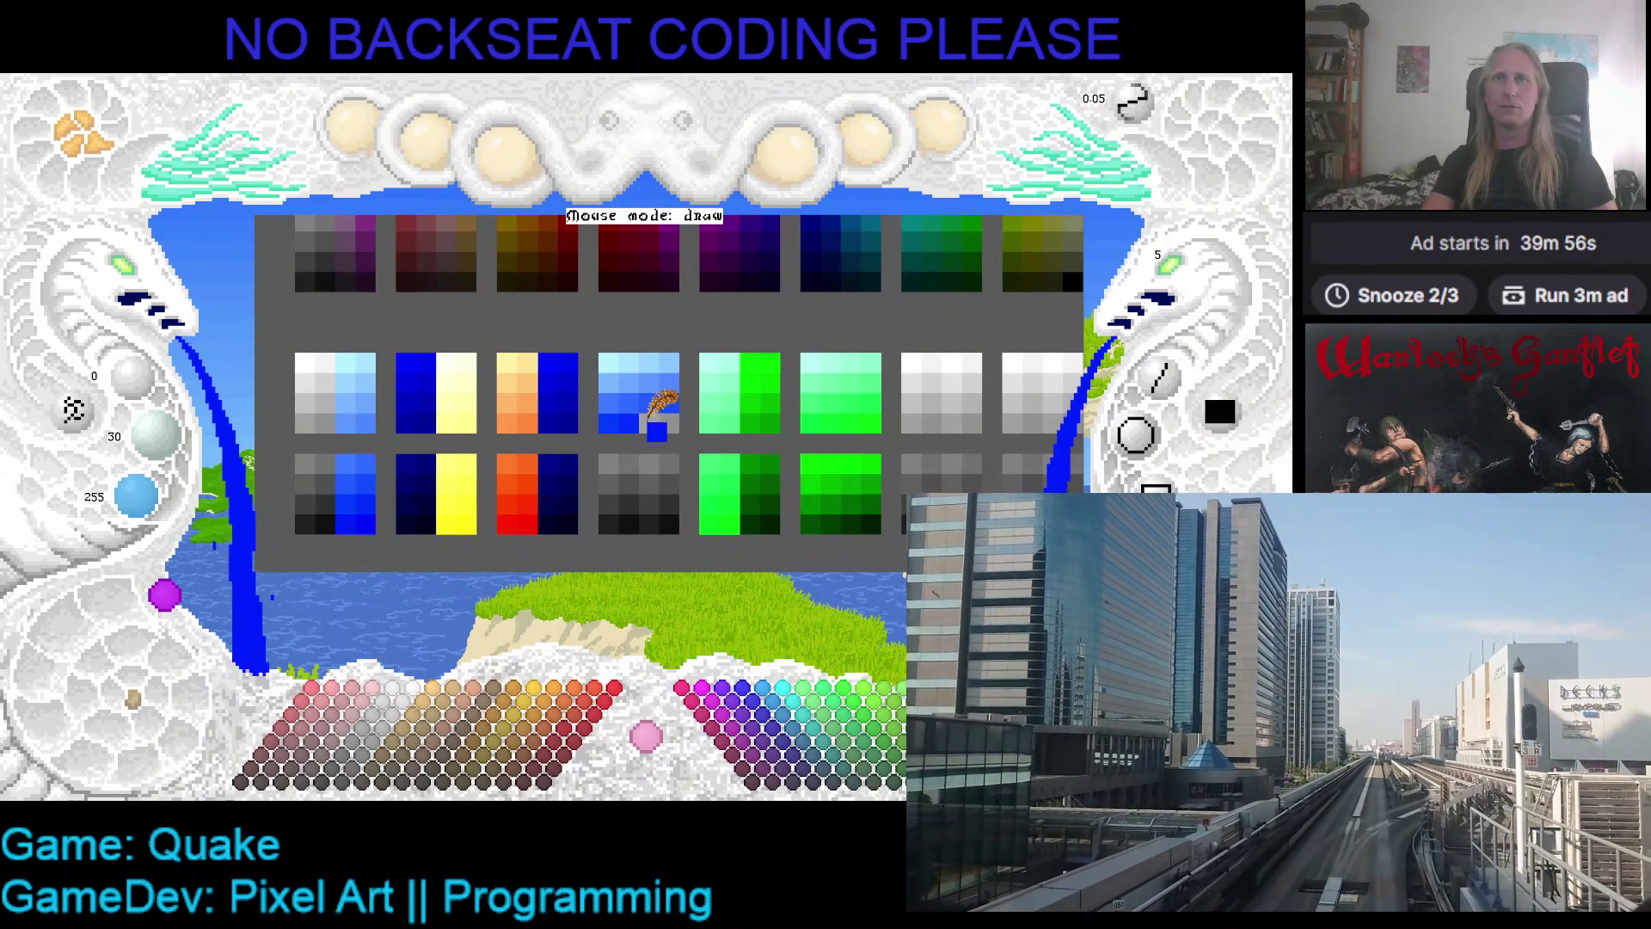
pyautogui.scroll(-1, 667, 404)
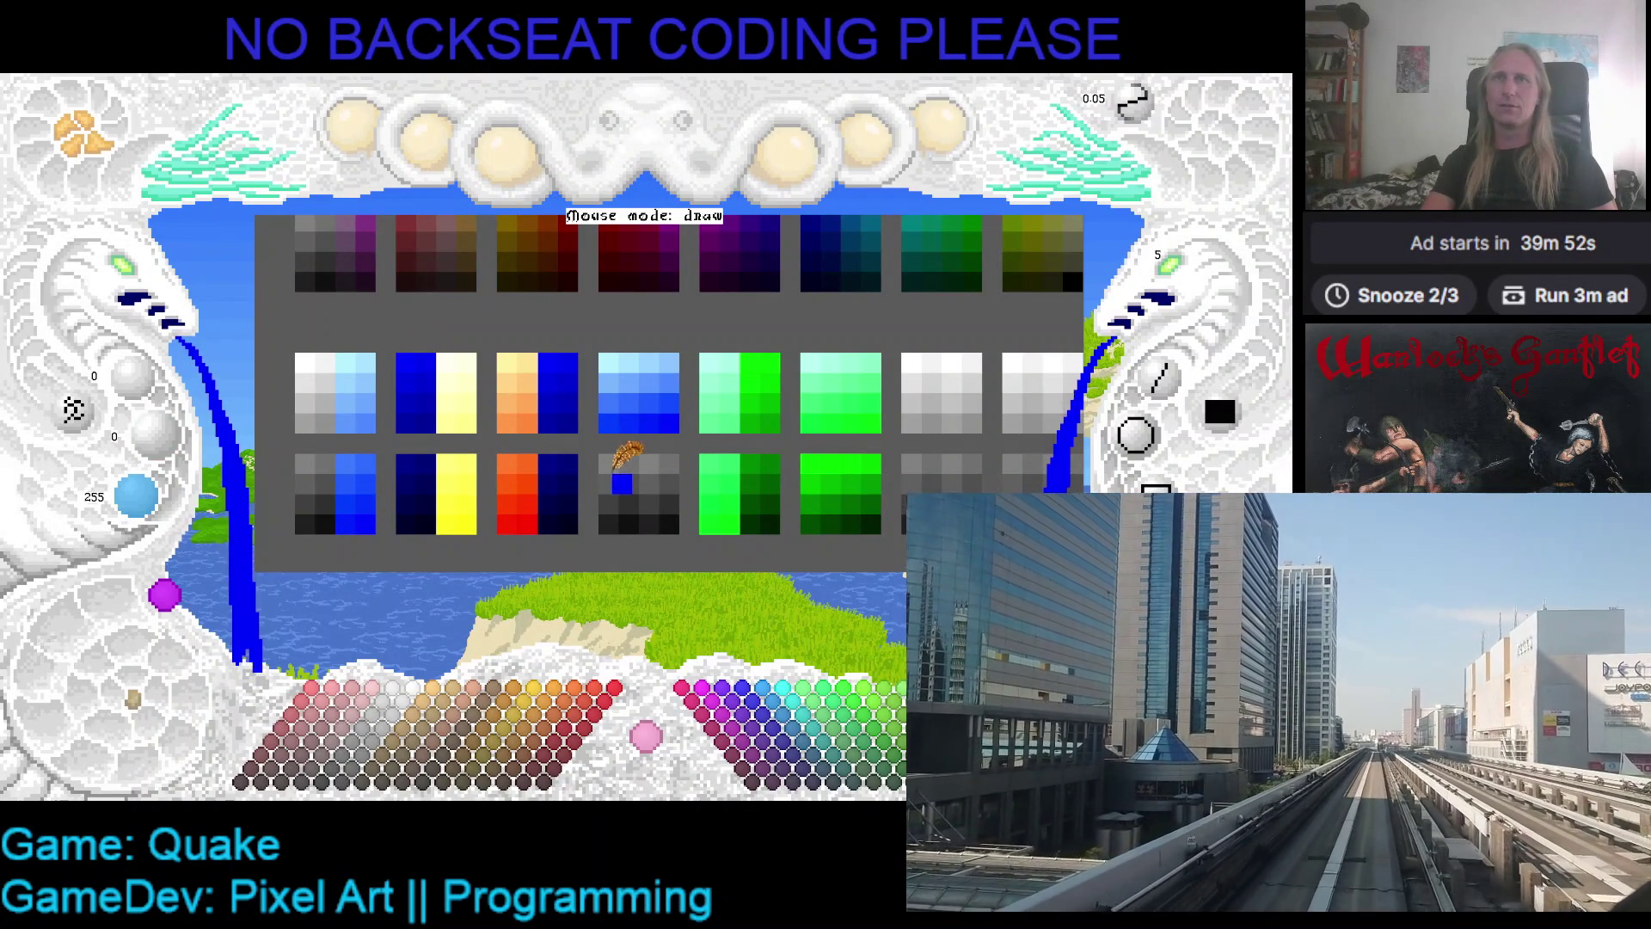
pyautogui.scroll(-1, 429, 348)
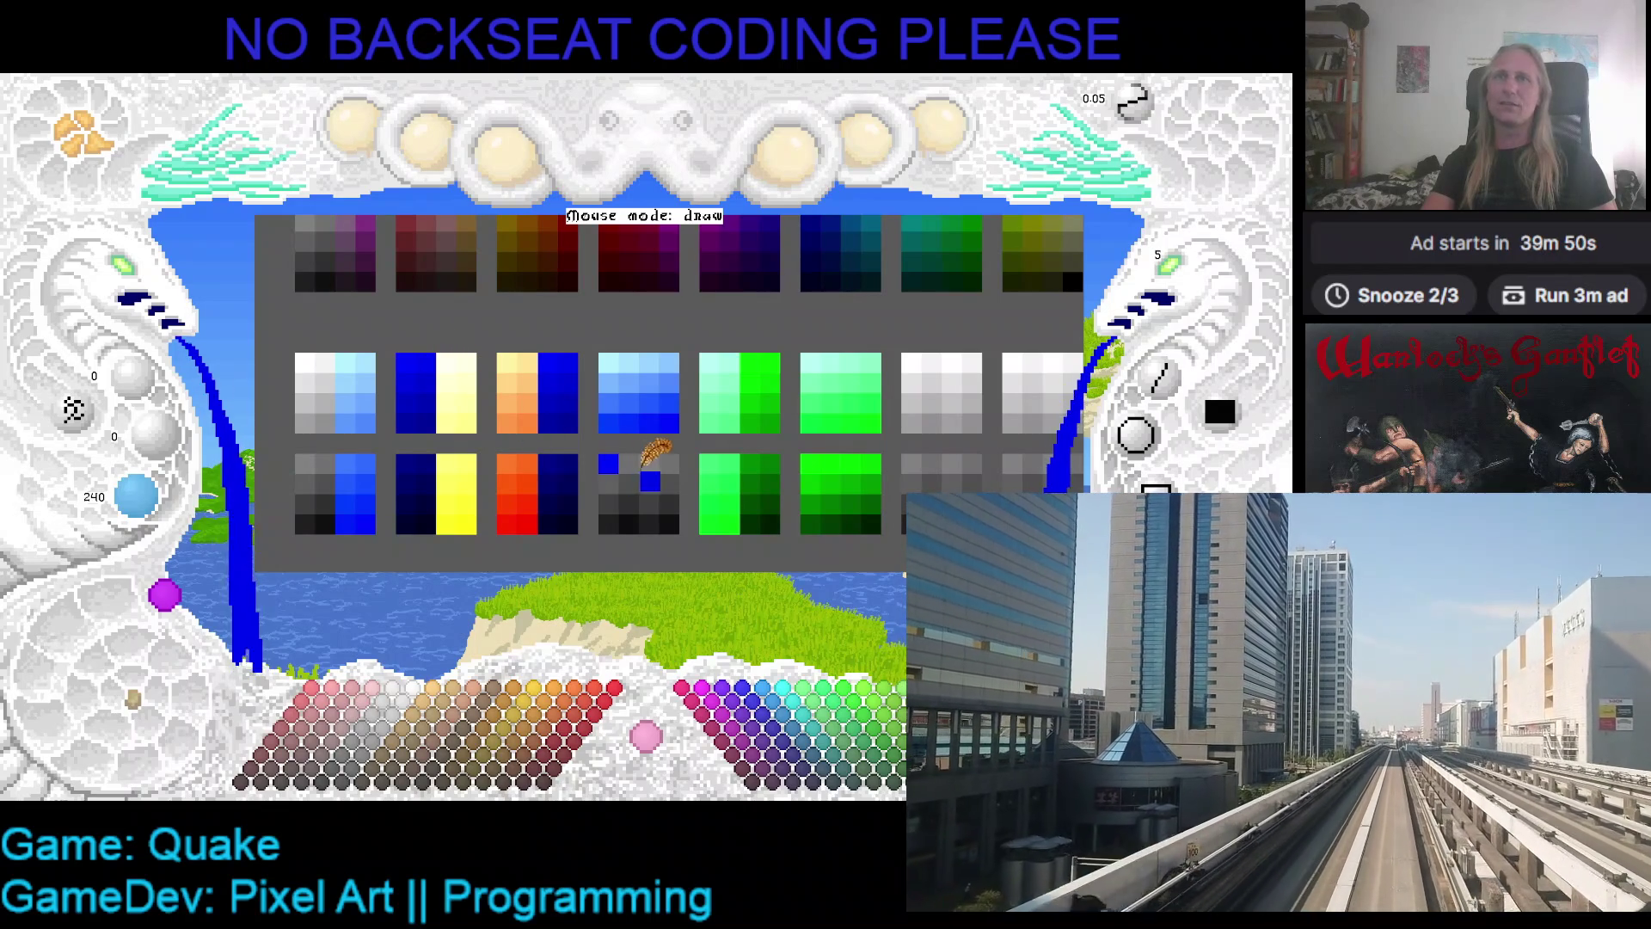
pyautogui.scroll(-1, 413, 365)
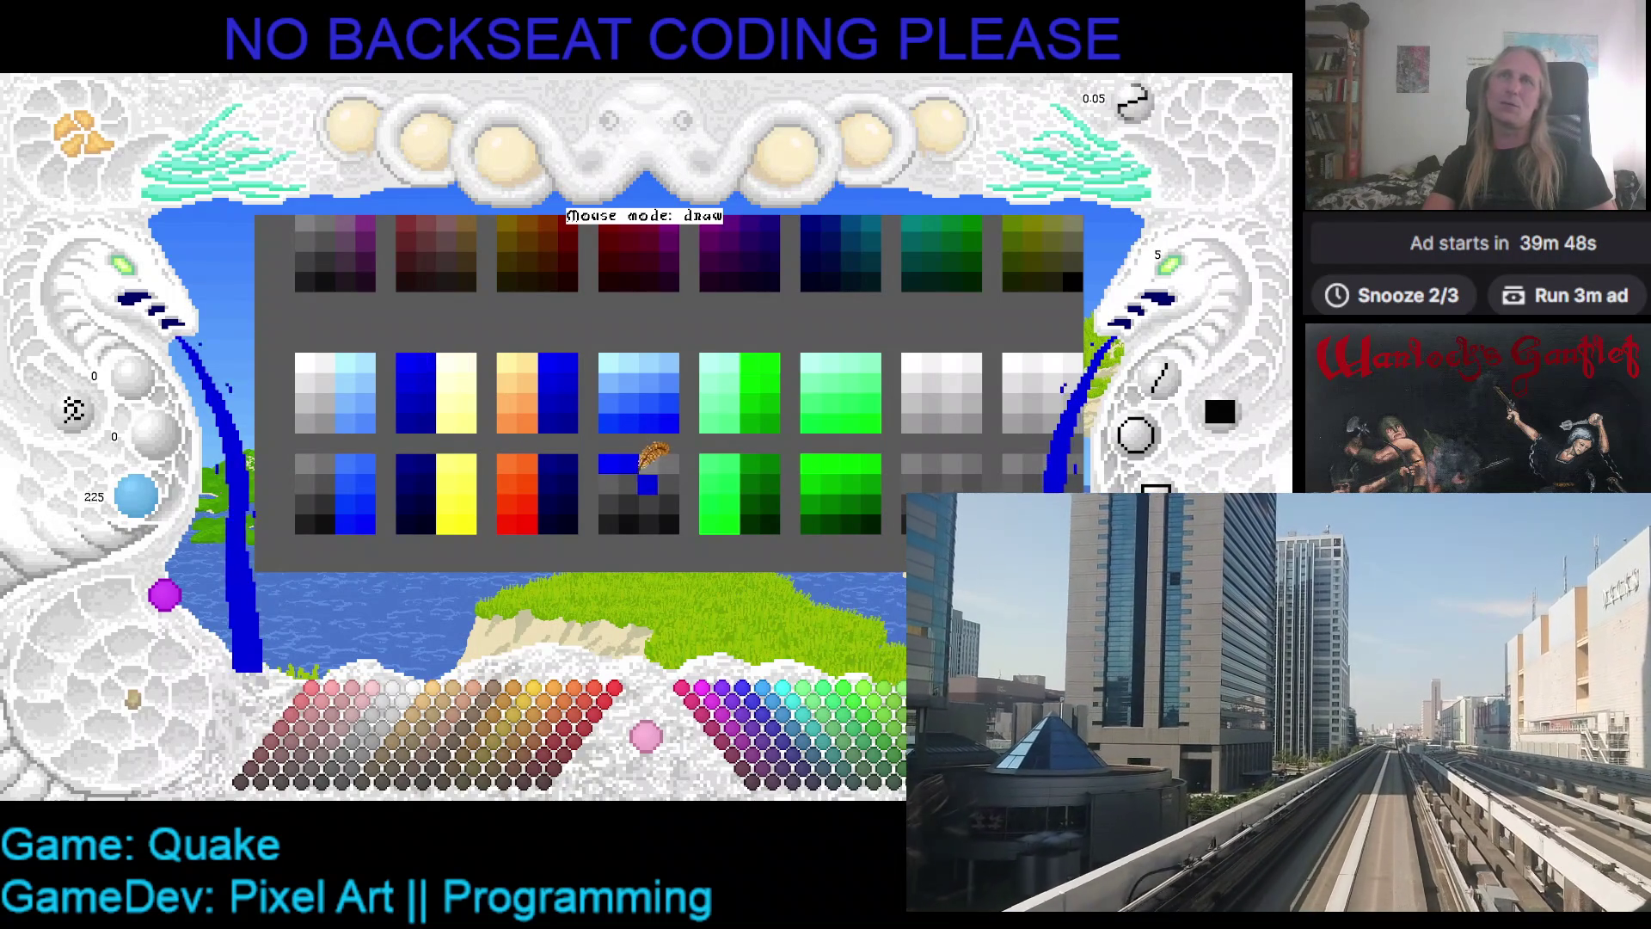
pyautogui.scroll(-1, 440, 361)
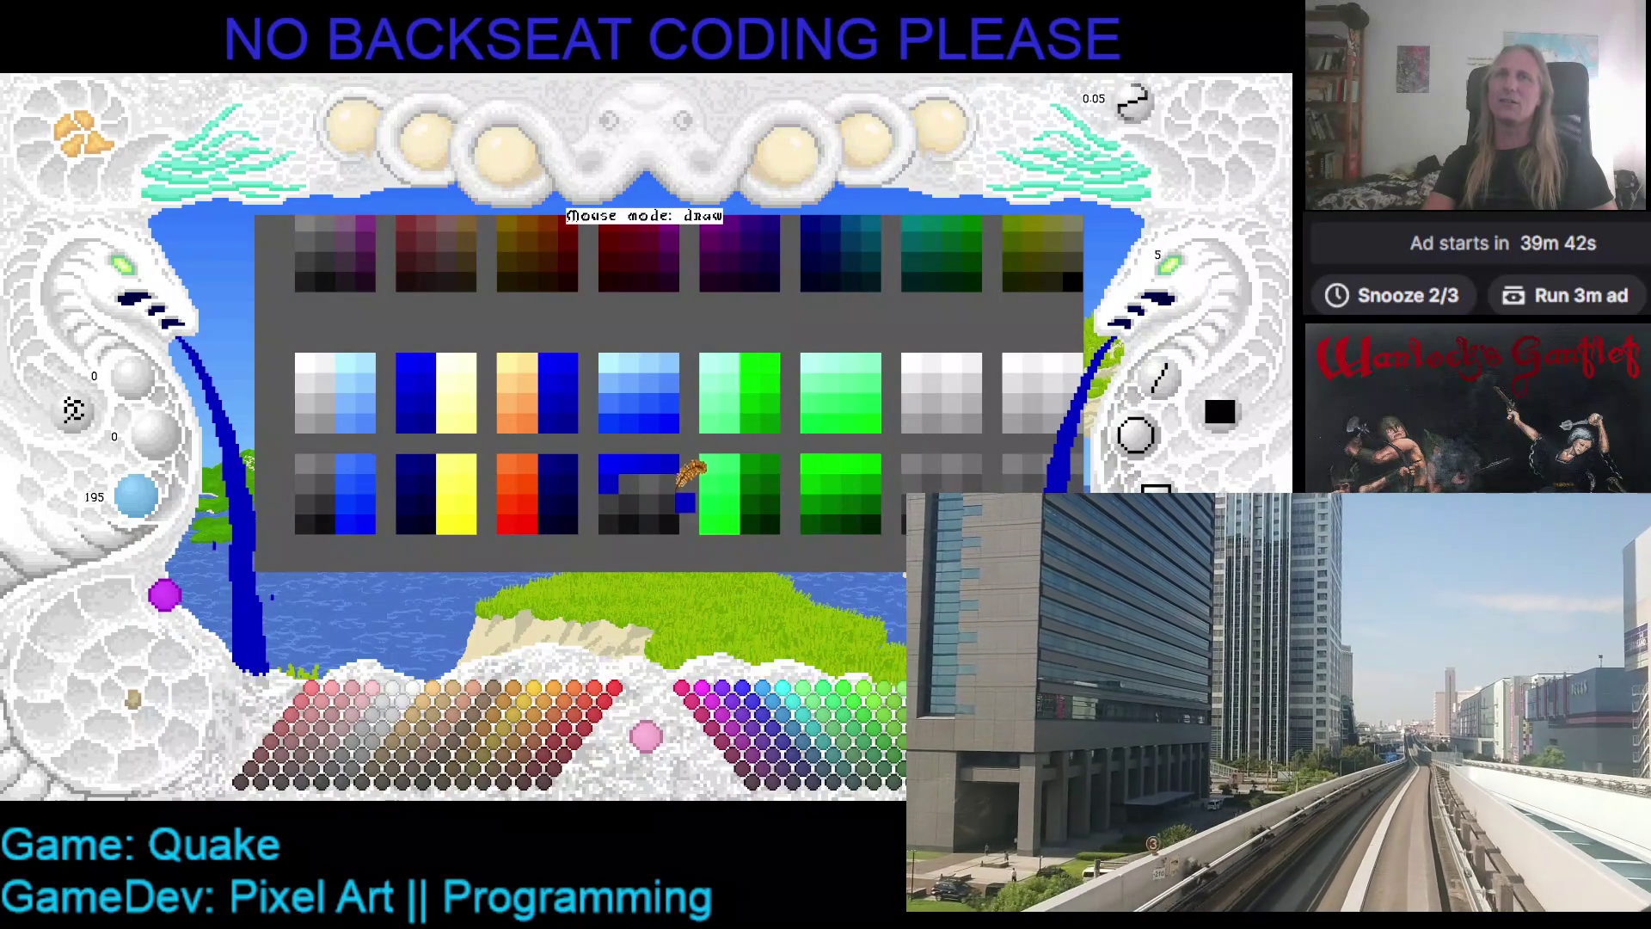
pyautogui.scroll(-1, 434, 391)
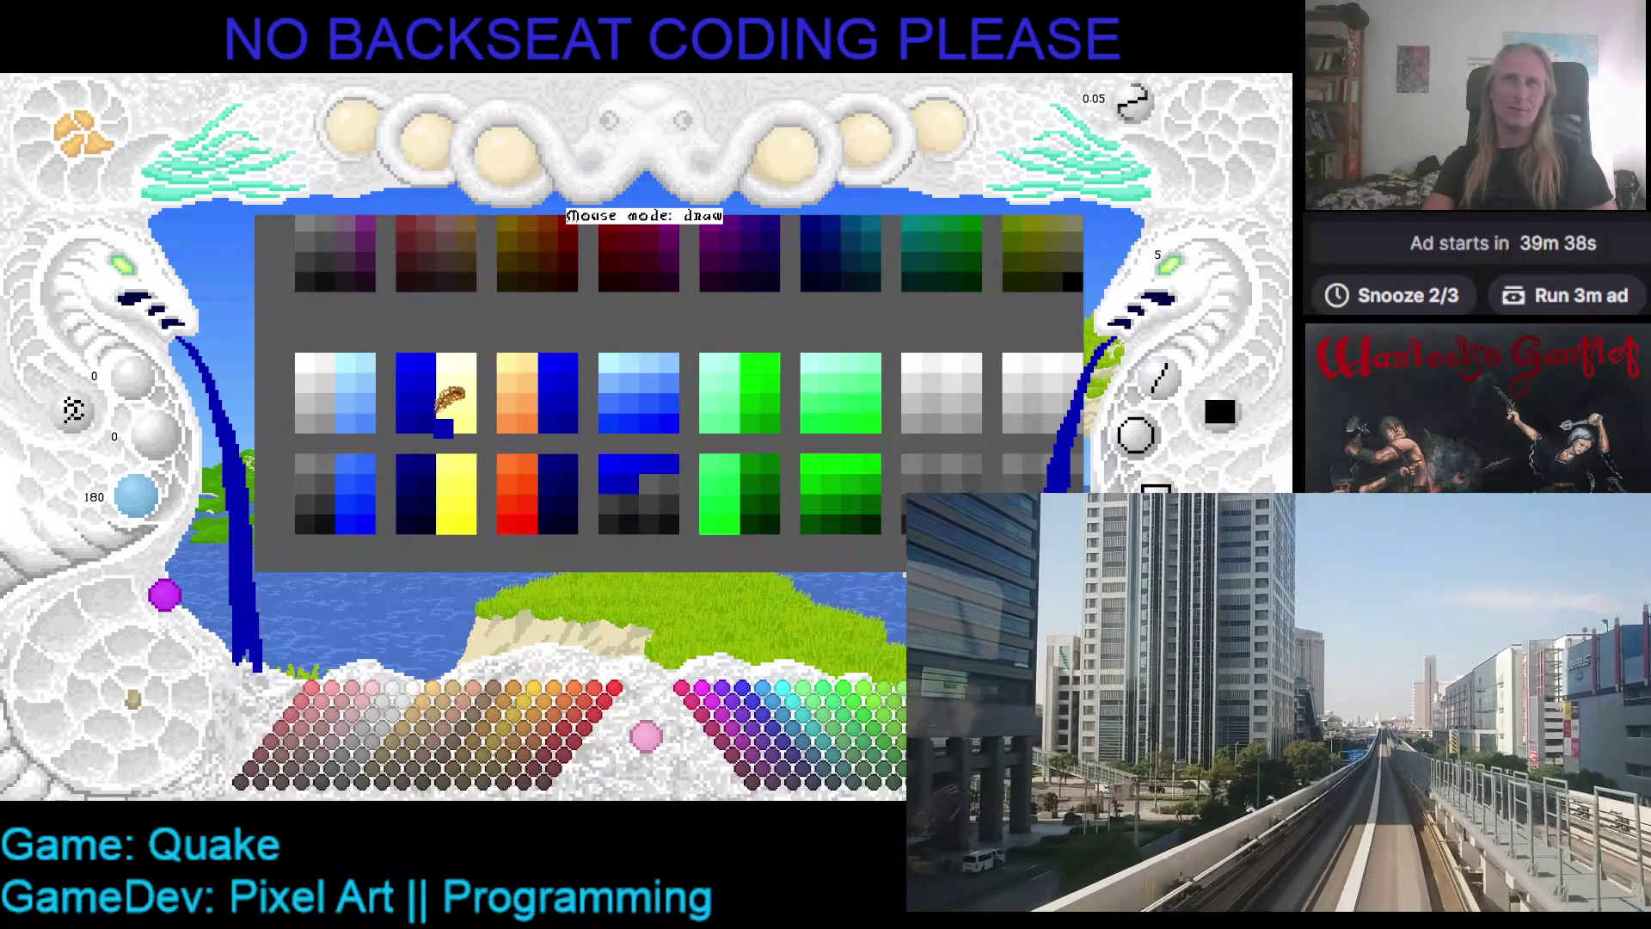
pyautogui.scroll(-1, 417, 404)
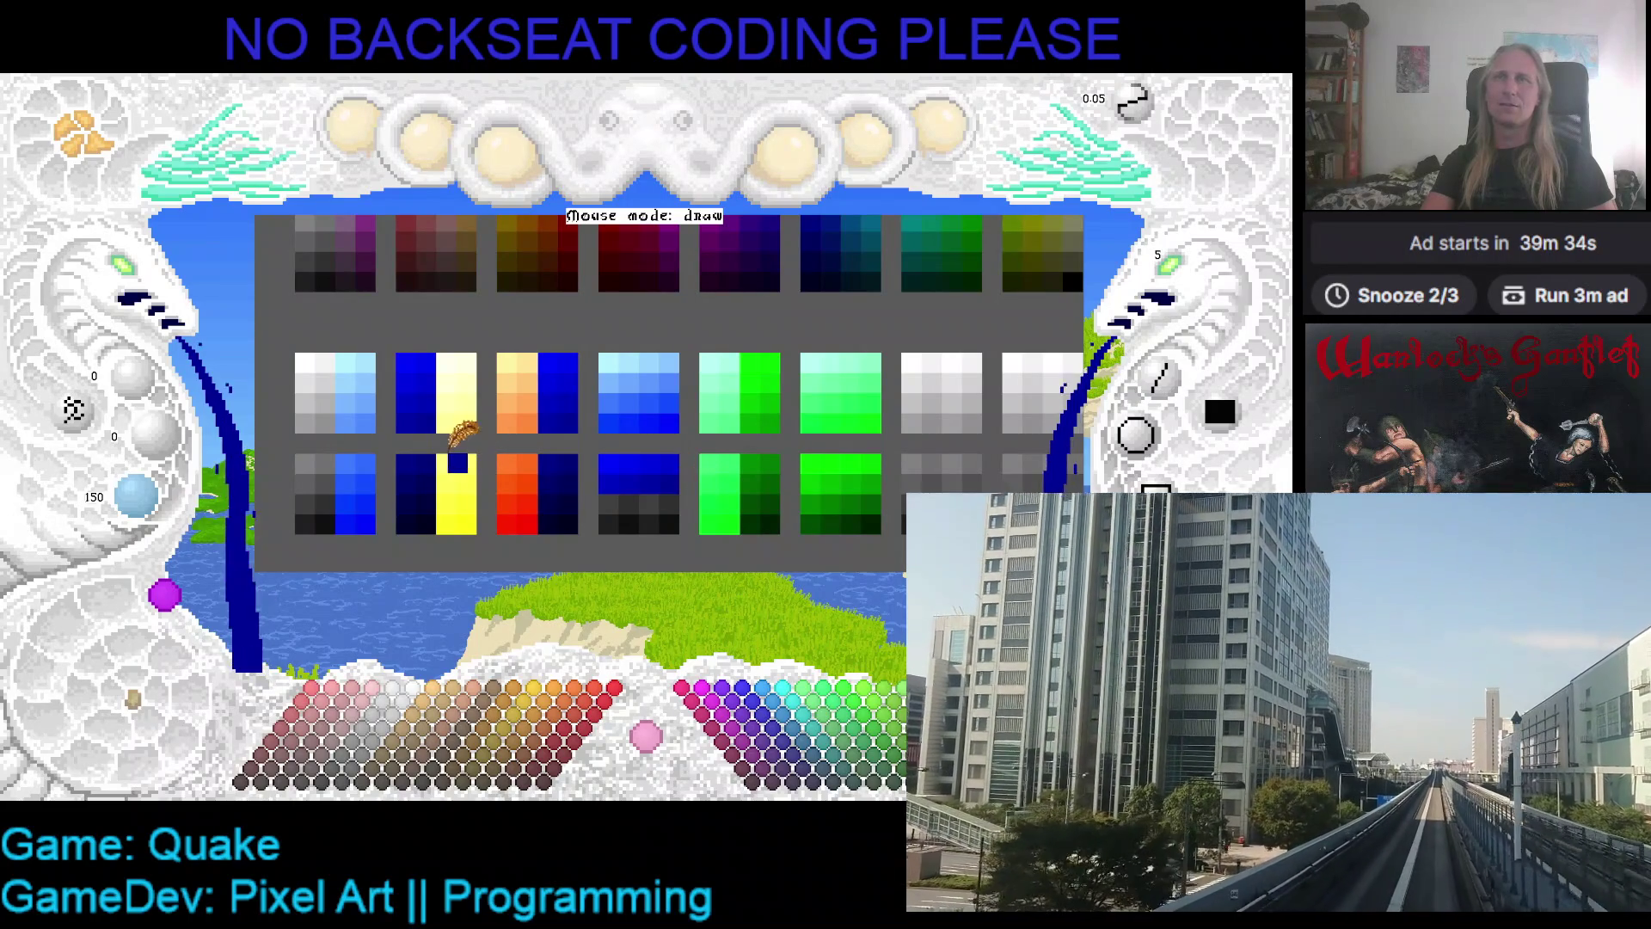
pyautogui.scroll(-1, 440, 434)
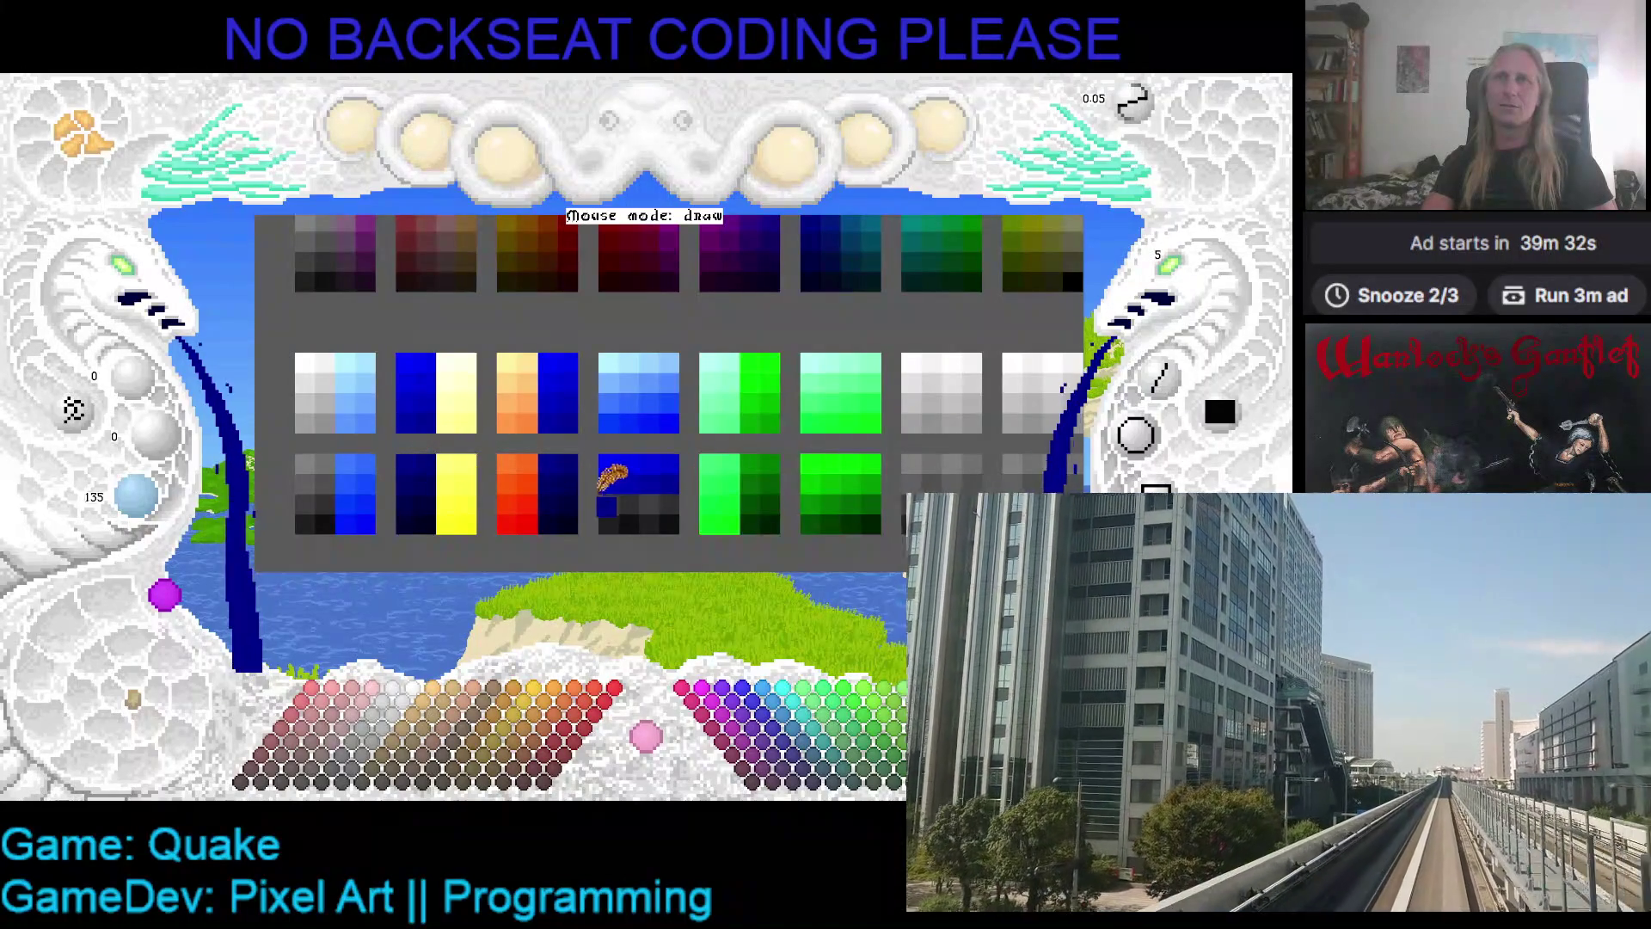
pyautogui.scroll(-1, 501, 465)
pyautogui.scroll(-1, 443, 451)
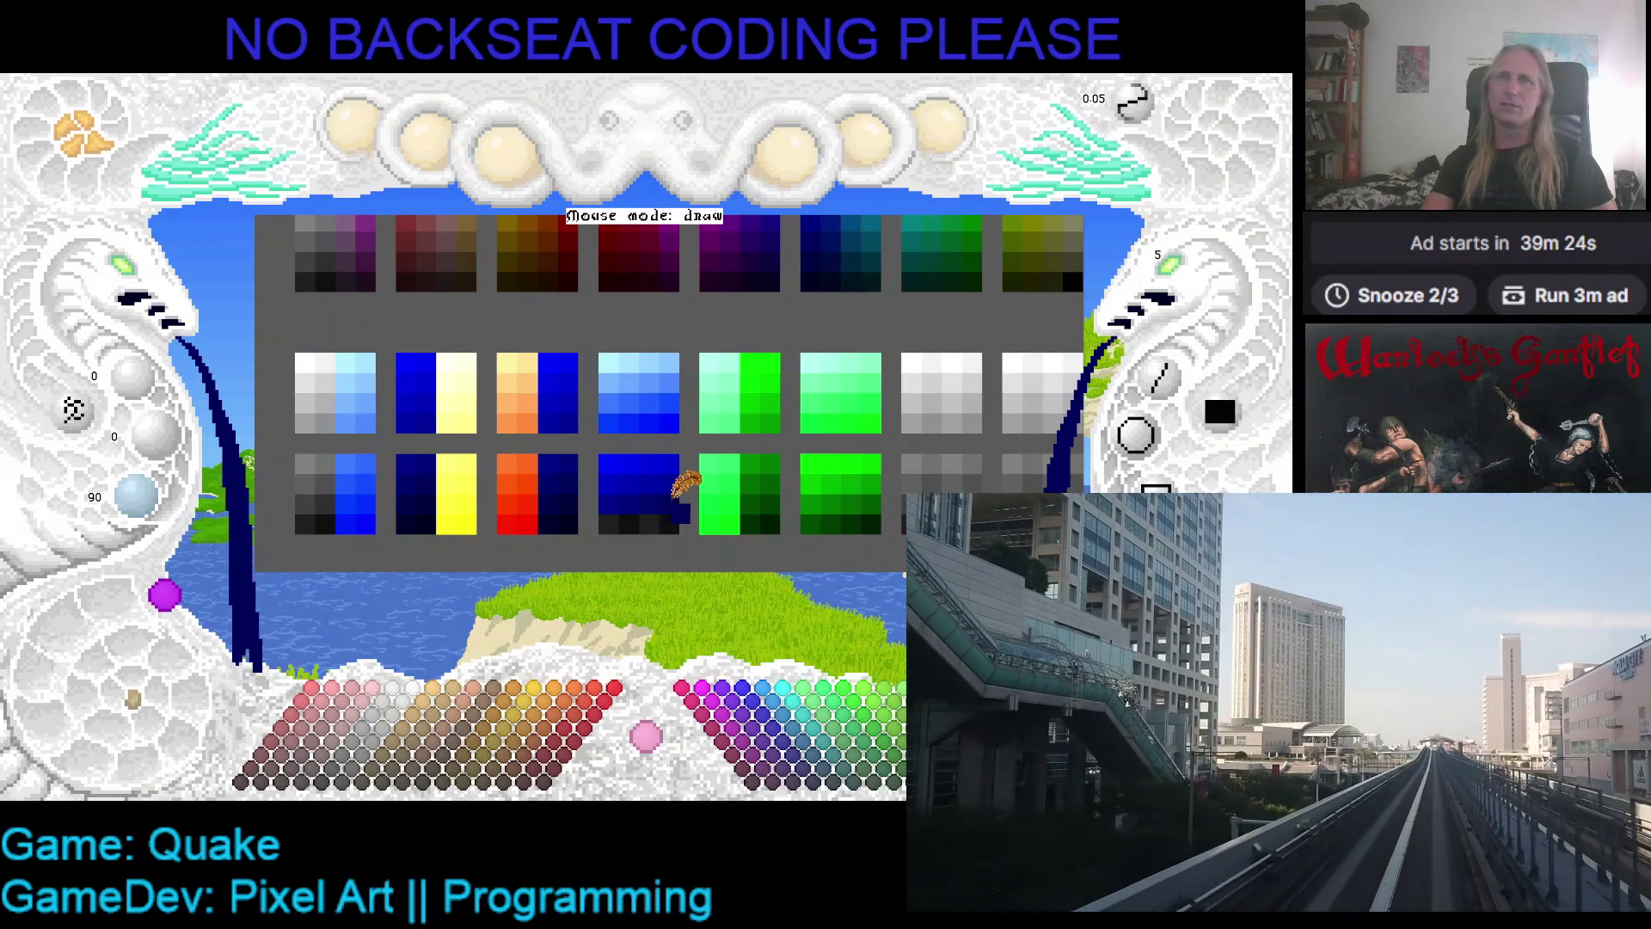
pyautogui.scroll(-1, 511, 503)
pyautogui.scroll(-1, 626, 499)
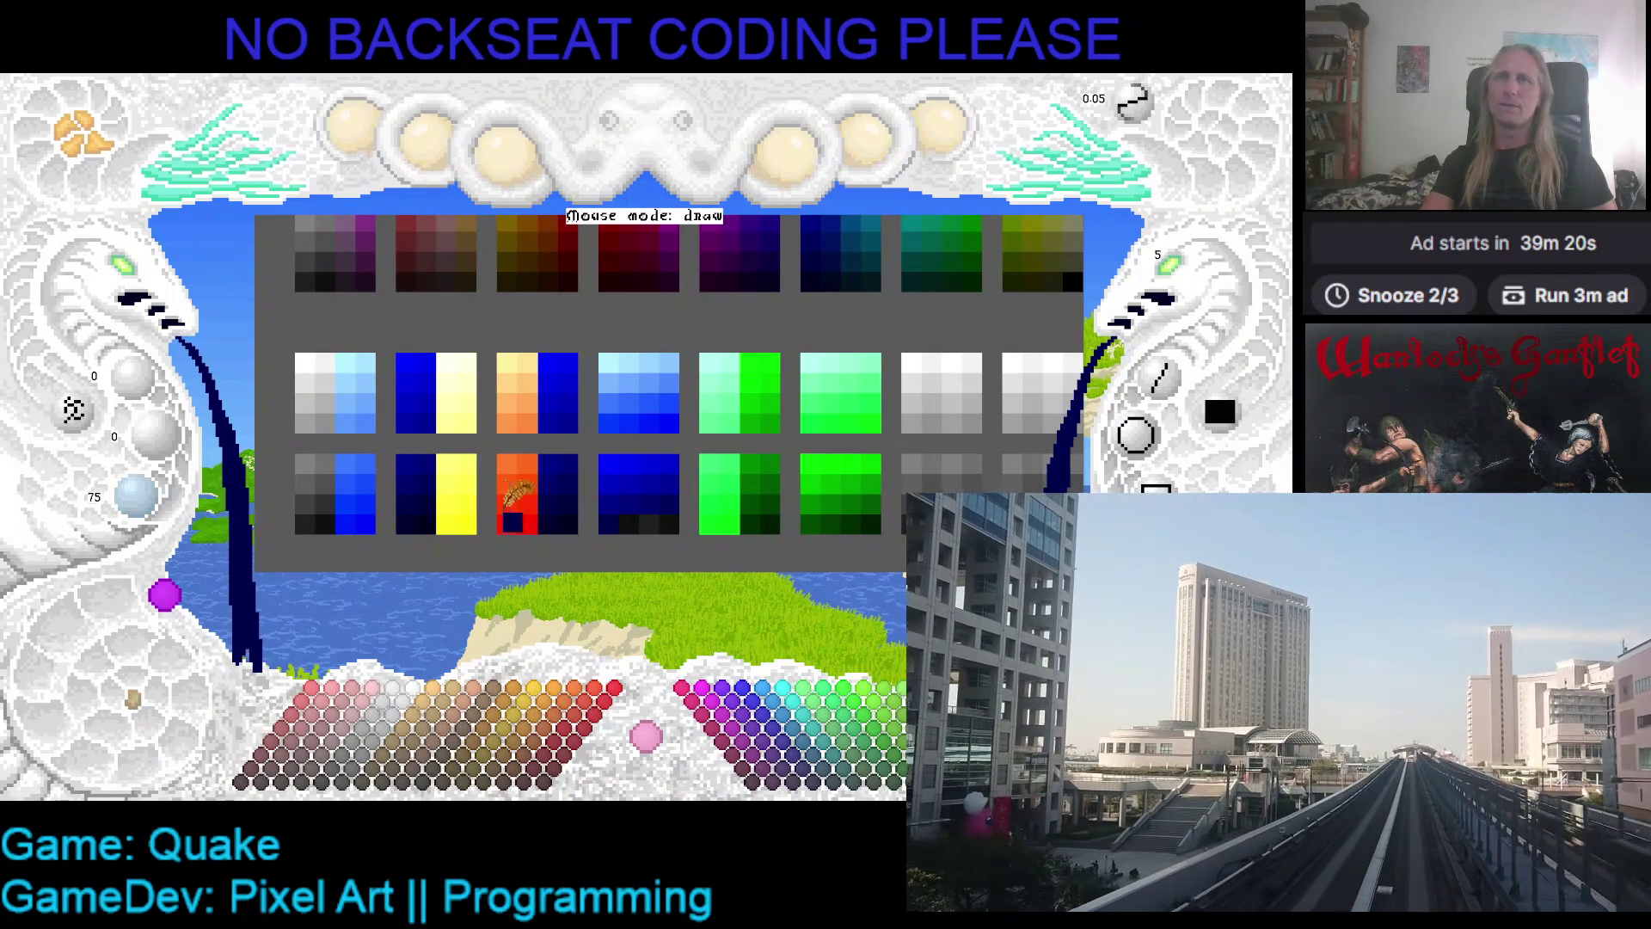
pyautogui.scroll(-1, 632, 502)
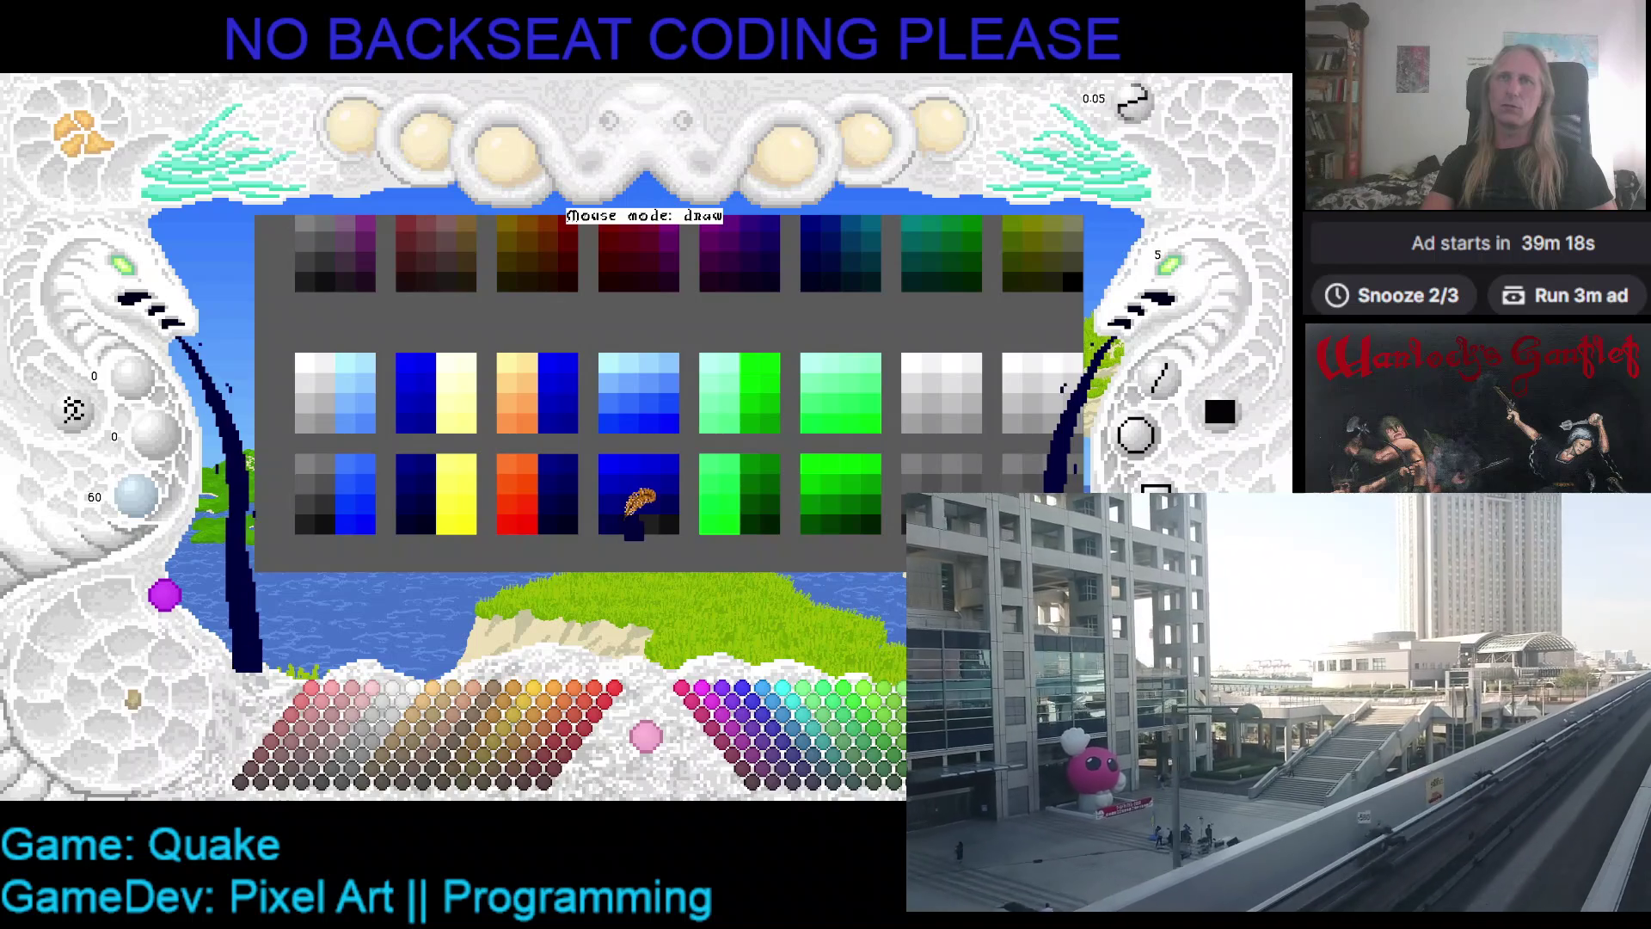
pyautogui.scroll(-1, 663, 503)
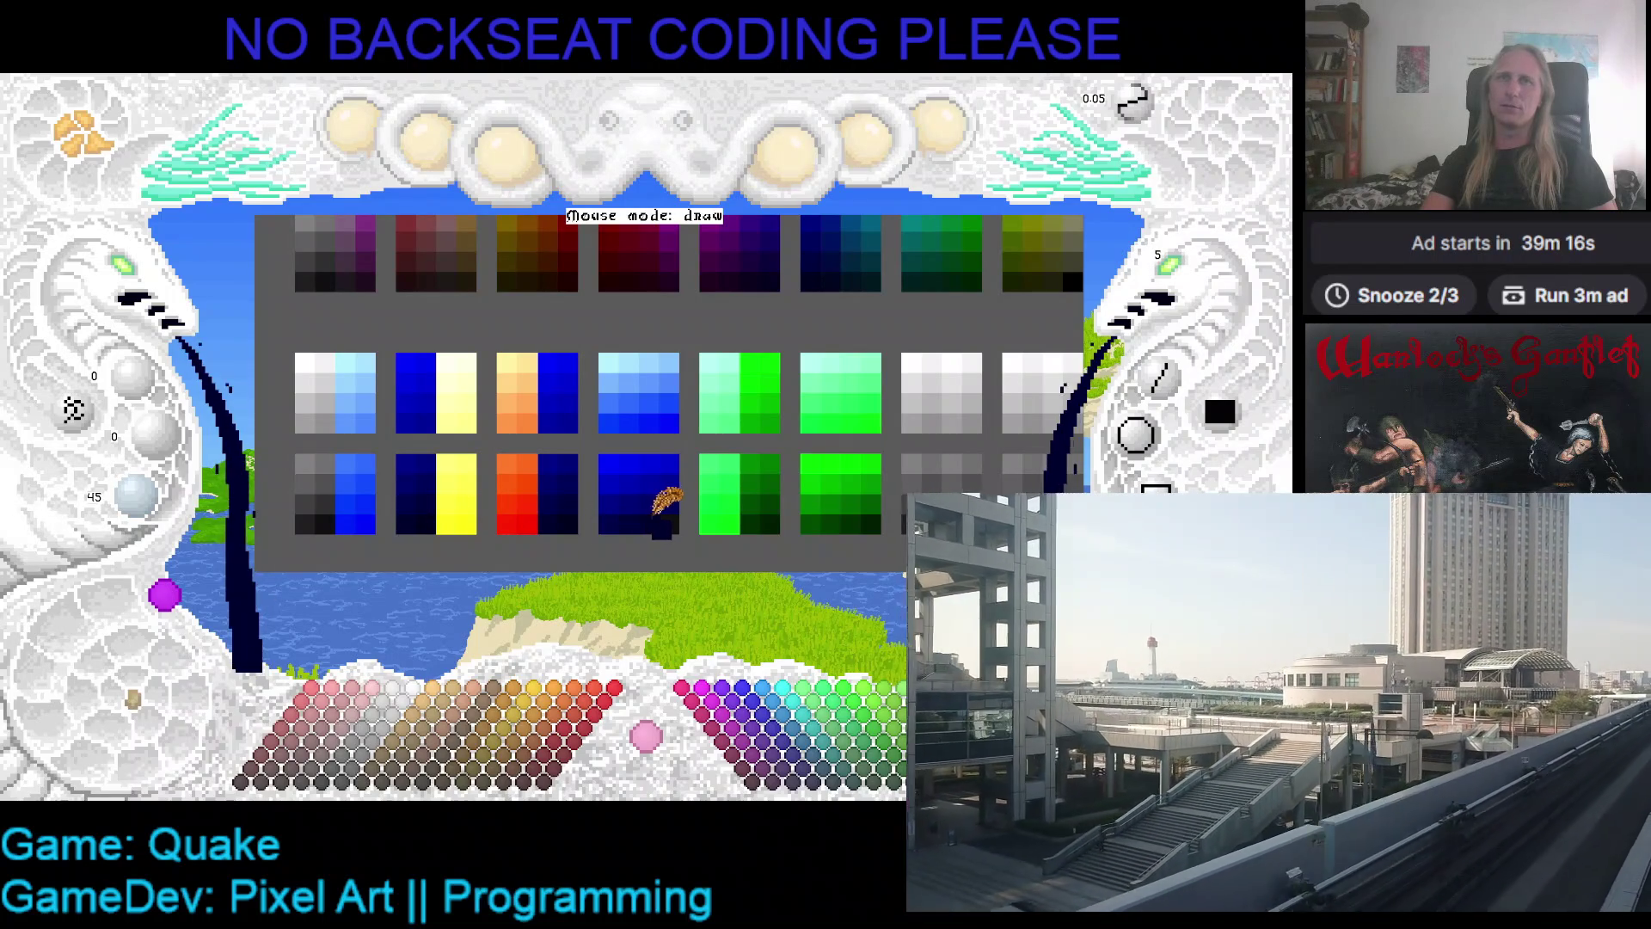
pyautogui.scroll(-1, 450, 507)
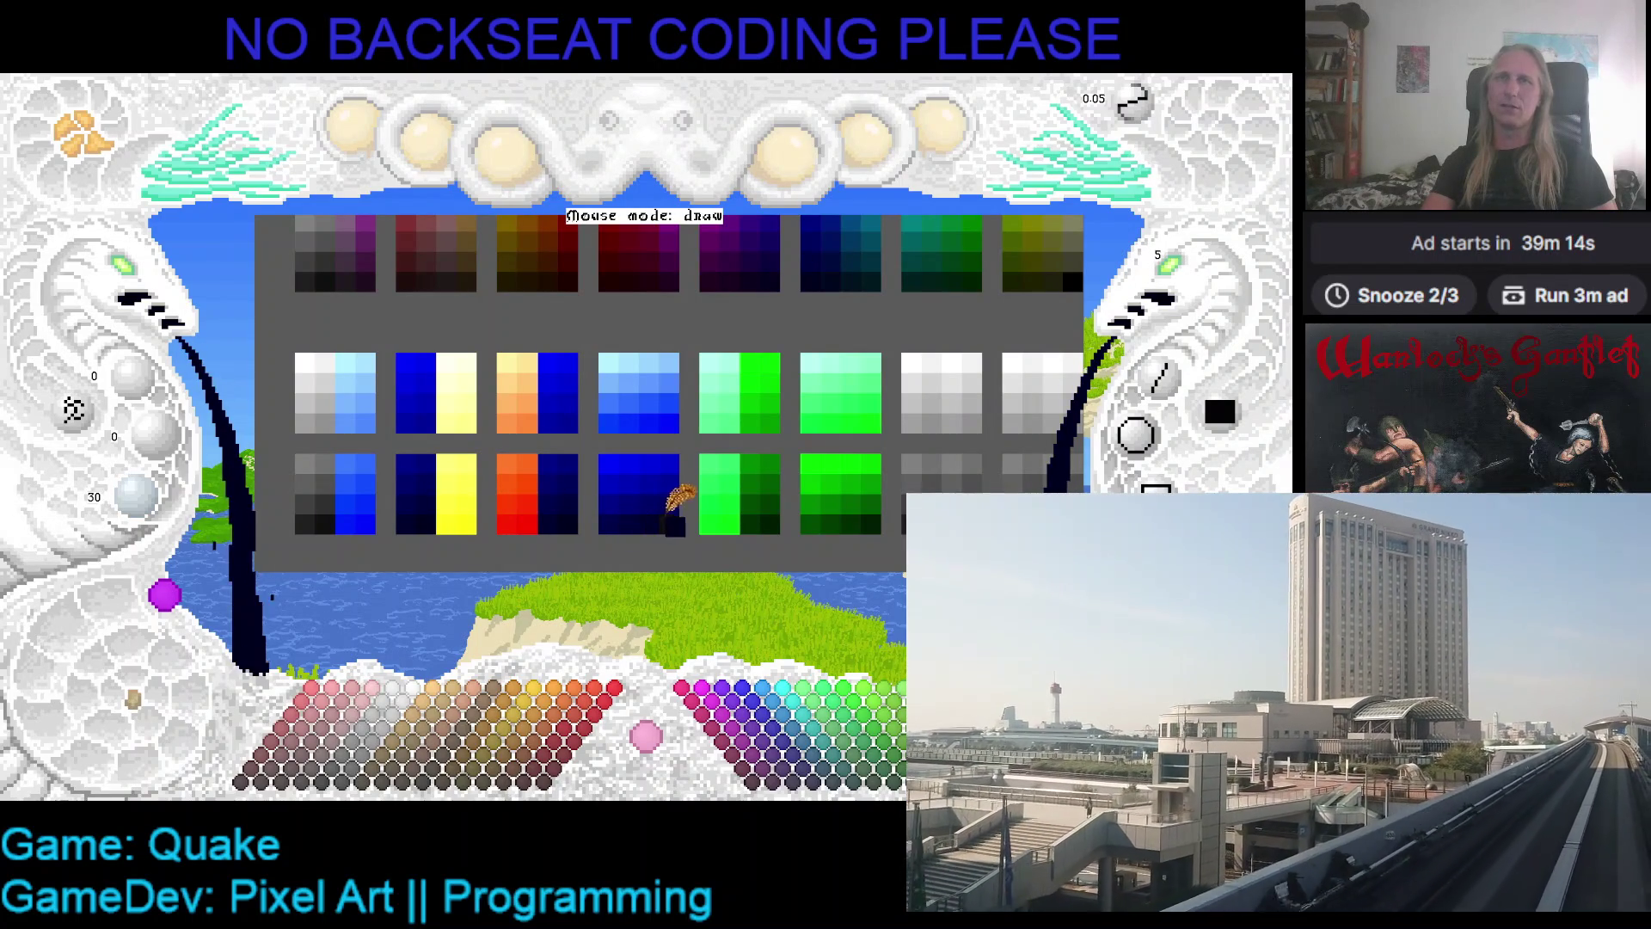
pyautogui.hotkey('ctrl', 's')
# - Shift the palette grid up and left, save again, and narrow the palette panel
pyautogui.moveTo(742, 521); pyautogui.dragTo(699, 488)
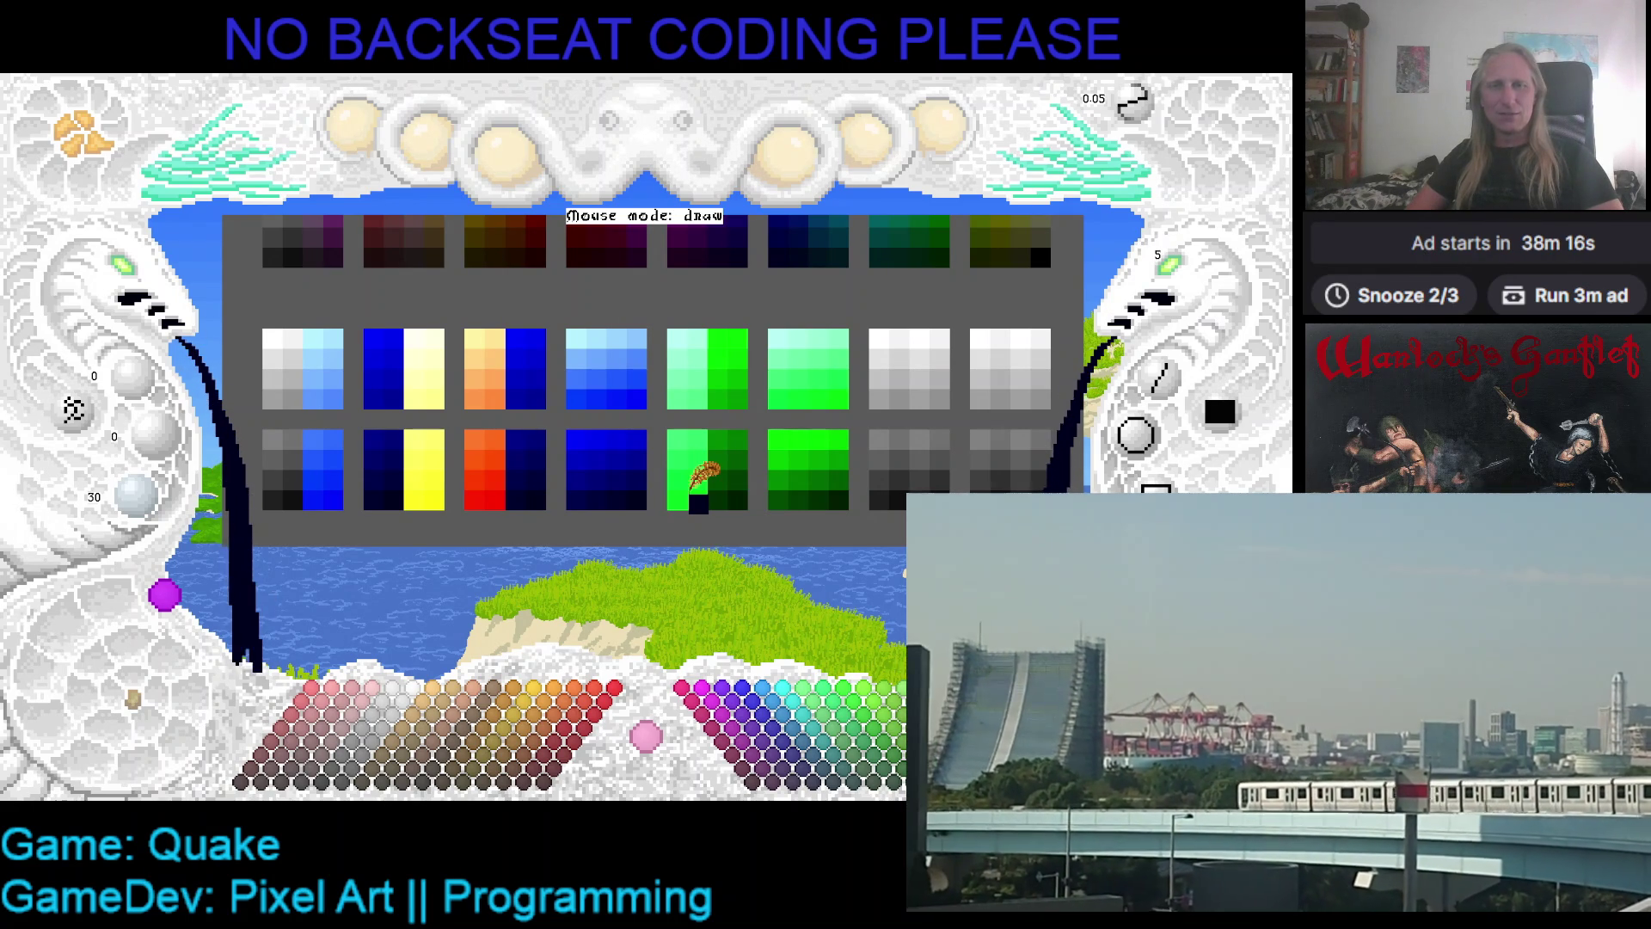
pyautogui.hotkey('ctrl', 's')
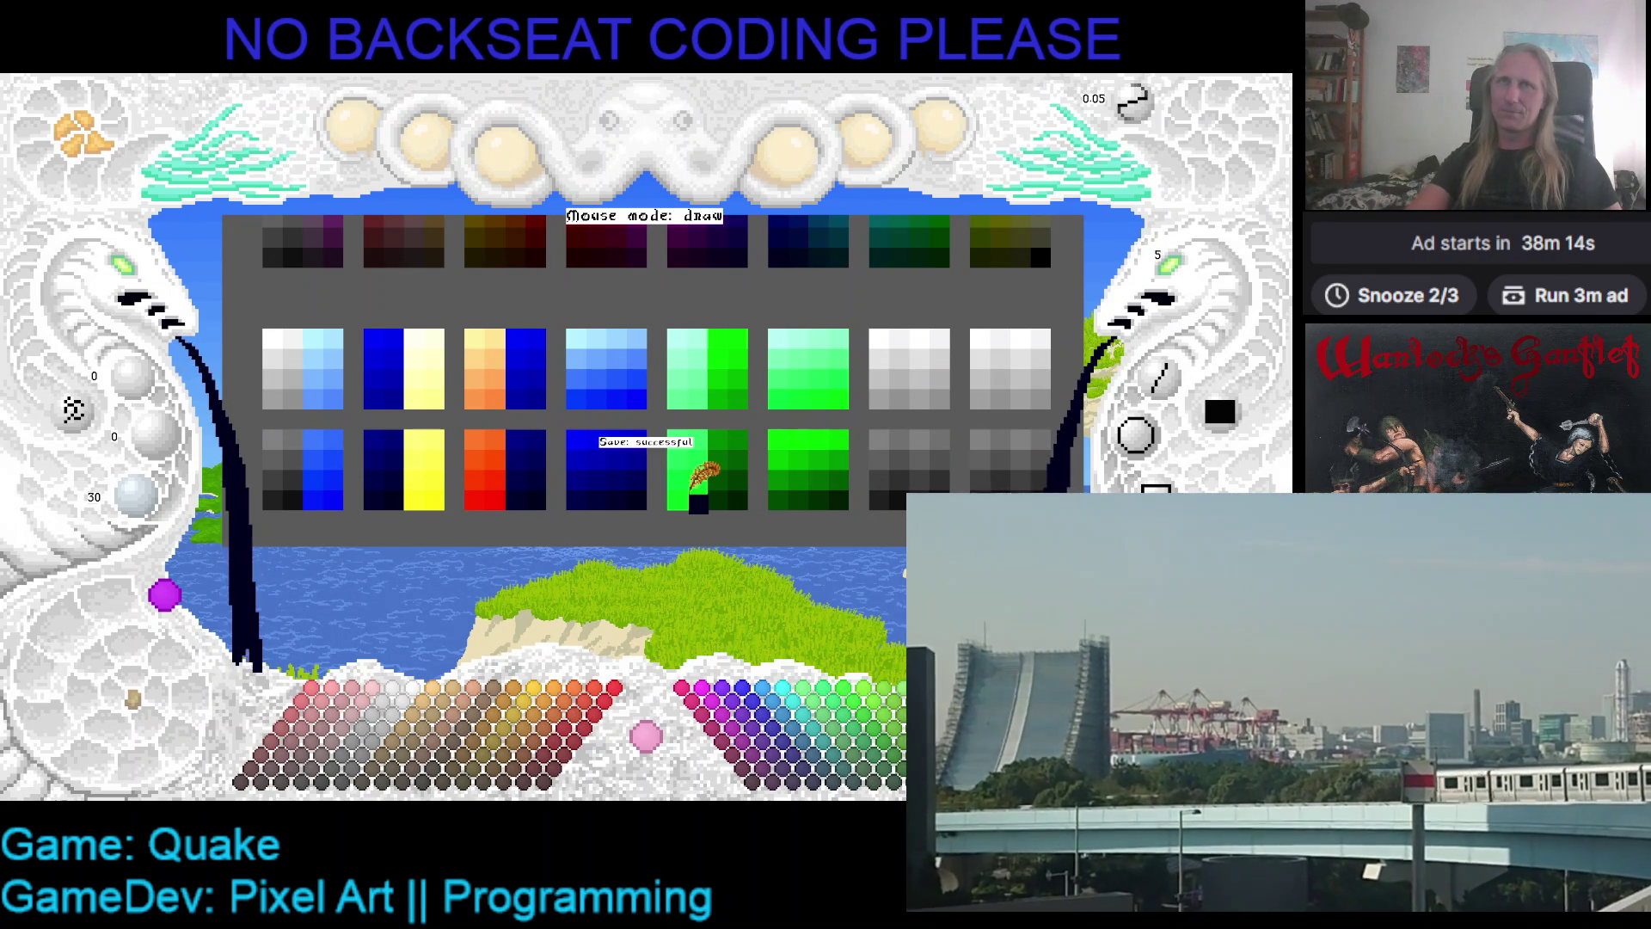
pyautogui.moveTo(698, 473)
pyautogui.mouseDown()
pyautogui.moveTo(530, 391)
pyautogui.moveTo(615, 456)
pyautogui.mouseUp()
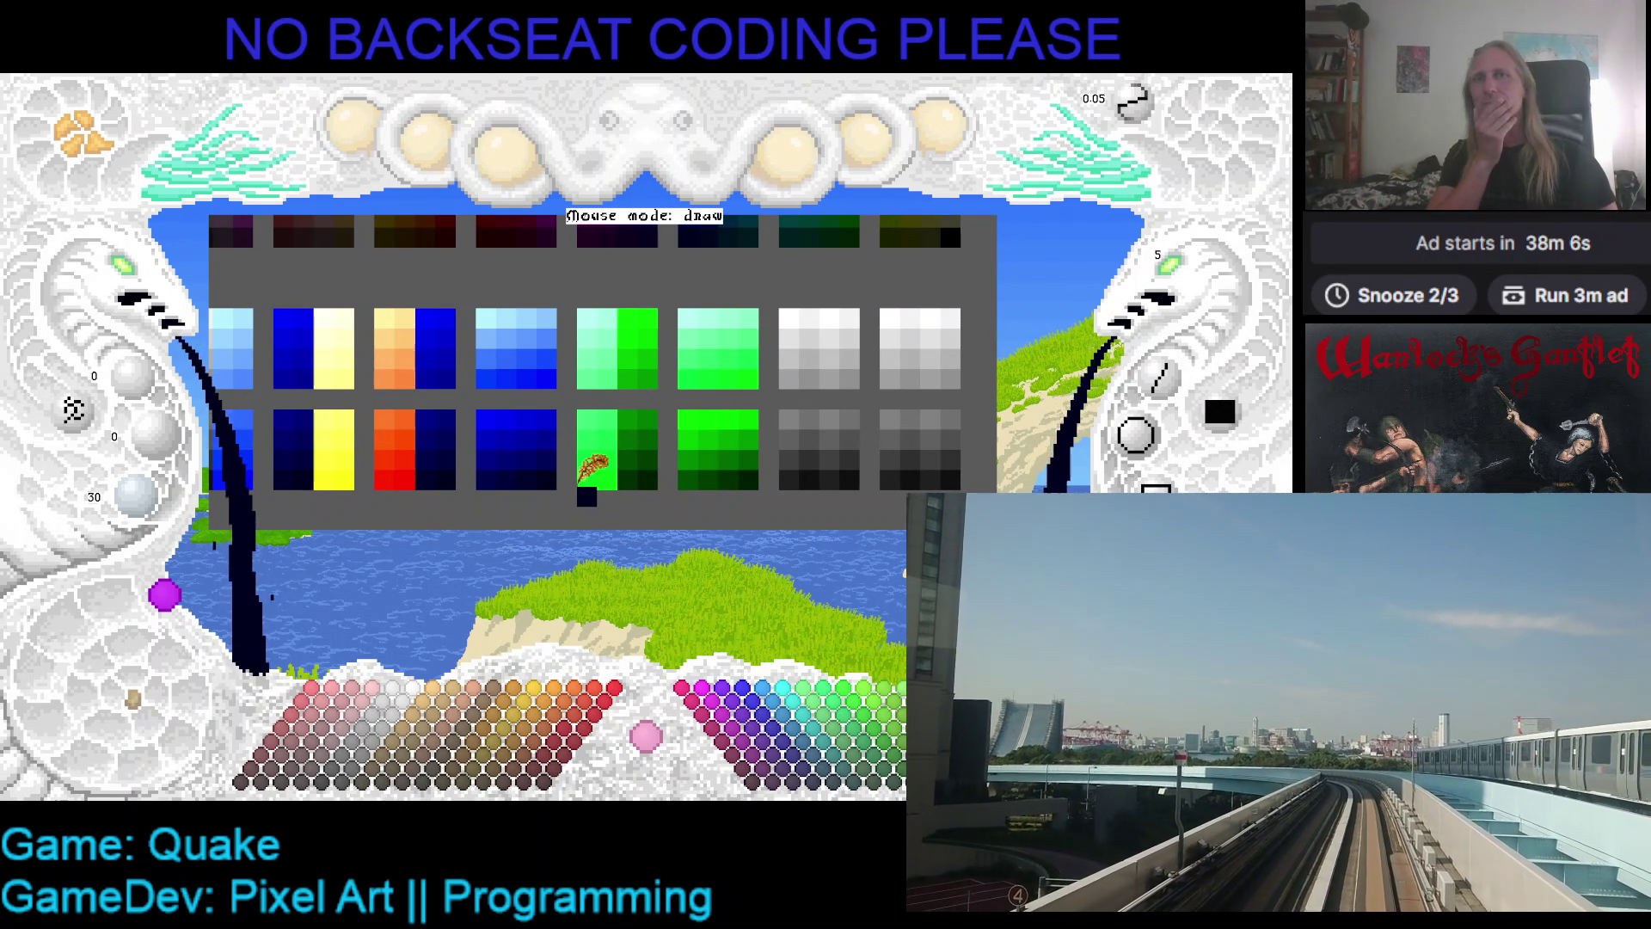
# - Enlarge the palette swatches until the dark top row is hidden, then pick the pale cream colour
pyautogui.moveTo(597, 461)
pyautogui.mouseDown()
pyautogui.moveTo(678, 479)
pyautogui.moveTo(608, 472)
pyautogui.mouseUp()
pyautogui.moveTo(379, 440)
pyautogui.mouseDown()
pyautogui.moveTo(389, 410)
pyautogui.moveTo(559, 396)
pyautogui.moveTo(541, 402)
pyautogui.mouseUp()
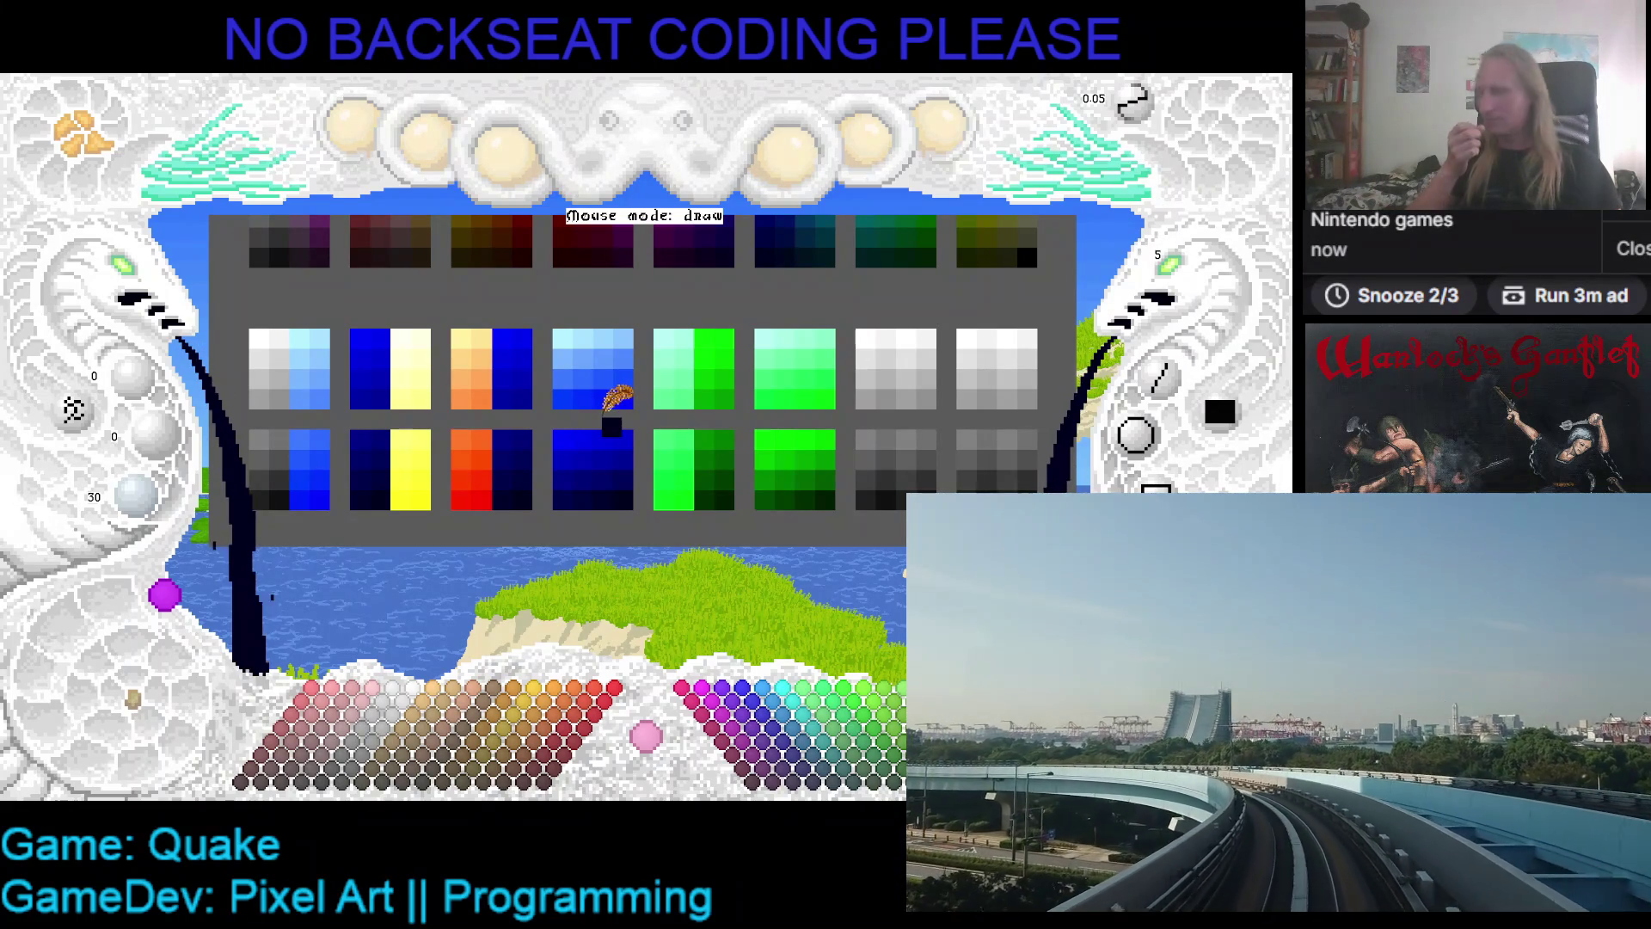
pyautogui.moveTo(670, 397)
pyautogui.mouseDown()
pyautogui.moveTo(615, 402)
pyautogui.moveTo(664, 398)
pyautogui.mouseUp()
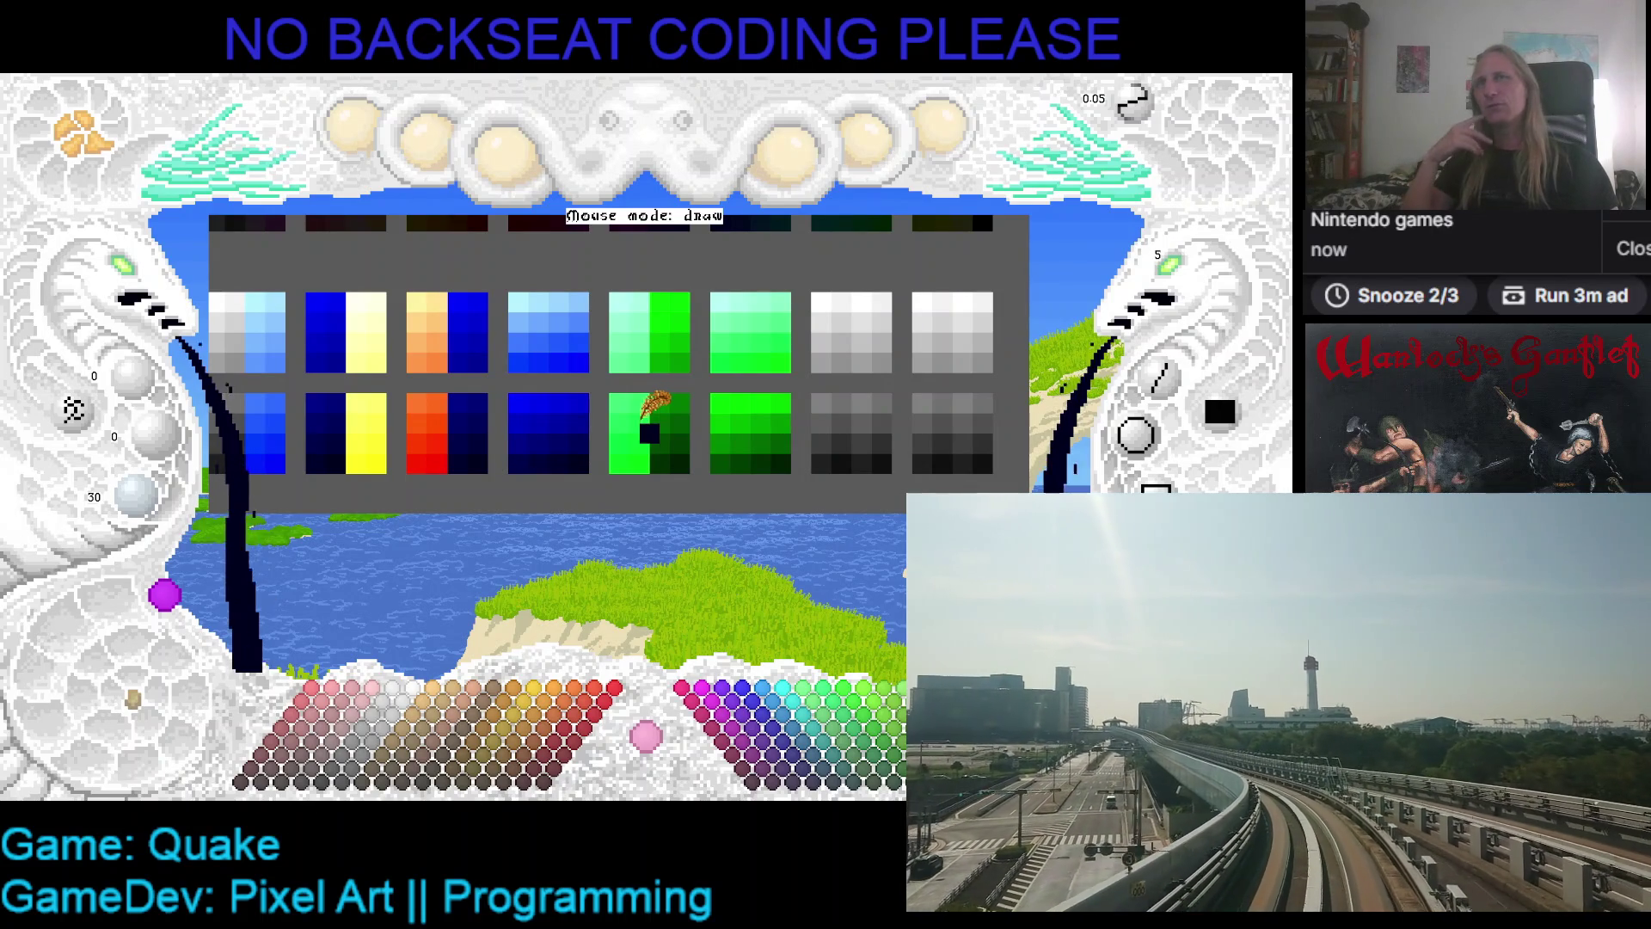
pyautogui.moveTo(633, 404); pyautogui.dragTo(662, 368)
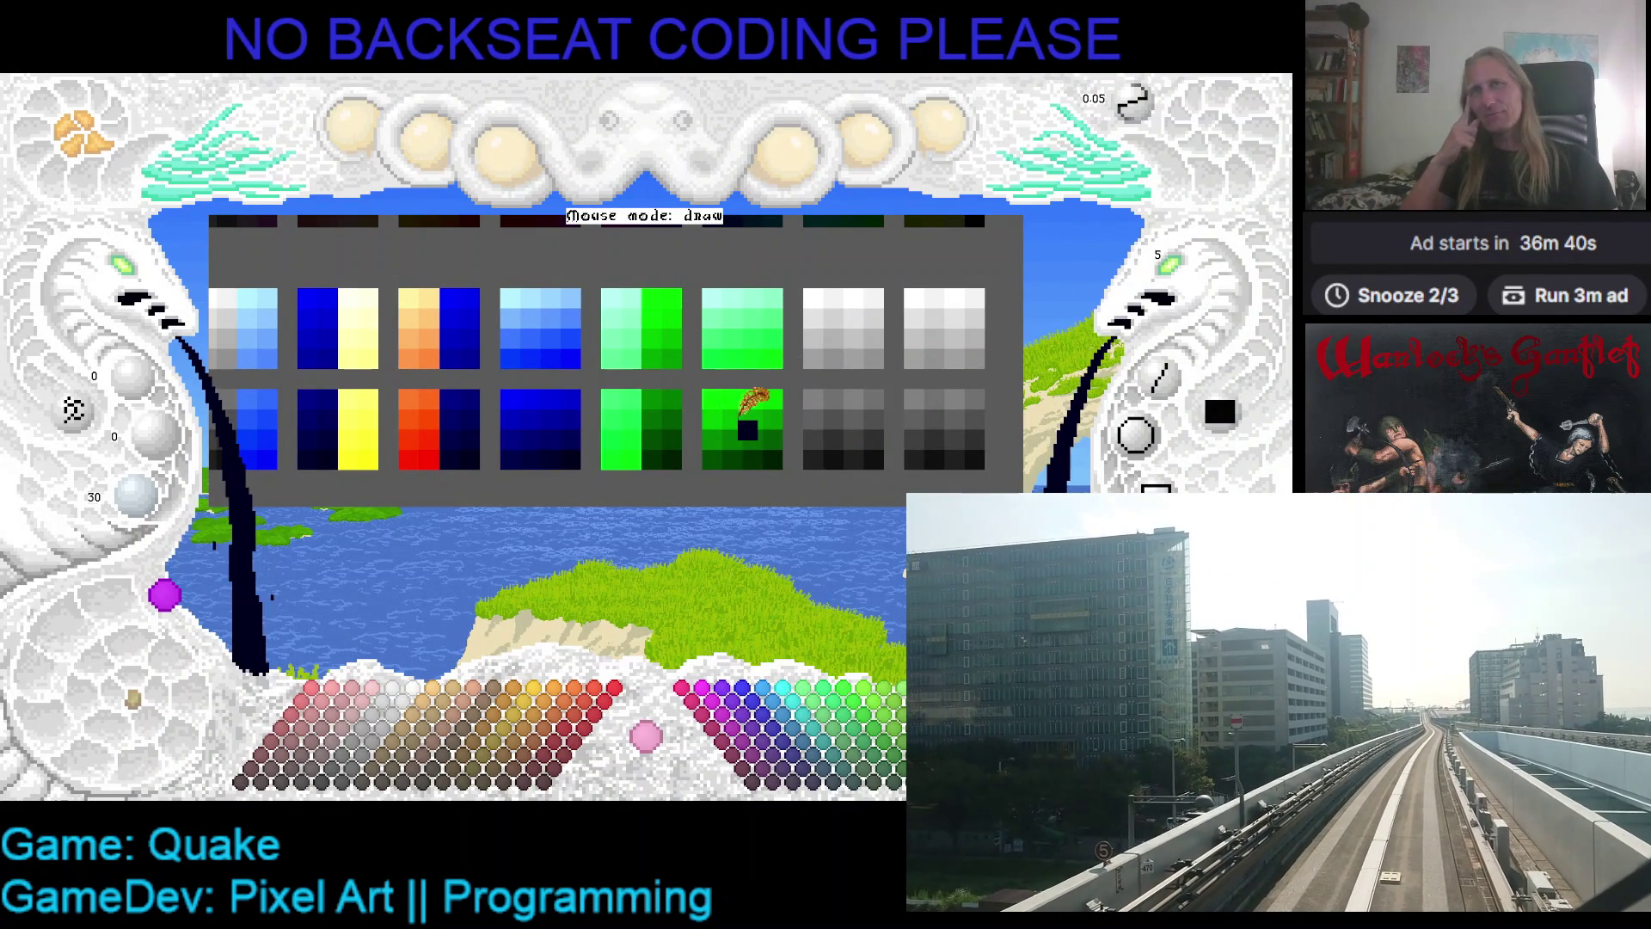
pyautogui.click(411, 294)
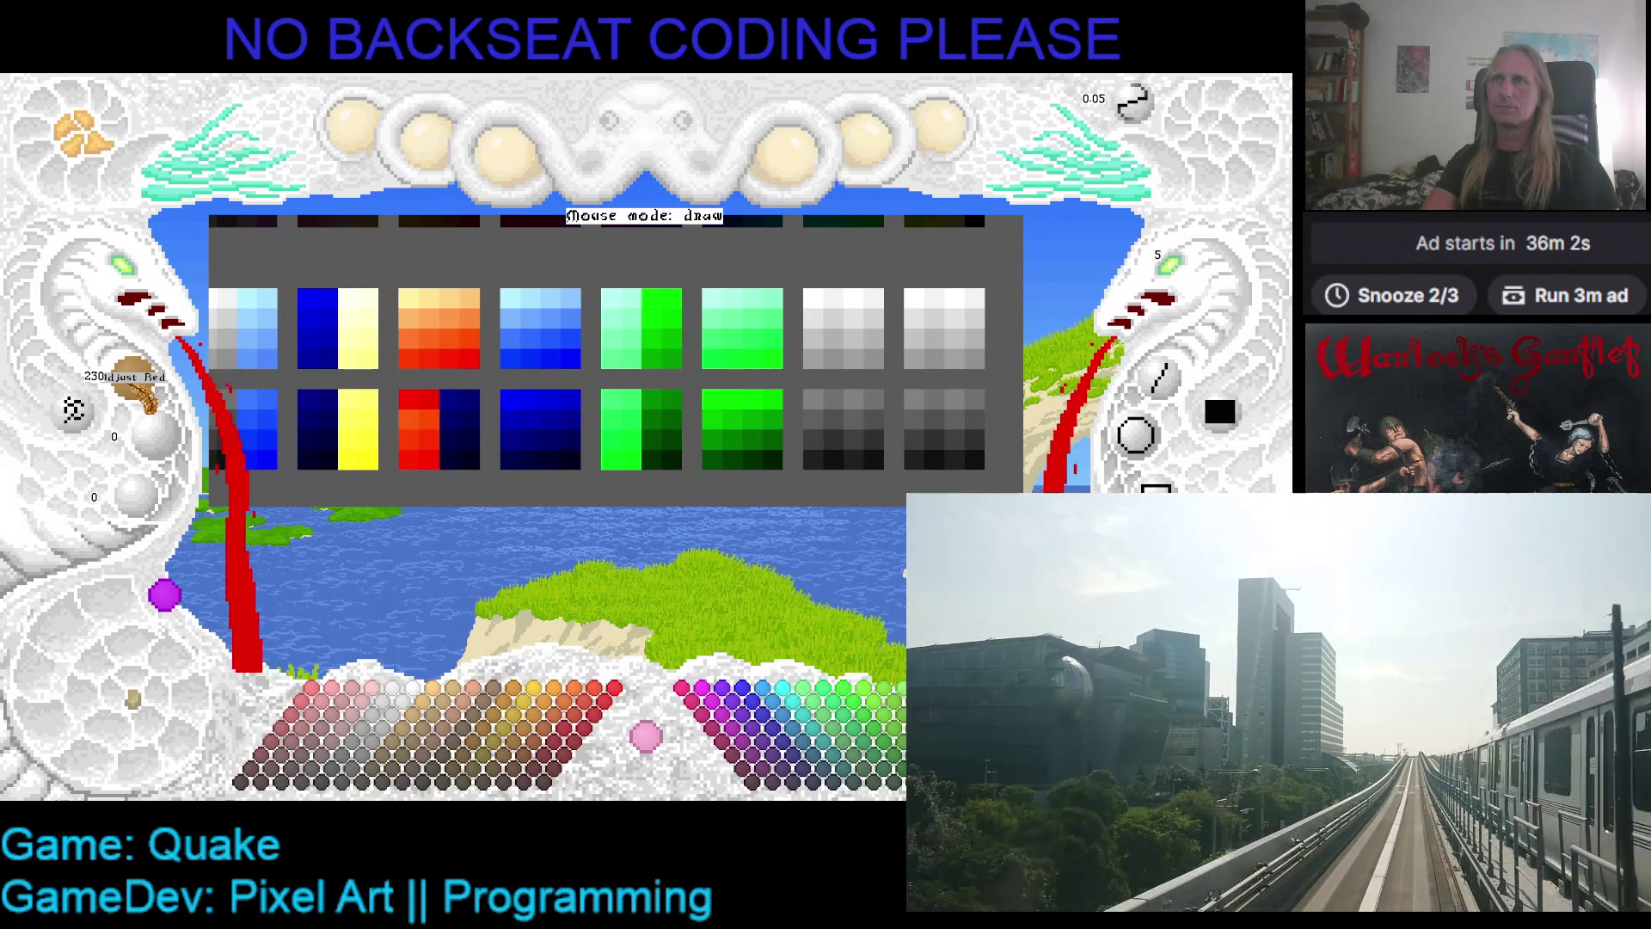
# - Step the Adjust Red knob down to paint the light-orange-to-red cells, then save
pyautogui.scroll(-1, 146, 396)
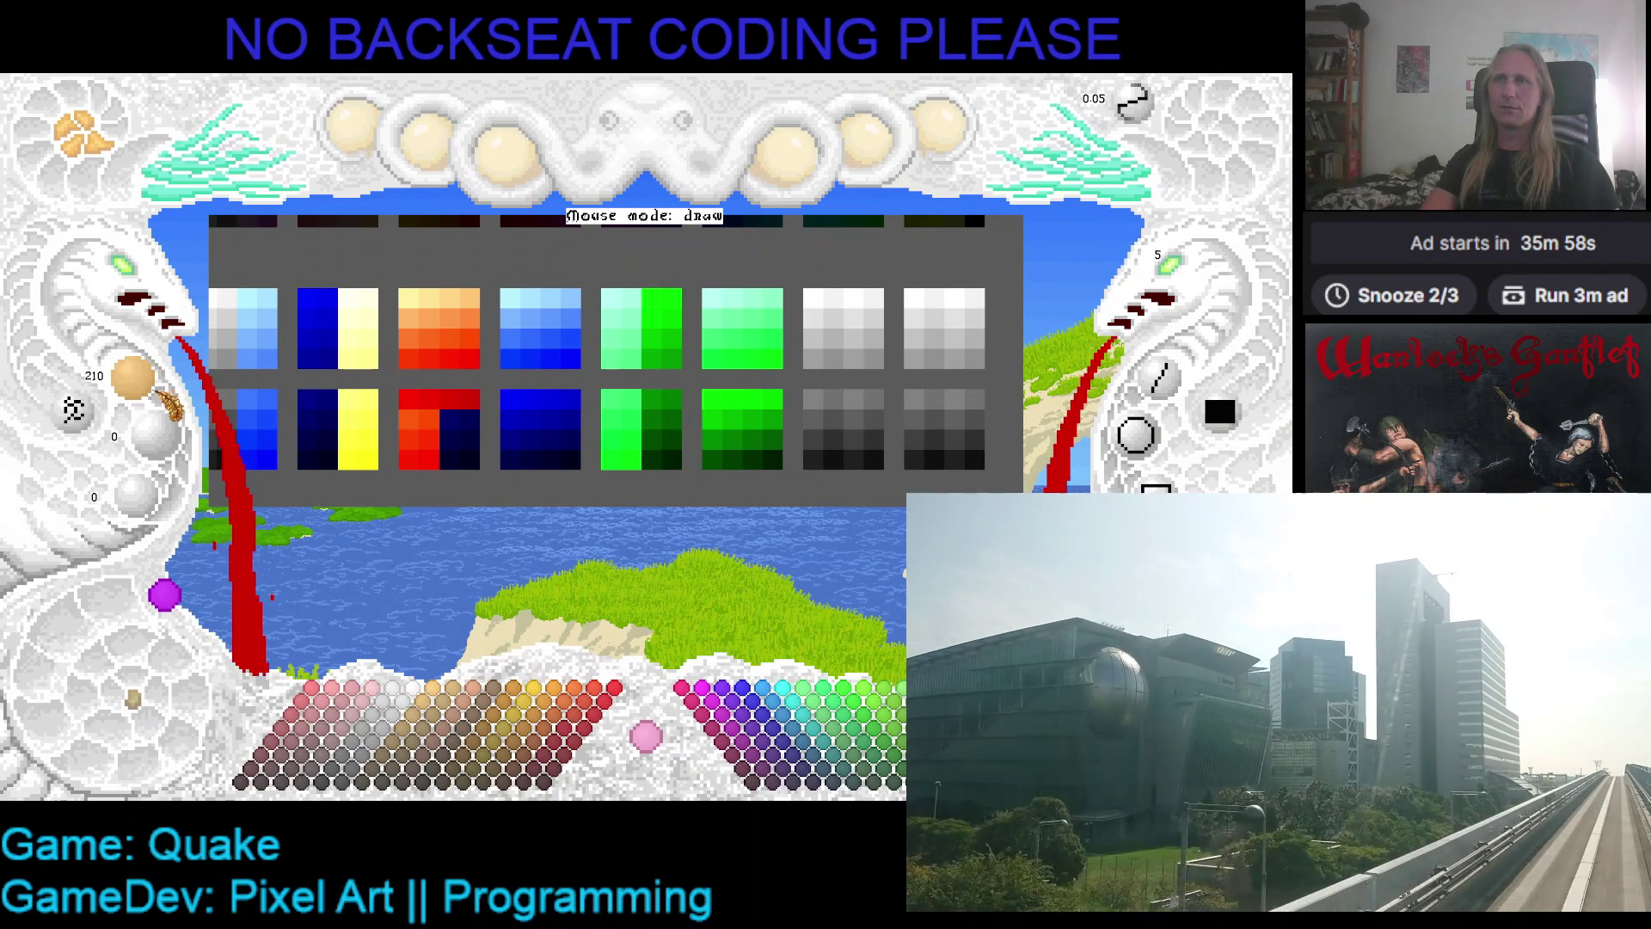
pyautogui.scroll(-1, 147, 395)
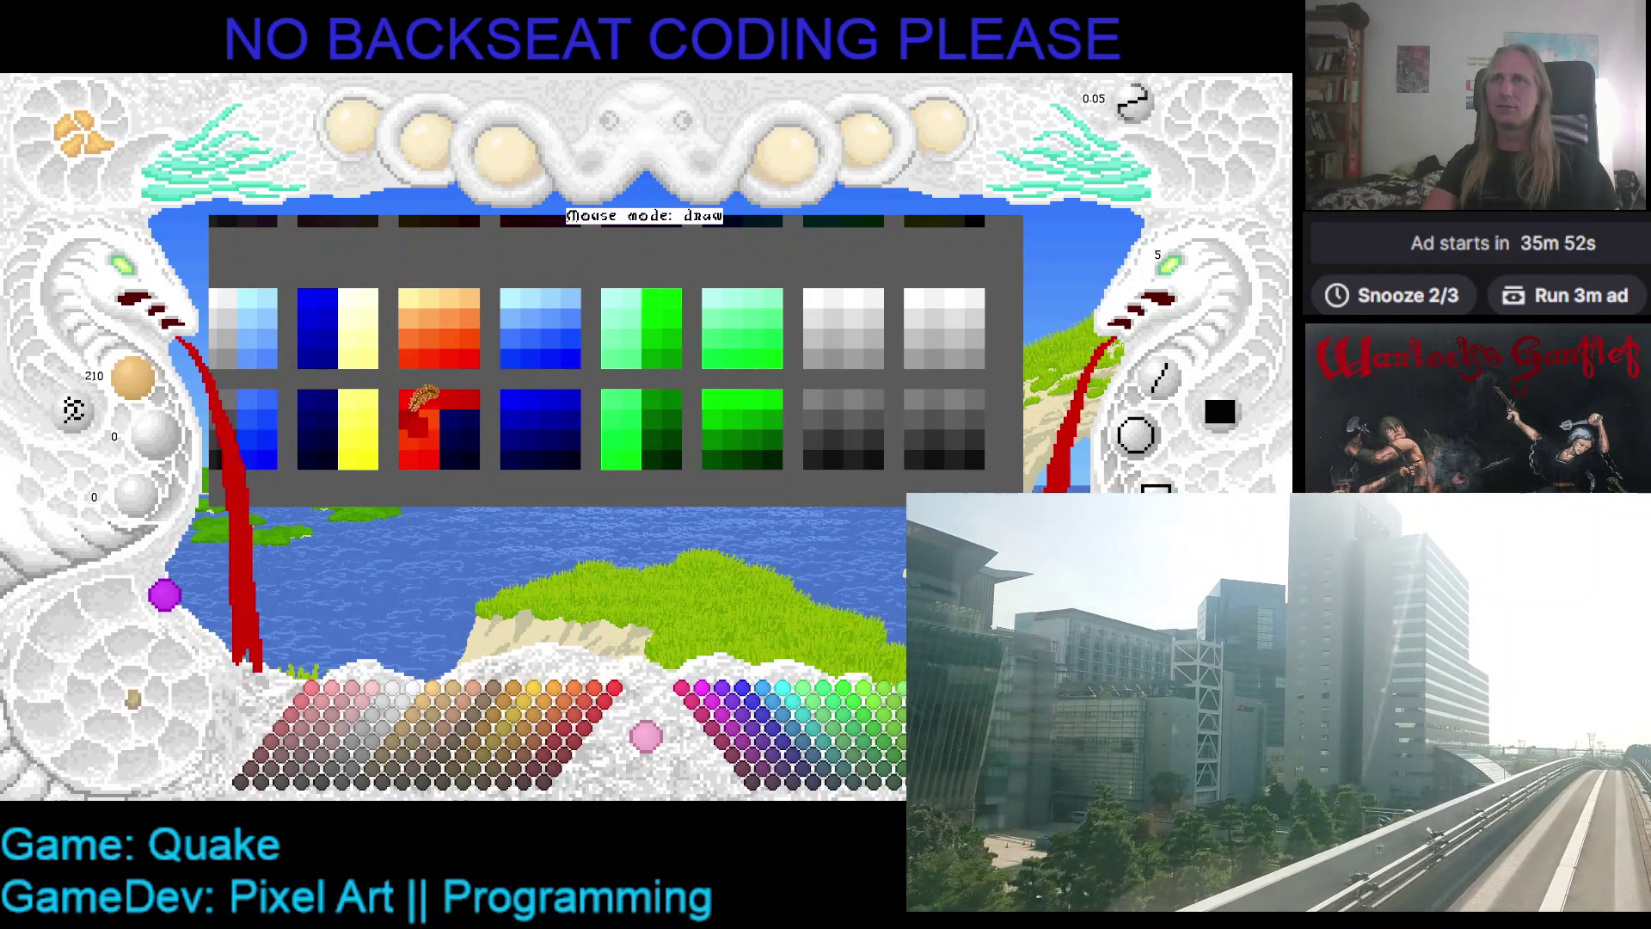
pyautogui.scroll(-1, 146, 391)
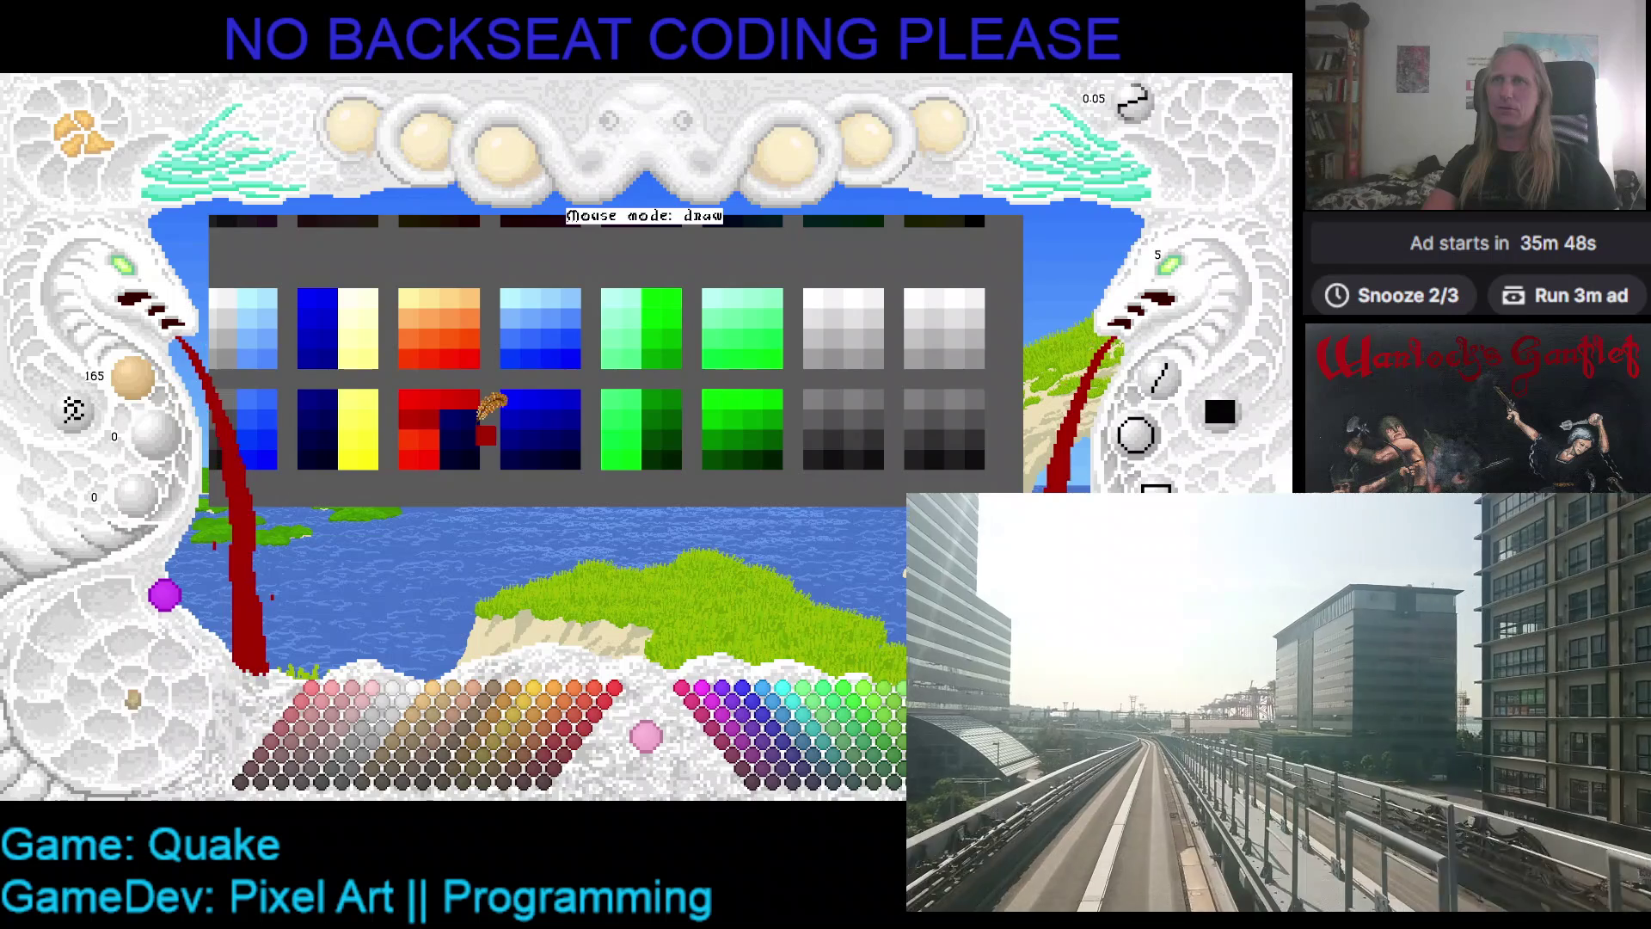
pyautogui.scroll(-1, 154, 396)
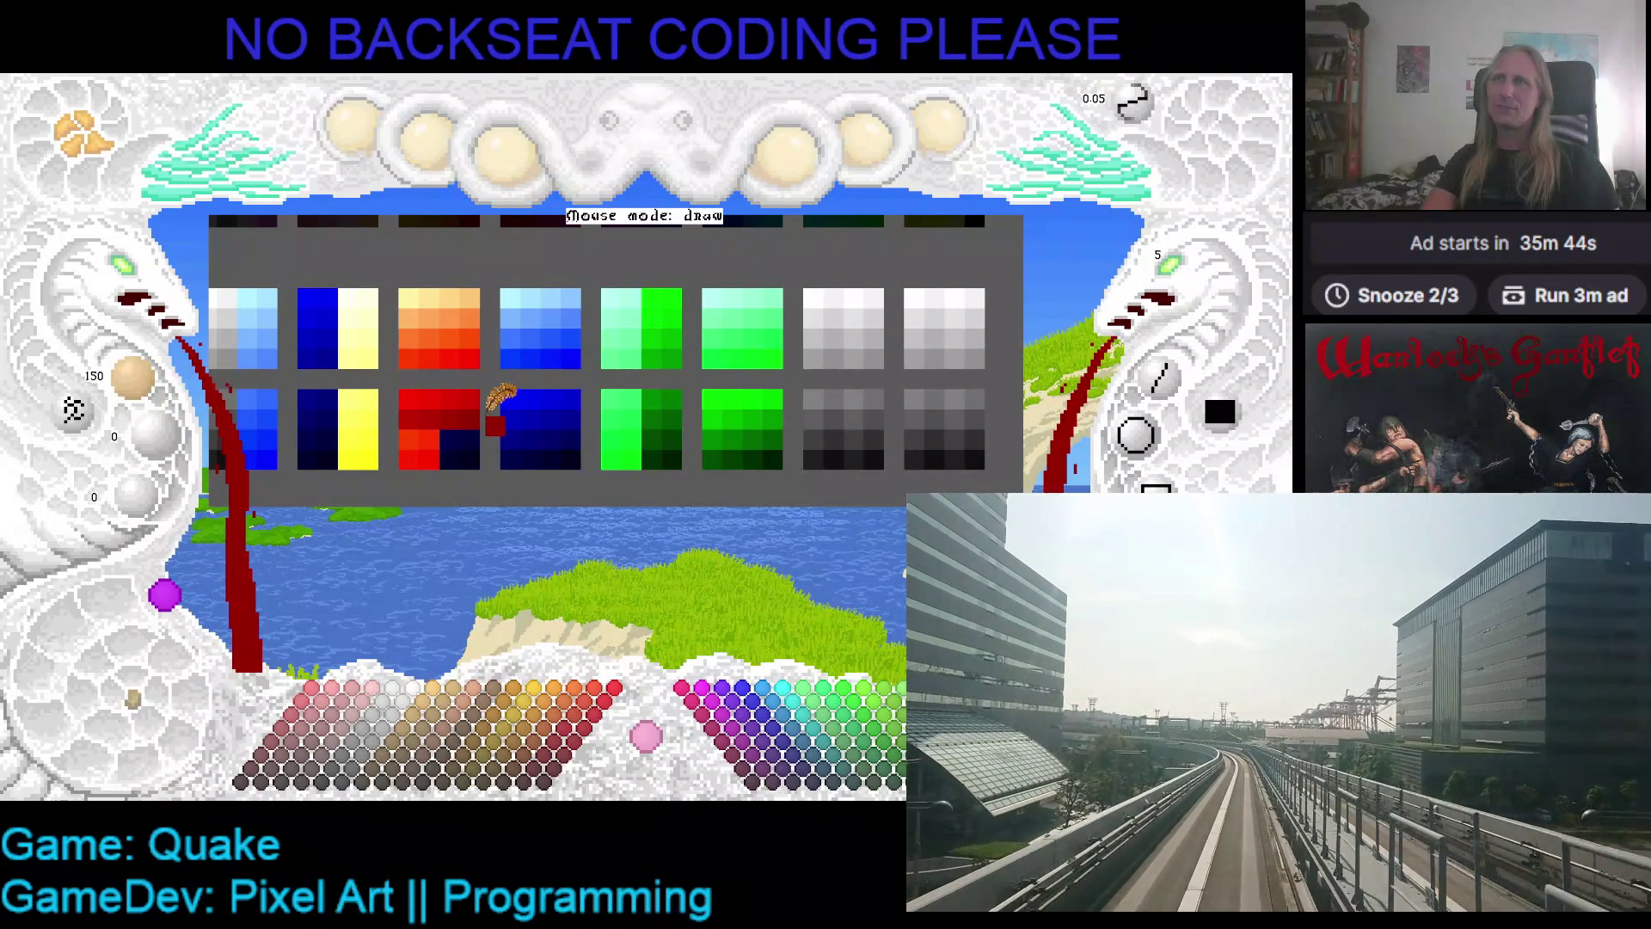
pyautogui.hotkey('ctrl', 's')
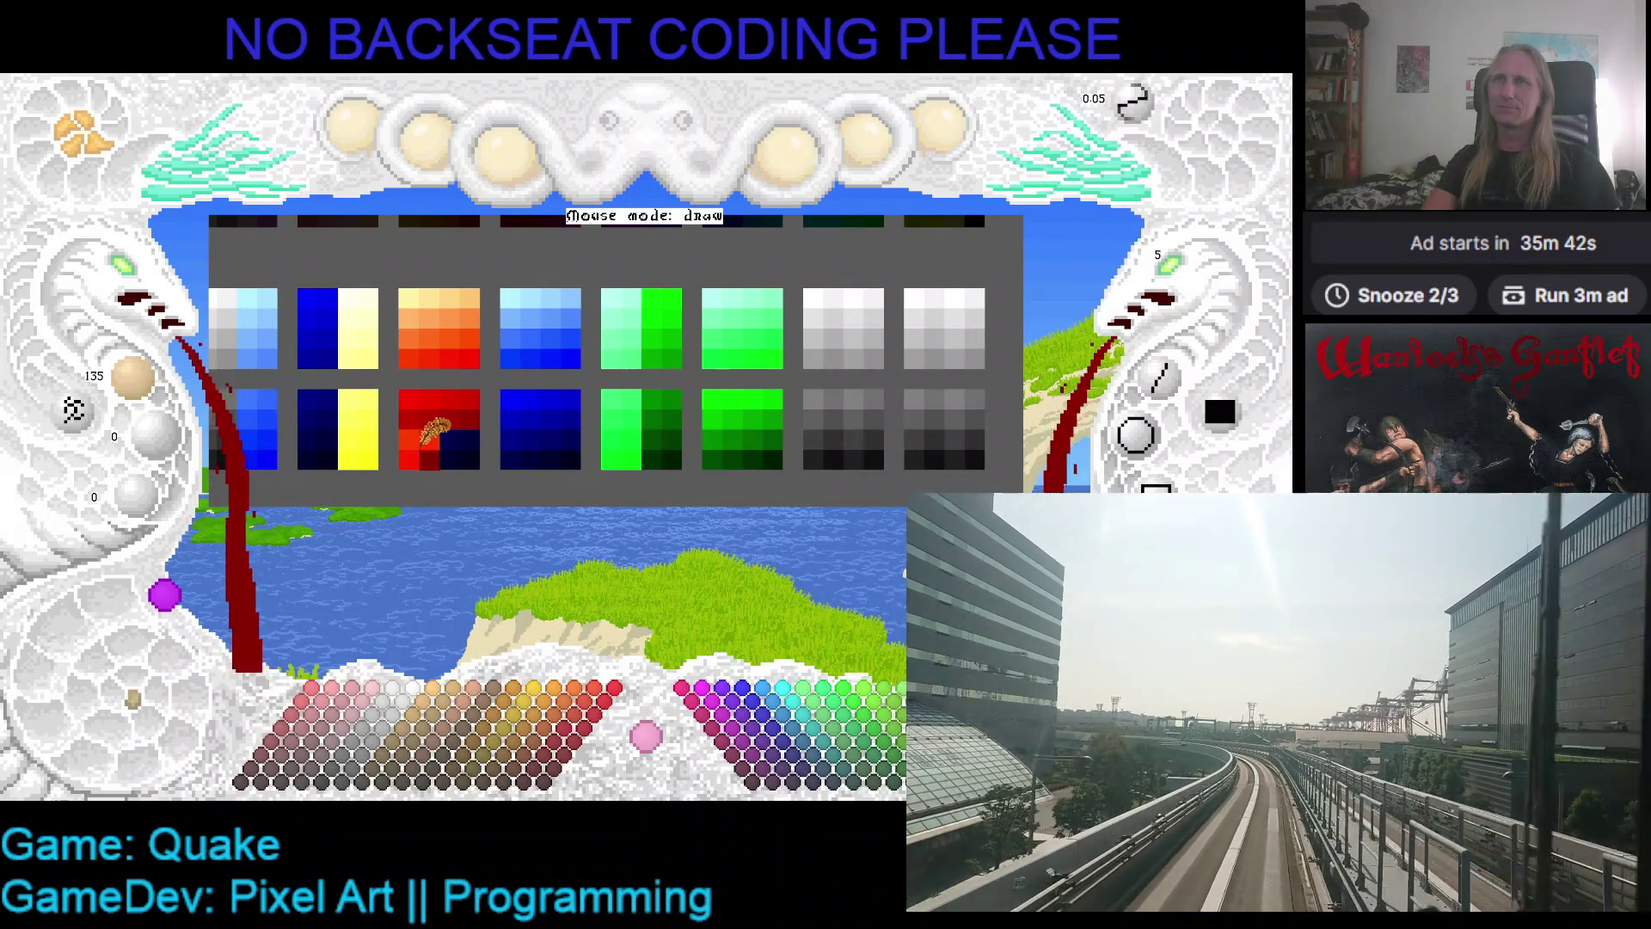
# - Keep darkening to paint the lower cells from bright red to deep maroon, and save
pyautogui.scroll(-3, 366, 405)
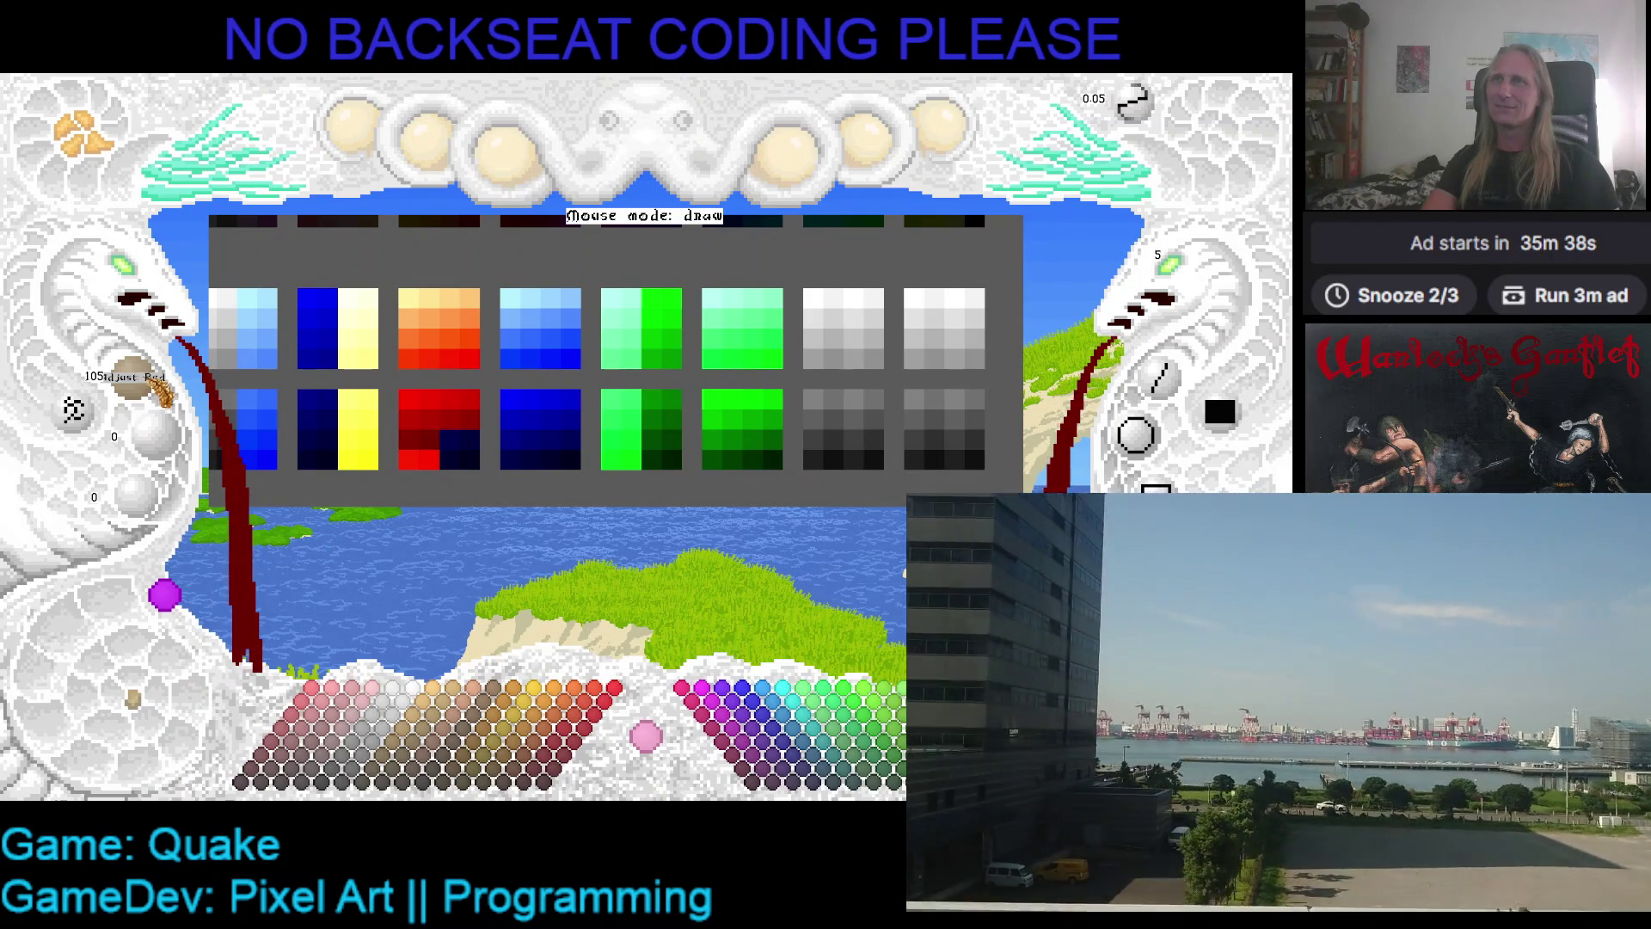
pyautogui.scroll(-3, 157, 396)
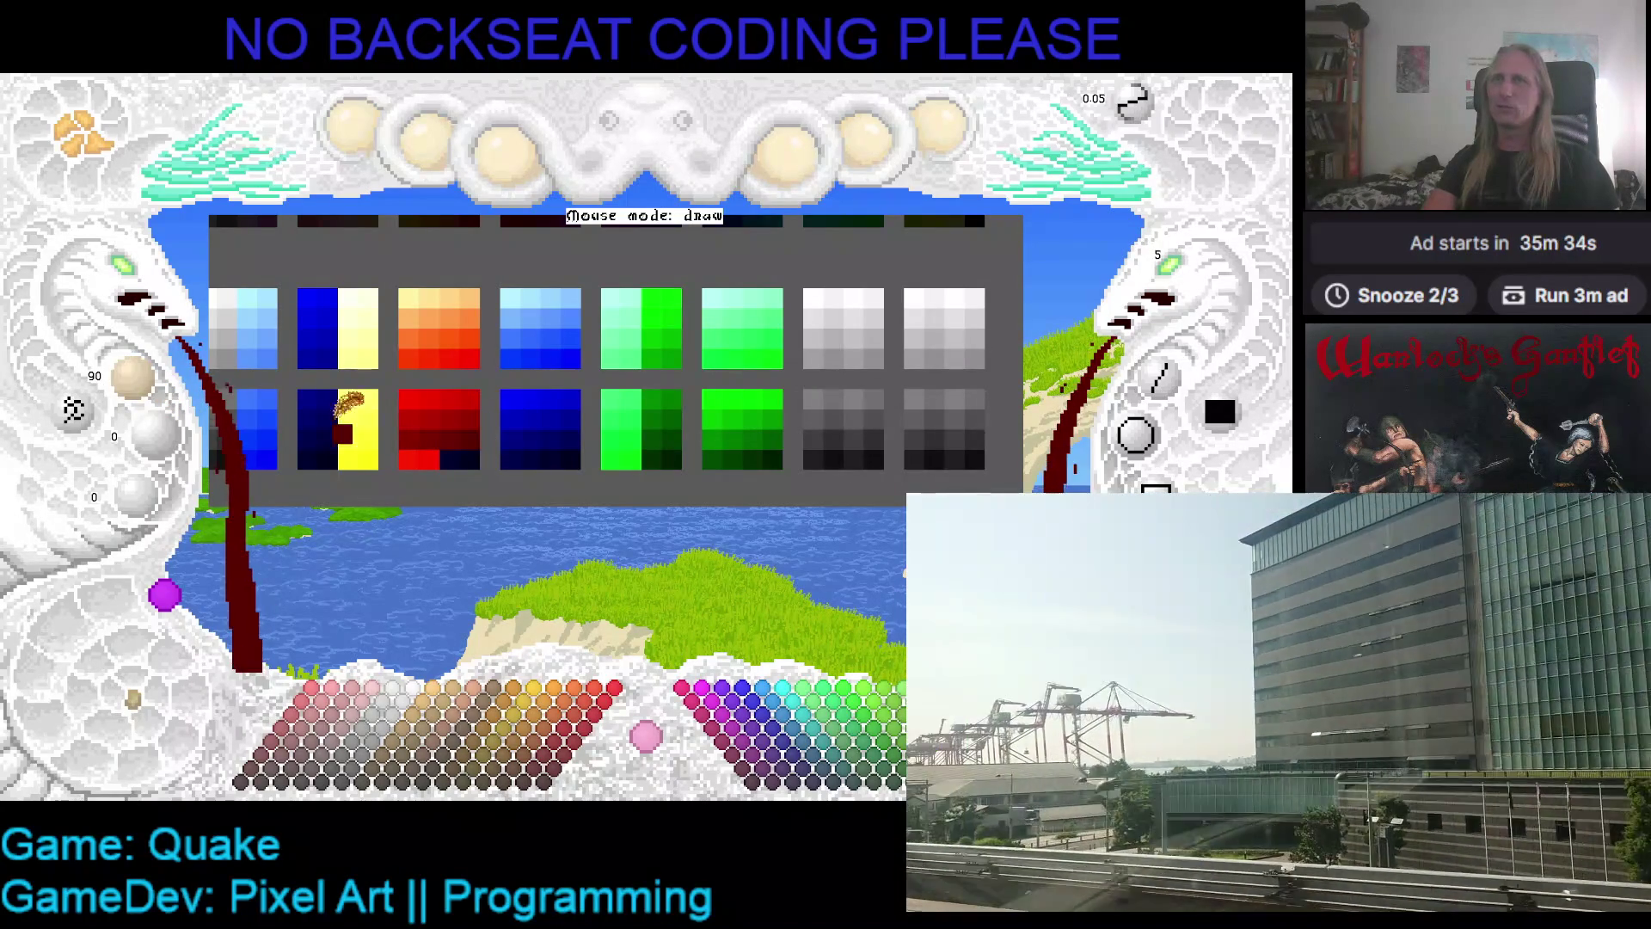
pyautogui.scroll(-3, 113, 378)
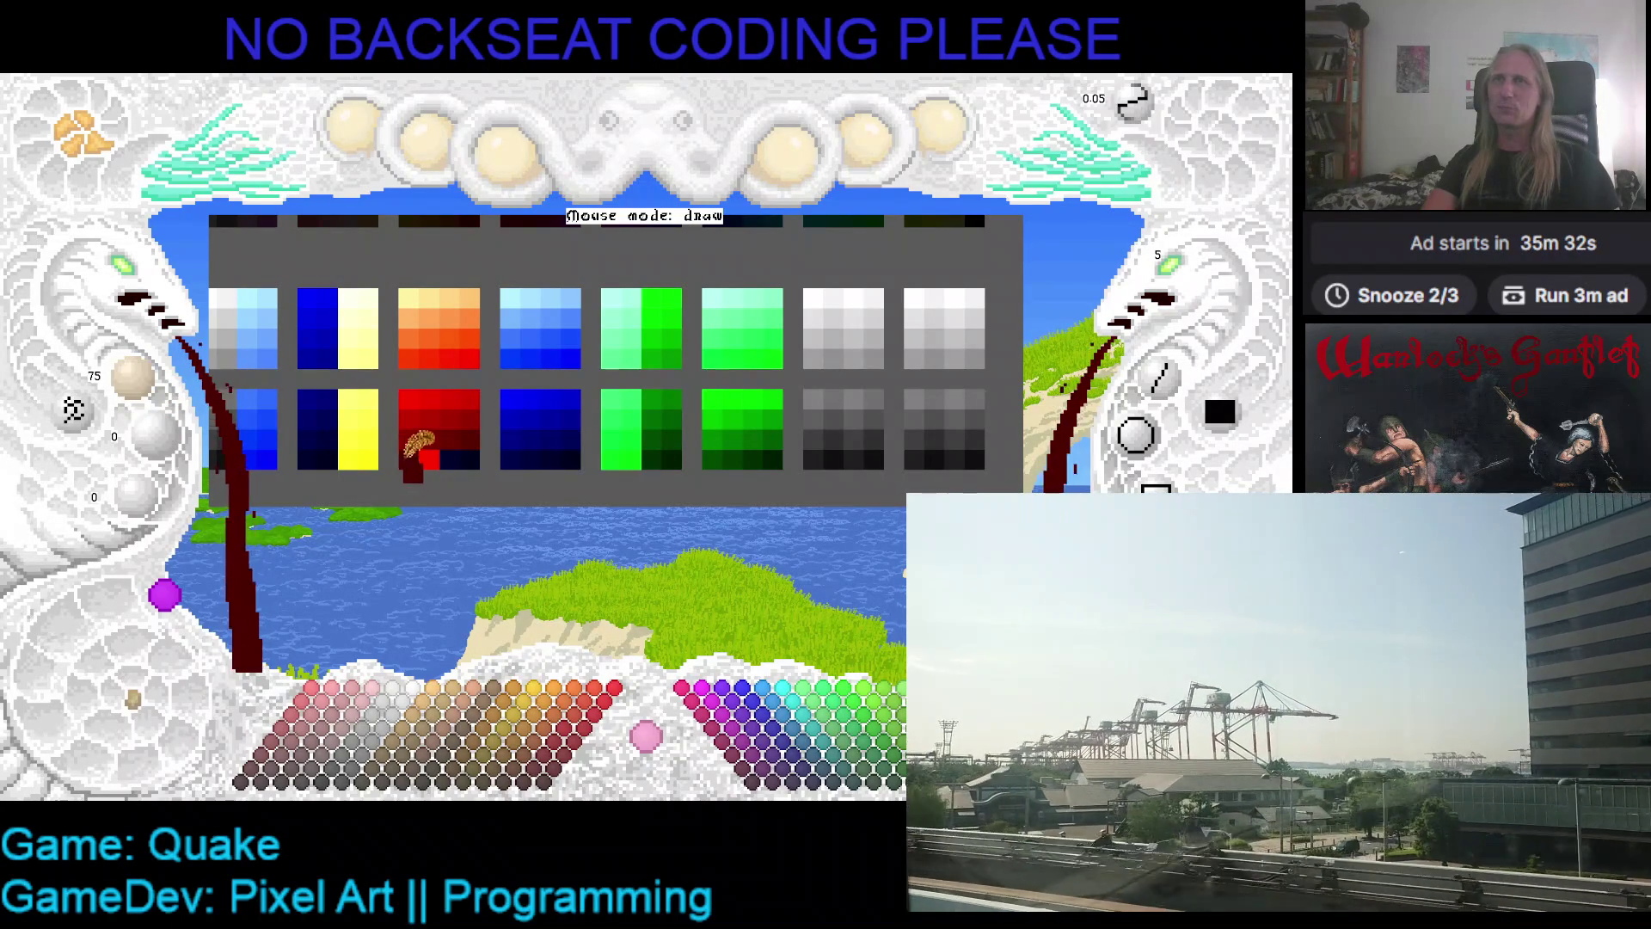
pyautogui.scroll(-2, 159, 398)
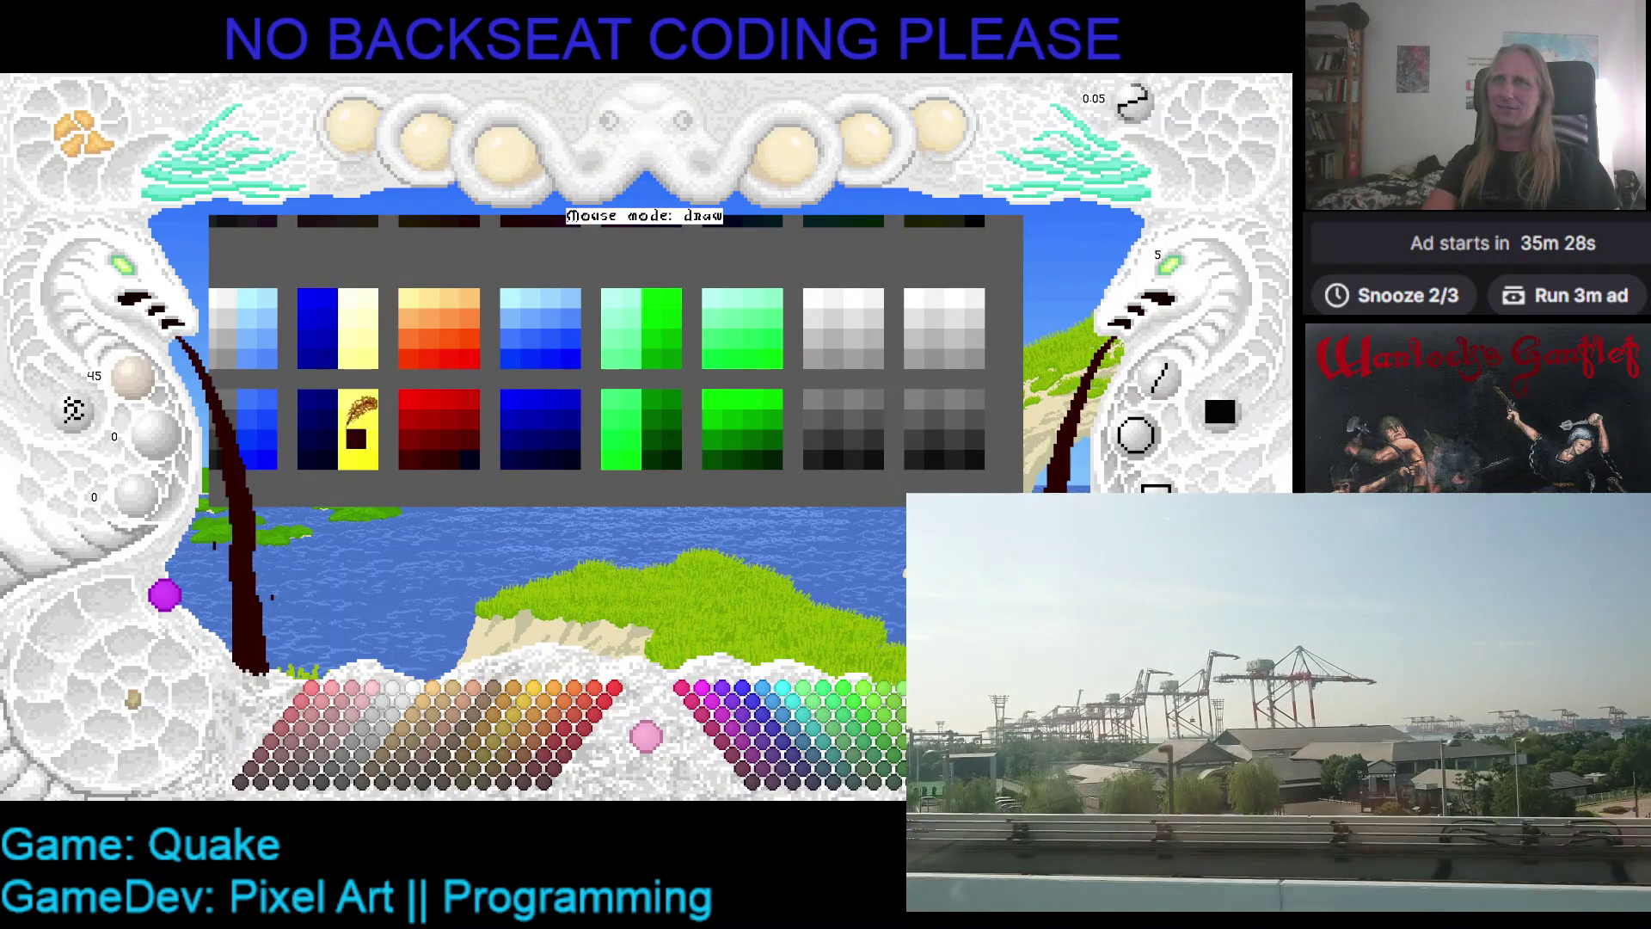
pyautogui.scroll(-3, 157, 391)
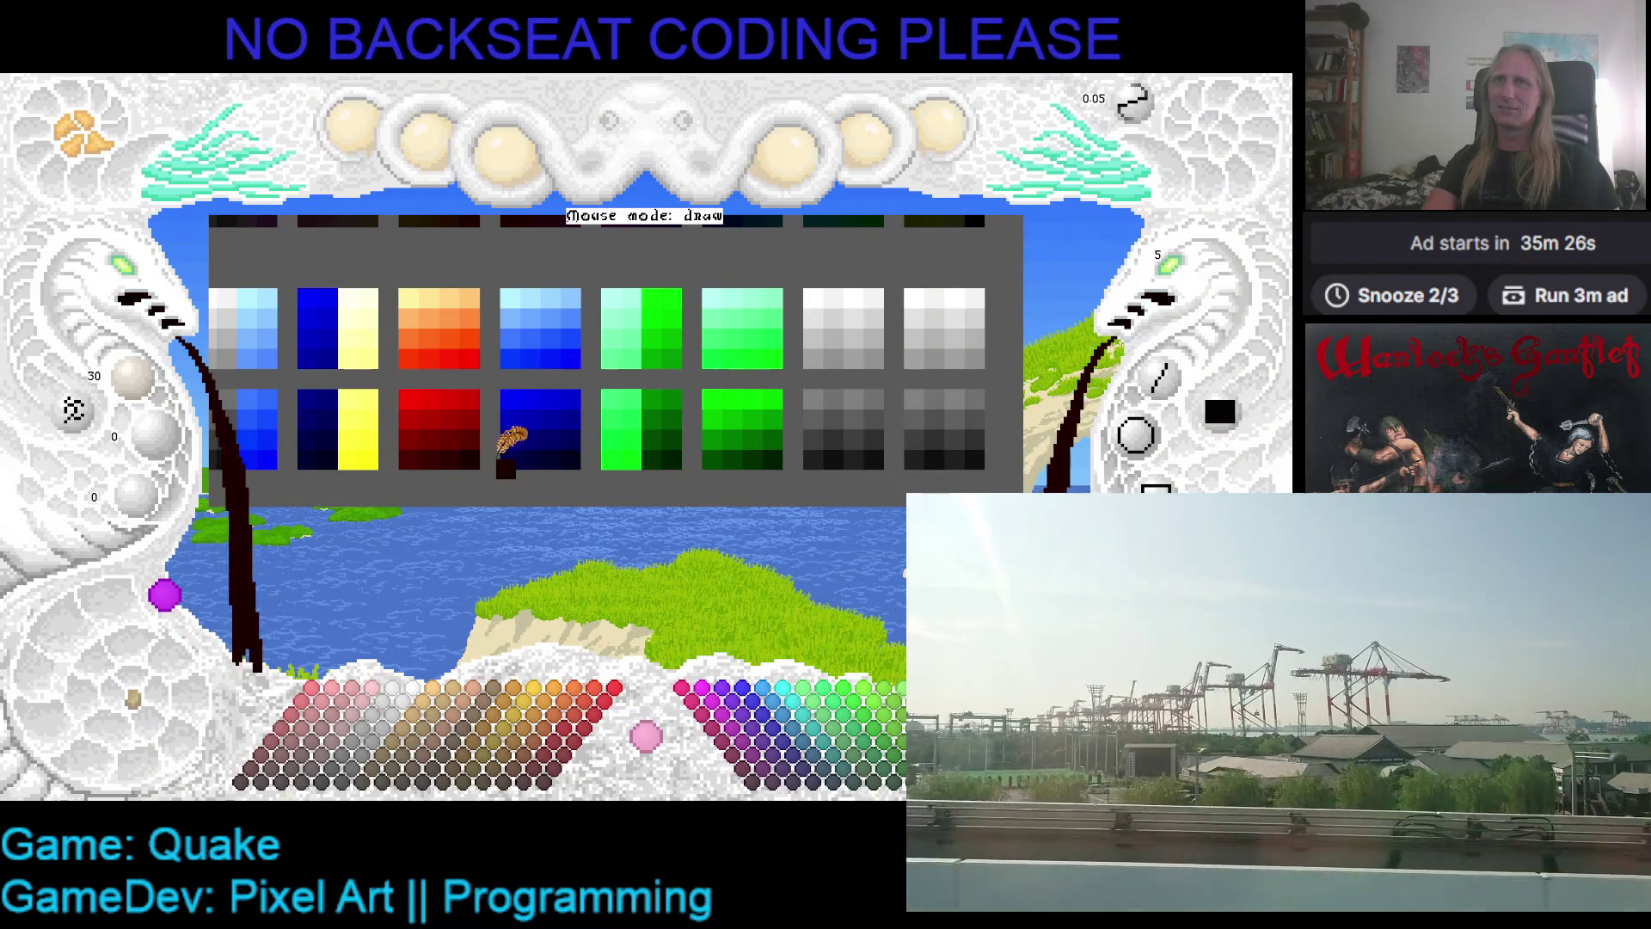
pyautogui.hotkey('ctrl', 's')
pyautogui.scroll(-1, 606, 430)
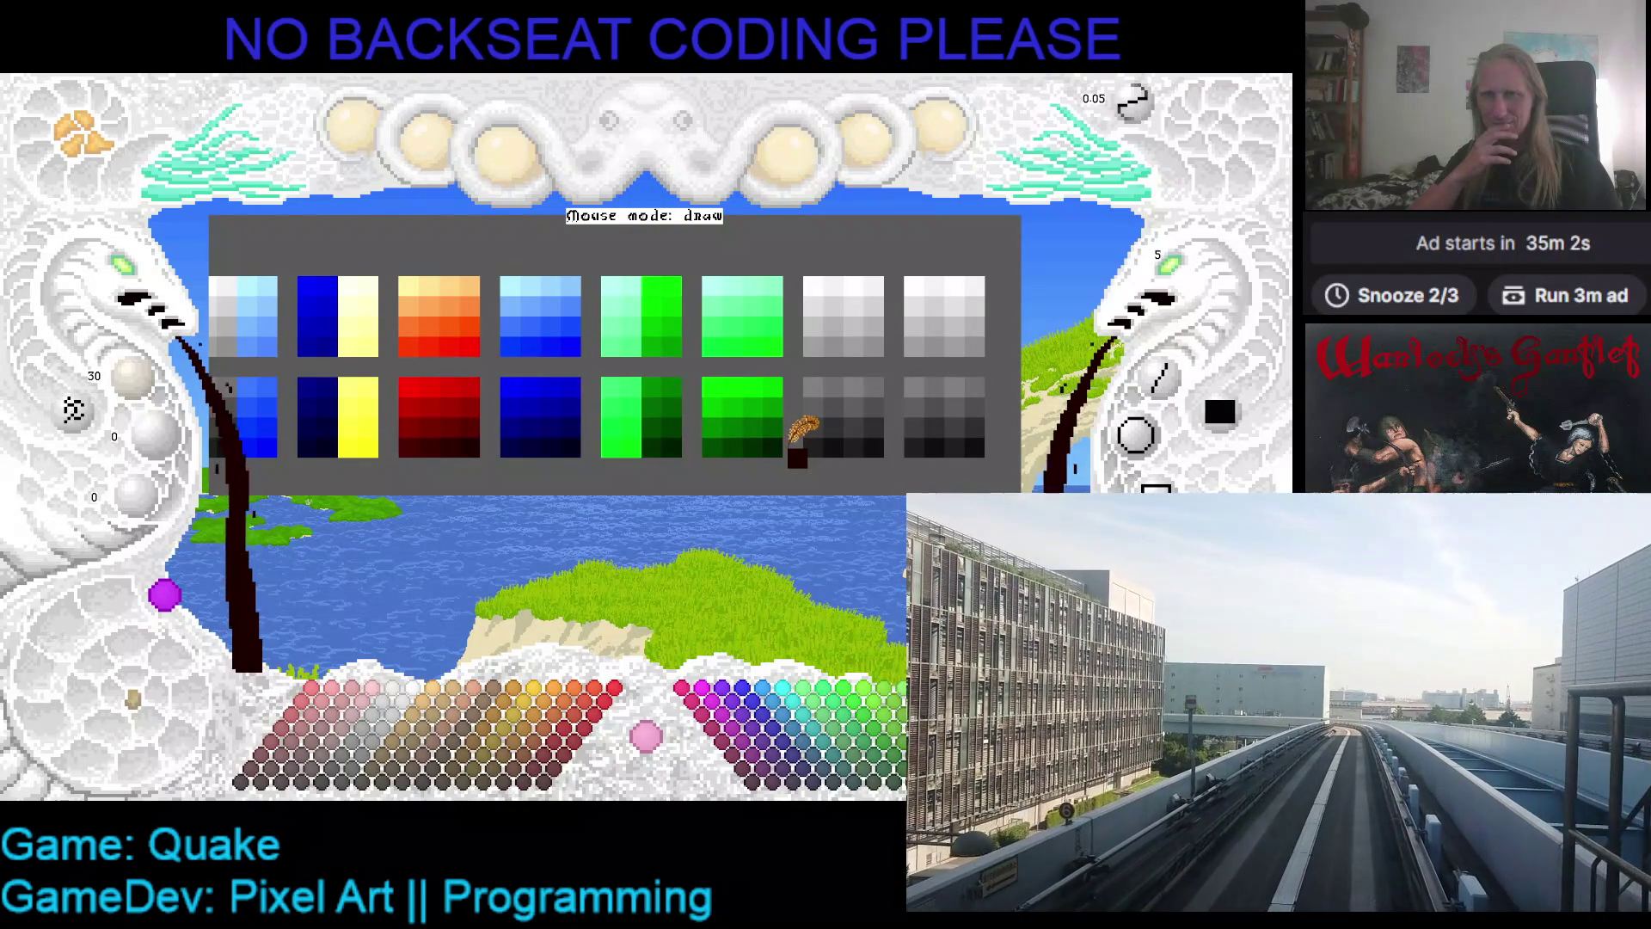
# - Zoom the palette panel and shift its swatch grid up and to the left
pyautogui.scroll(1, 693, 498)
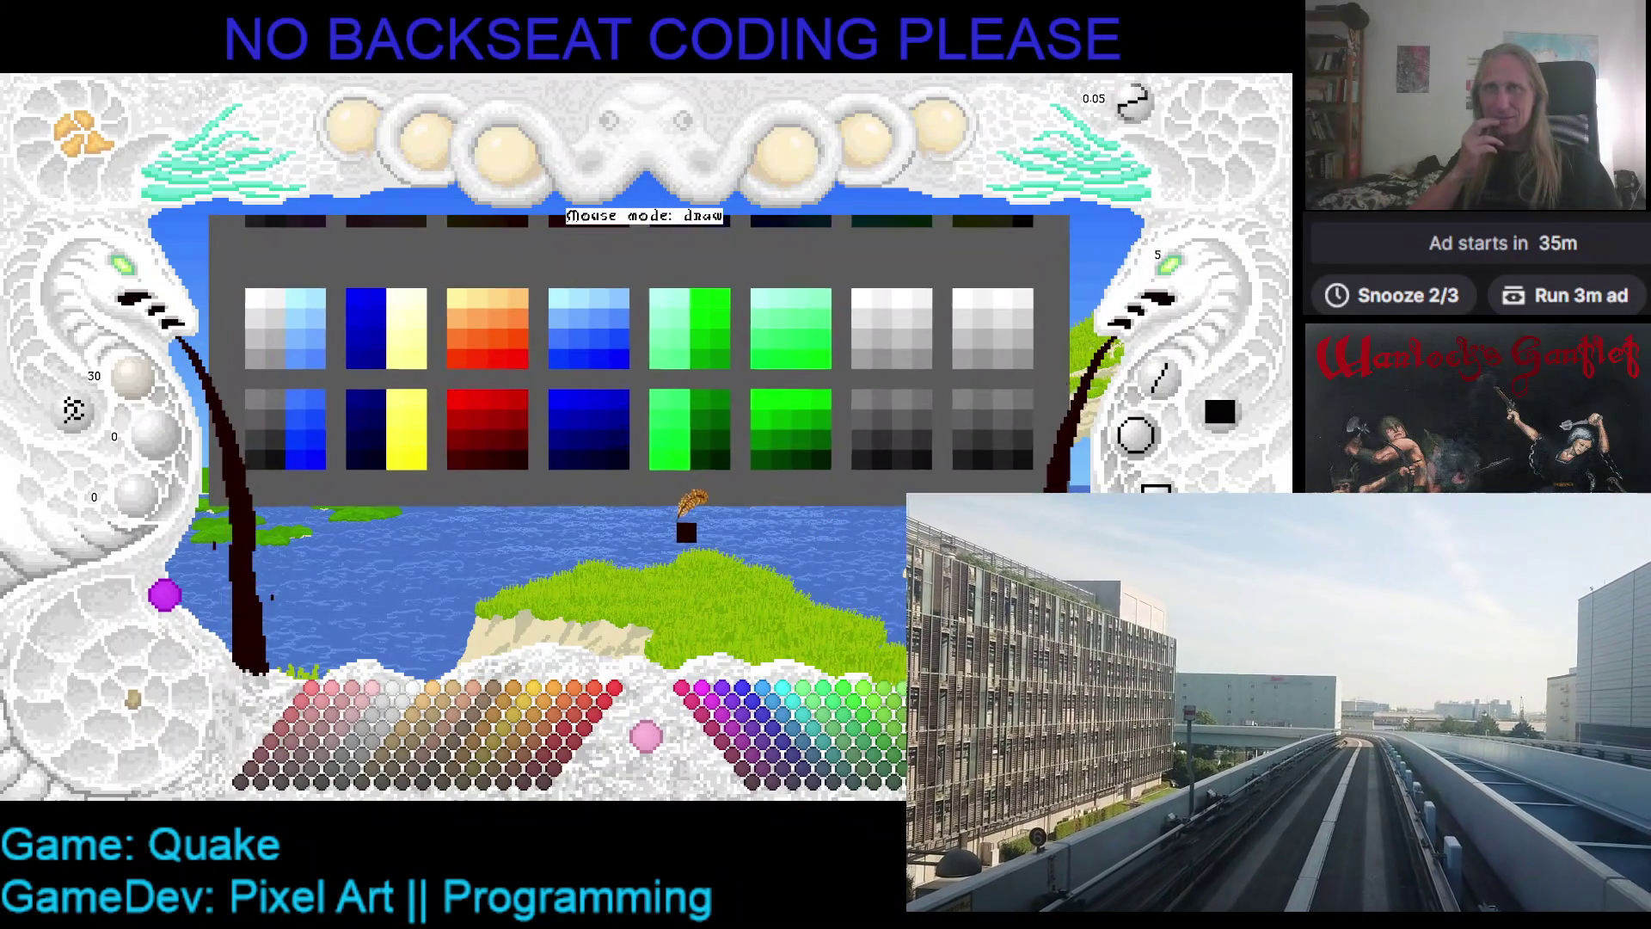
pyautogui.moveTo(693, 499)
pyautogui.mouseDown()
pyautogui.moveTo(564, 476)
pyautogui.moveTo(656, 472)
pyautogui.moveTo(672, 491)
pyautogui.mouseUp()
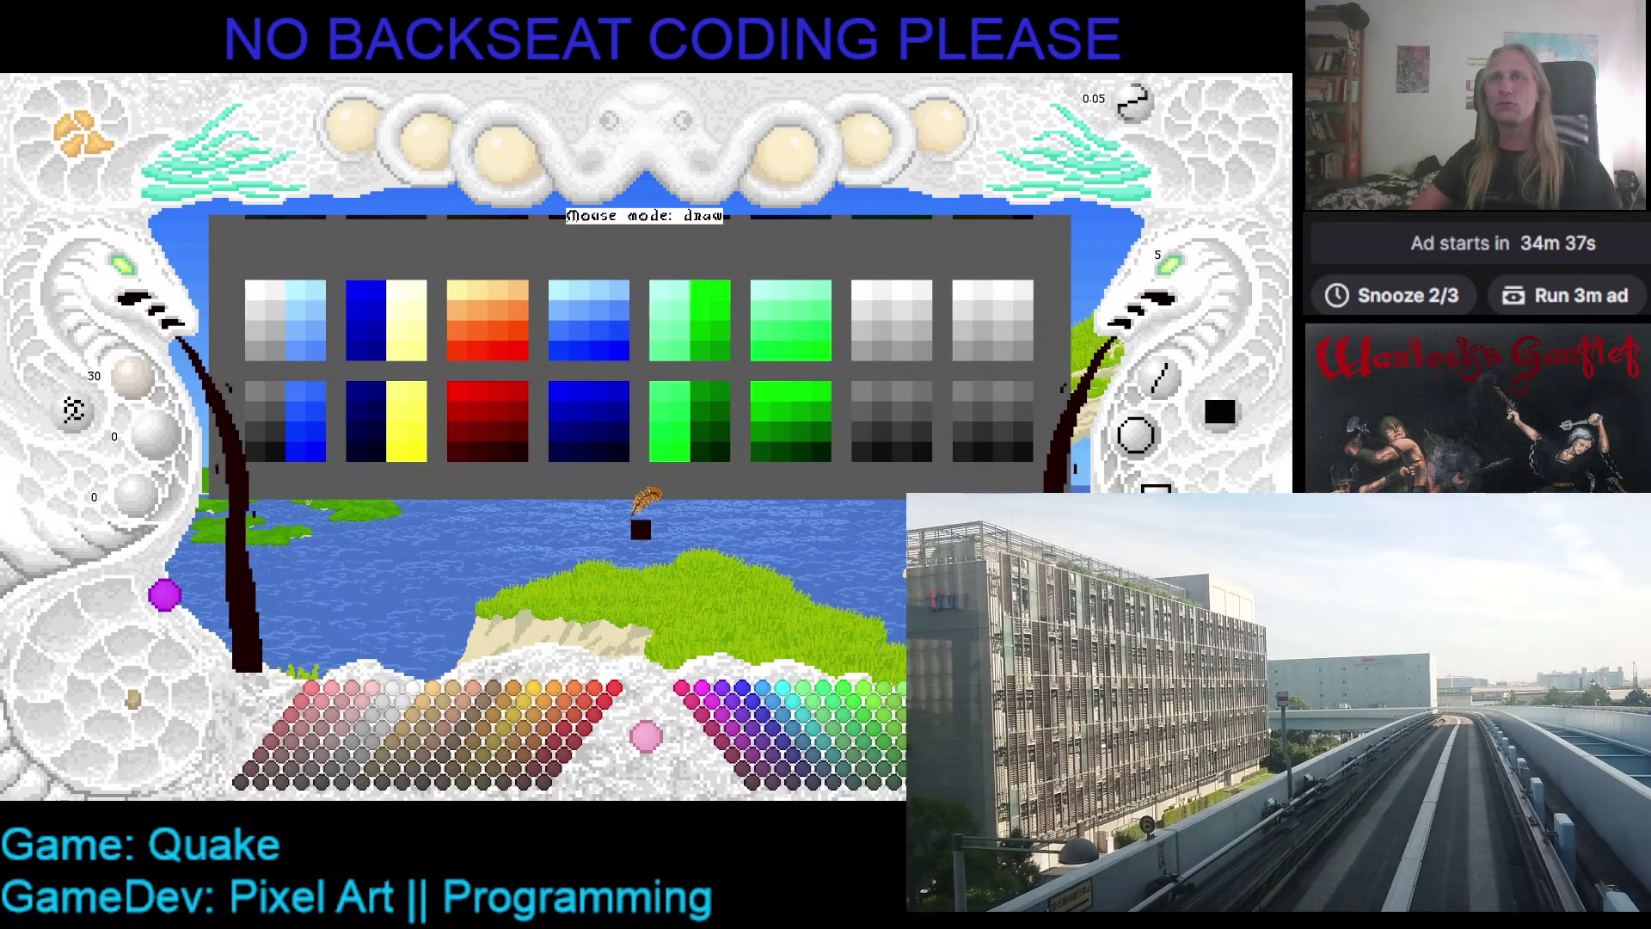
# - Mix a yellower cream and paint it over the dark-blue cells of the upper yellow swatch
pyautogui.click(403, 290)
pyautogui.moveTo(356, 282); pyautogui.dragTo(391, 284)
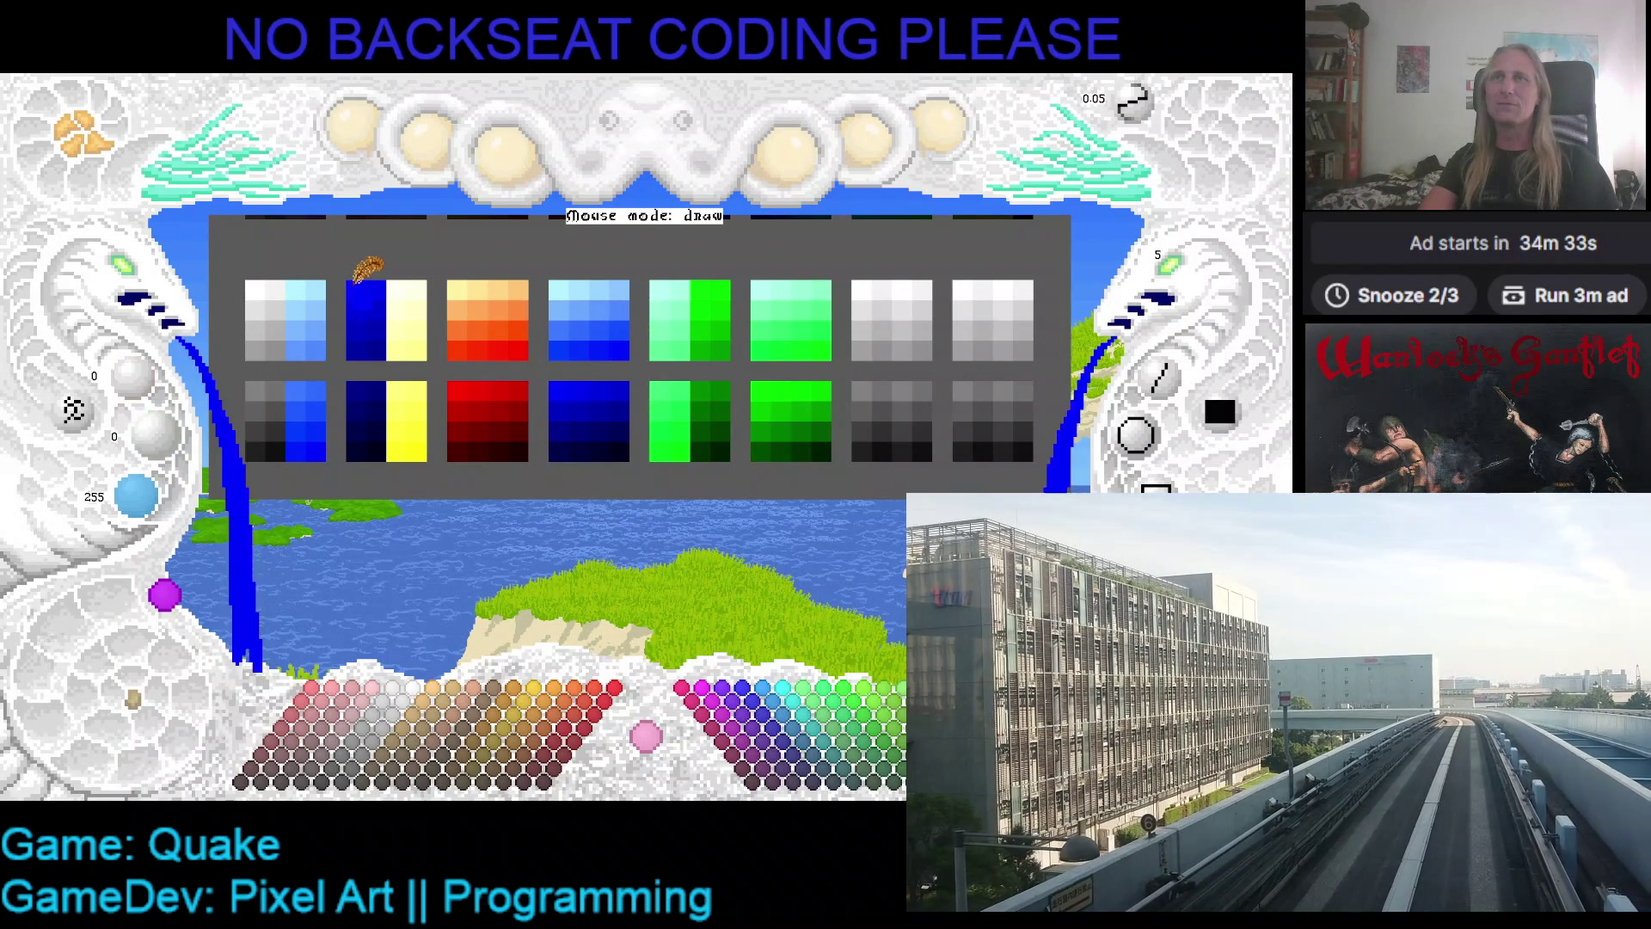
pyautogui.click(392, 285)
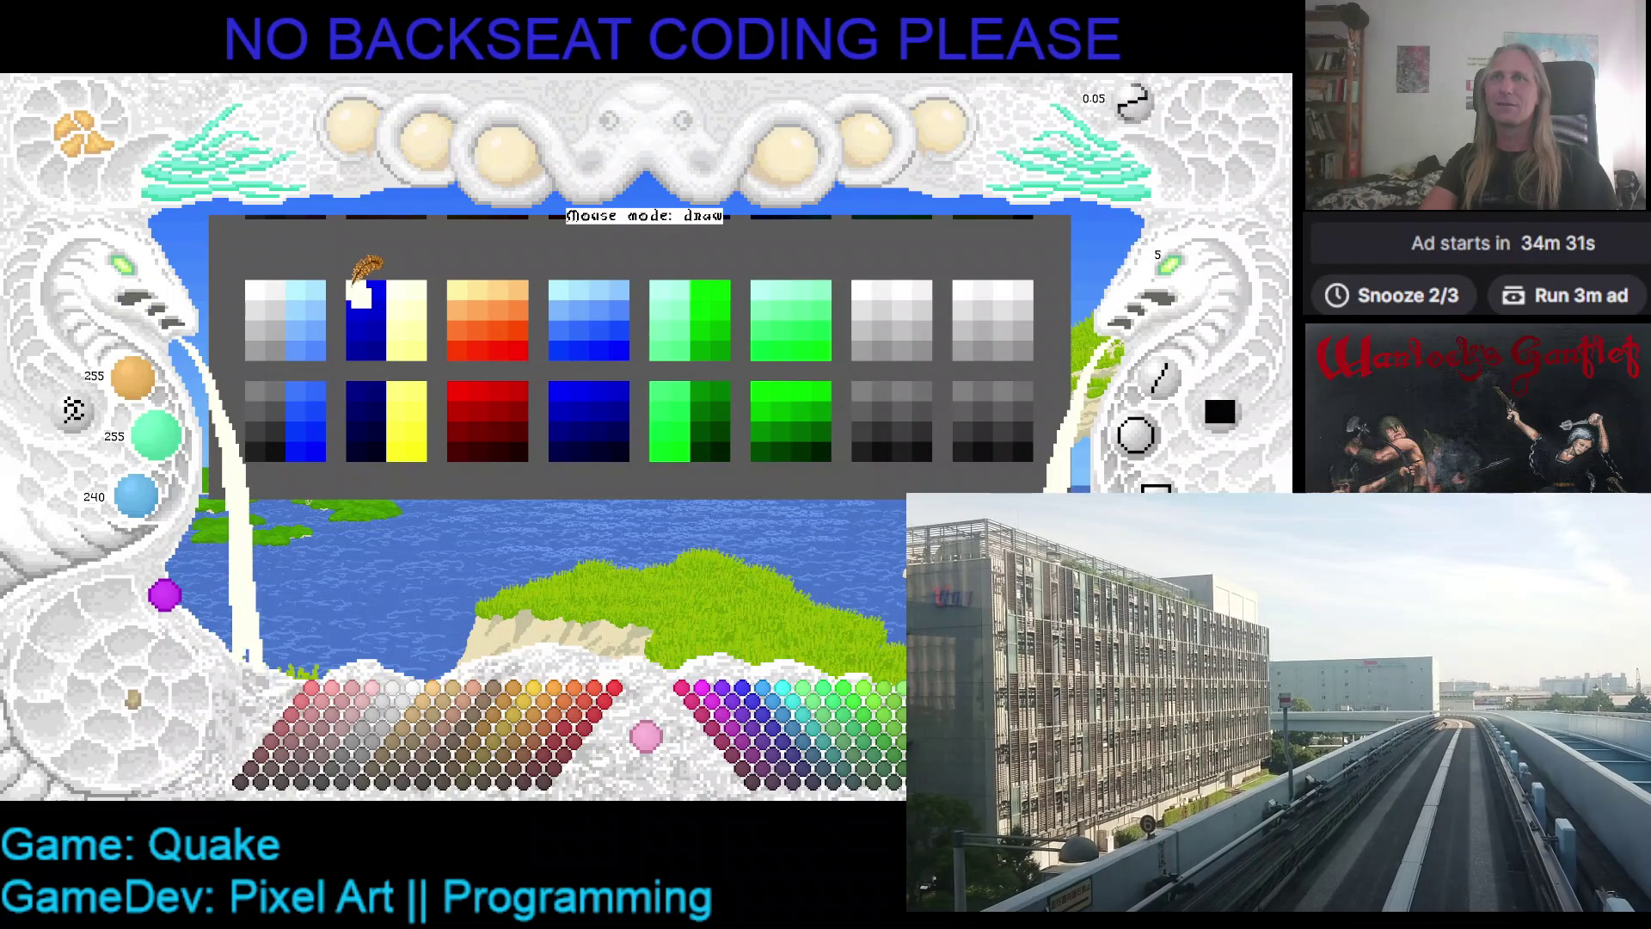
pyautogui.click(422, 284)
pyautogui.click(398, 303)
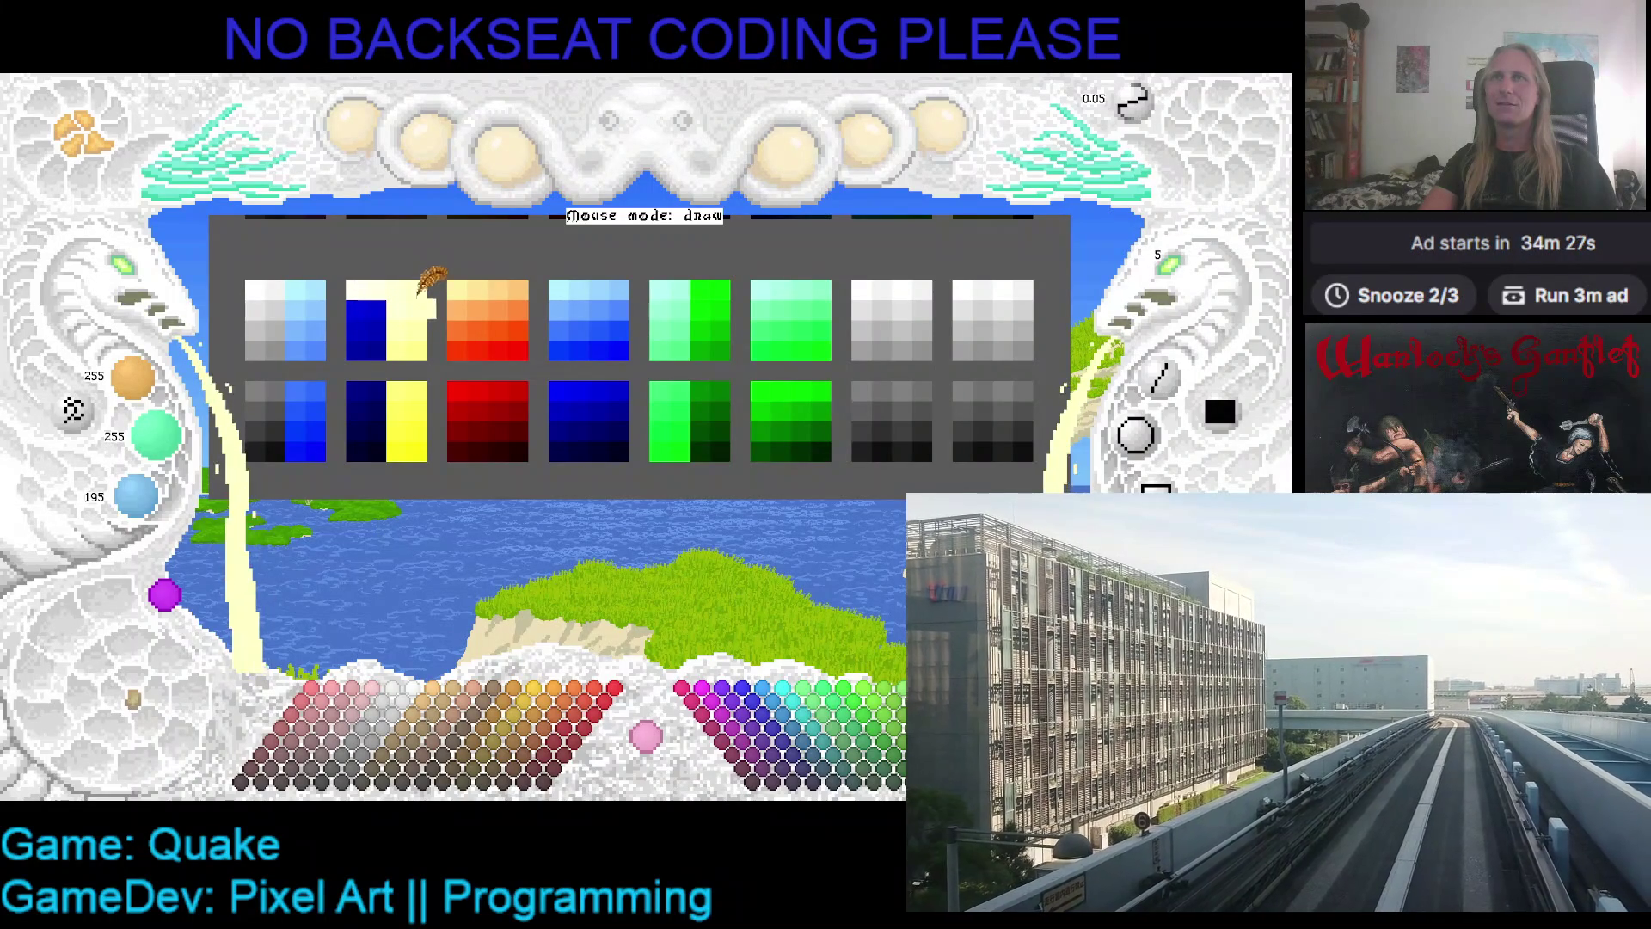
pyautogui.click(404, 305)
pyautogui.moveTo(416, 322); pyautogui.dragTo(379, 307)
pyautogui.click(398, 310)
# - Lower the Adjust Blue value to 5 to get a pure yellow paint colour
pyautogui.scroll(-1, 420, 317)
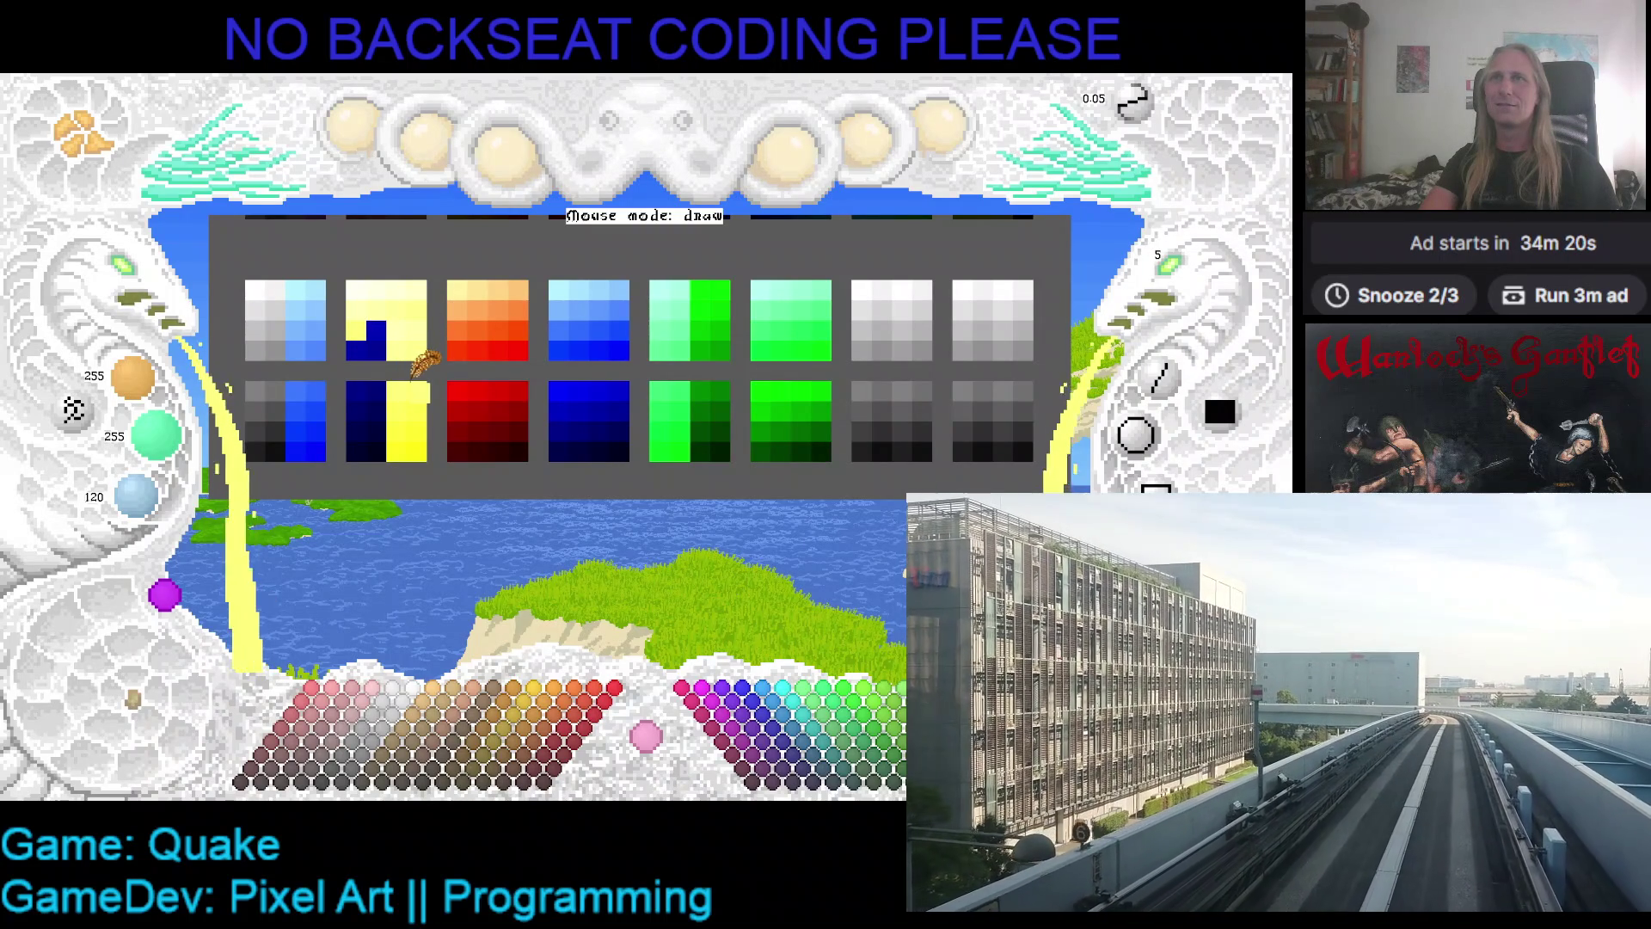
pyautogui.scroll(-1, 397, 323)
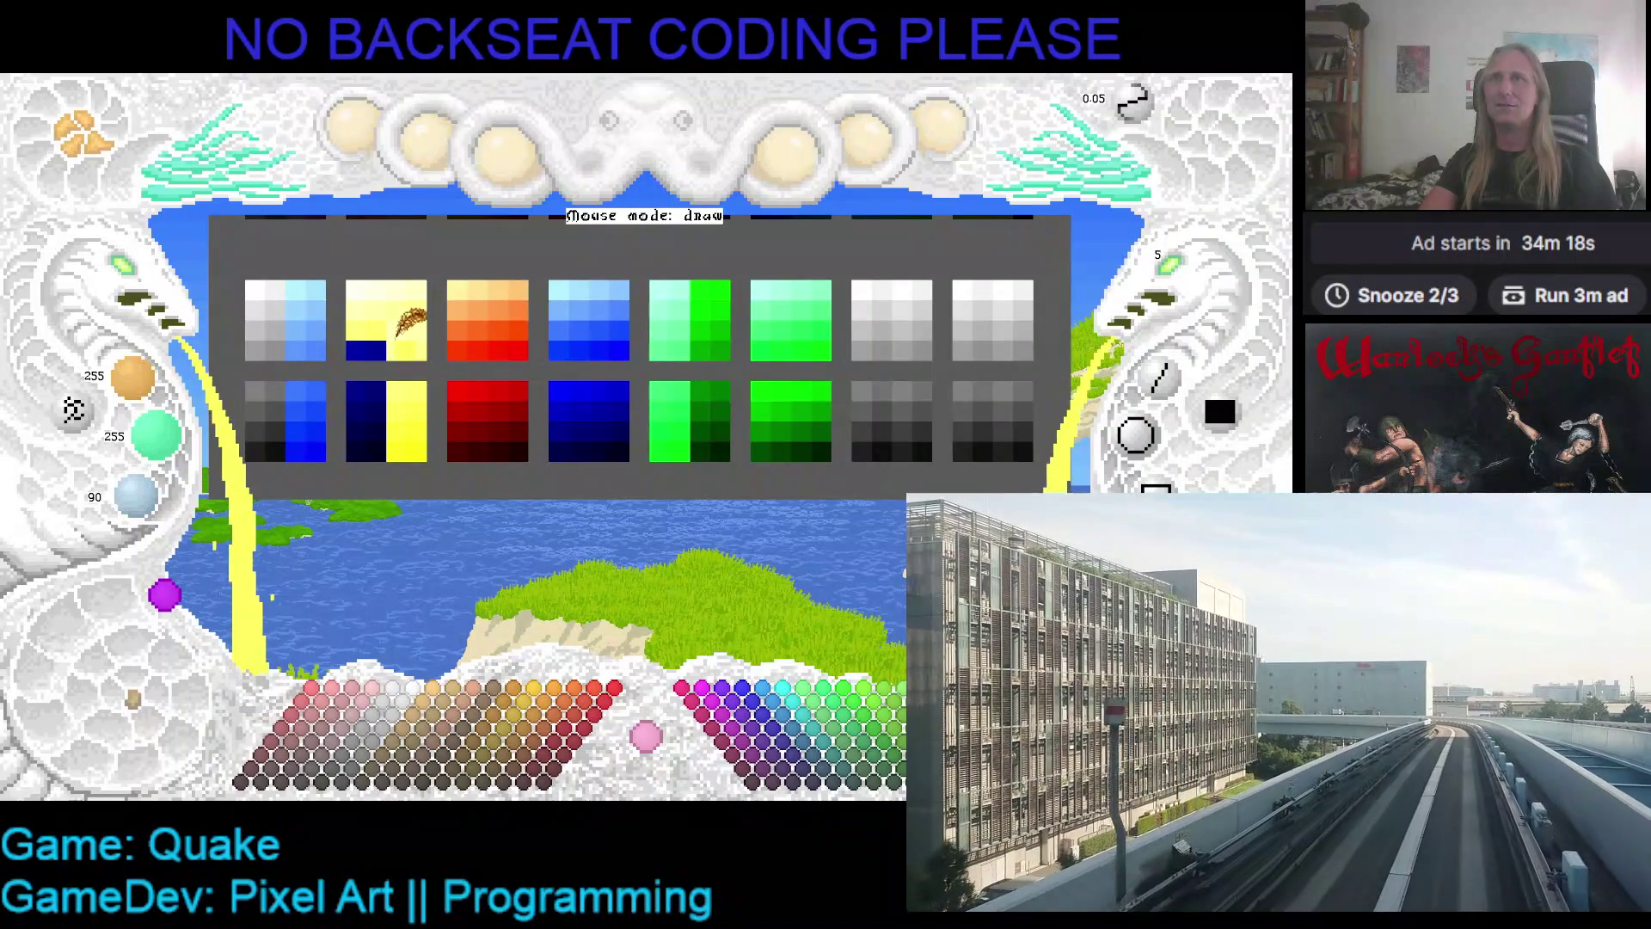
pyautogui.scroll(-1, 426, 327)
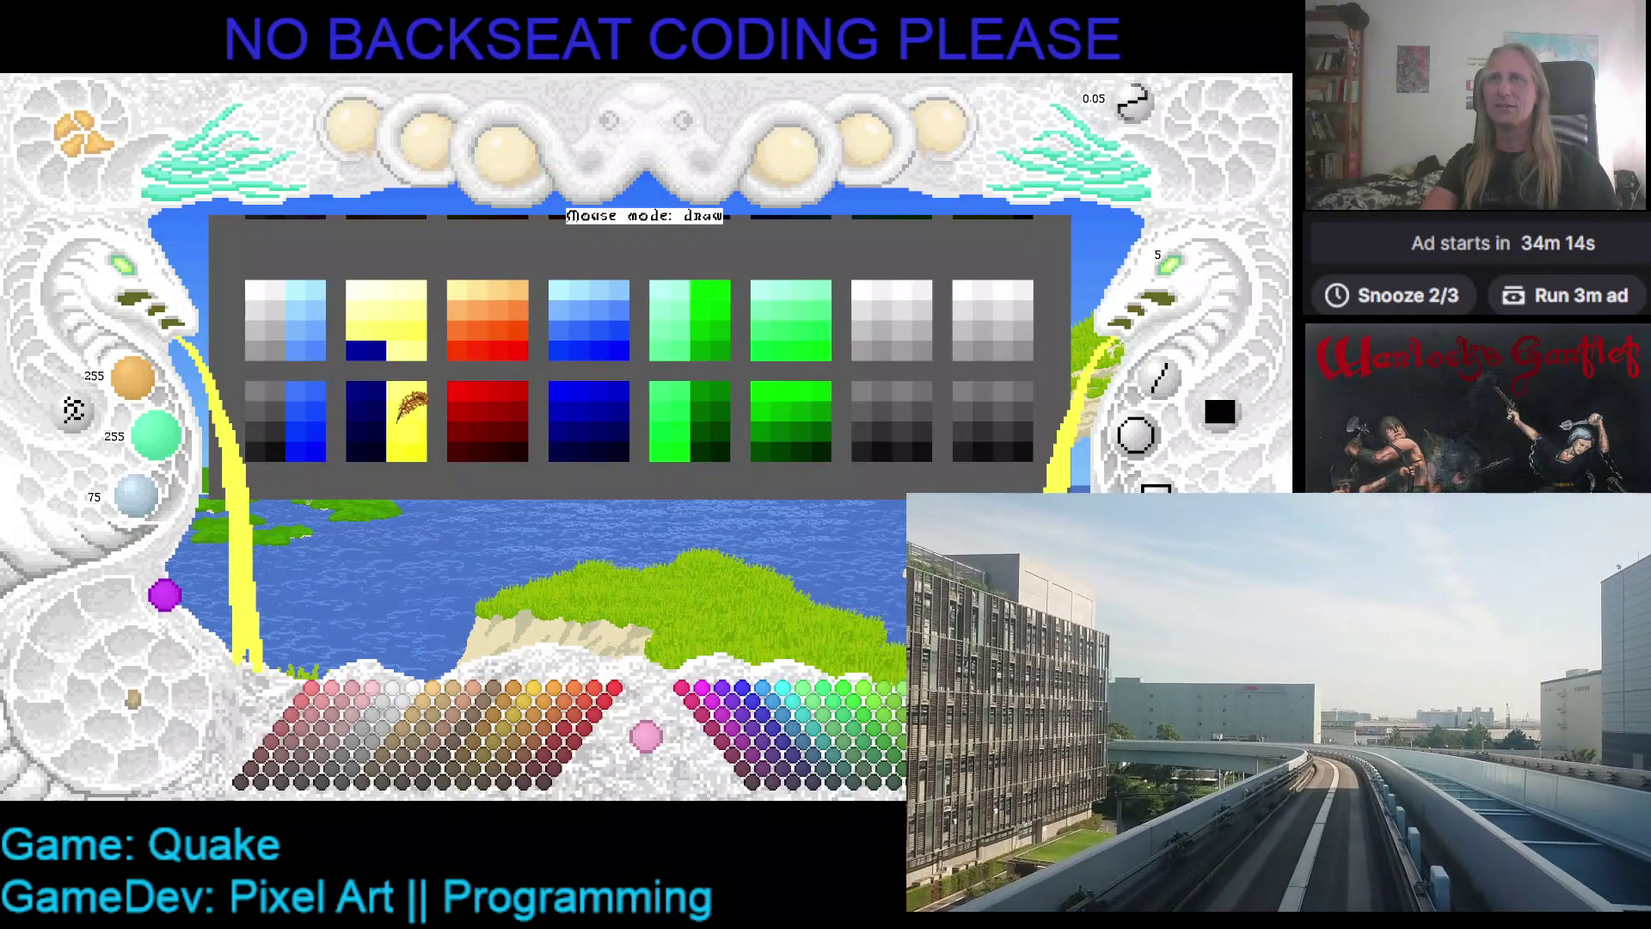
pyautogui.scroll(-1, 378, 344)
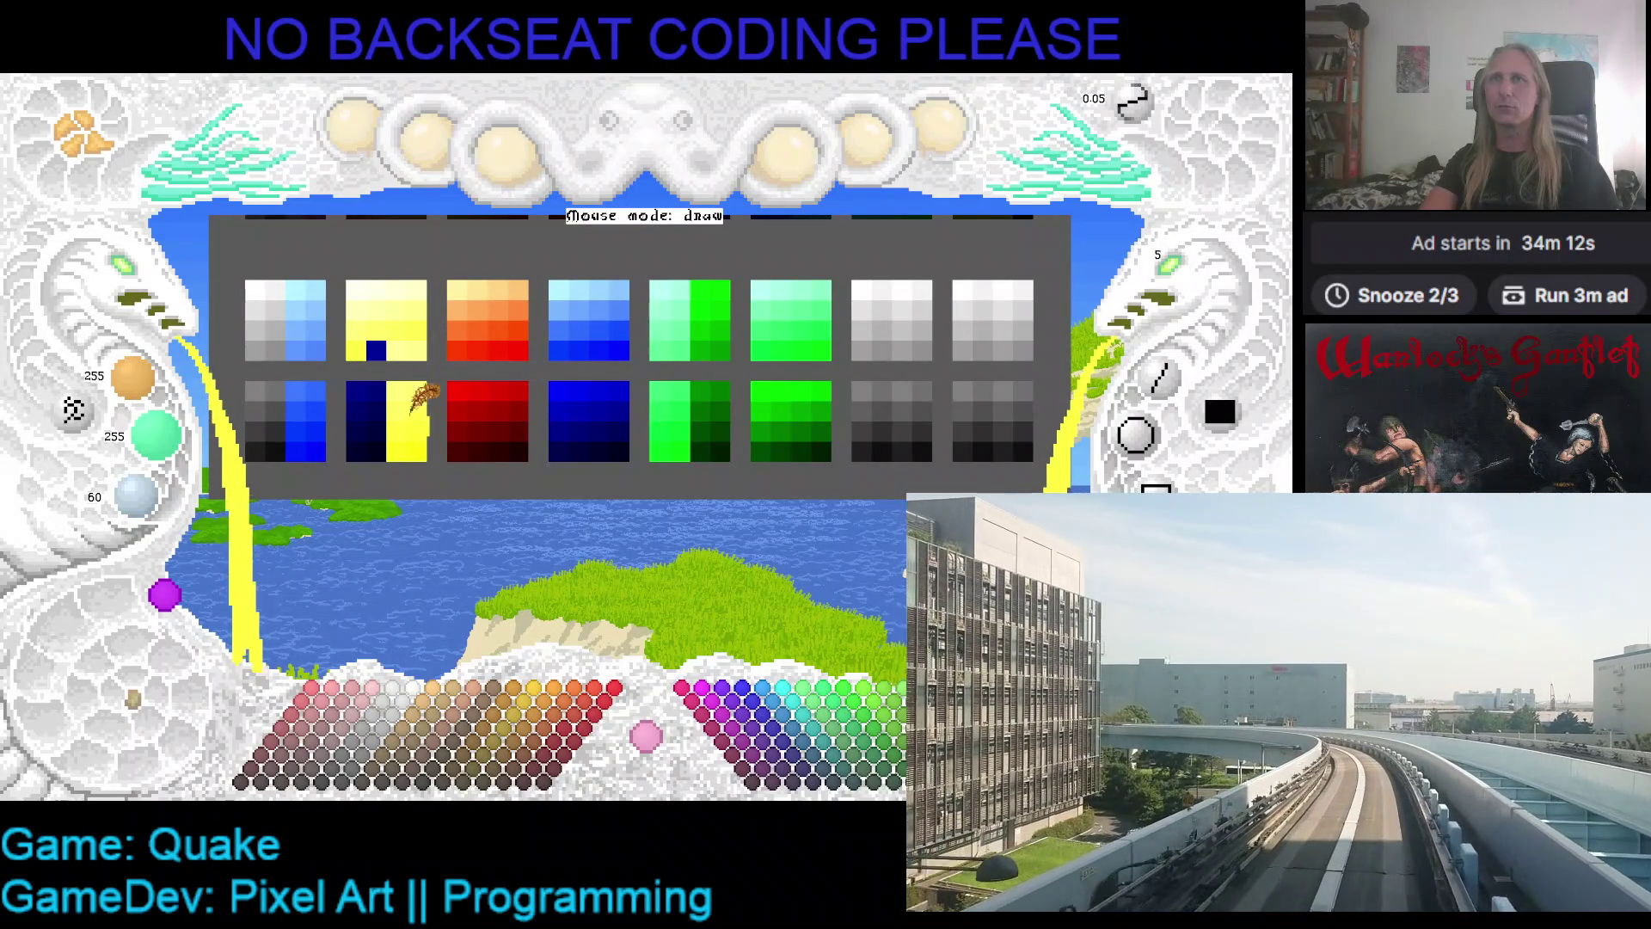
pyautogui.scroll(-2, 395, 349)
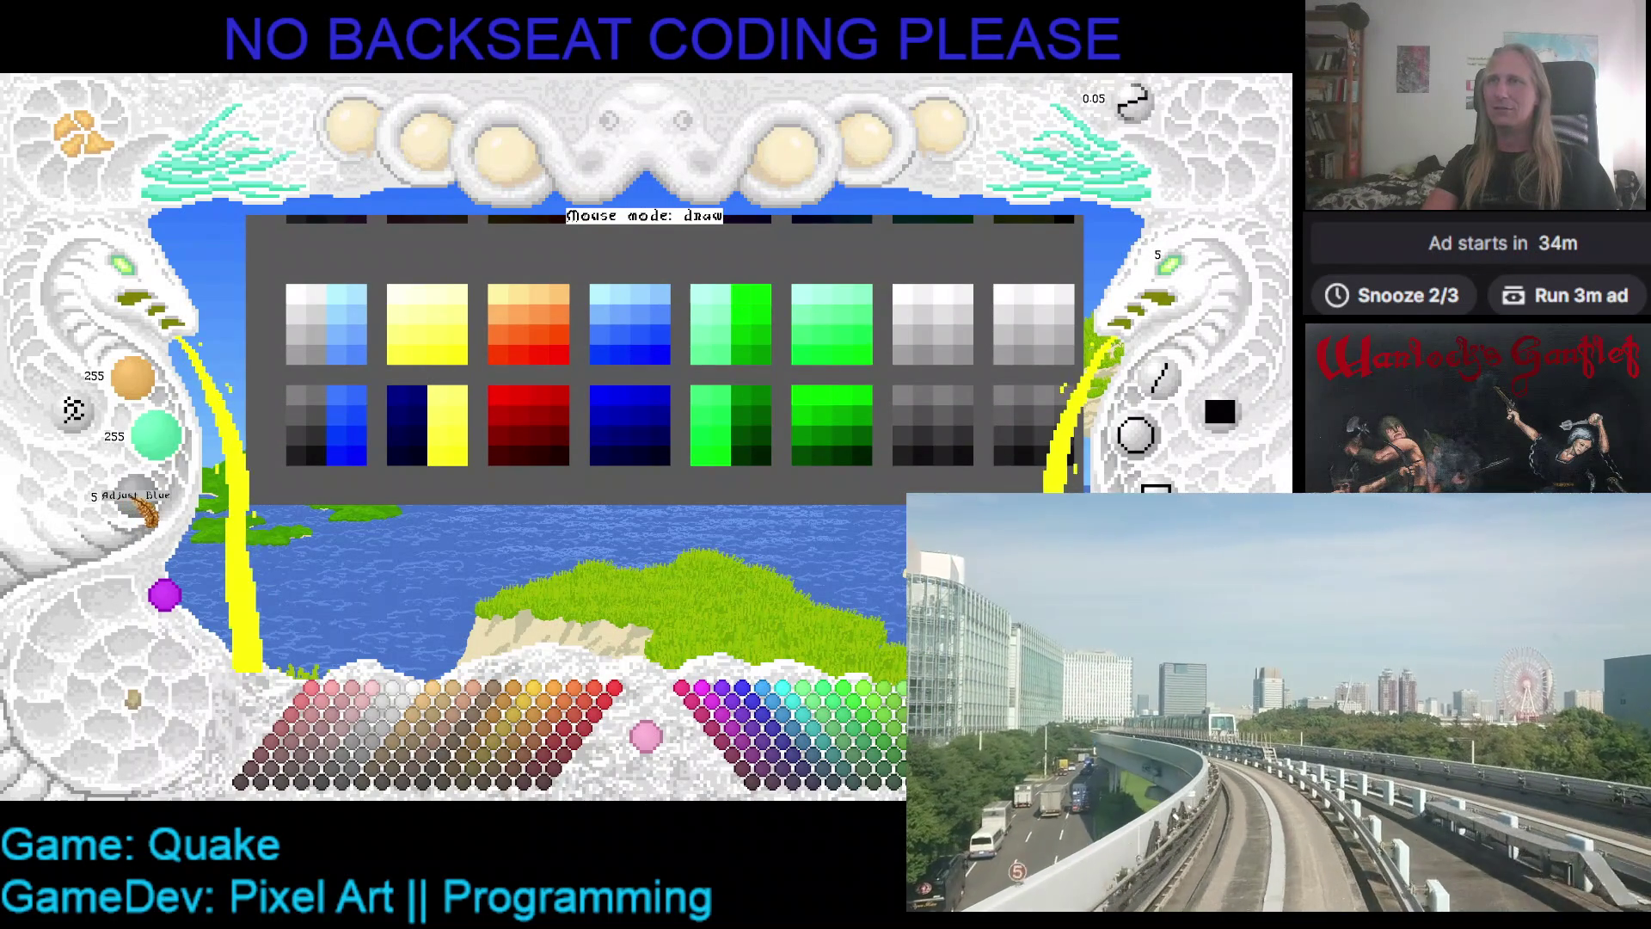
# - Step red and green down repeatedly, painting the lower swatch from bright yellow to dark olive
pyautogui.scroll(-3, 187, 449)
pyautogui.scroll(-2, 138, 382)
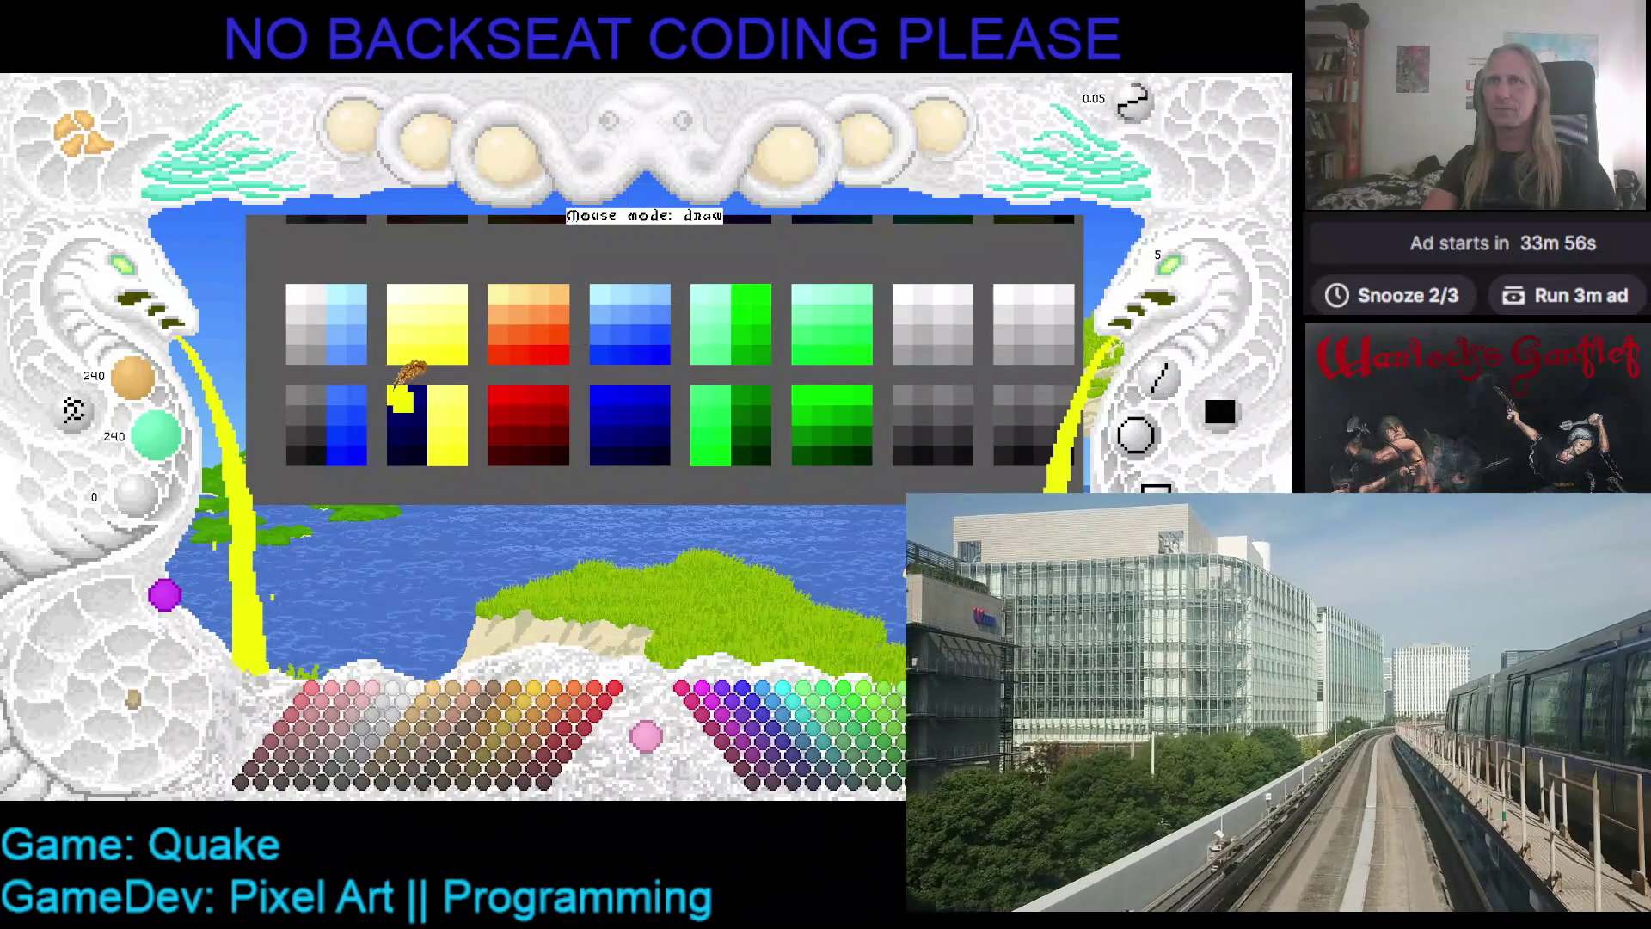
pyautogui.scroll(-3, 138, 383)
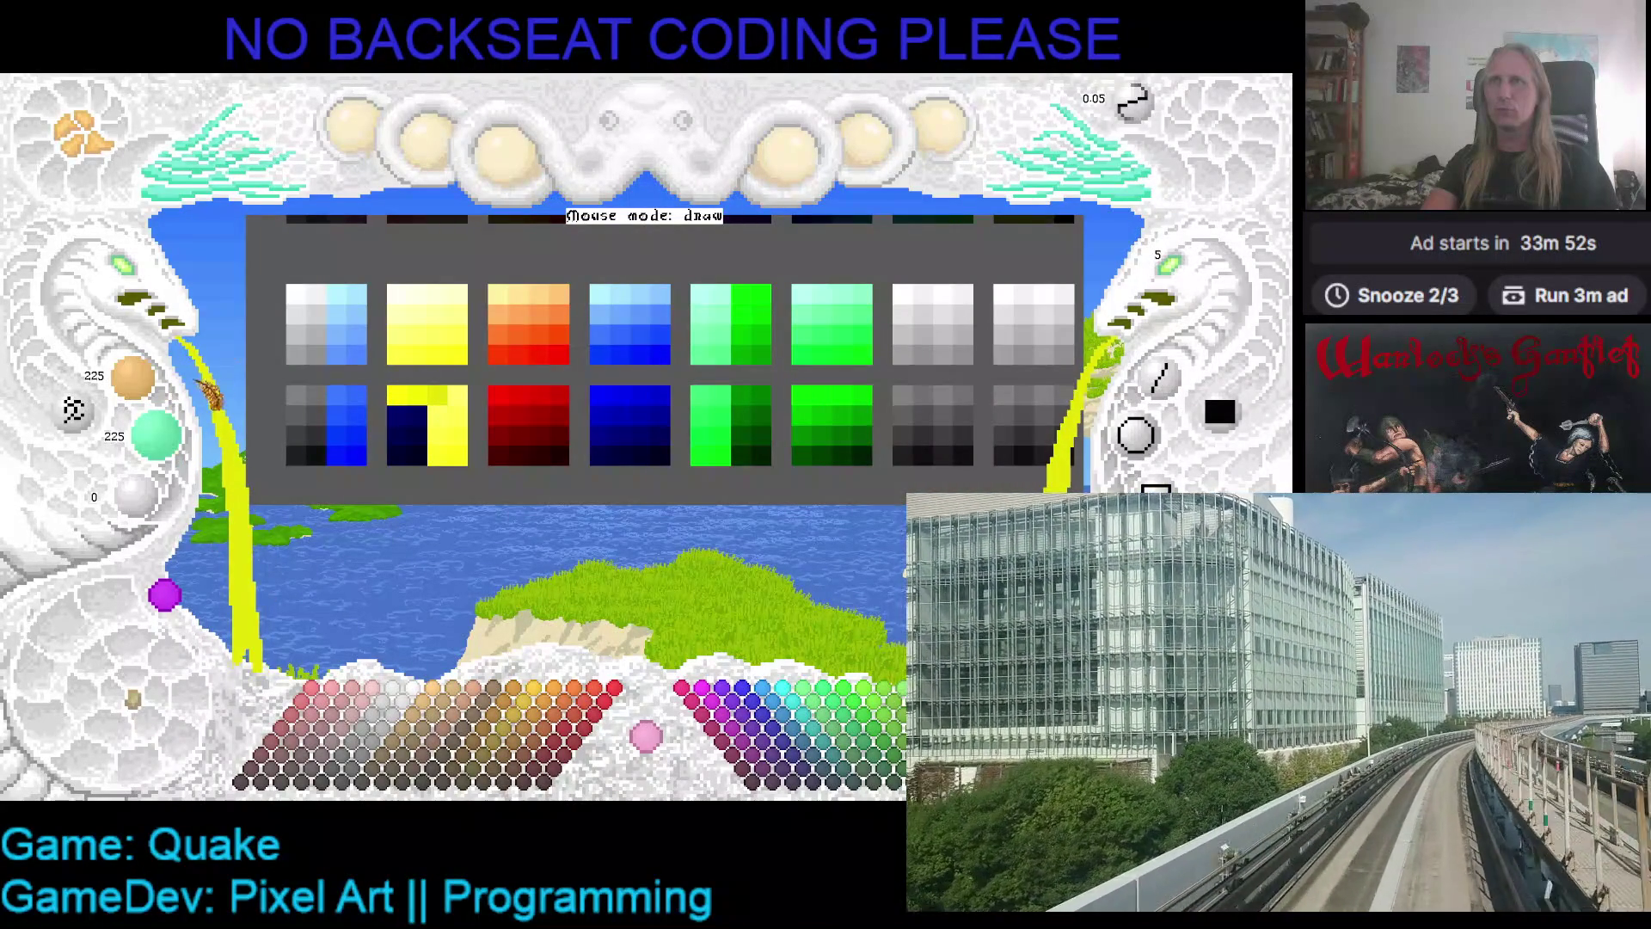
pyautogui.scroll(-1, 159, 387)
pyautogui.scroll(-3, 154, 435)
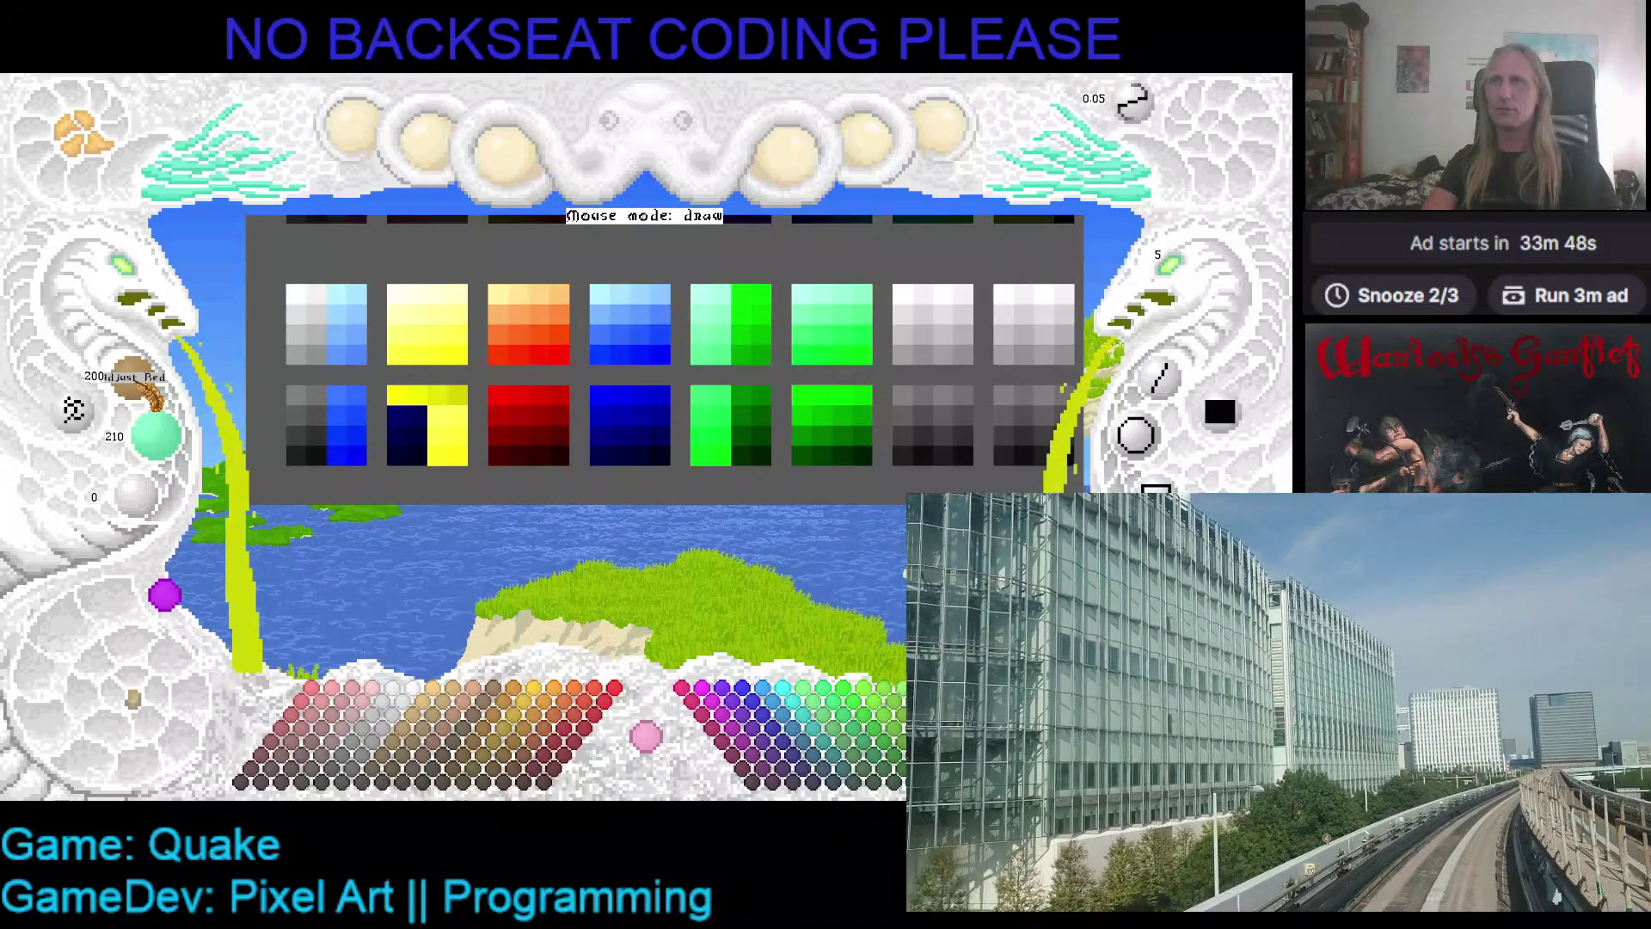
pyautogui.scroll(-1, 142, 383)
pyautogui.scroll(-3, 155, 434)
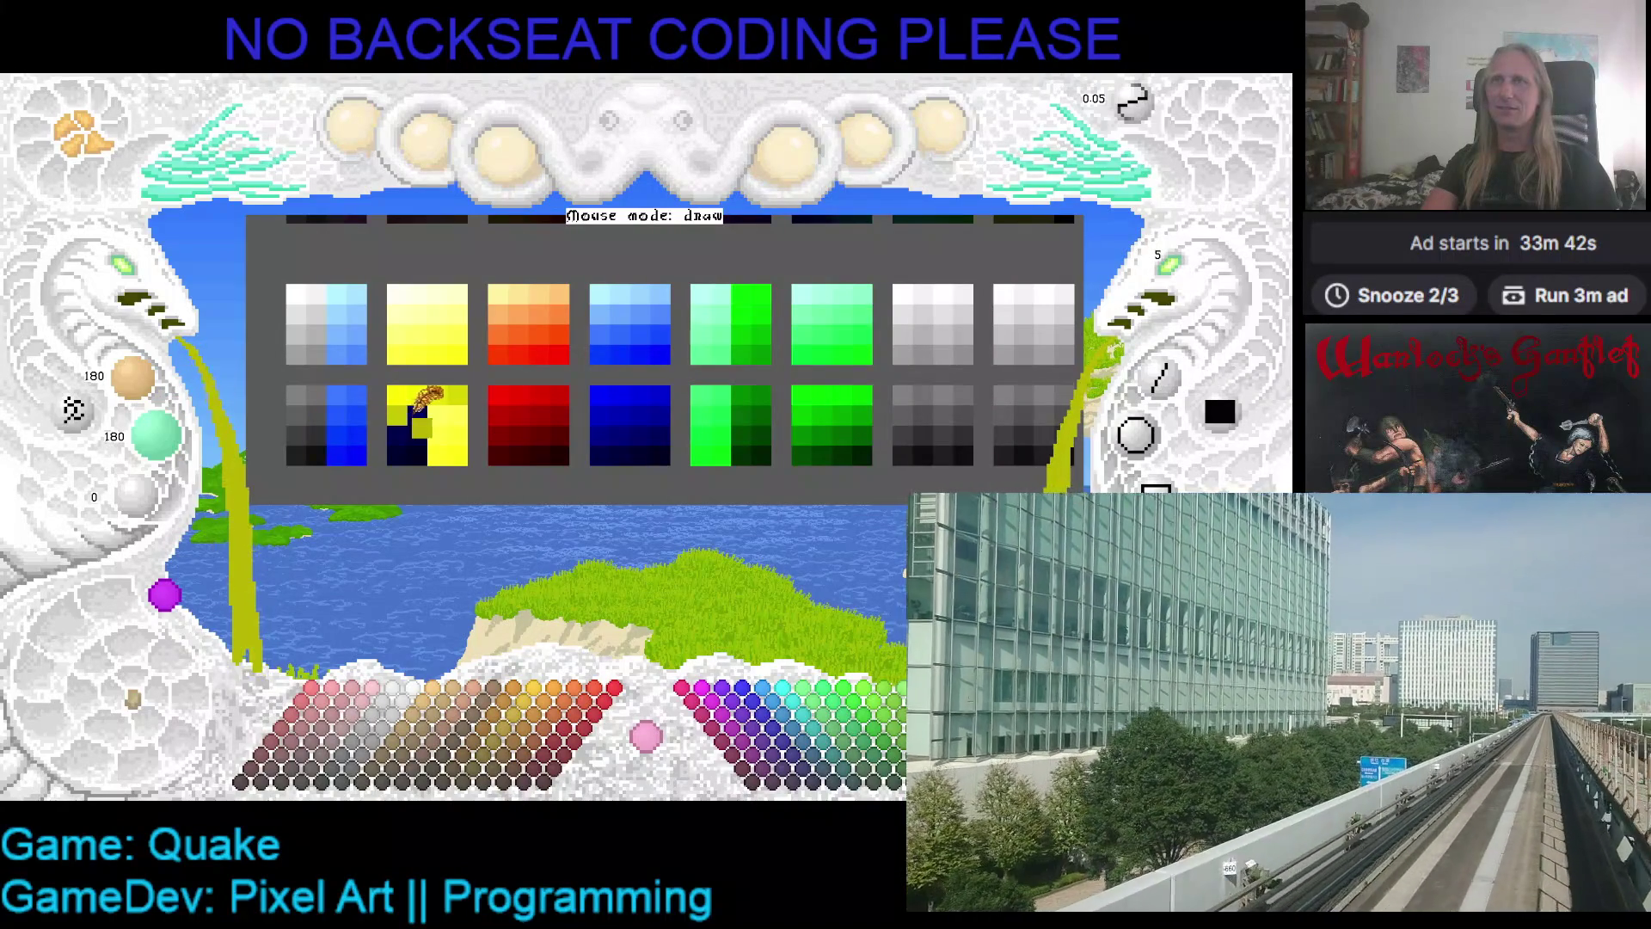
pyautogui.scroll(-3, 146, 387)
pyautogui.scroll(-3, 155, 435)
pyautogui.scroll(-3, 134, 378)
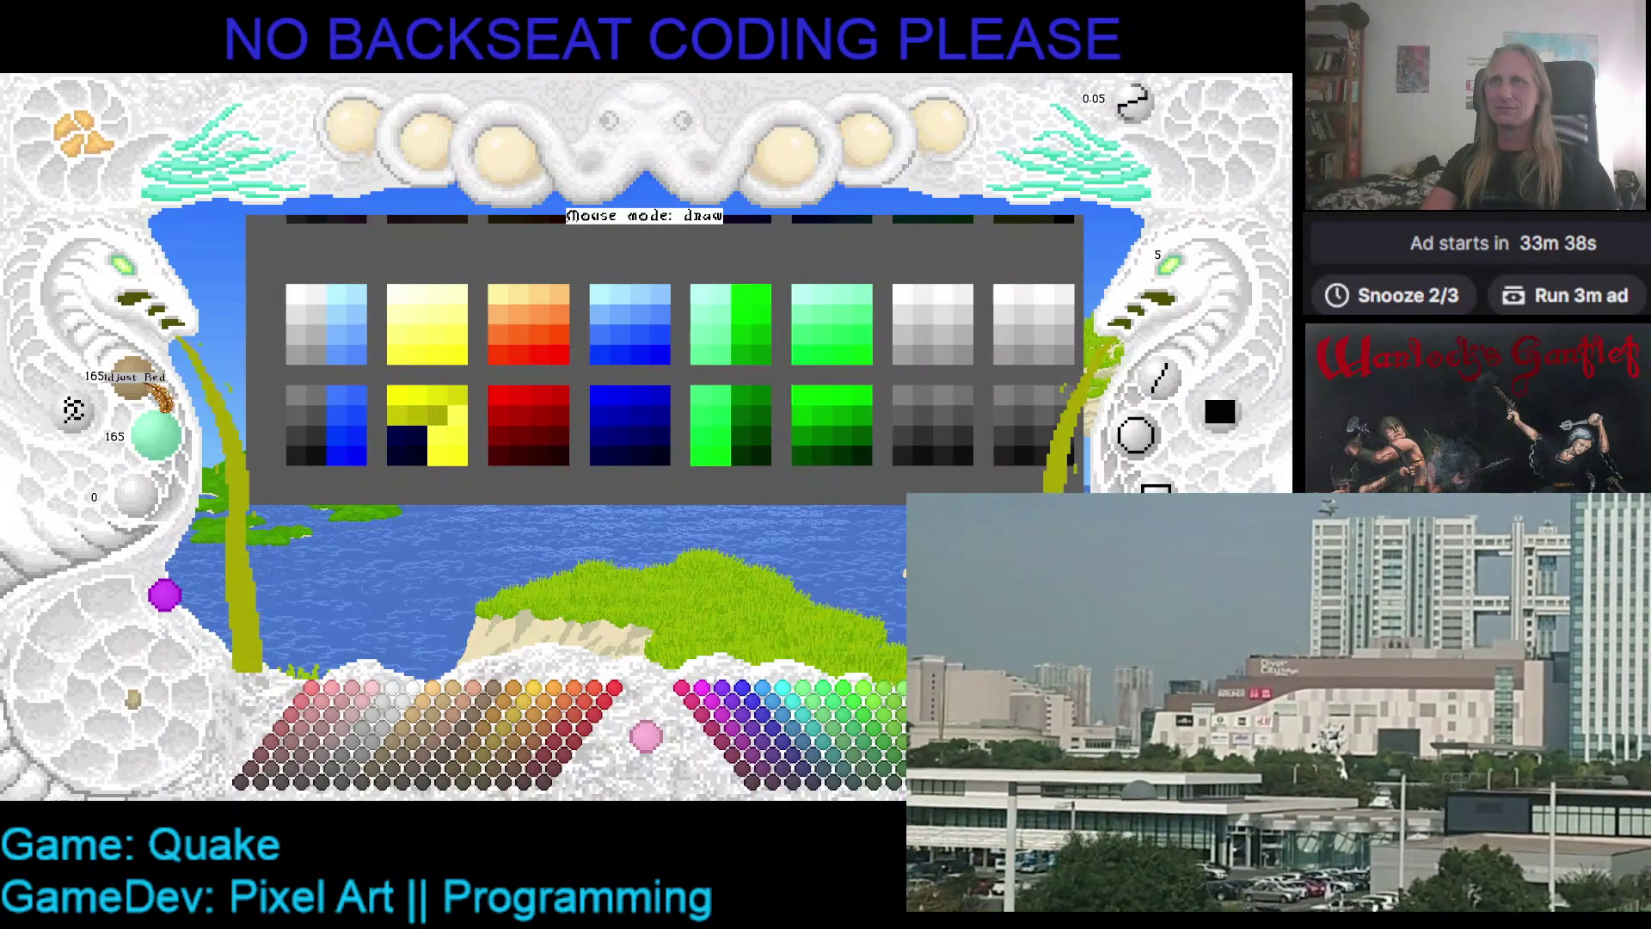
pyautogui.scroll(-3, 182, 454)
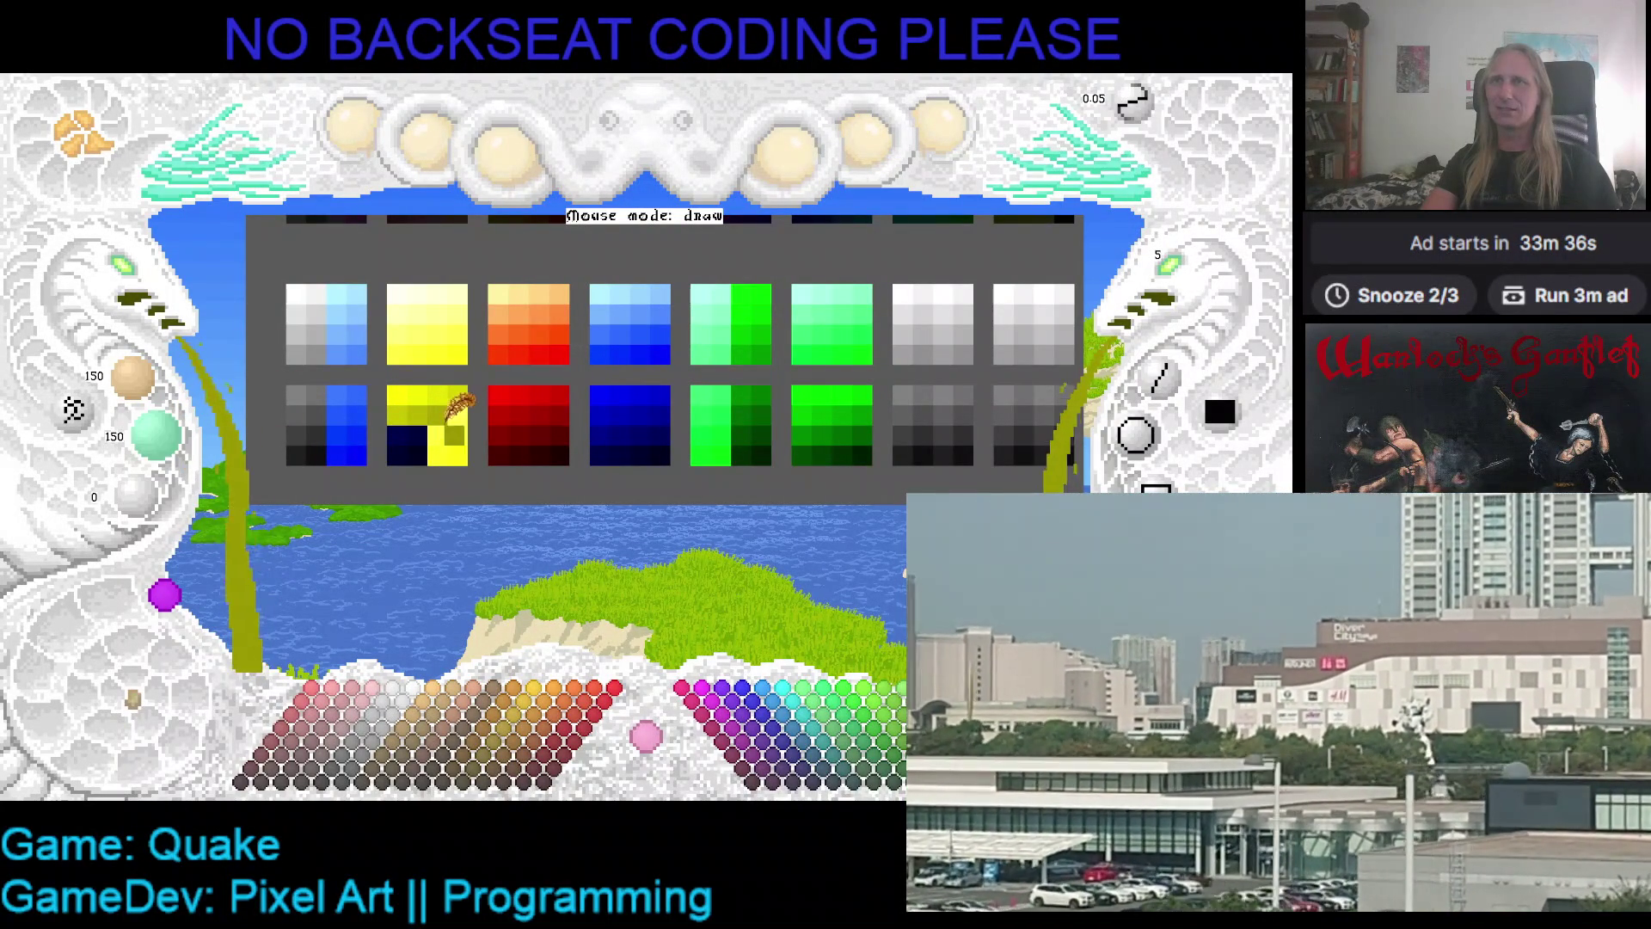
pyautogui.scroll(-3, 148, 394)
pyautogui.scroll(-2, 163, 435)
pyautogui.scroll(-1, 172, 440)
pyautogui.scroll(-3, 159, 394)
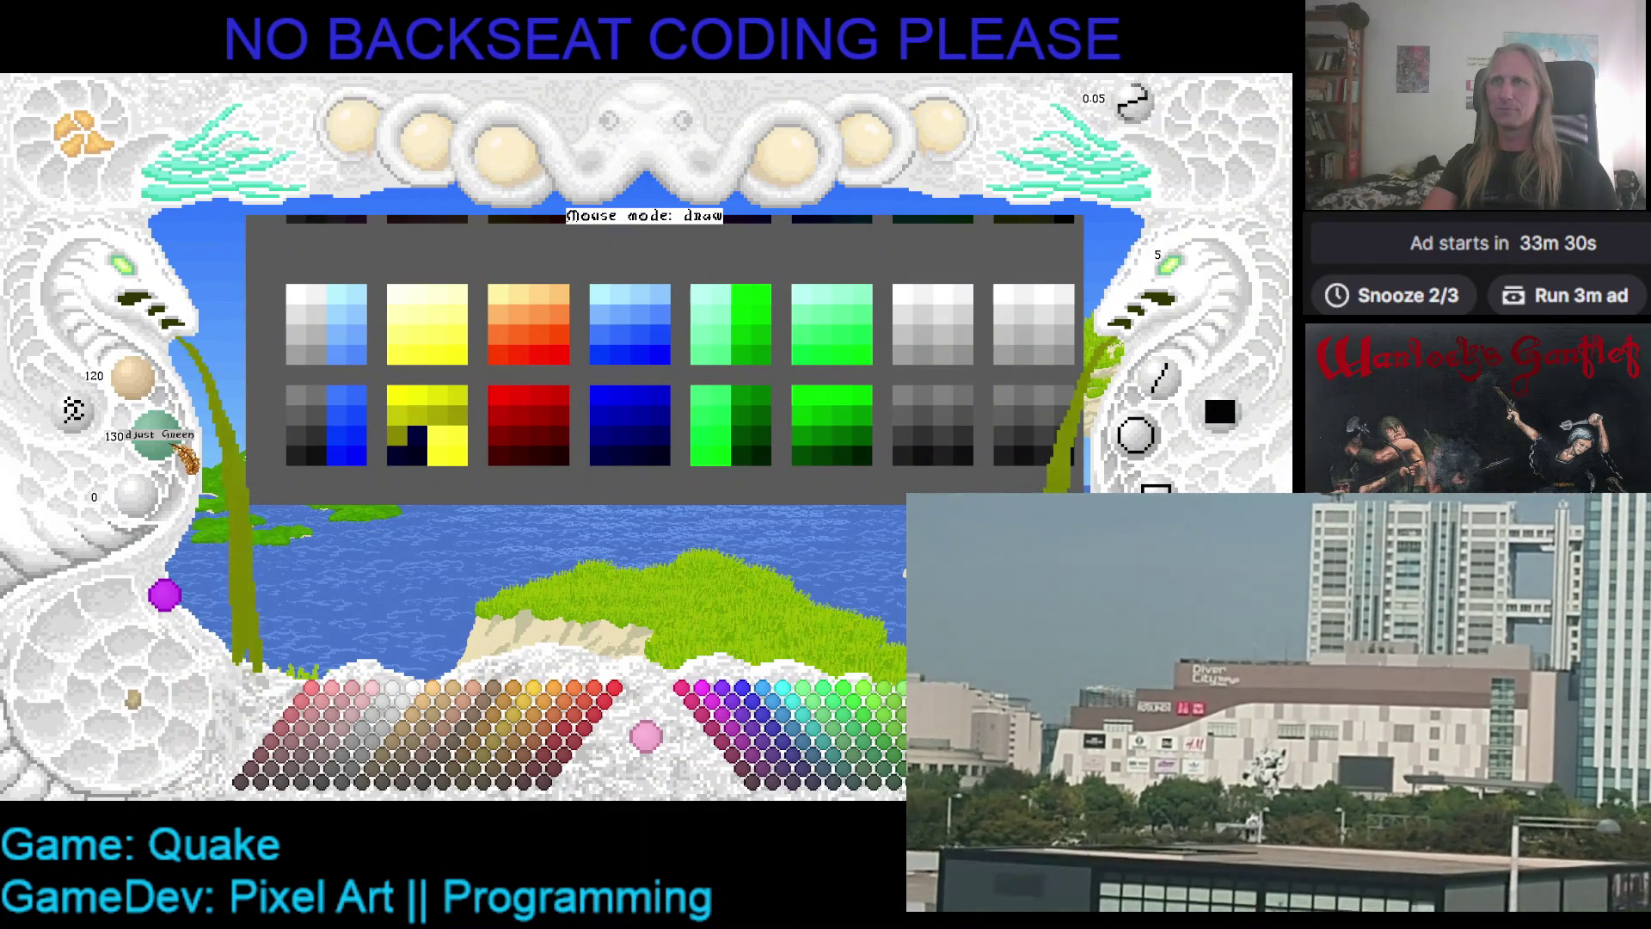
pyautogui.scroll(-3, 161, 394)
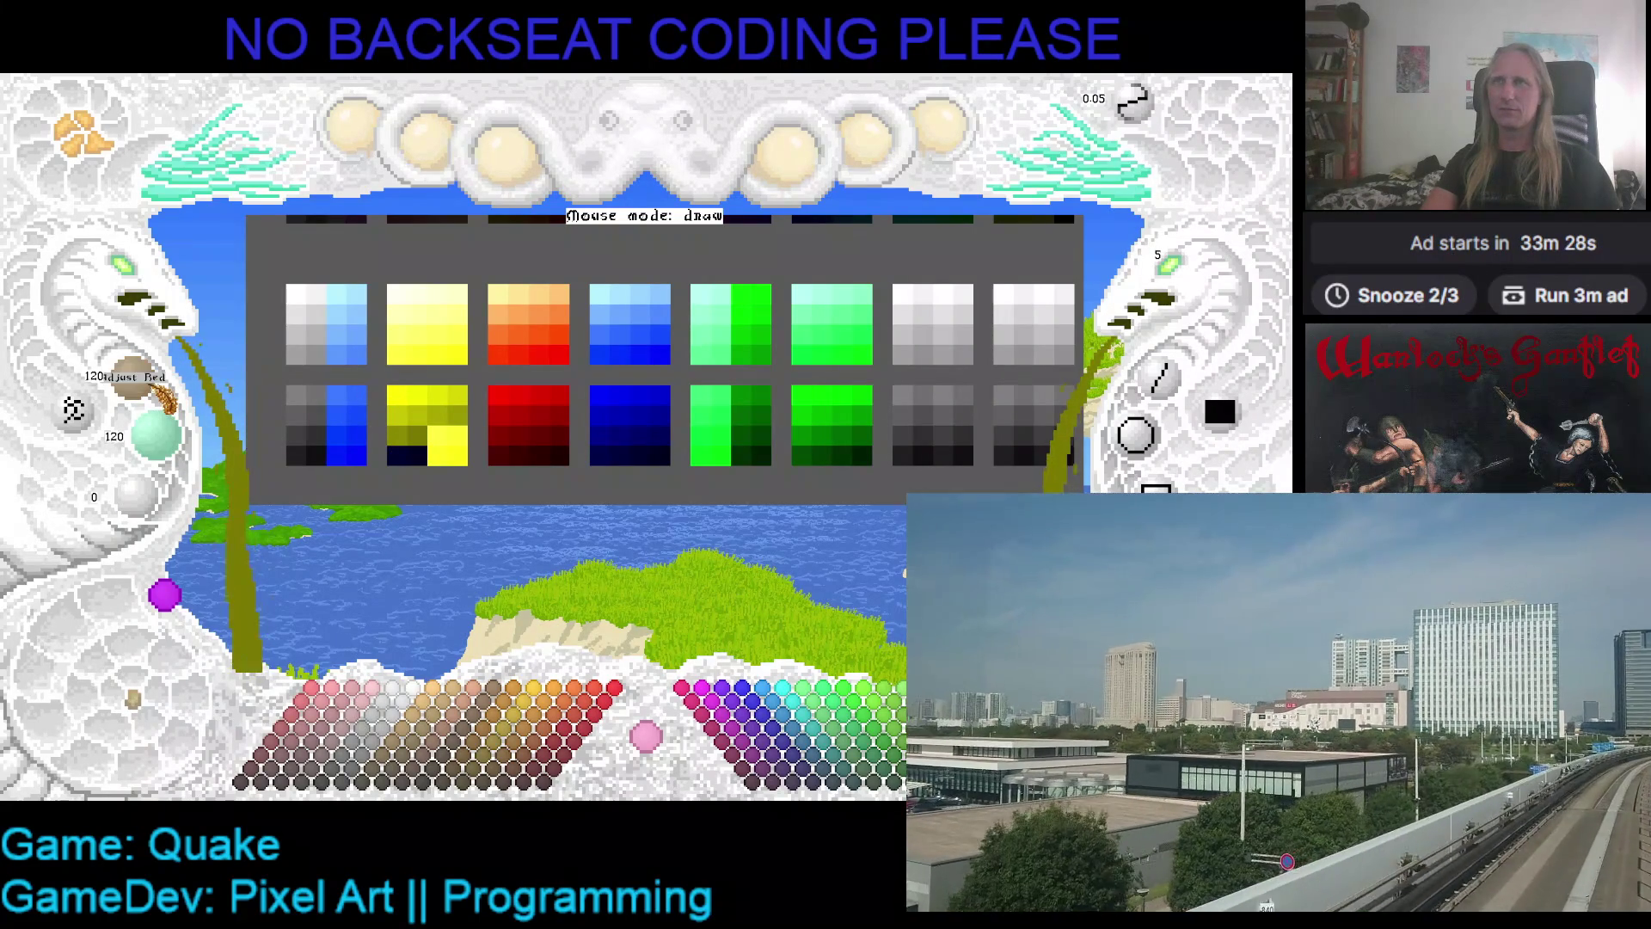
pyautogui.scroll(-2, 178, 440)
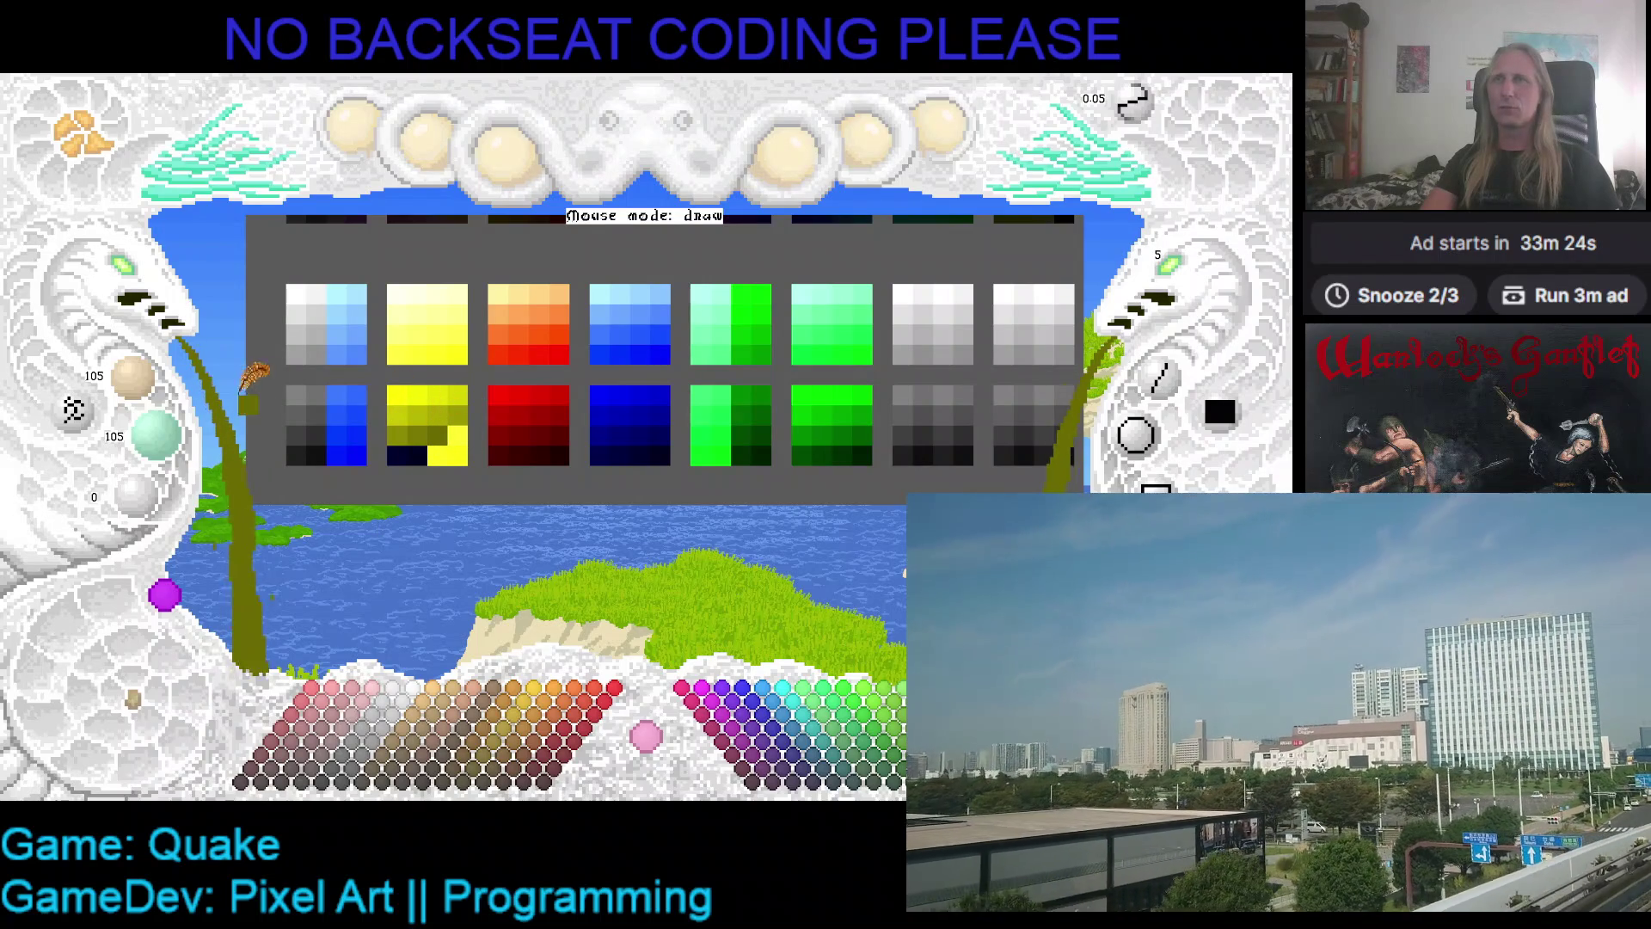
pyautogui.scroll(-3, 153, 397)
pyautogui.scroll(-3, 155, 434)
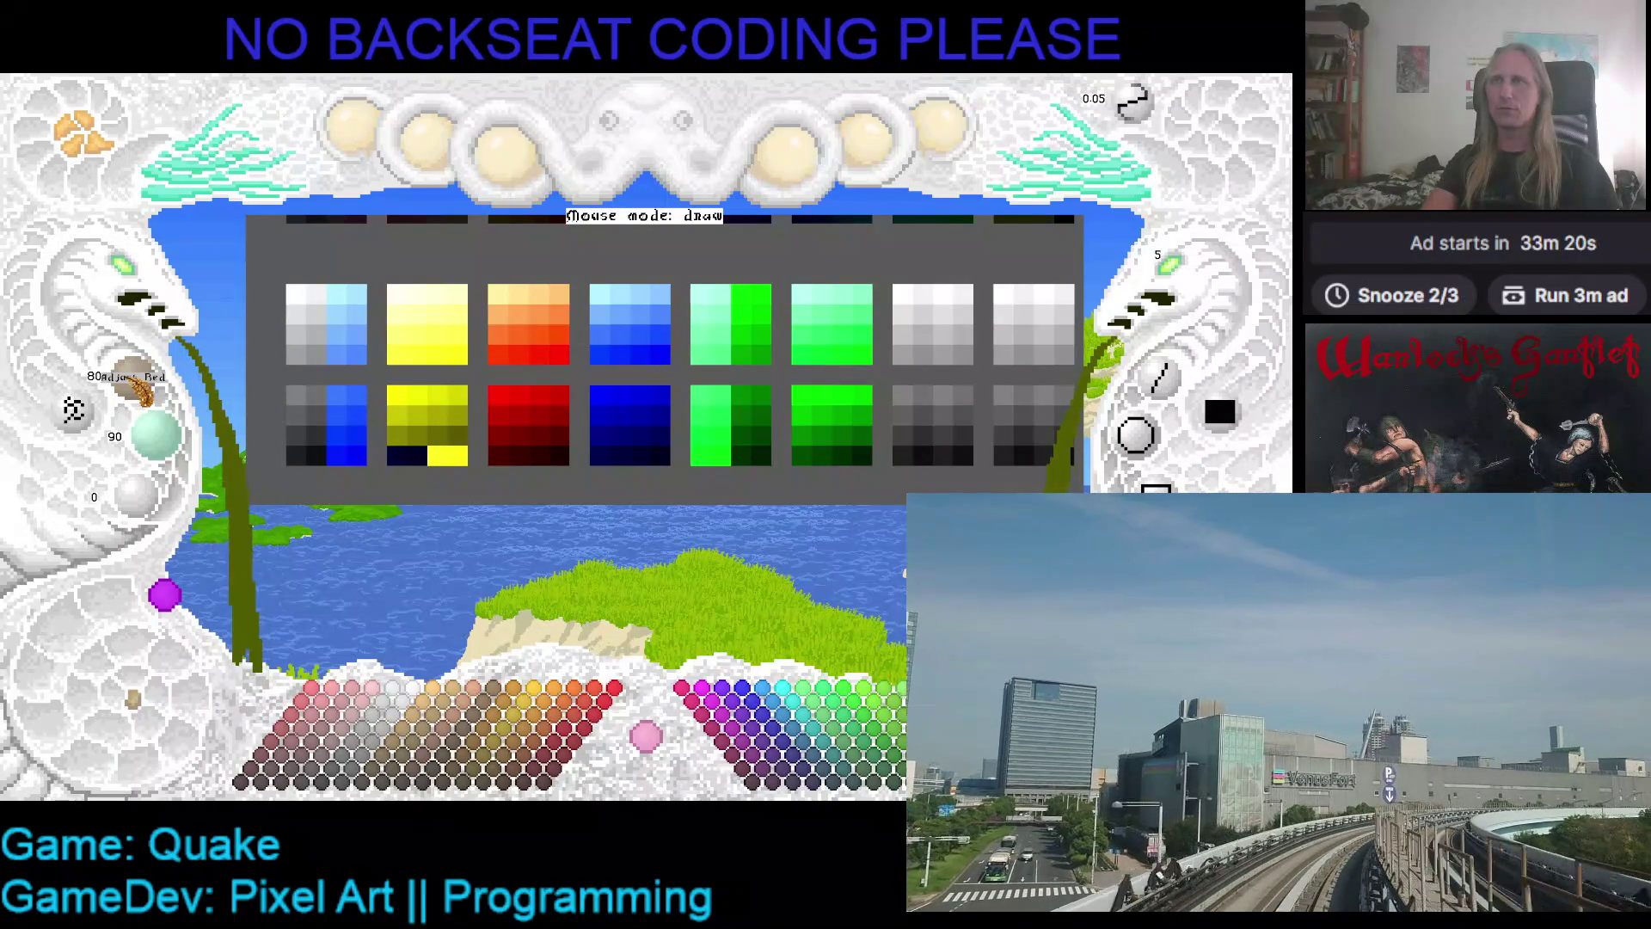
pyautogui.scroll(-1, 138, 387)
pyautogui.scroll(-3, 155, 434)
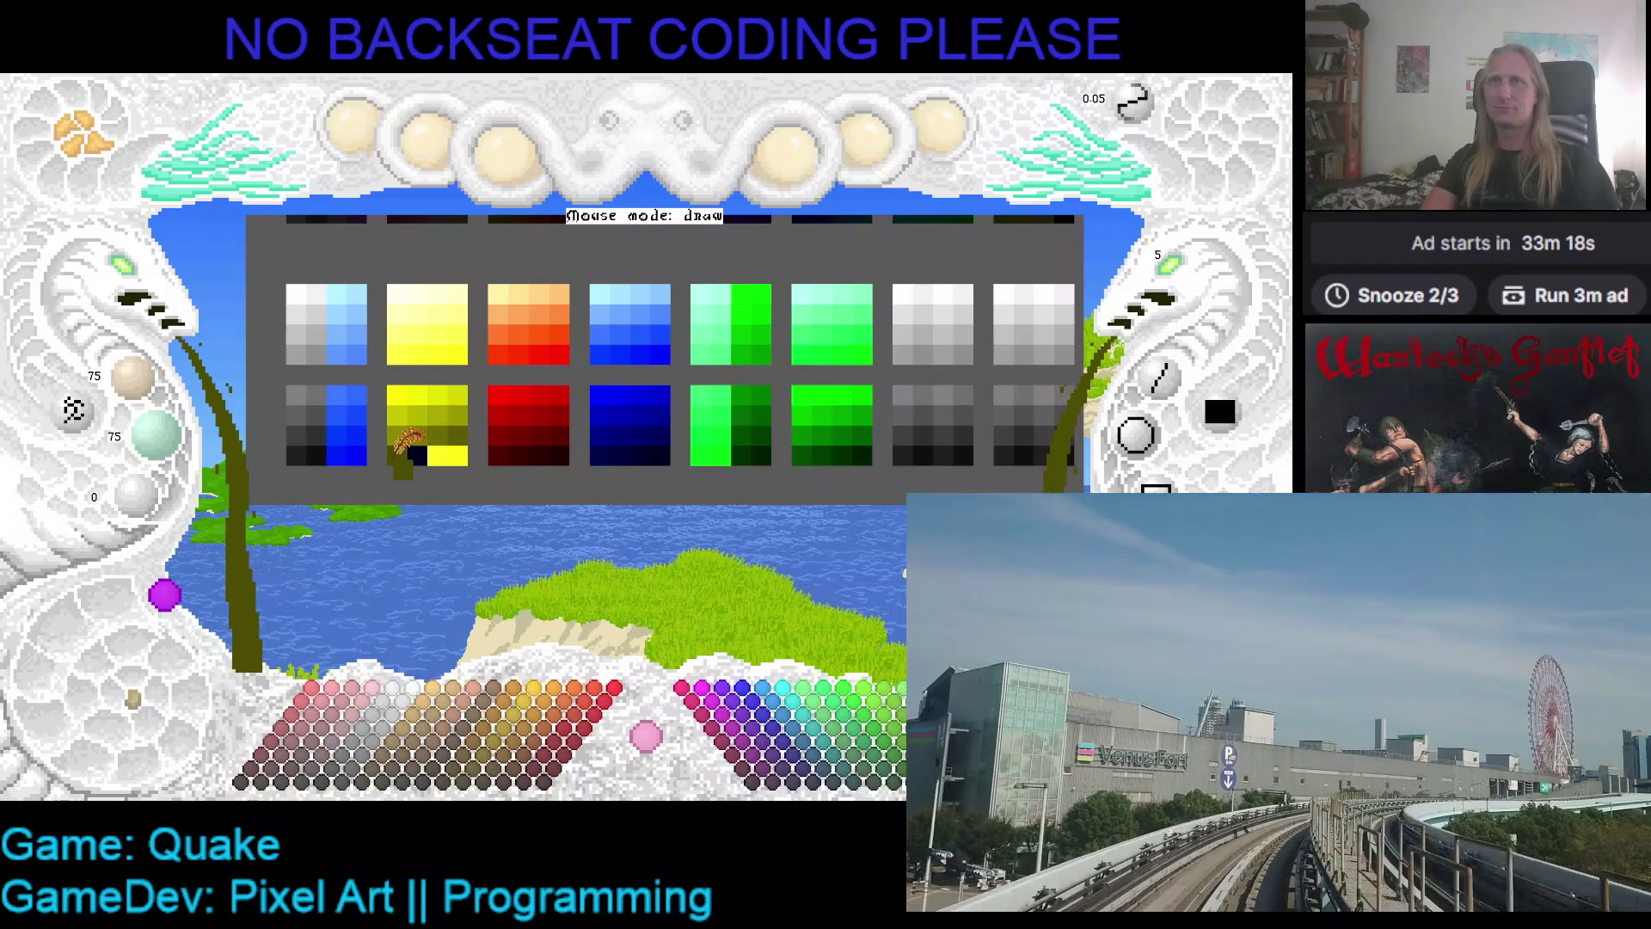
pyautogui.scroll(-3, 137, 382)
pyautogui.scroll(-2, 168, 434)
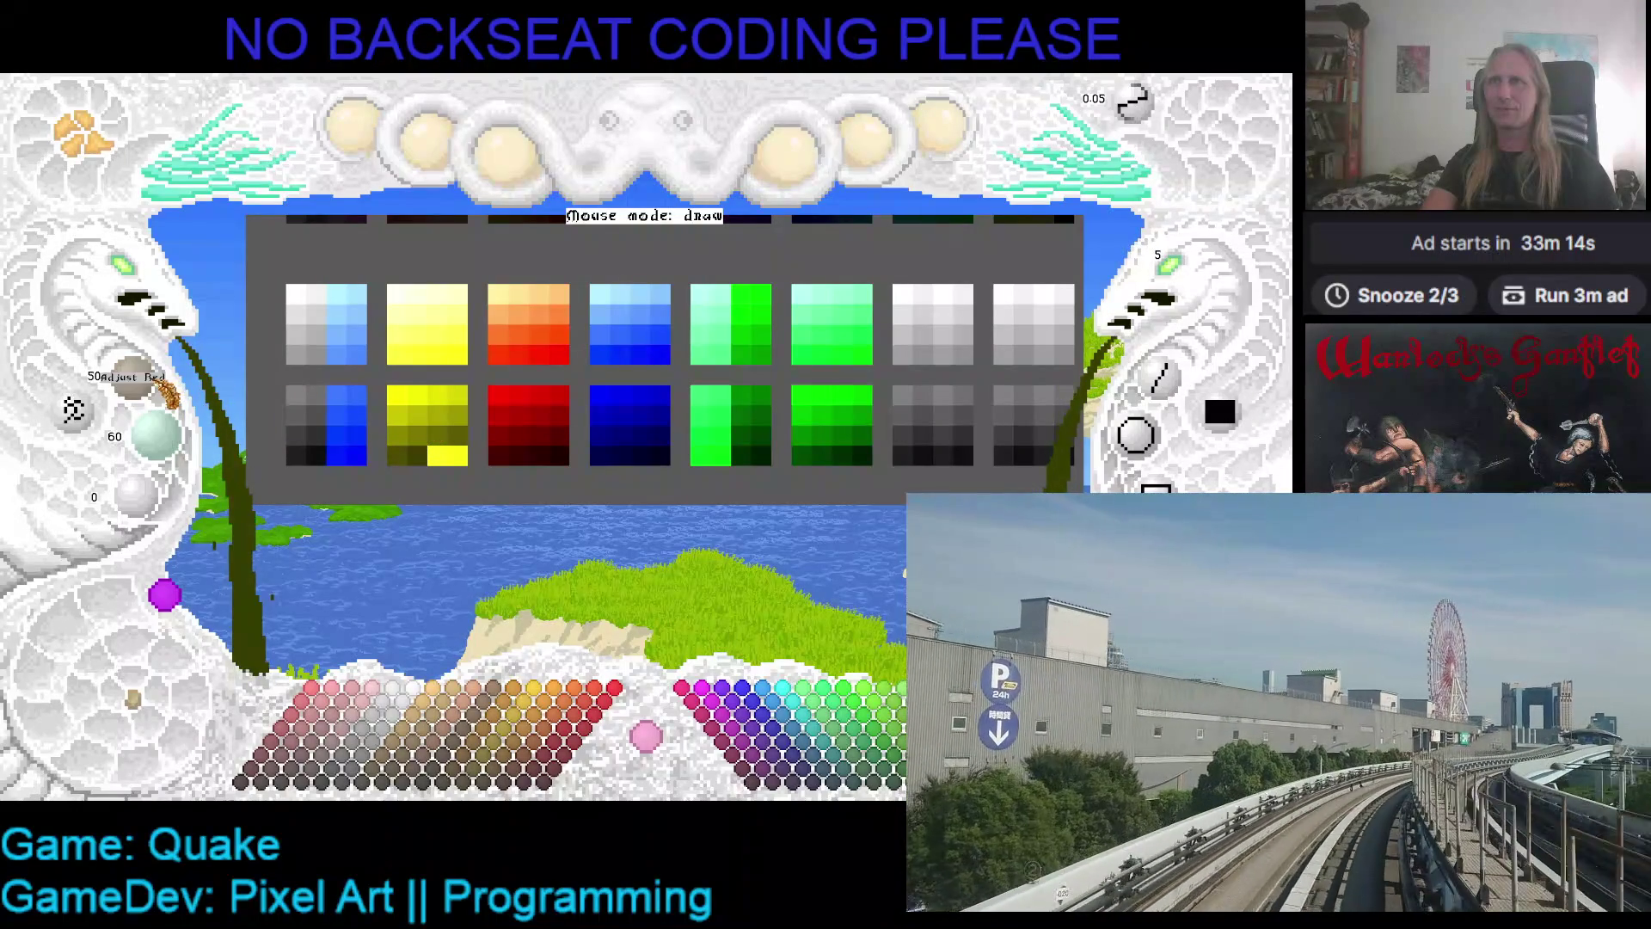
pyautogui.scroll(-3, 146, 383)
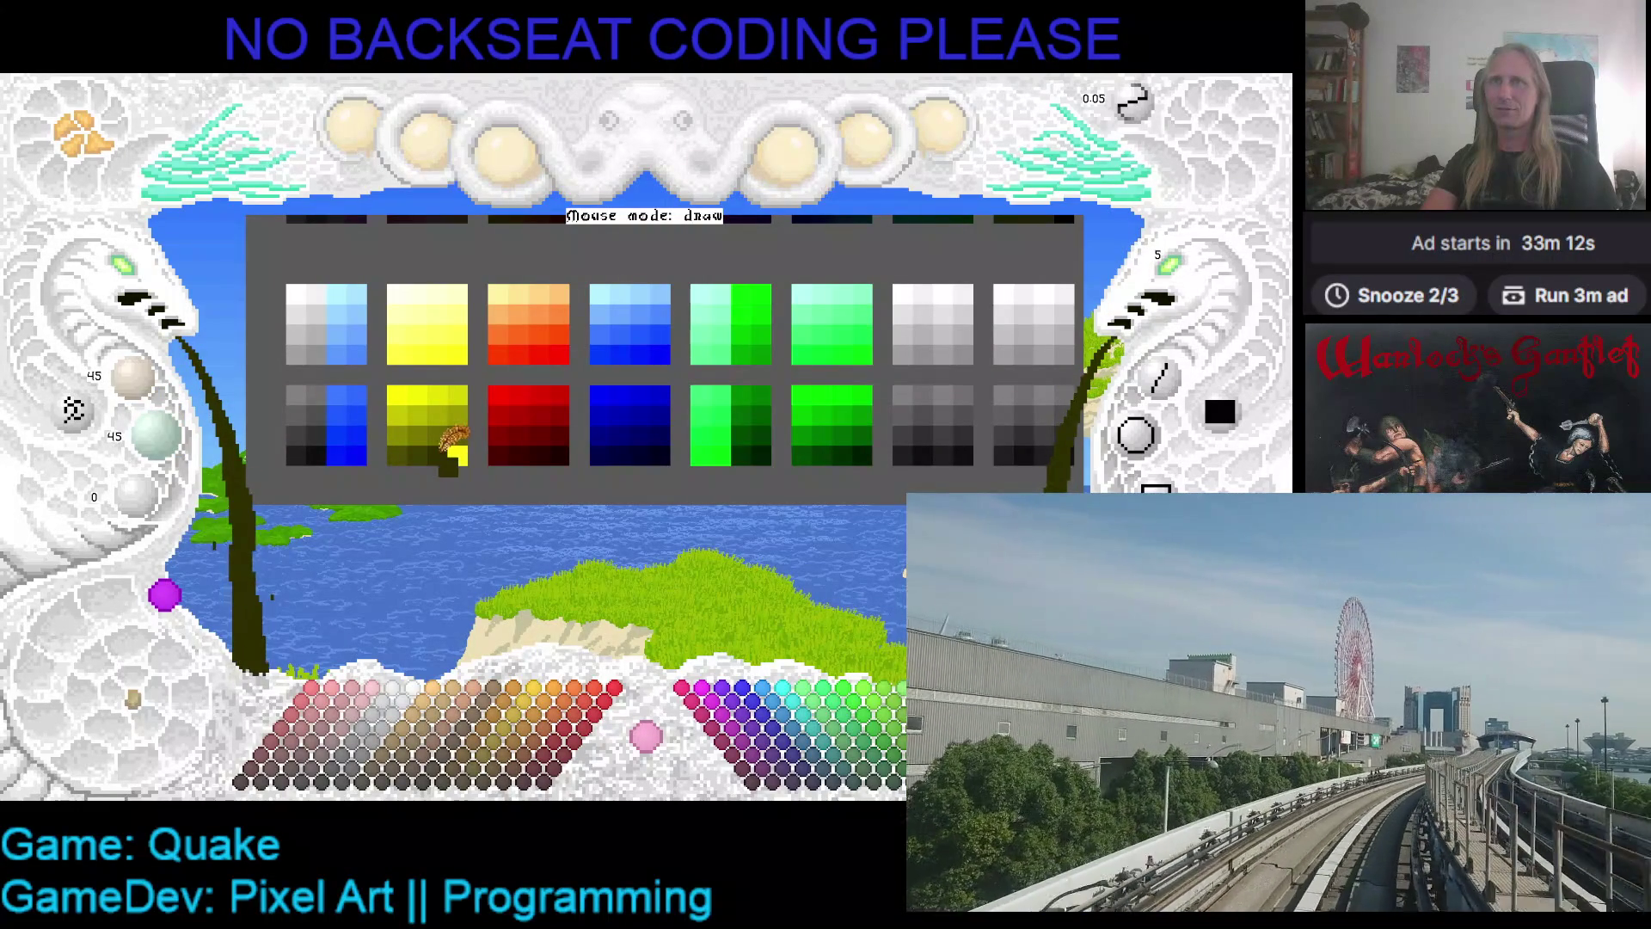
pyautogui.scroll(-1, 172, 443)
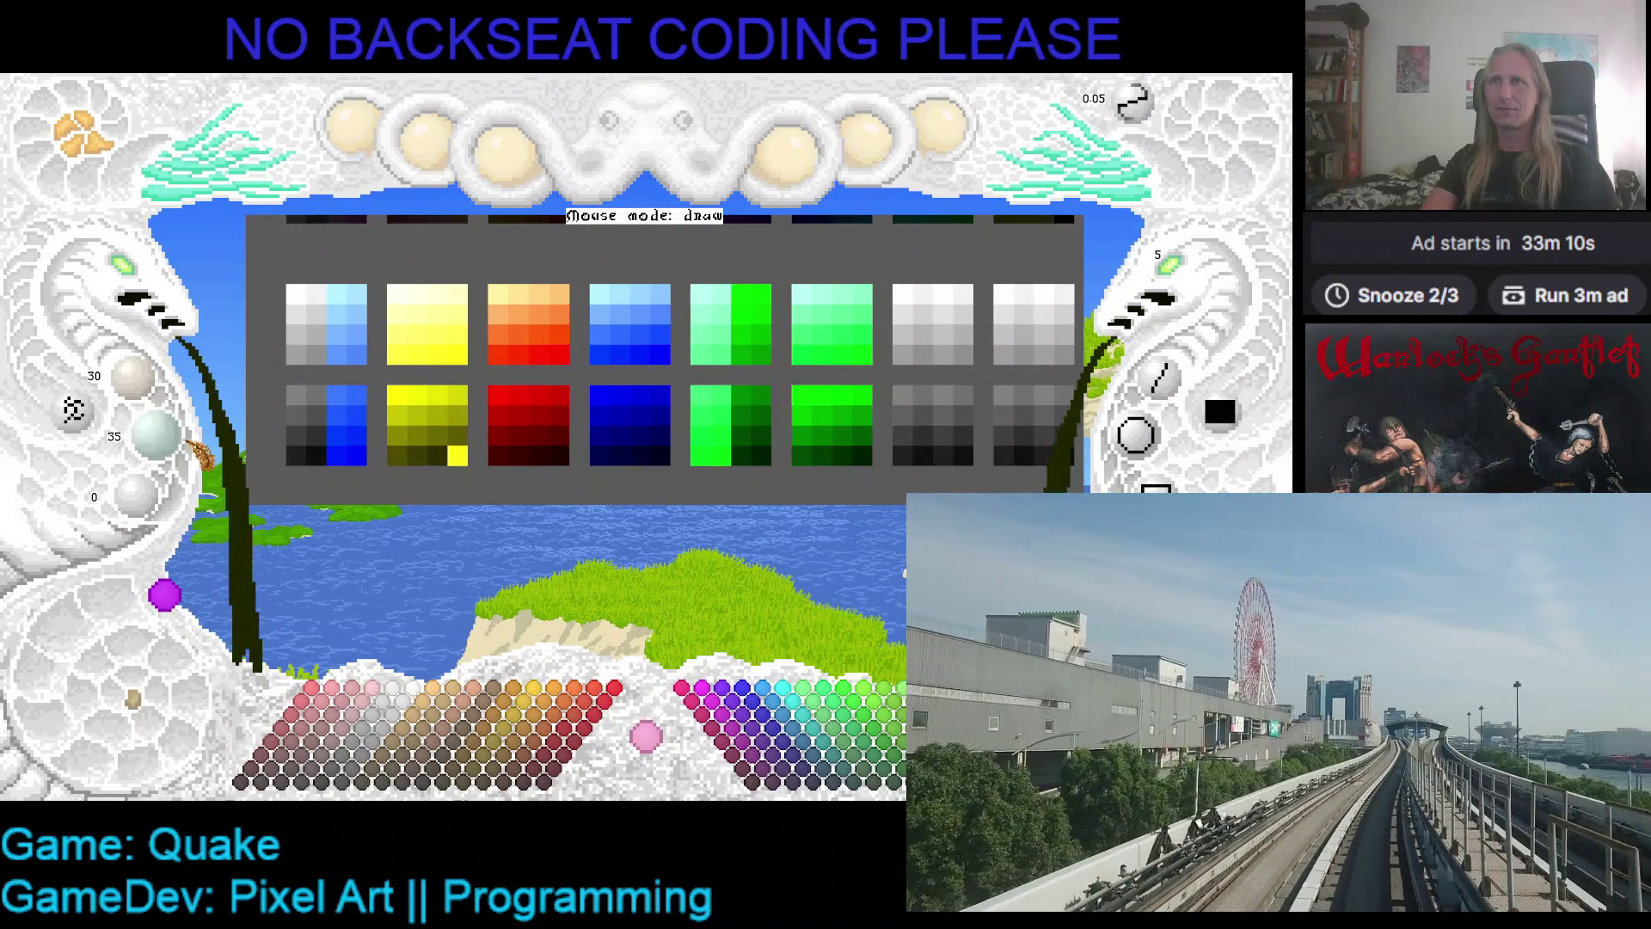
pyautogui.scroll(-1, 199, 453)
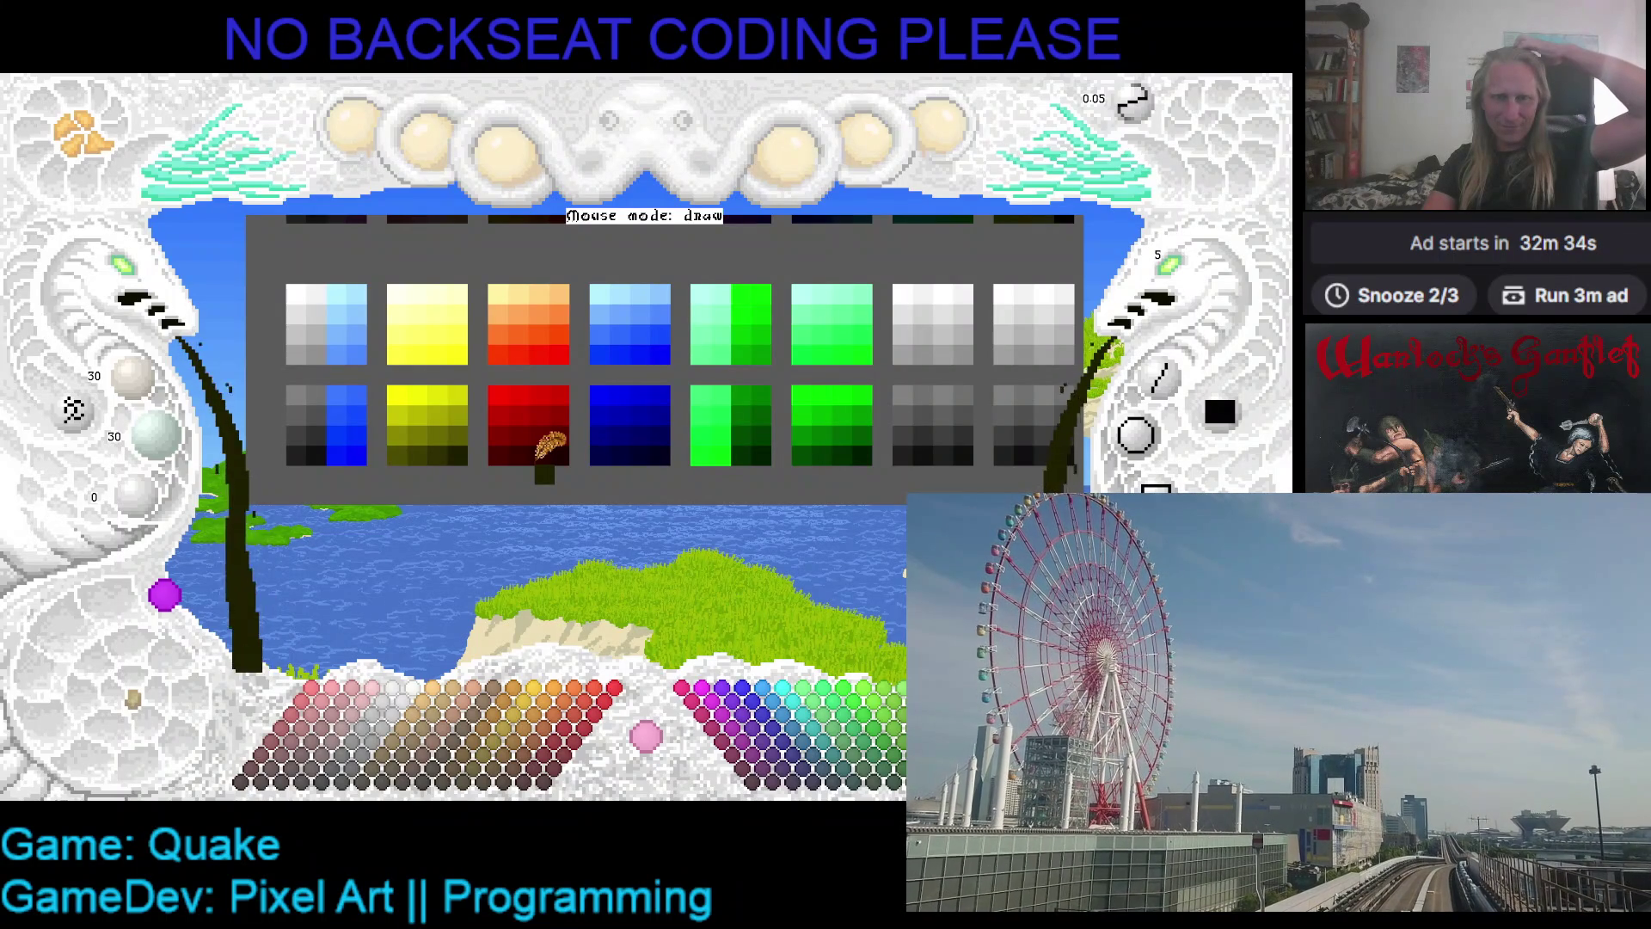
# - Shift the palette grid down and right until its top row of dark strips shows
pyautogui.moveTo(544, 448)
pyautogui.mouseDown()
pyautogui.moveTo(662, 465)
pyautogui.moveTo(575, 435)
pyautogui.moveTo(582, 421)
pyautogui.mouseUp()
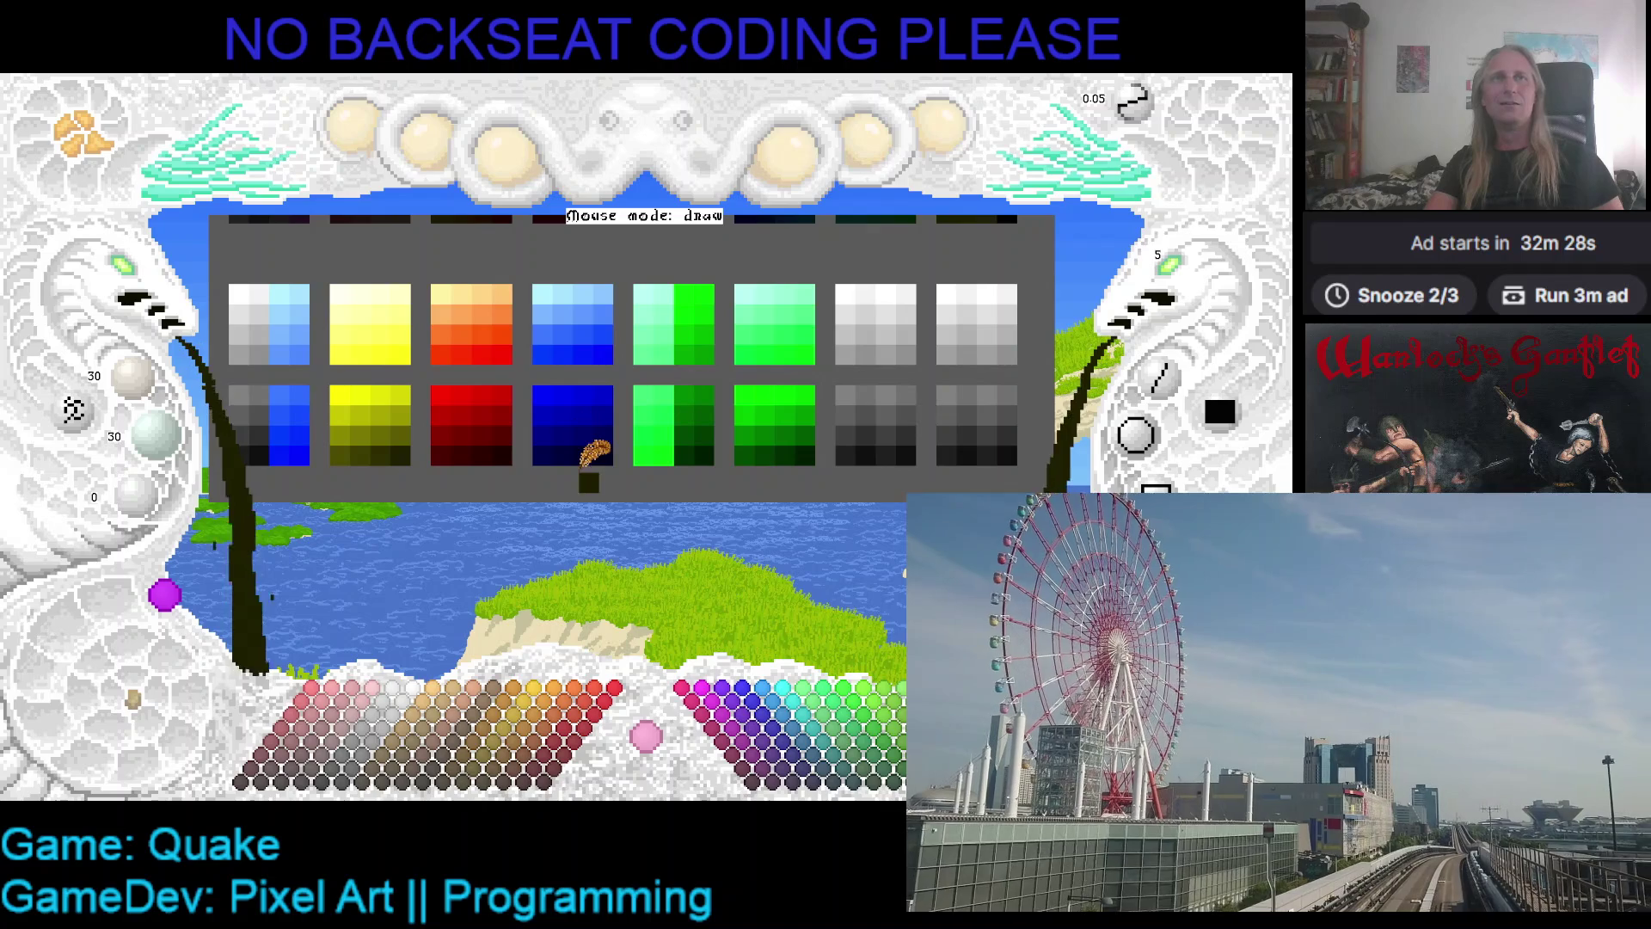
pyautogui.moveTo(507, 484); pyautogui.dragTo(518, 486)
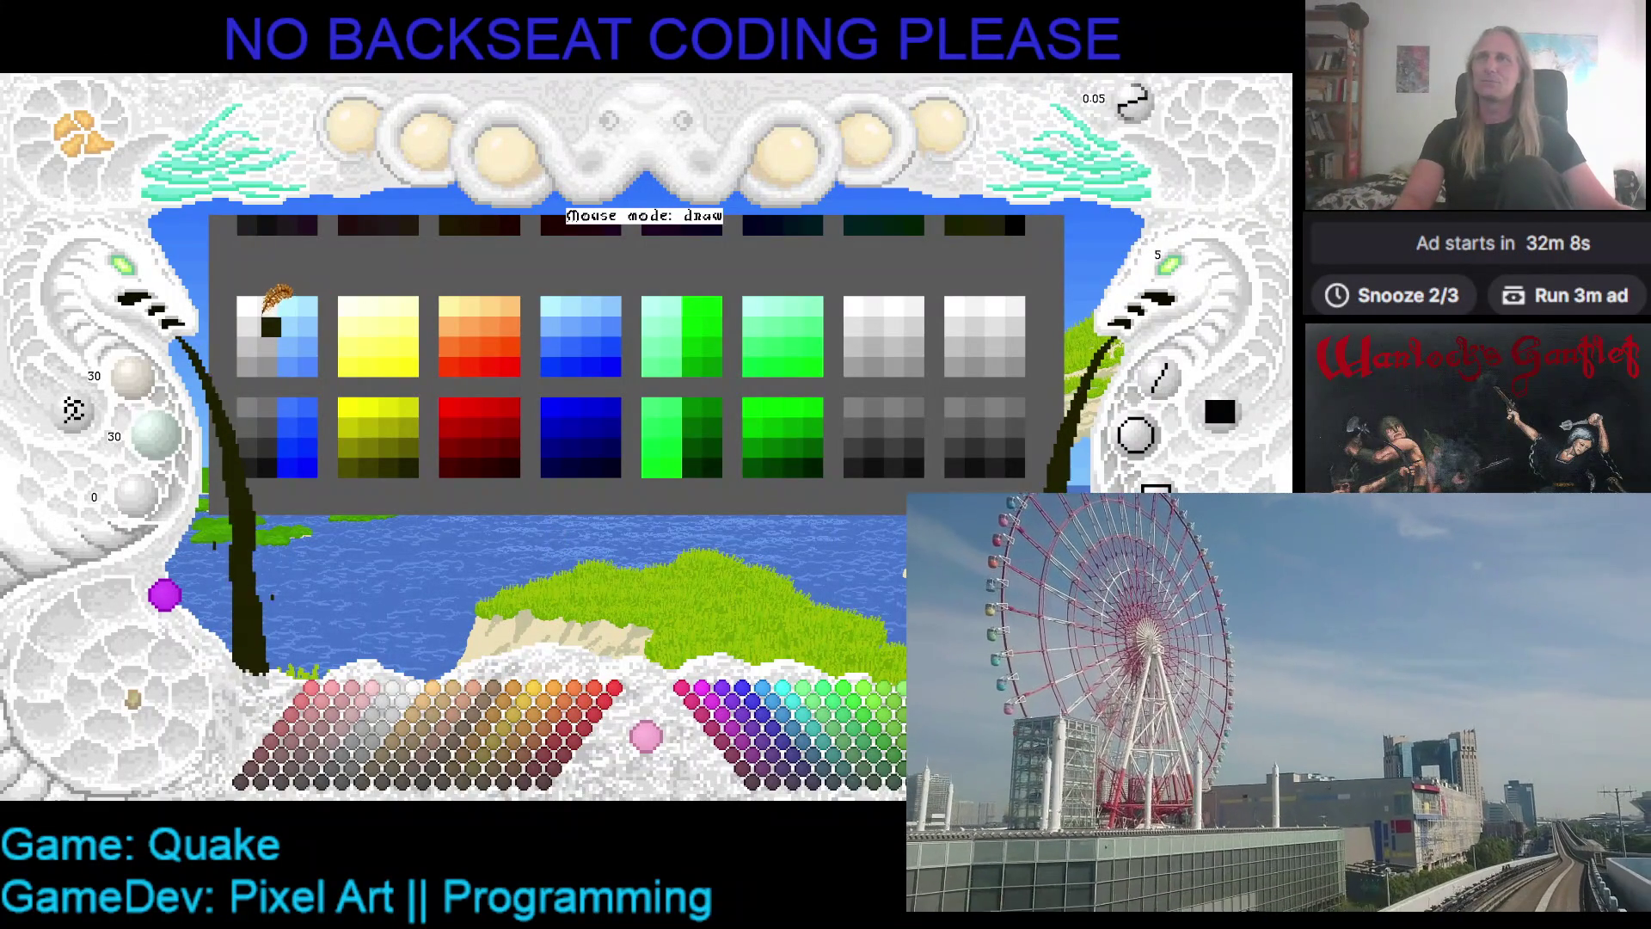
# - Pick successively darker greys for the top-left ramp: 207, 191, 159, 143, 127, 111
pyautogui.click(265, 319)
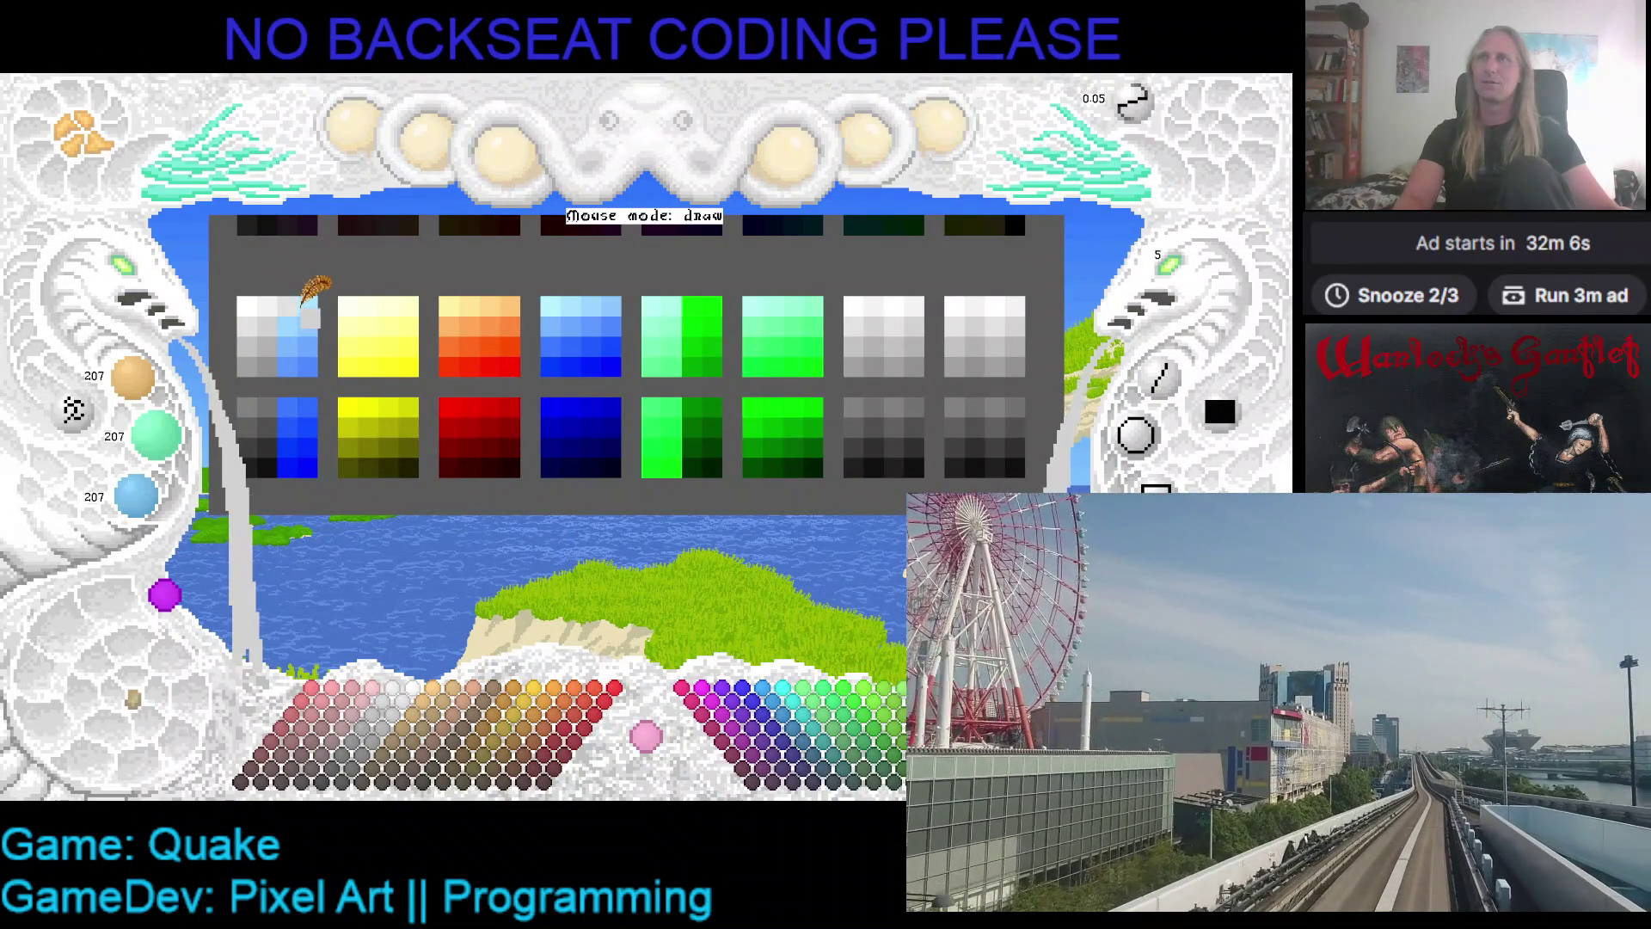
pyautogui.click(251, 323)
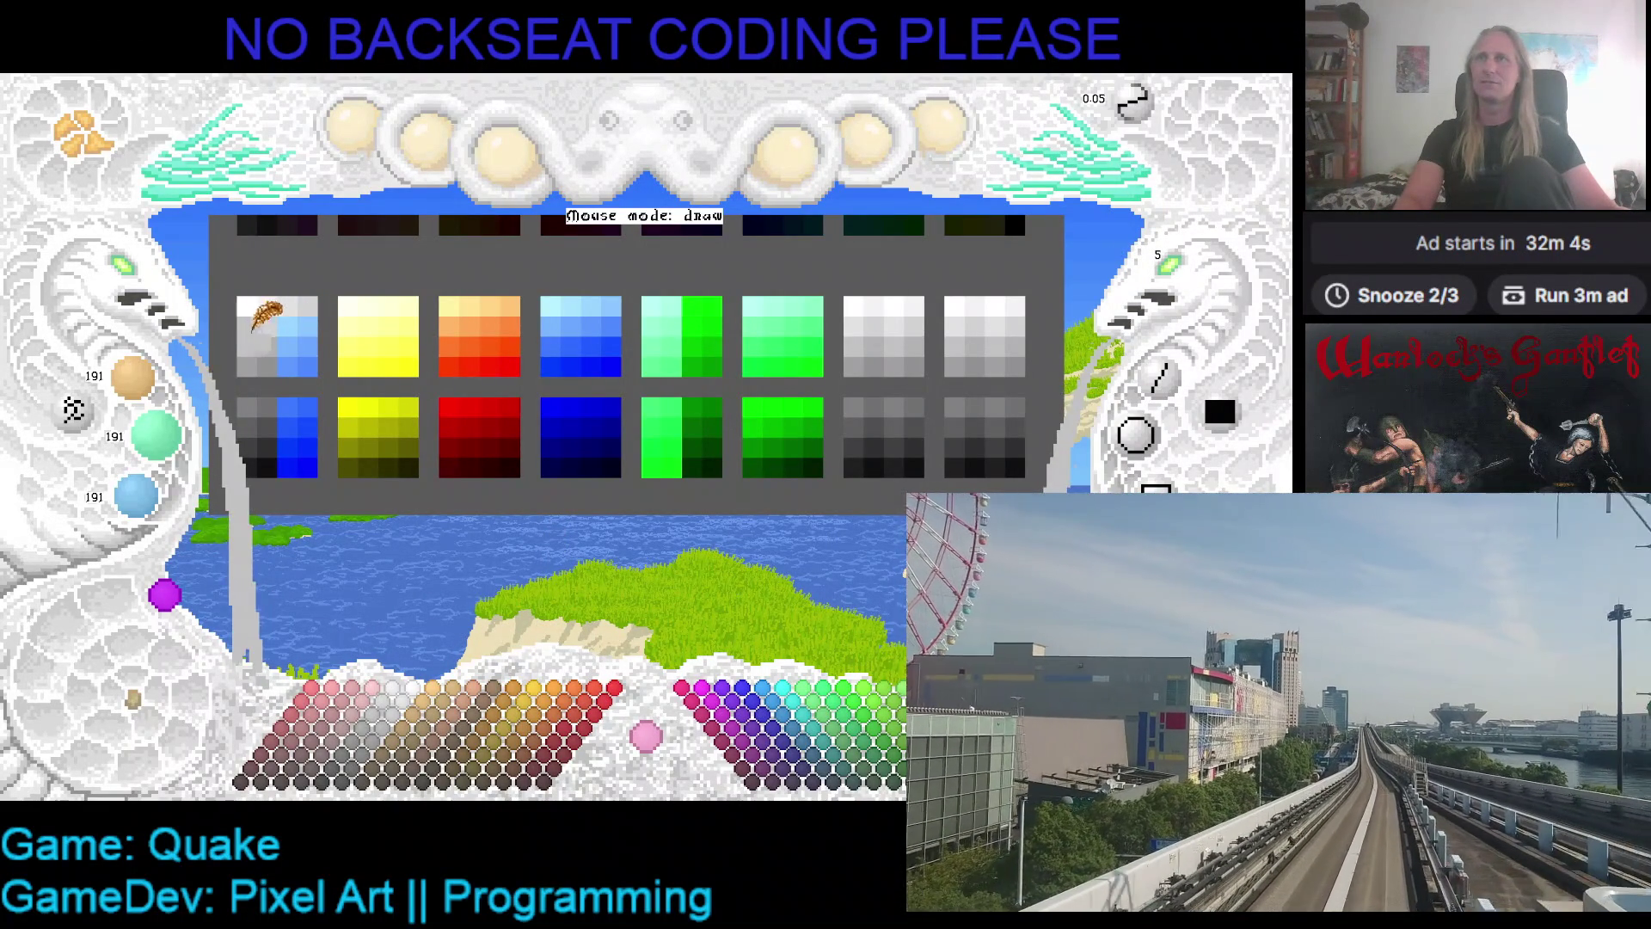
pyautogui.click(284, 325)
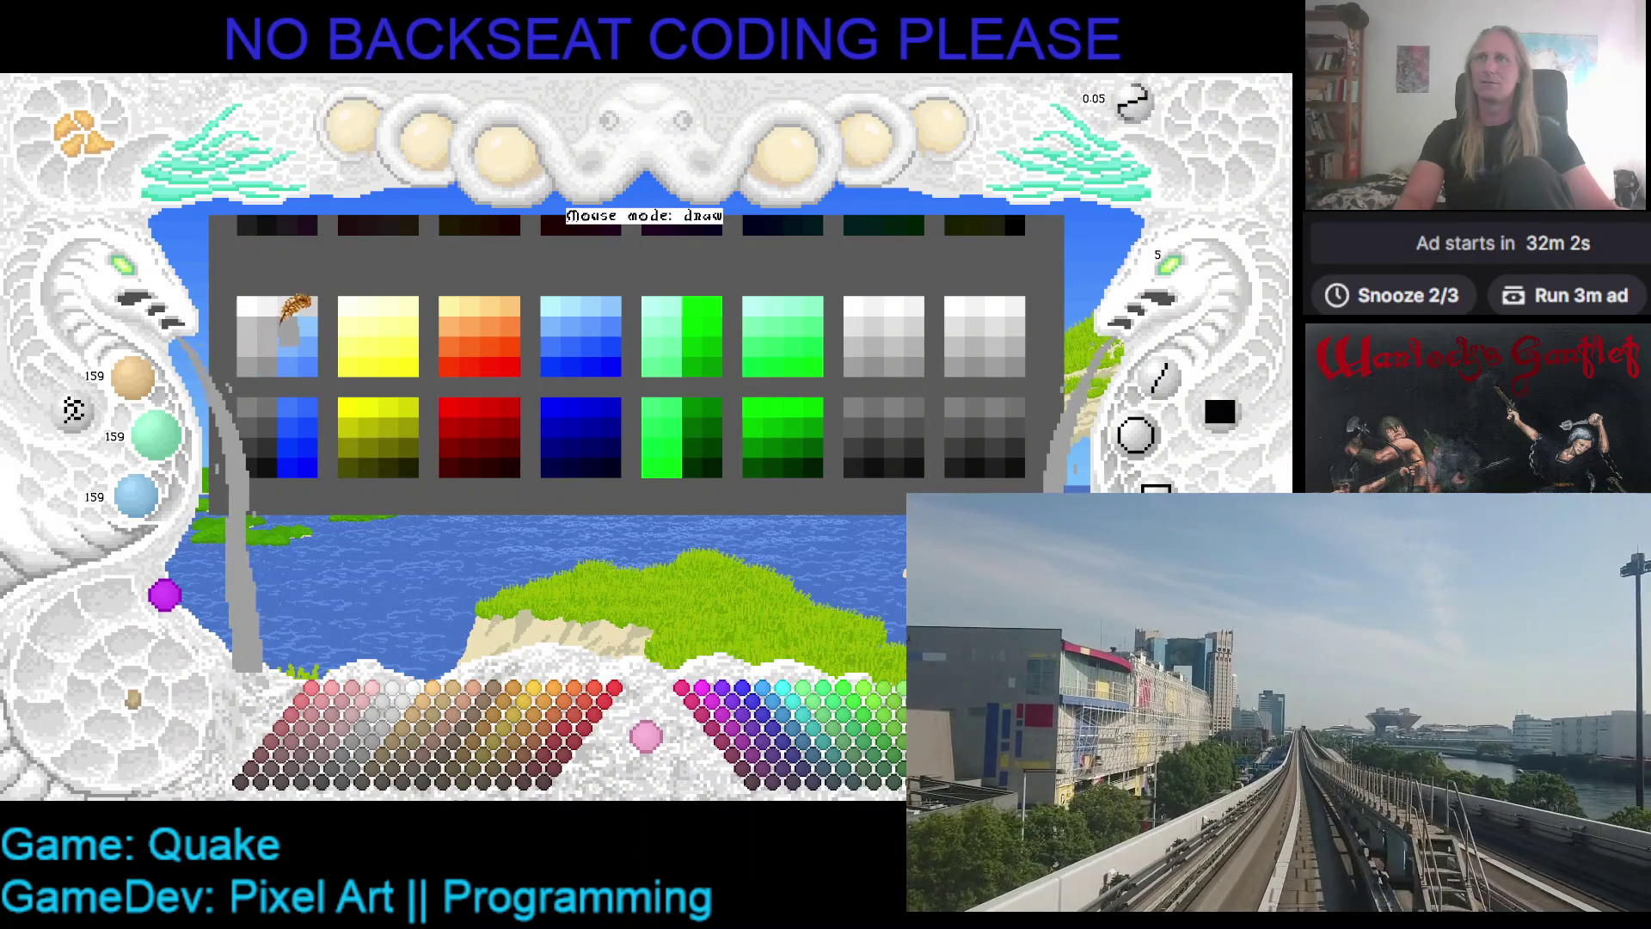
pyautogui.click(298, 326)
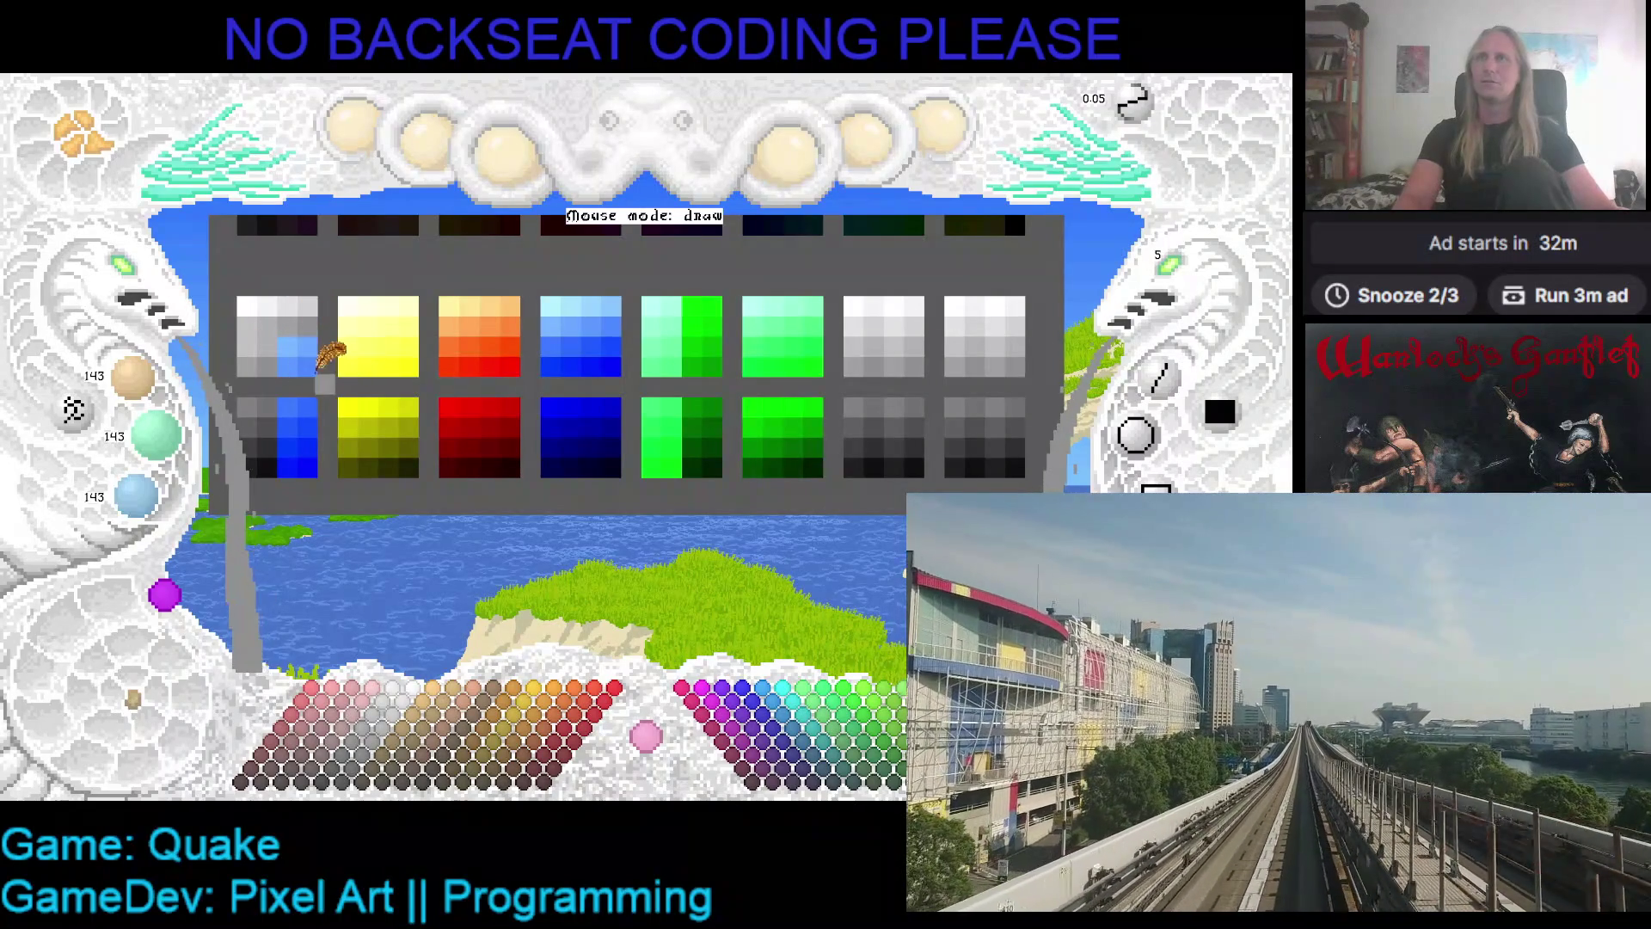
pyautogui.click(251, 397)
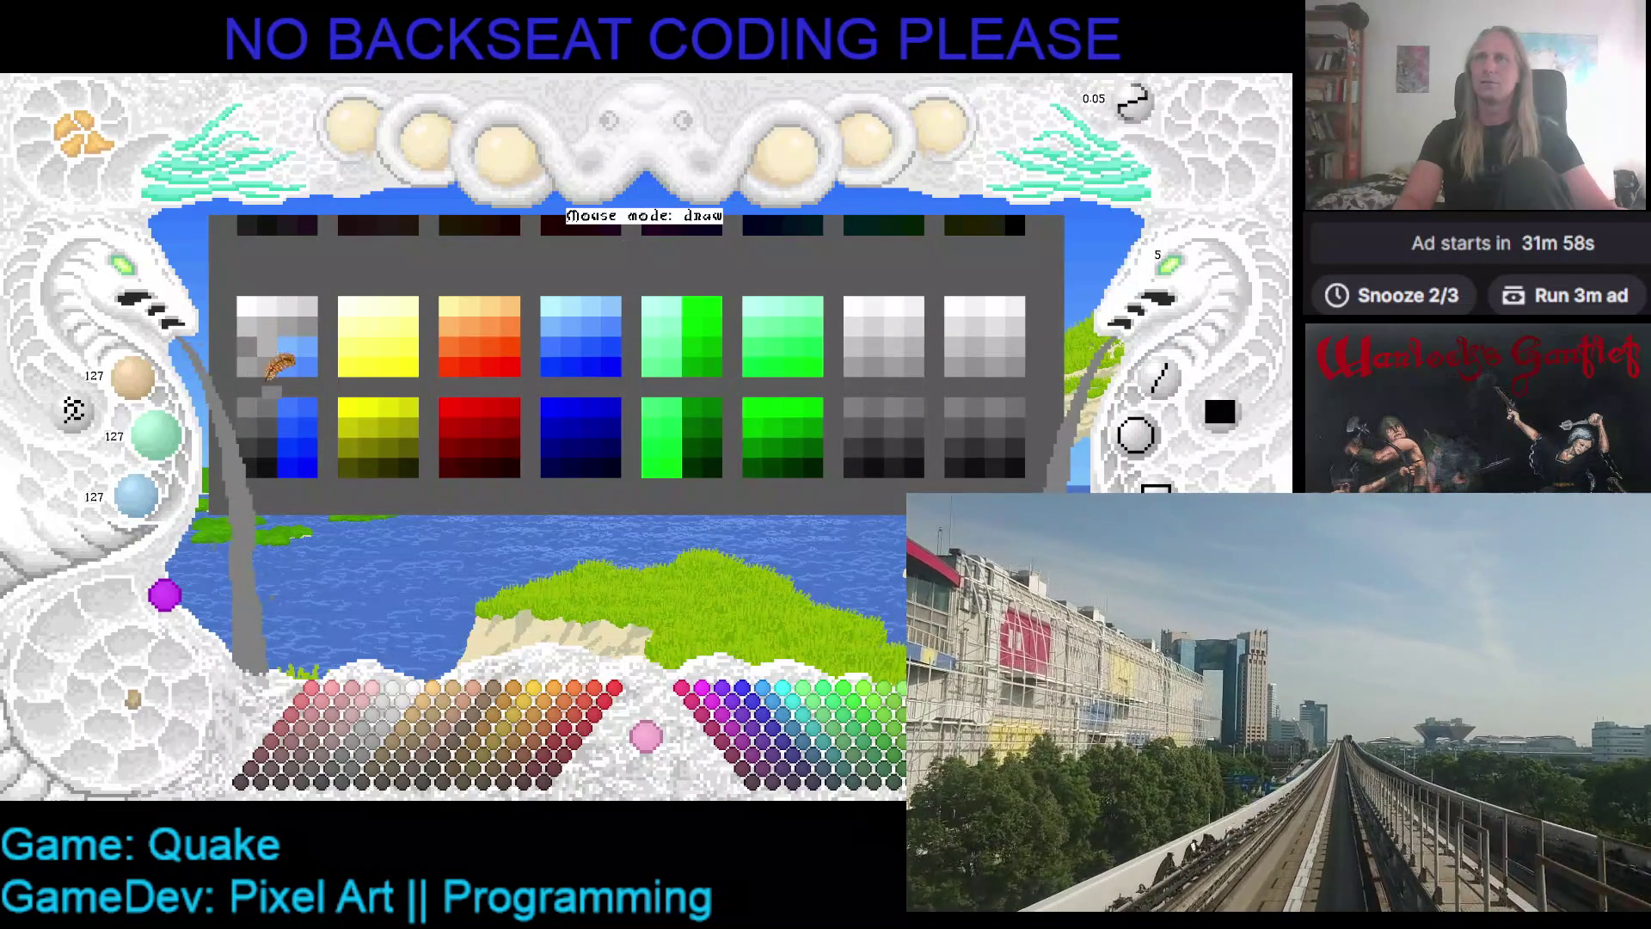
pyautogui.click(267, 338)
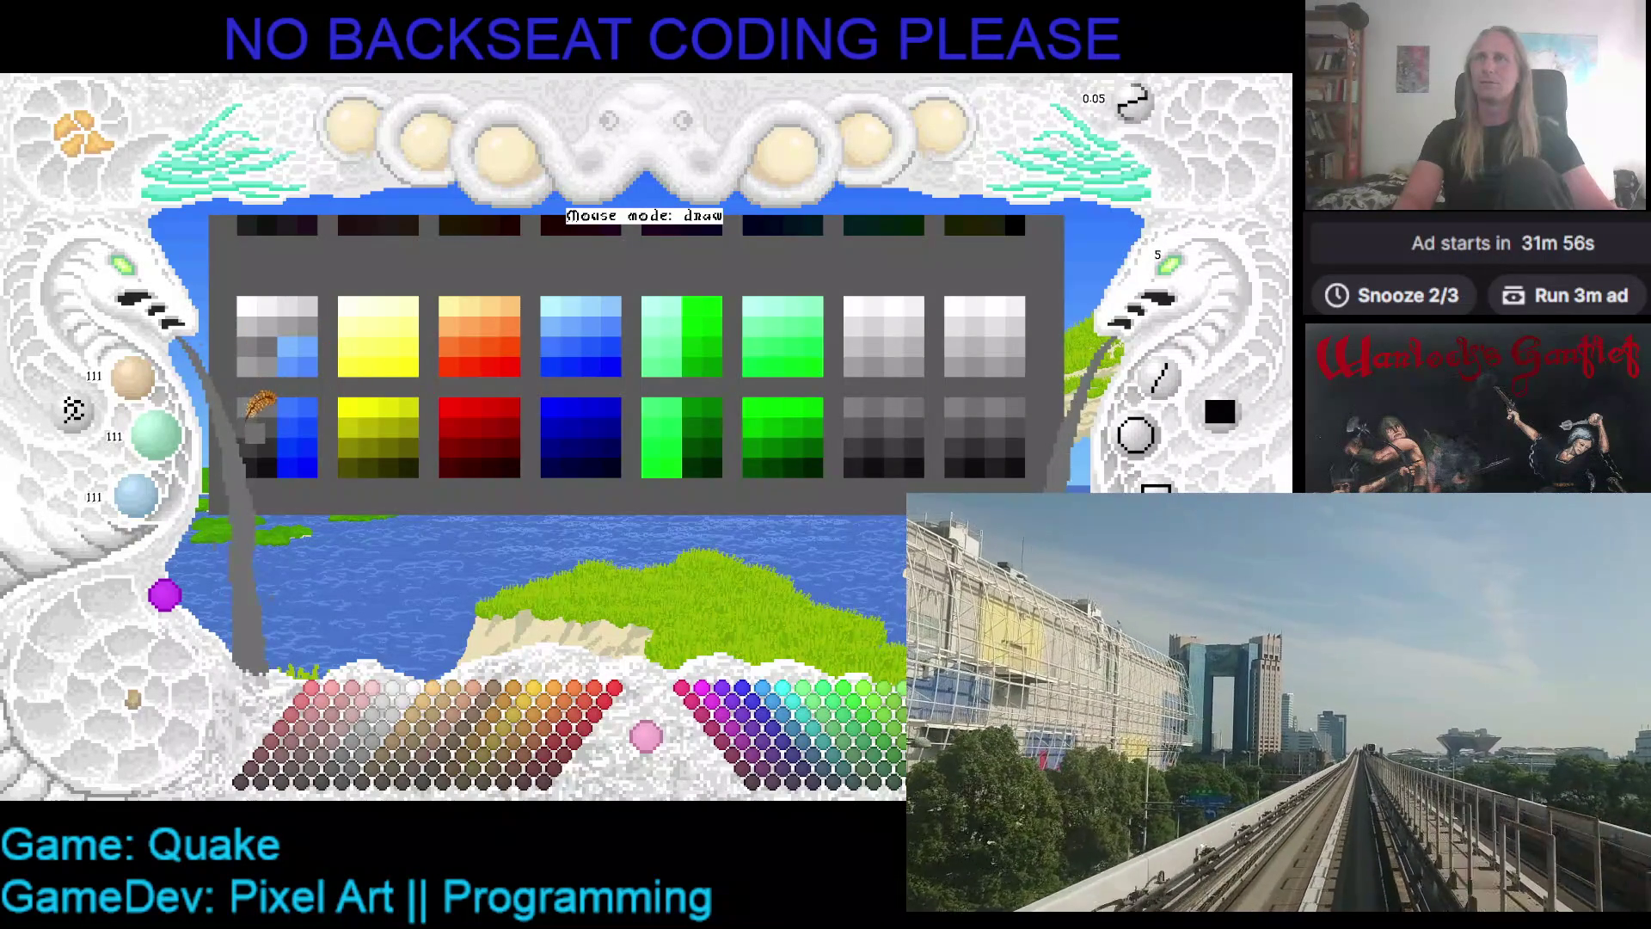
# - Pick dark grey 63, then paint a top-left ramp cell near-white
pyautogui.moveTo(338, 349); pyautogui.dragTo(391, 387)
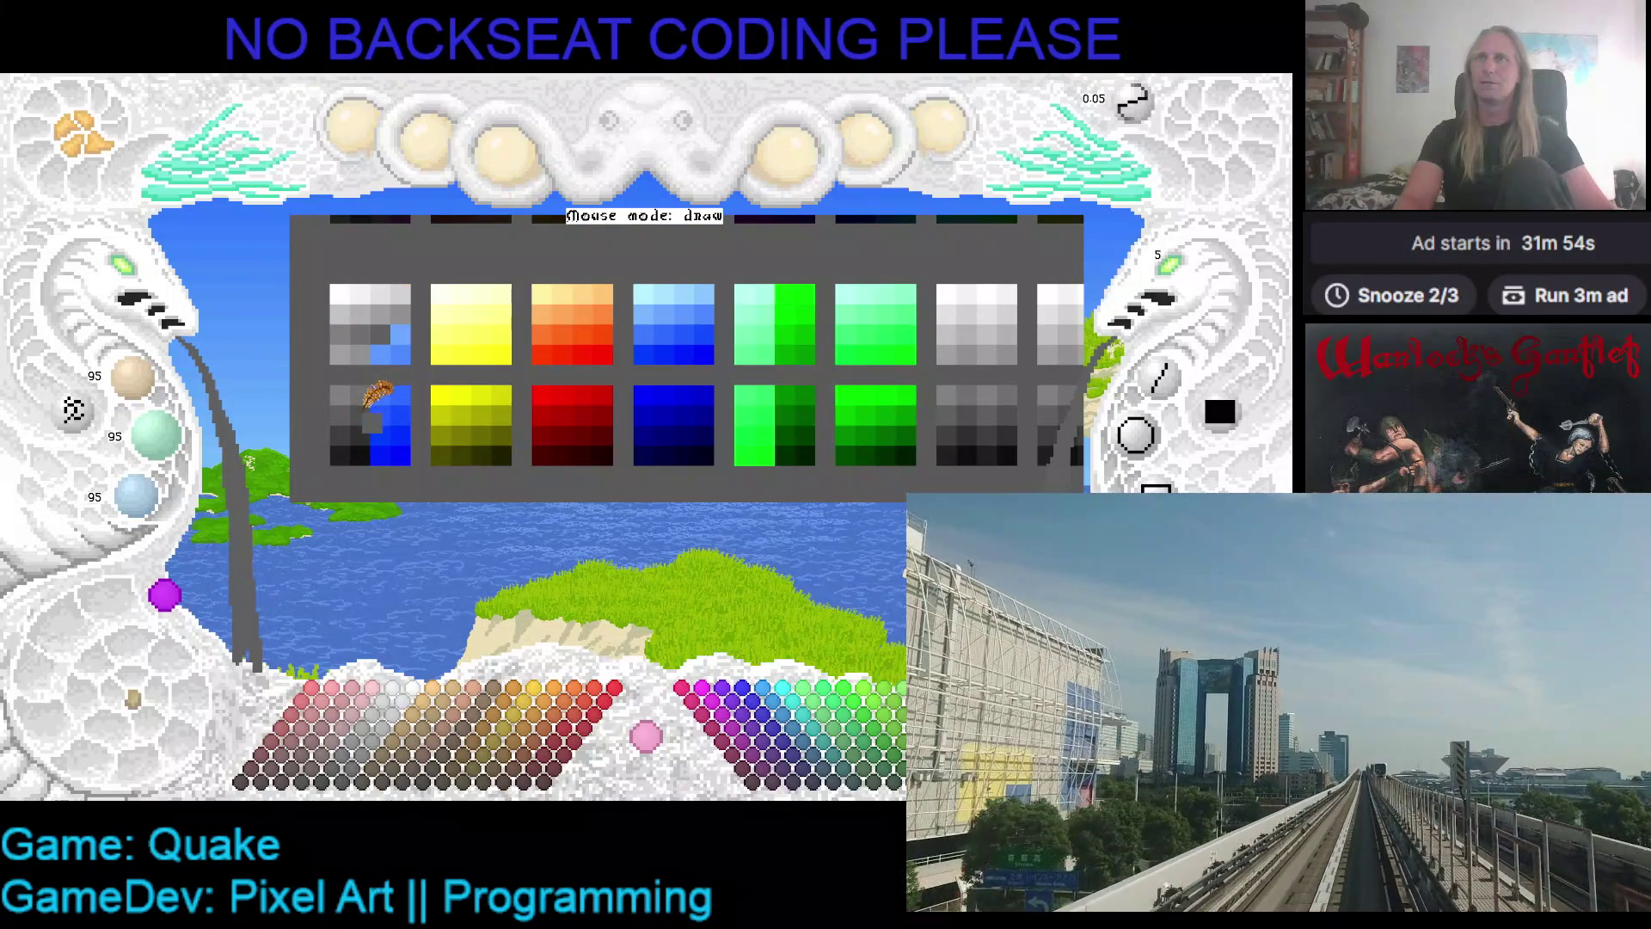
pyautogui.click(344, 425)
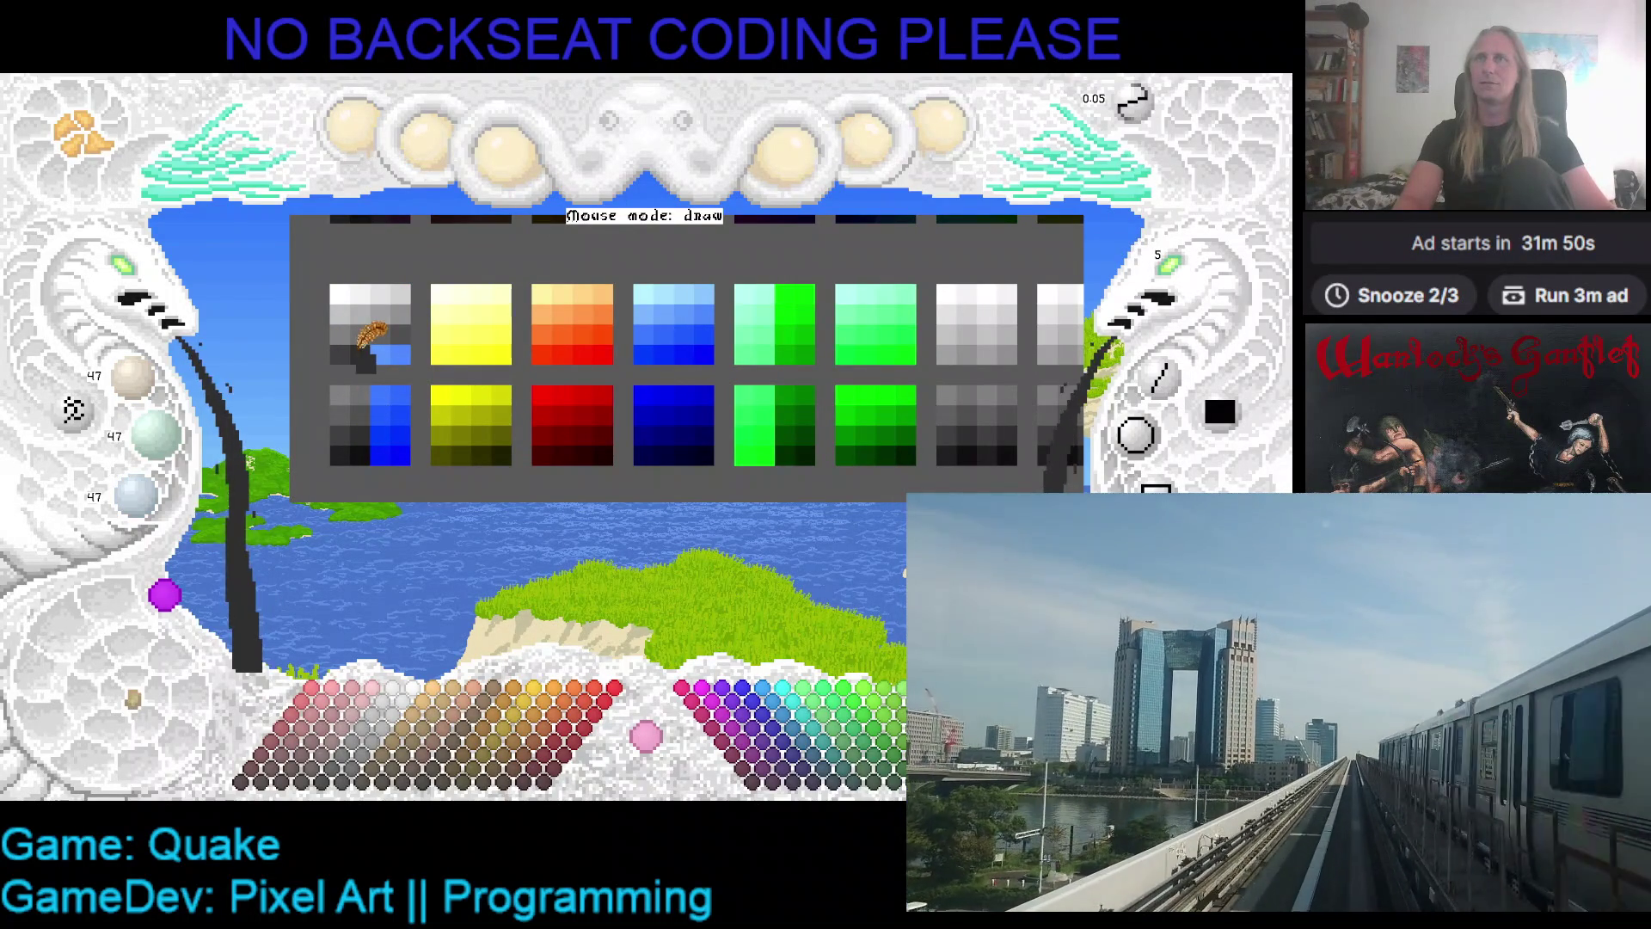
pyautogui.click(340, 291)
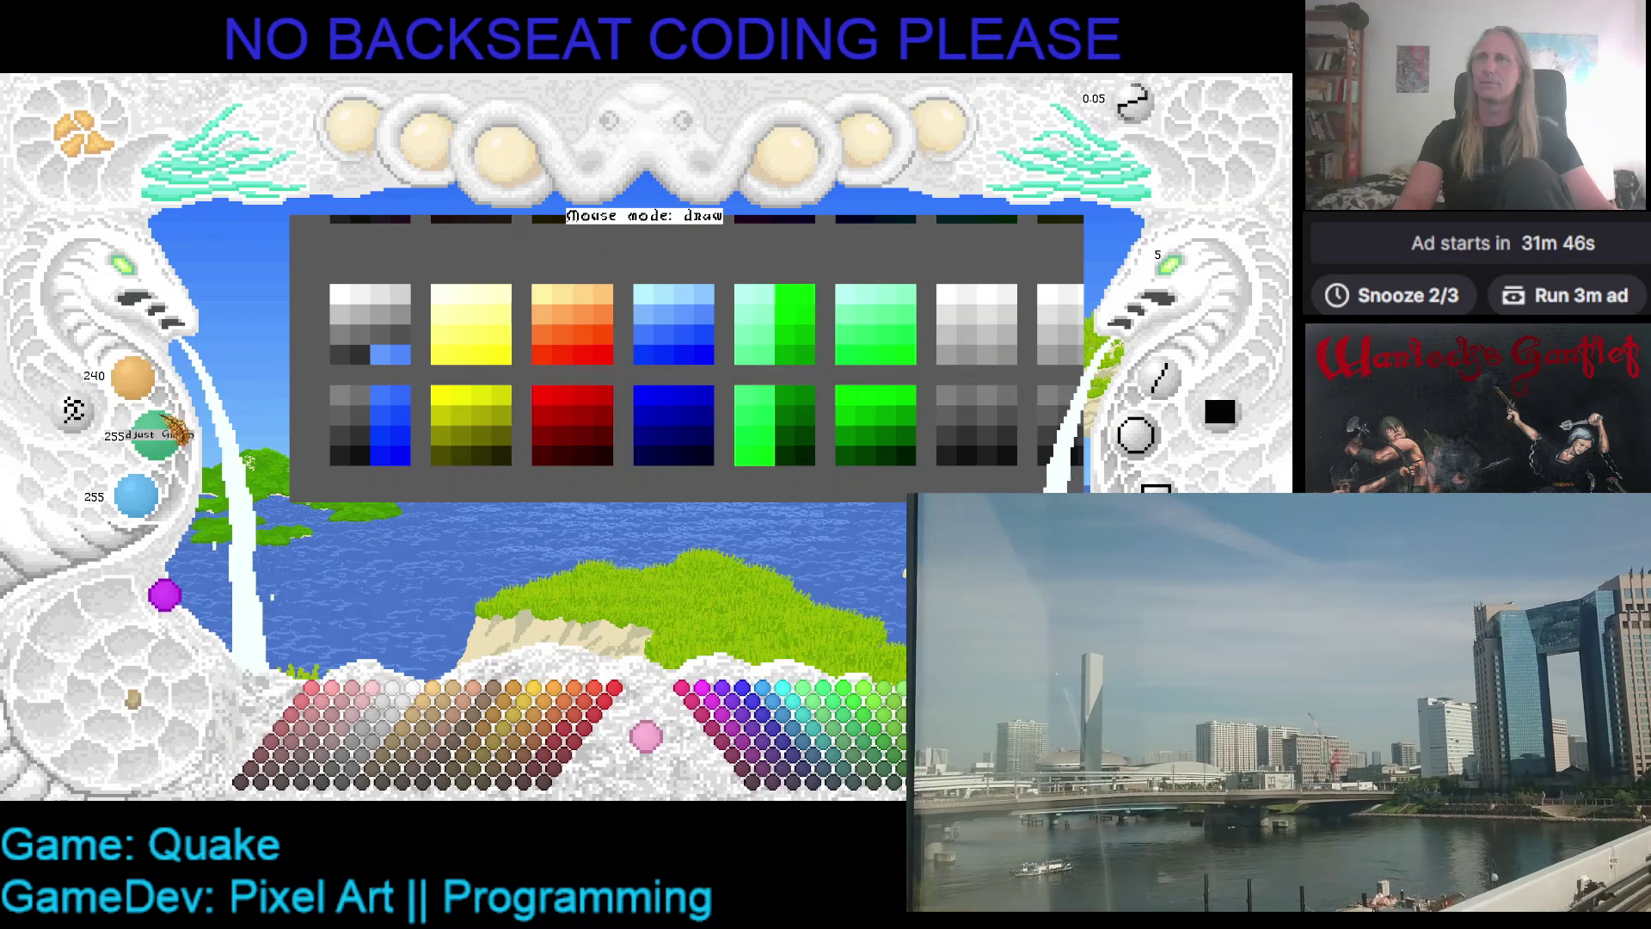
pyautogui.click(357, 327)
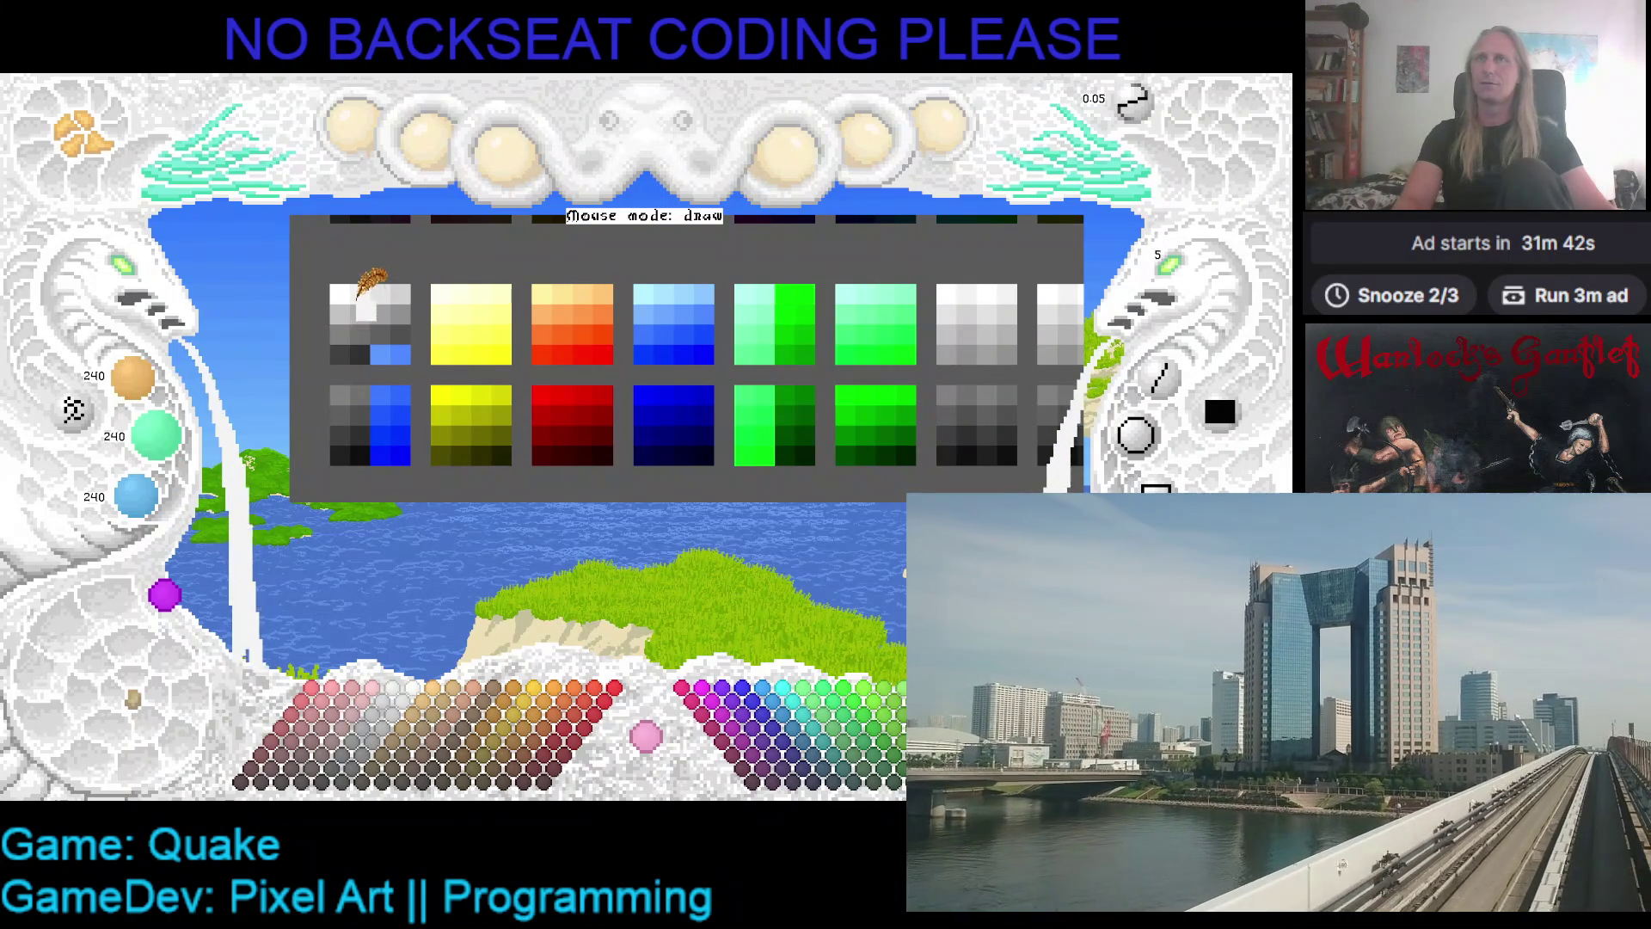
# - Lower red, green and blue stepwise from 240 to 120, painting each grey into the top-left ramp
pyautogui.scroll(-3, 138, 378)
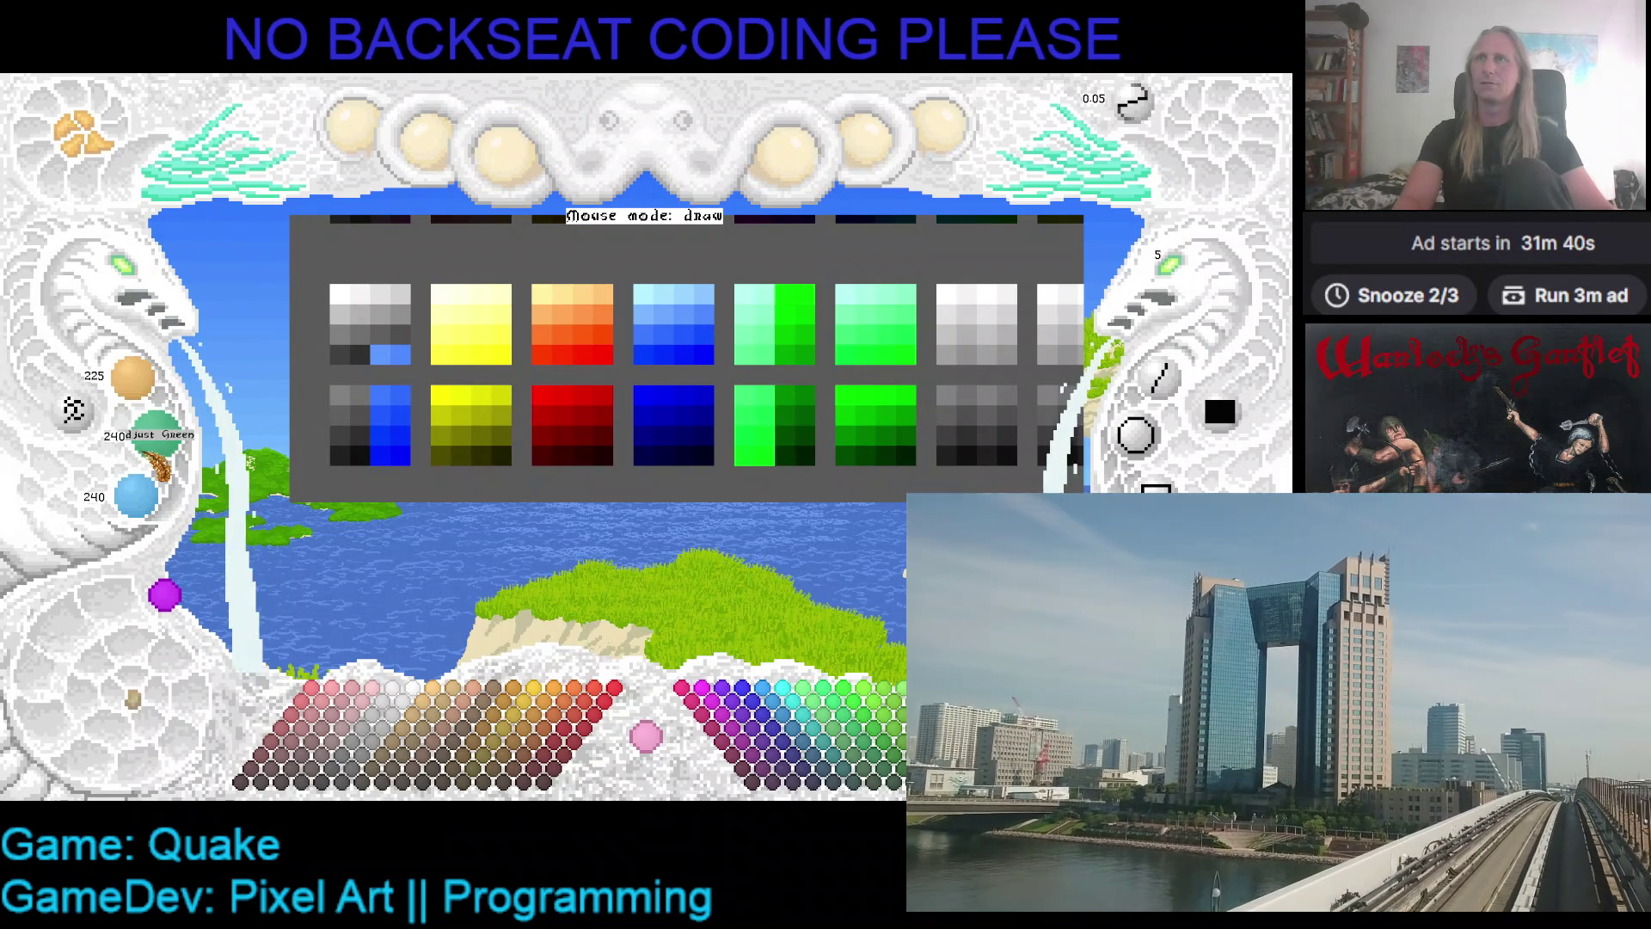
pyautogui.scroll(-2, 142, 498)
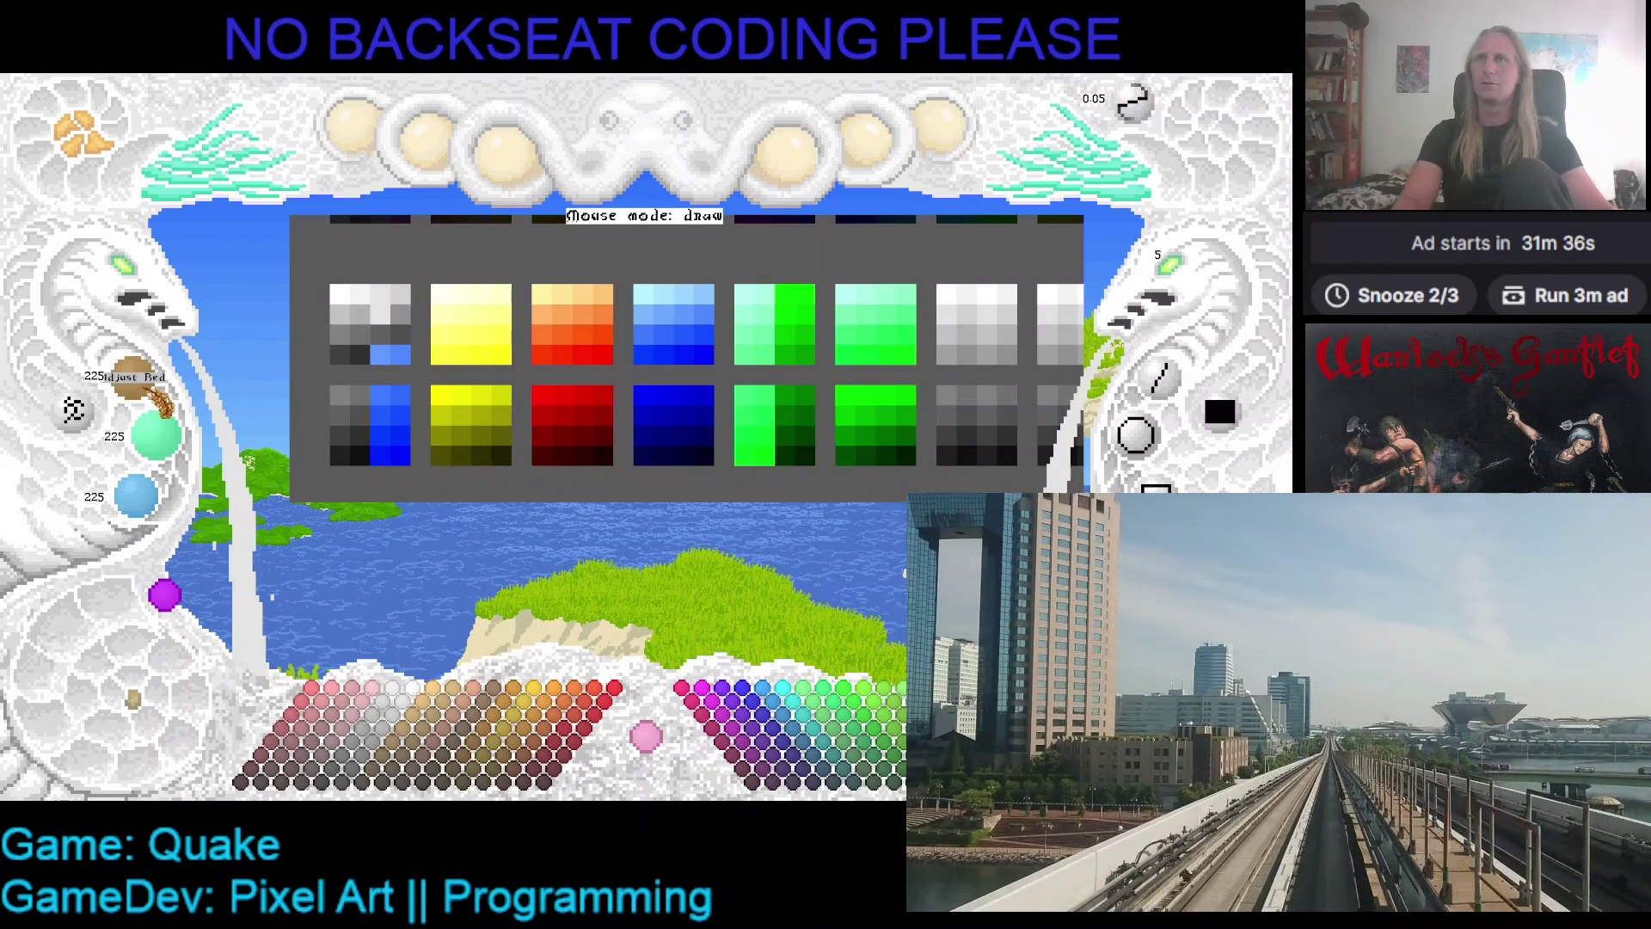
pyautogui.scroll(-2, 163, 397)
pyautogui.scroll(-1, 137, 378)
pyautogui.scroll(-3, 155, 435)
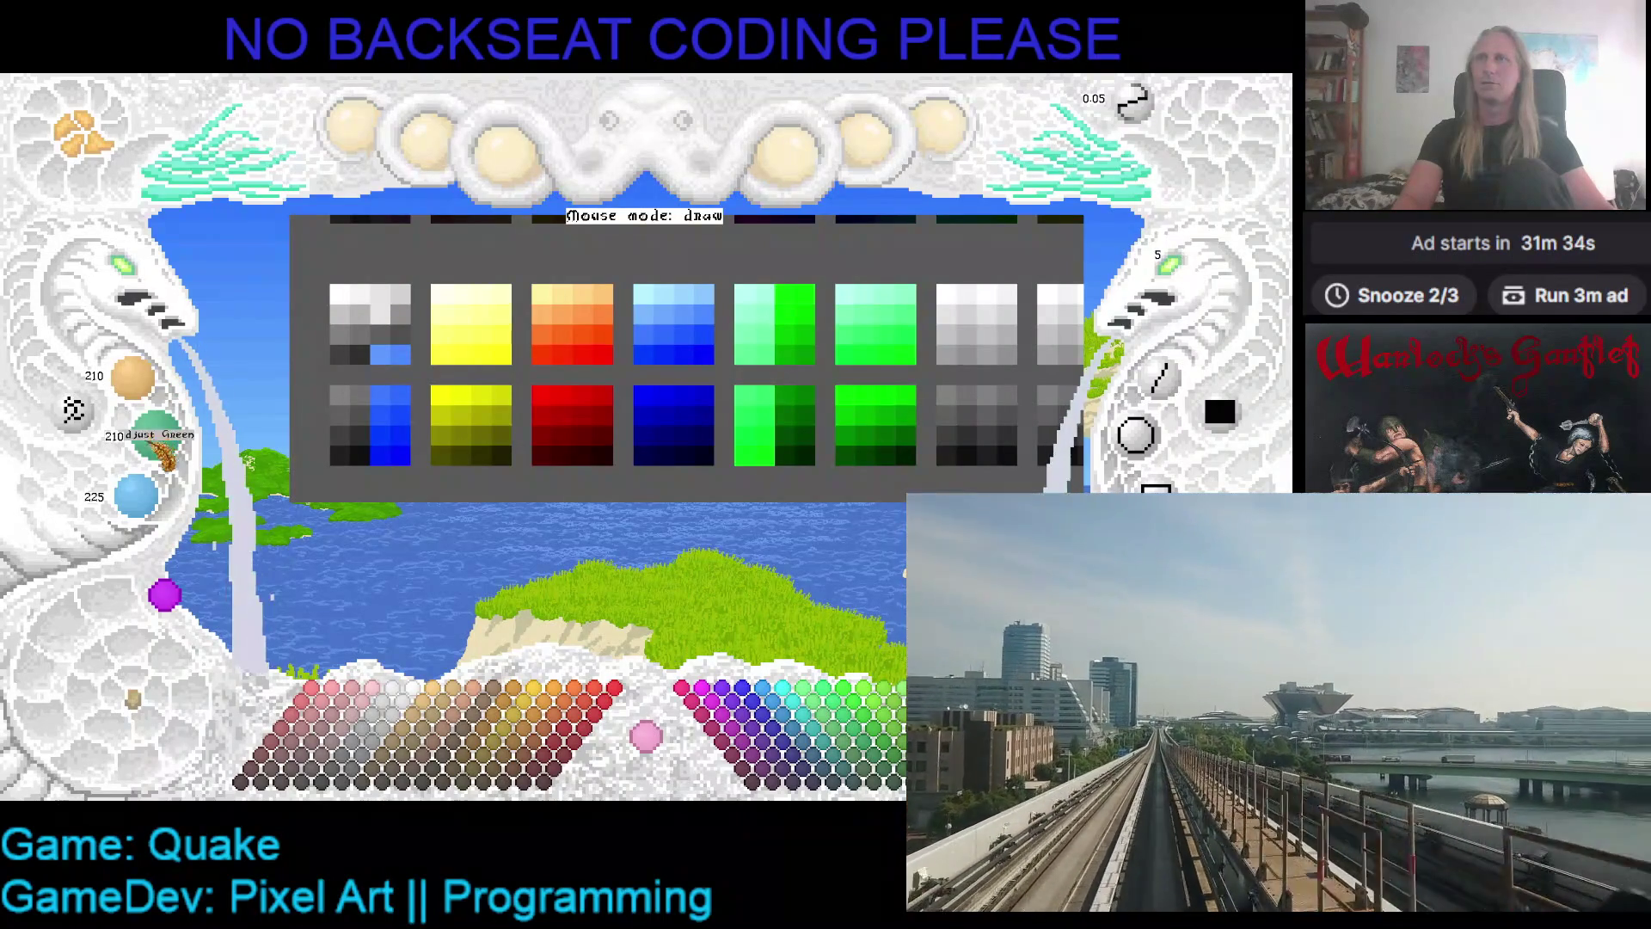
pyautogui.scroll(-3, 138, 496)
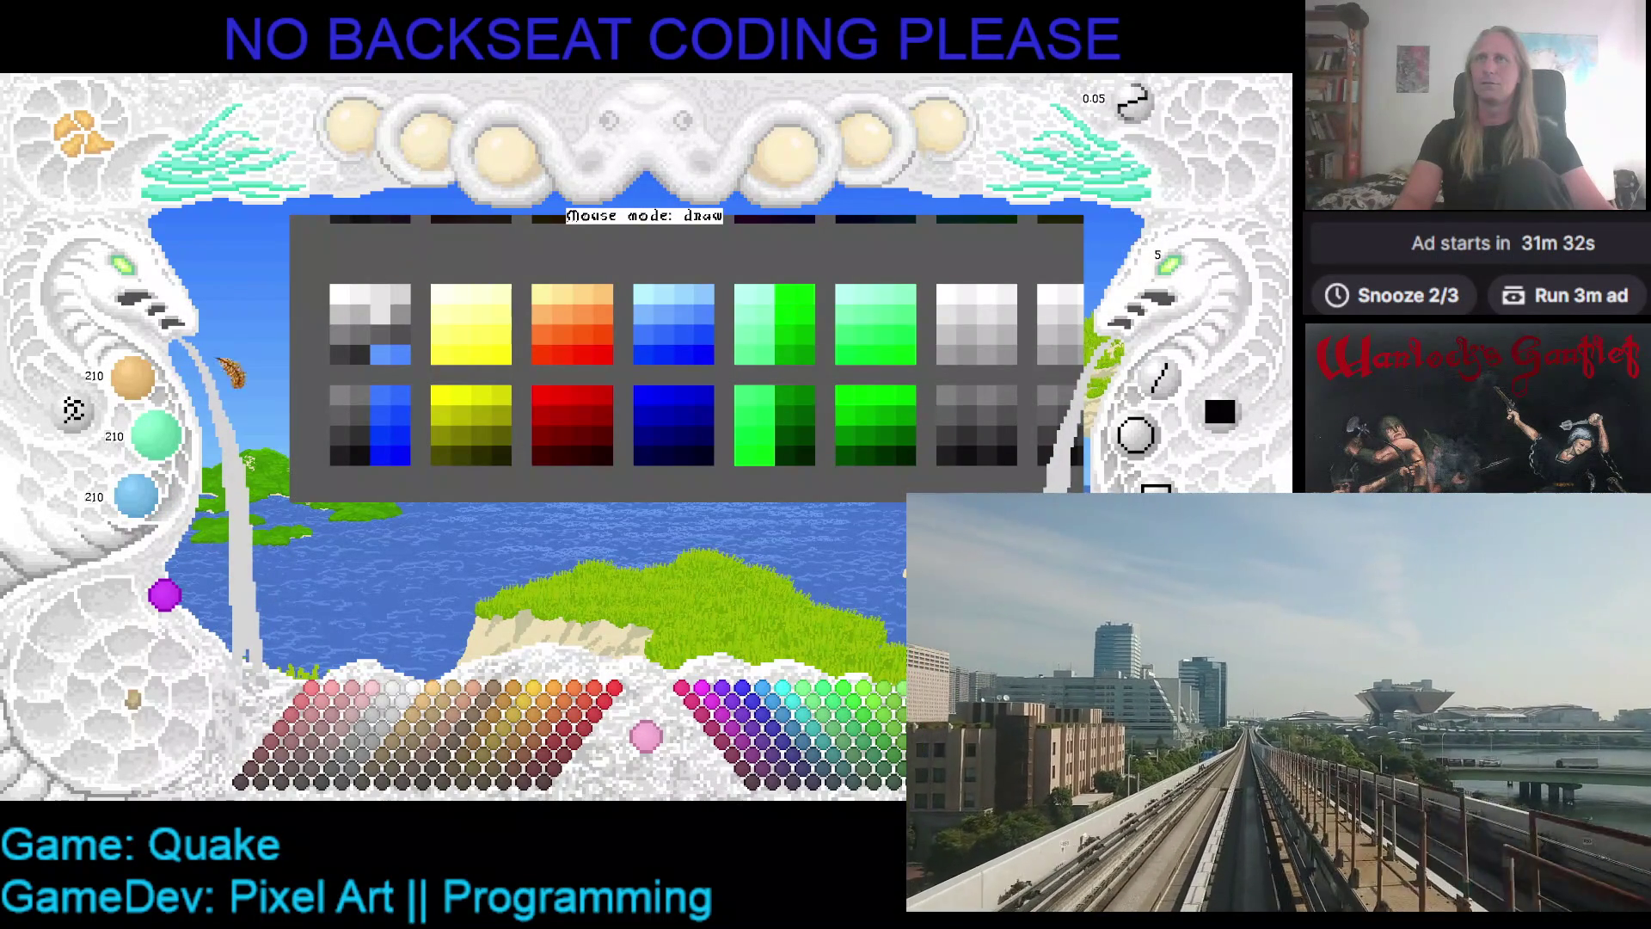
pyautogui.scroll(-3, 137, 378)
pyautogui.scroll(-3, 154, 434)
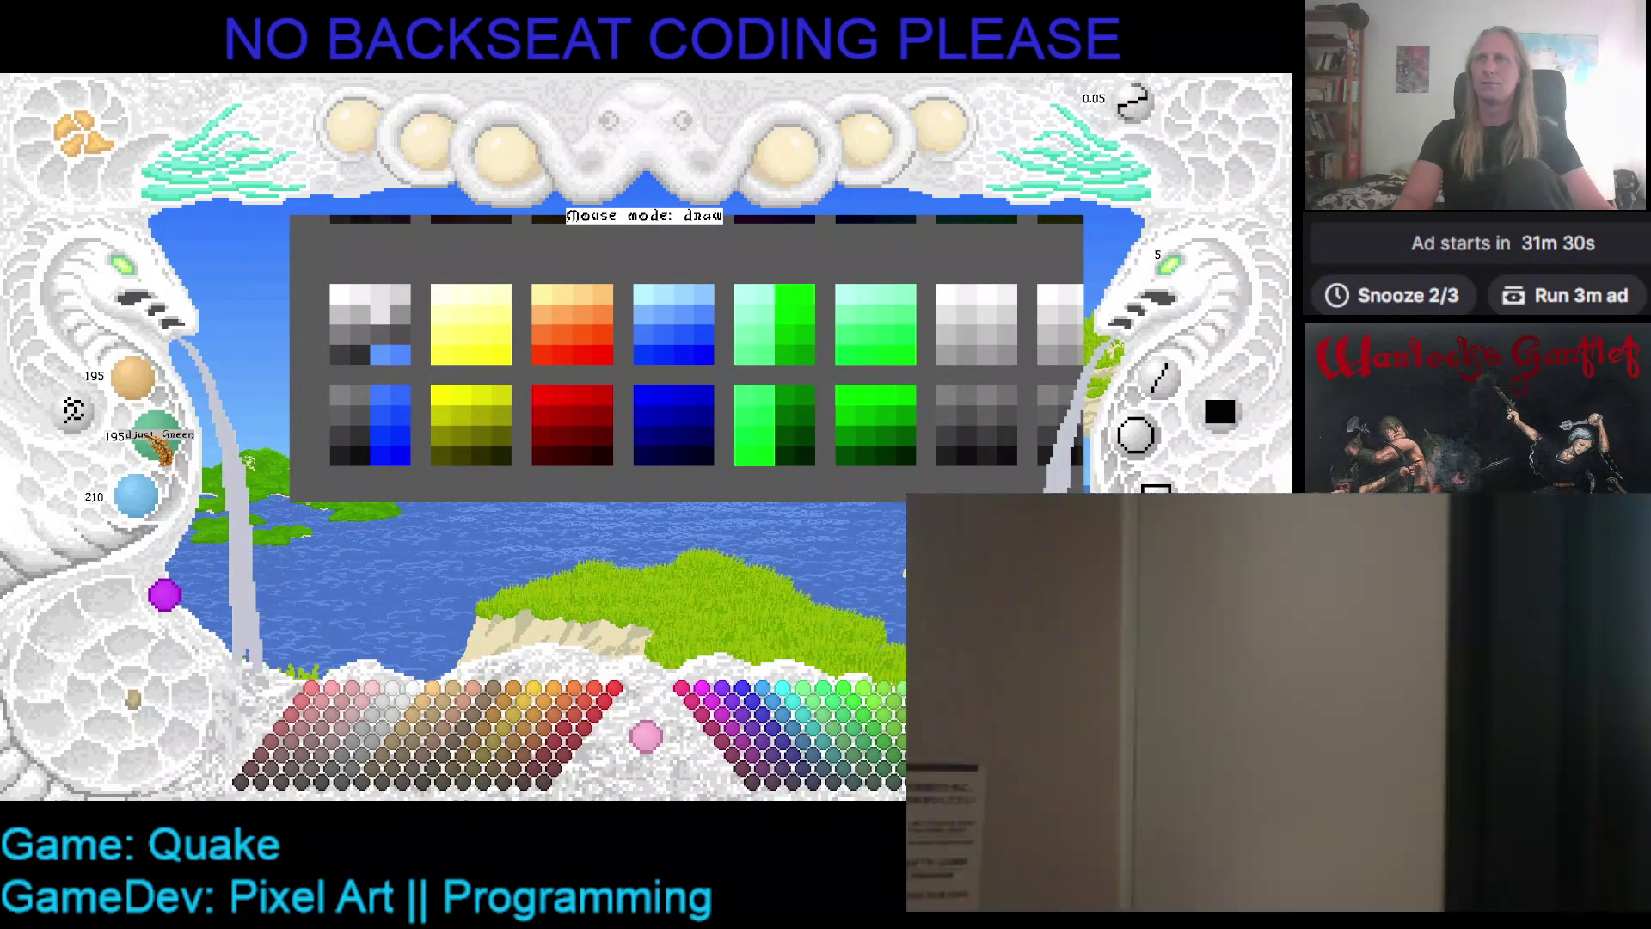
pyautogui.scroll(-3, 147, 508)
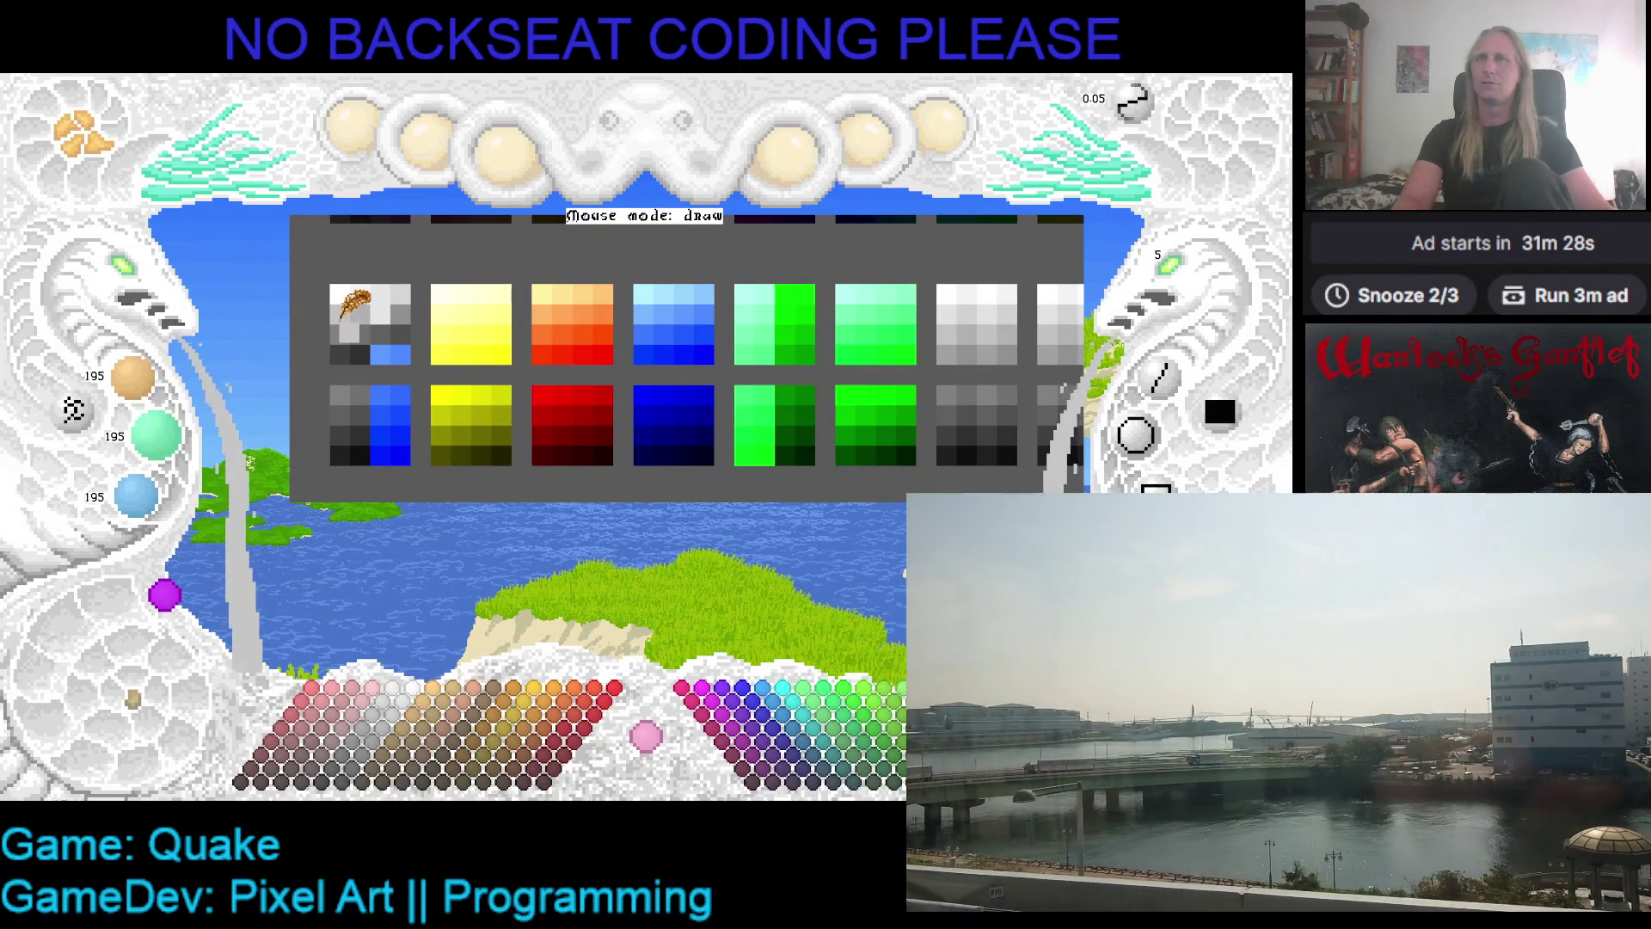
pyautogui.scroll(-1, 137, 383)
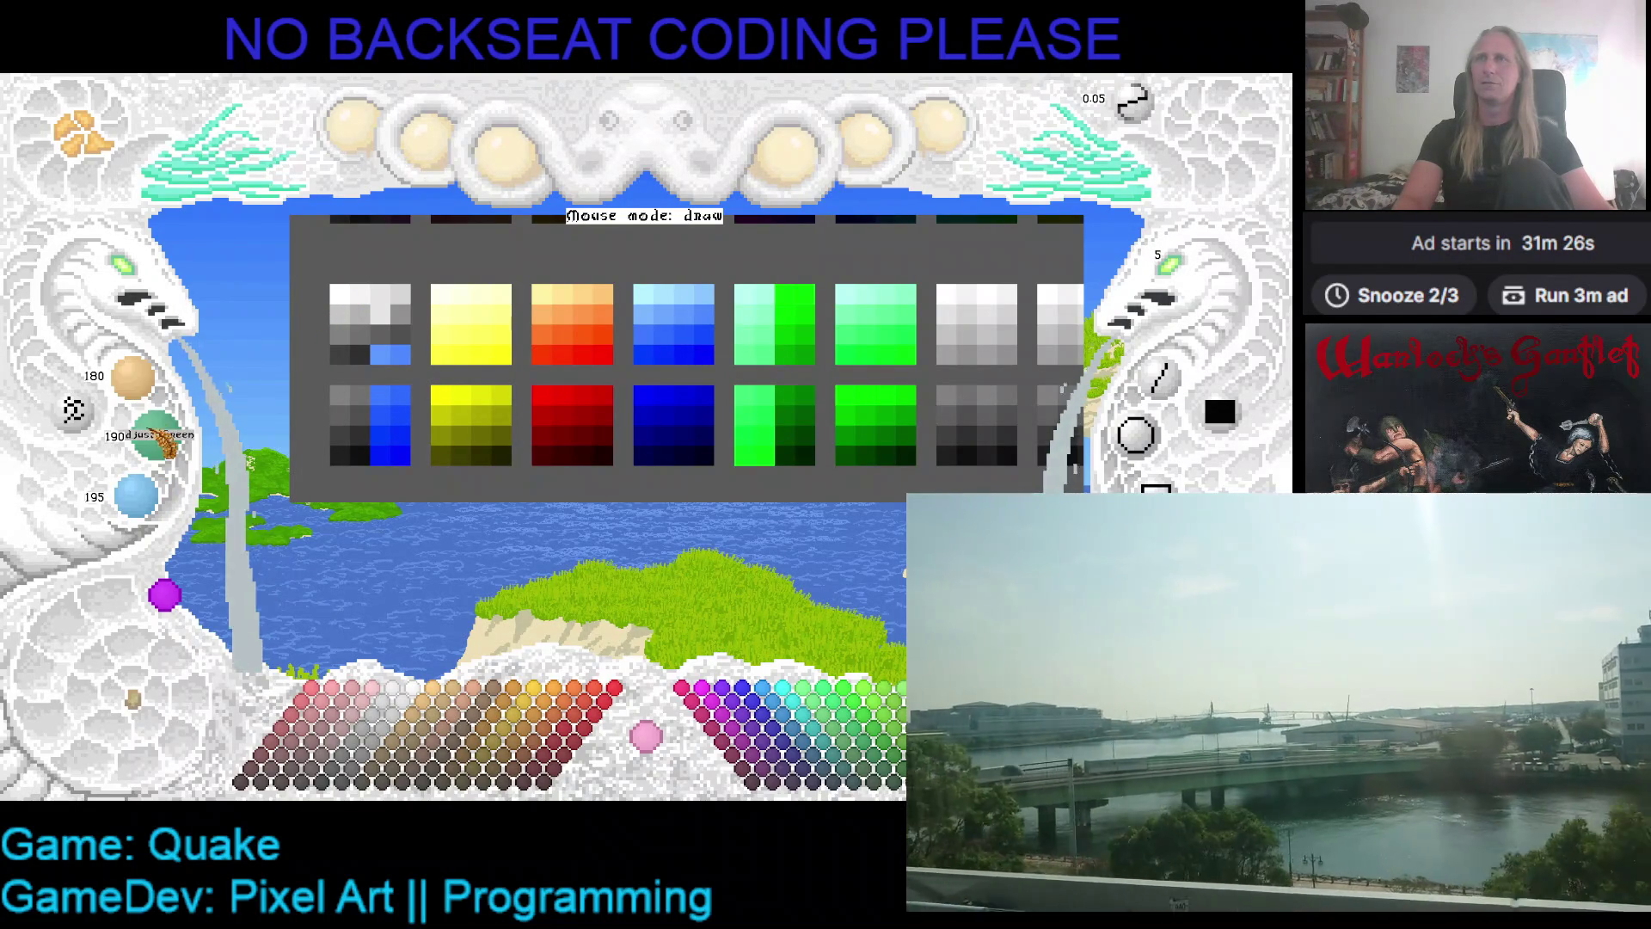
pyautogui.scroll(-3, 155, 434)
pyautogui.scroll(-3, 142, 494)
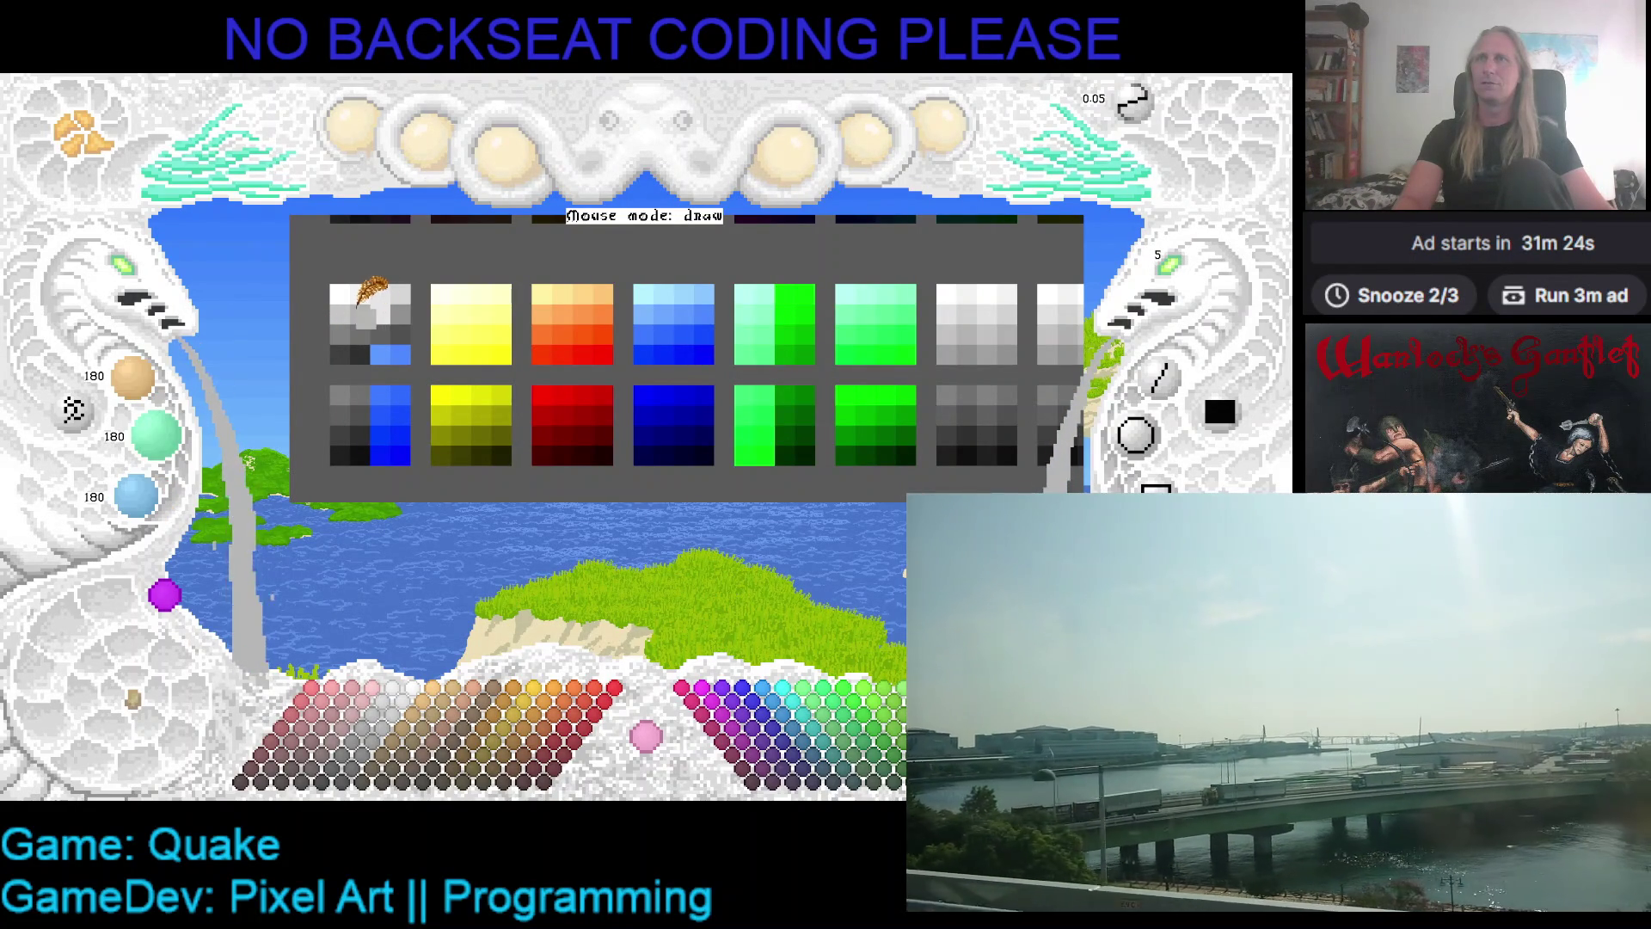
pyautogui.scroll(-3, 138, 379)
pyautogui.scroll(-3, 155, 434)
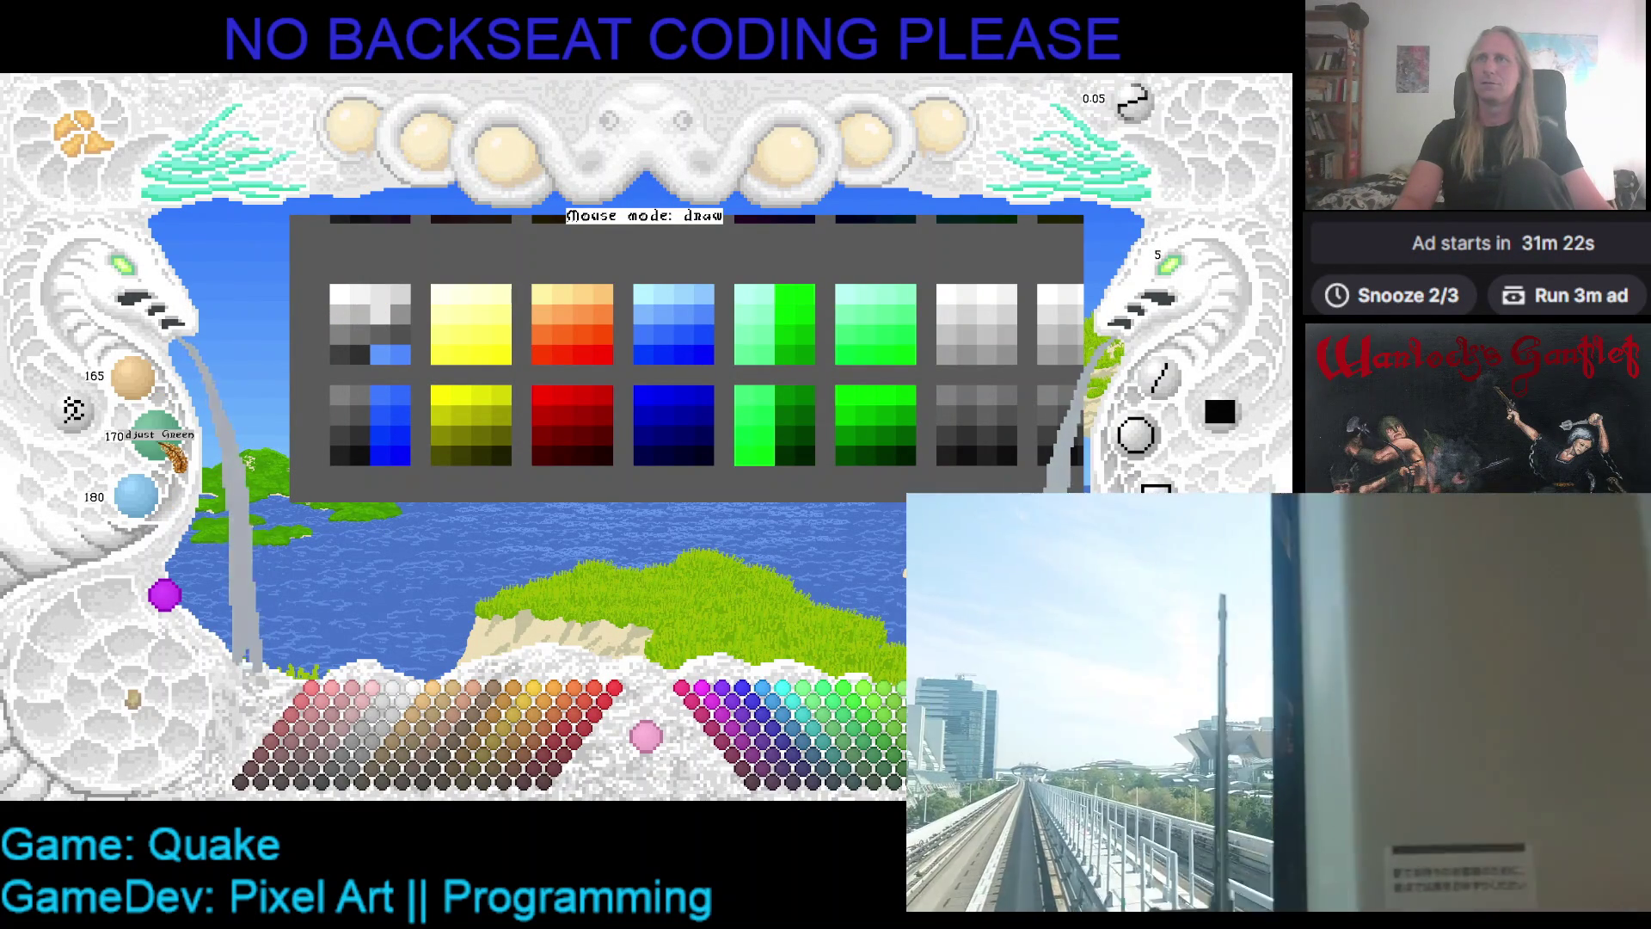
pyautogui.scroll(-3, 155, 496)
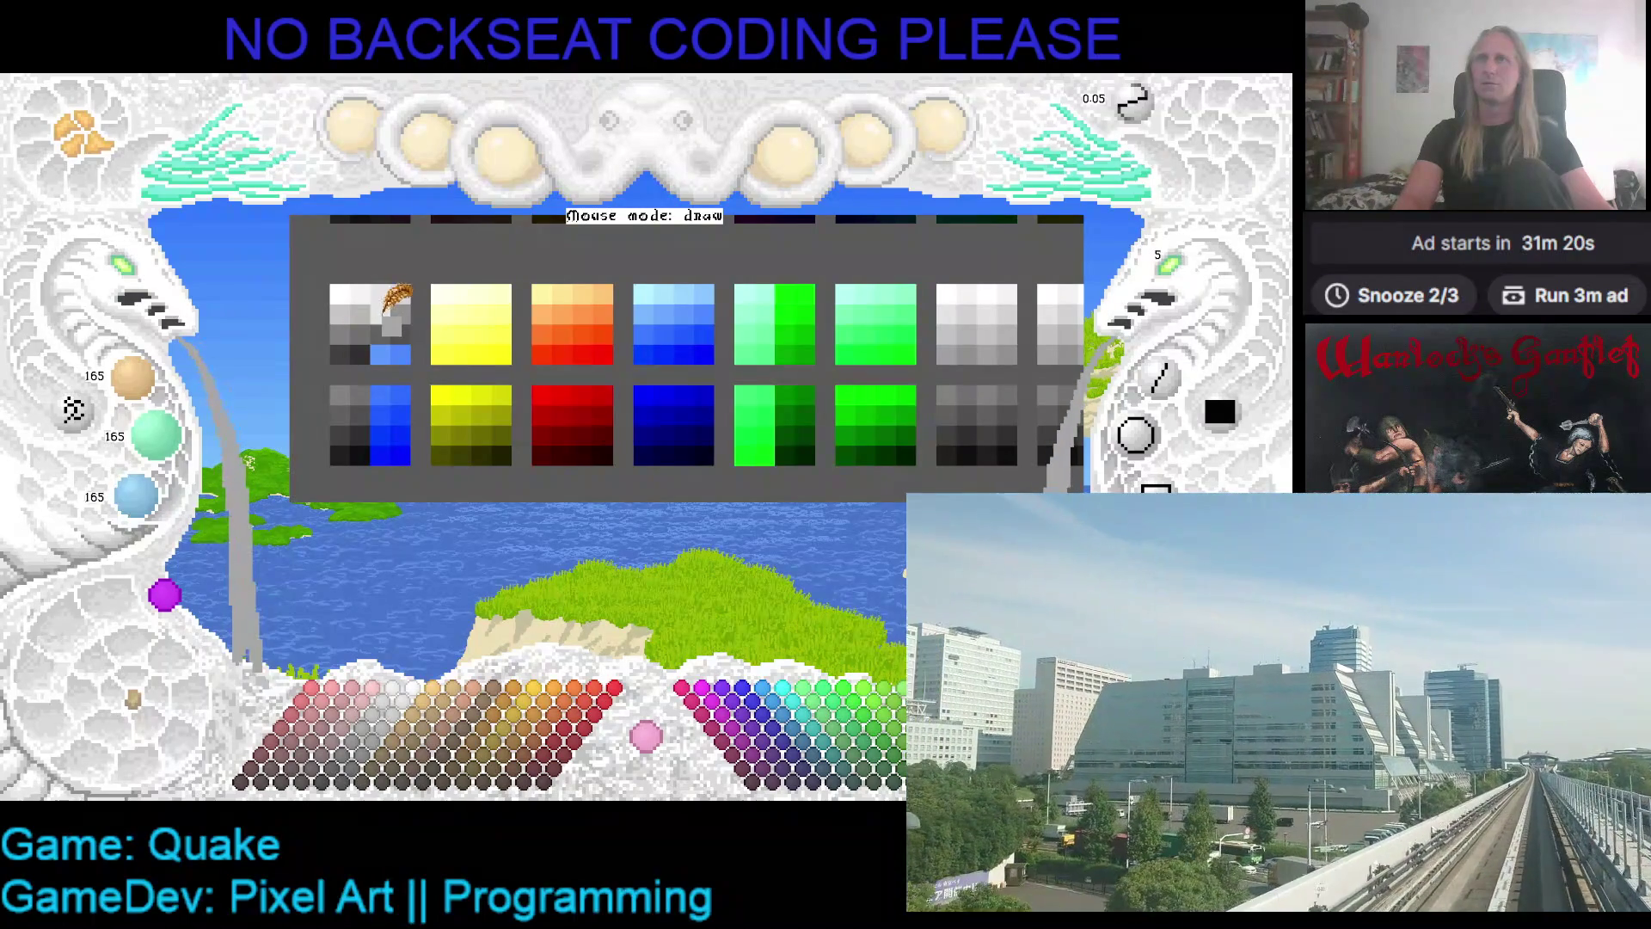
pyautogui.scroll(-3, 133, 379)
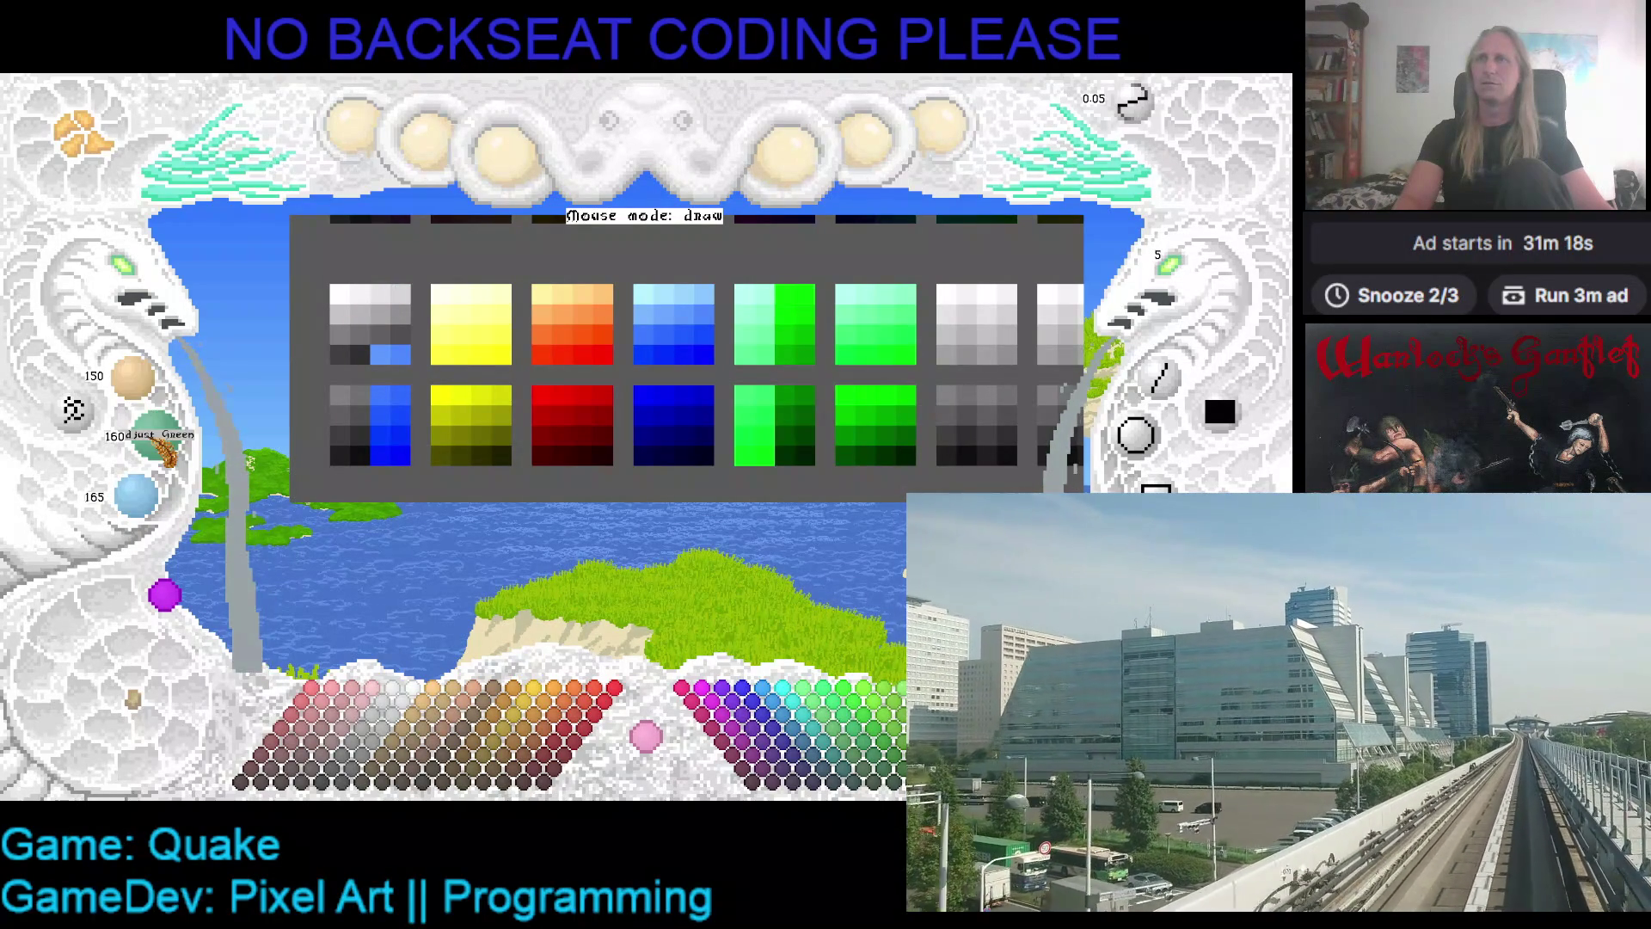
pyautogui.scroll(-3, 162, 464)
pyautogui.scroll(-3, 142, 494)
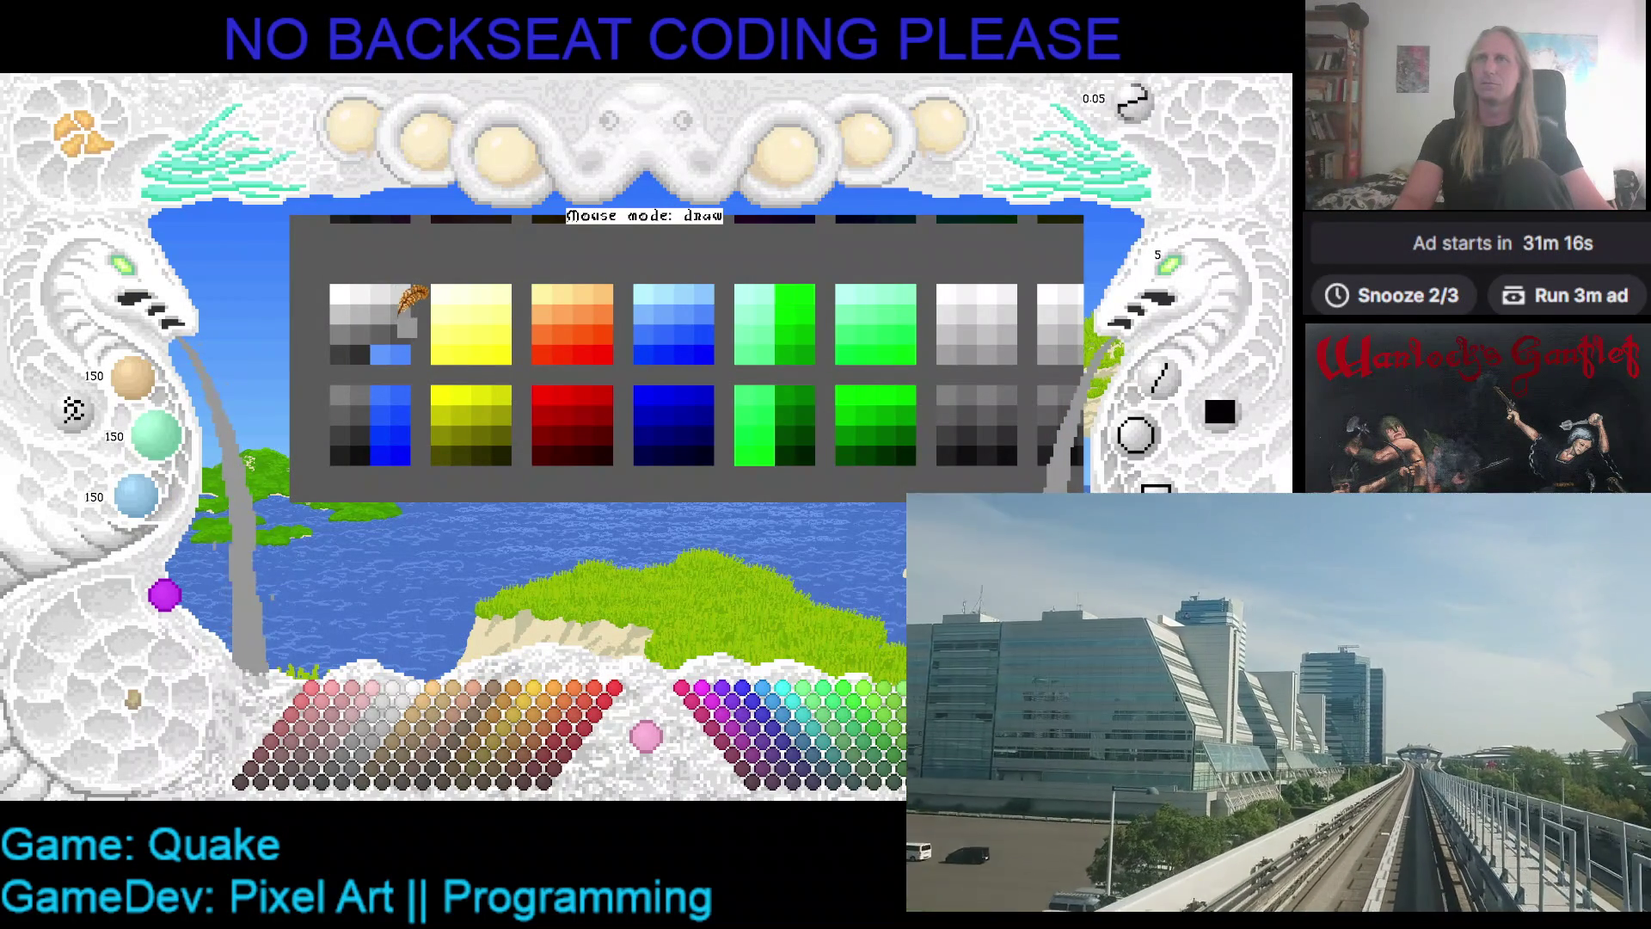
pyautogui.scroll(-3, 134, 379)
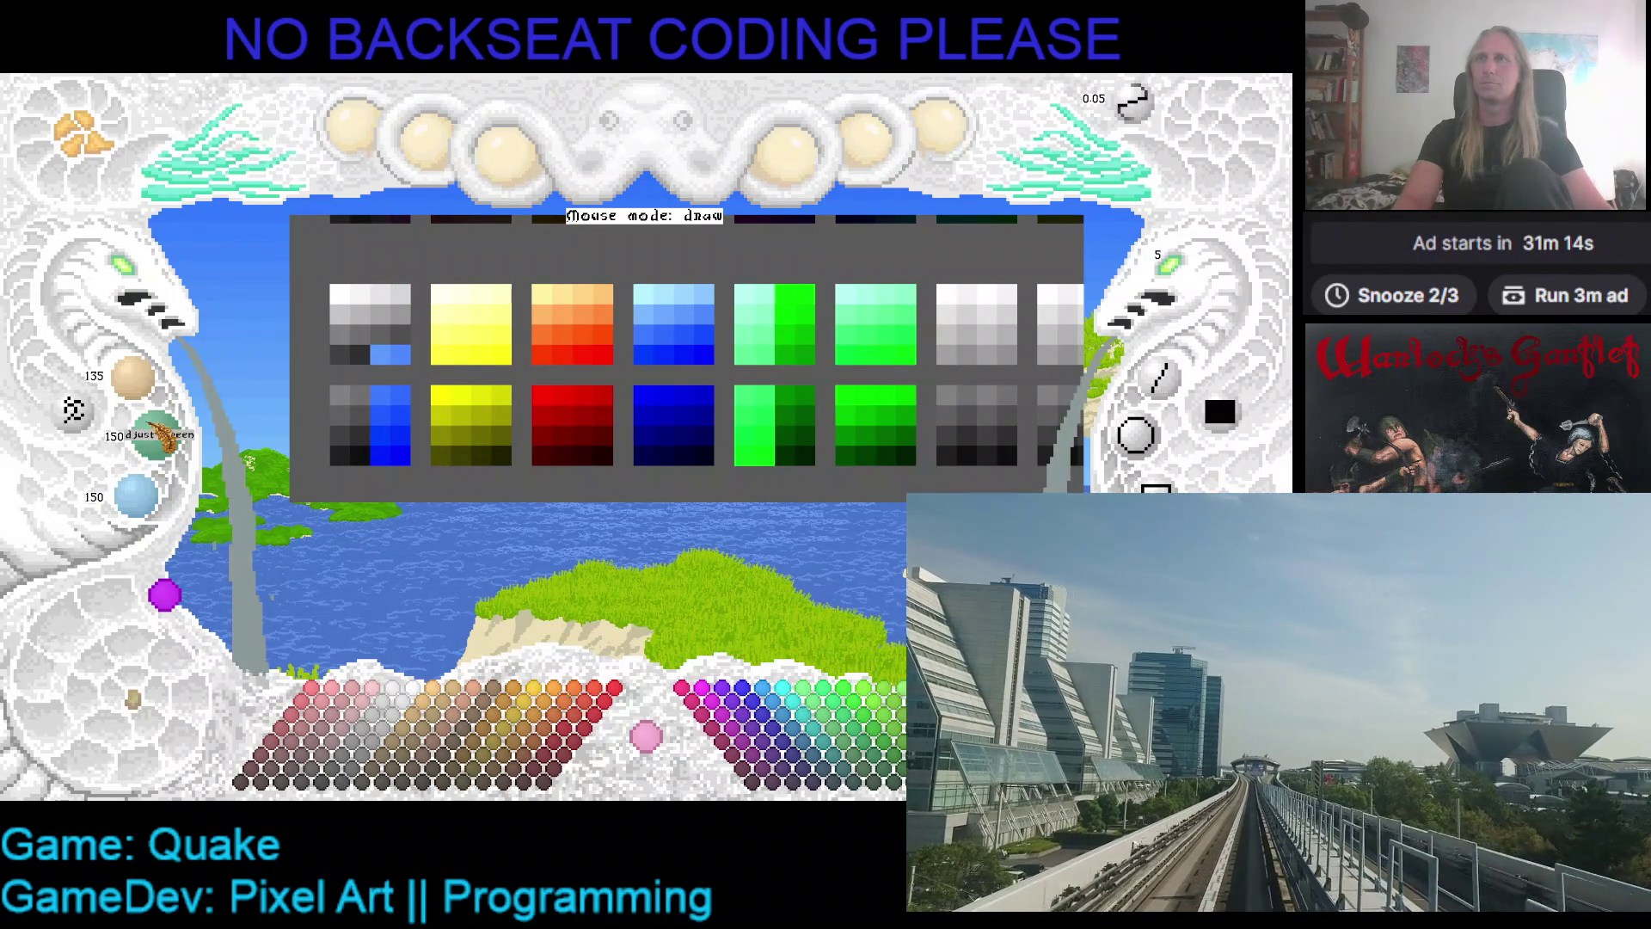
pyautogui.scroll(-1, 157, 435)
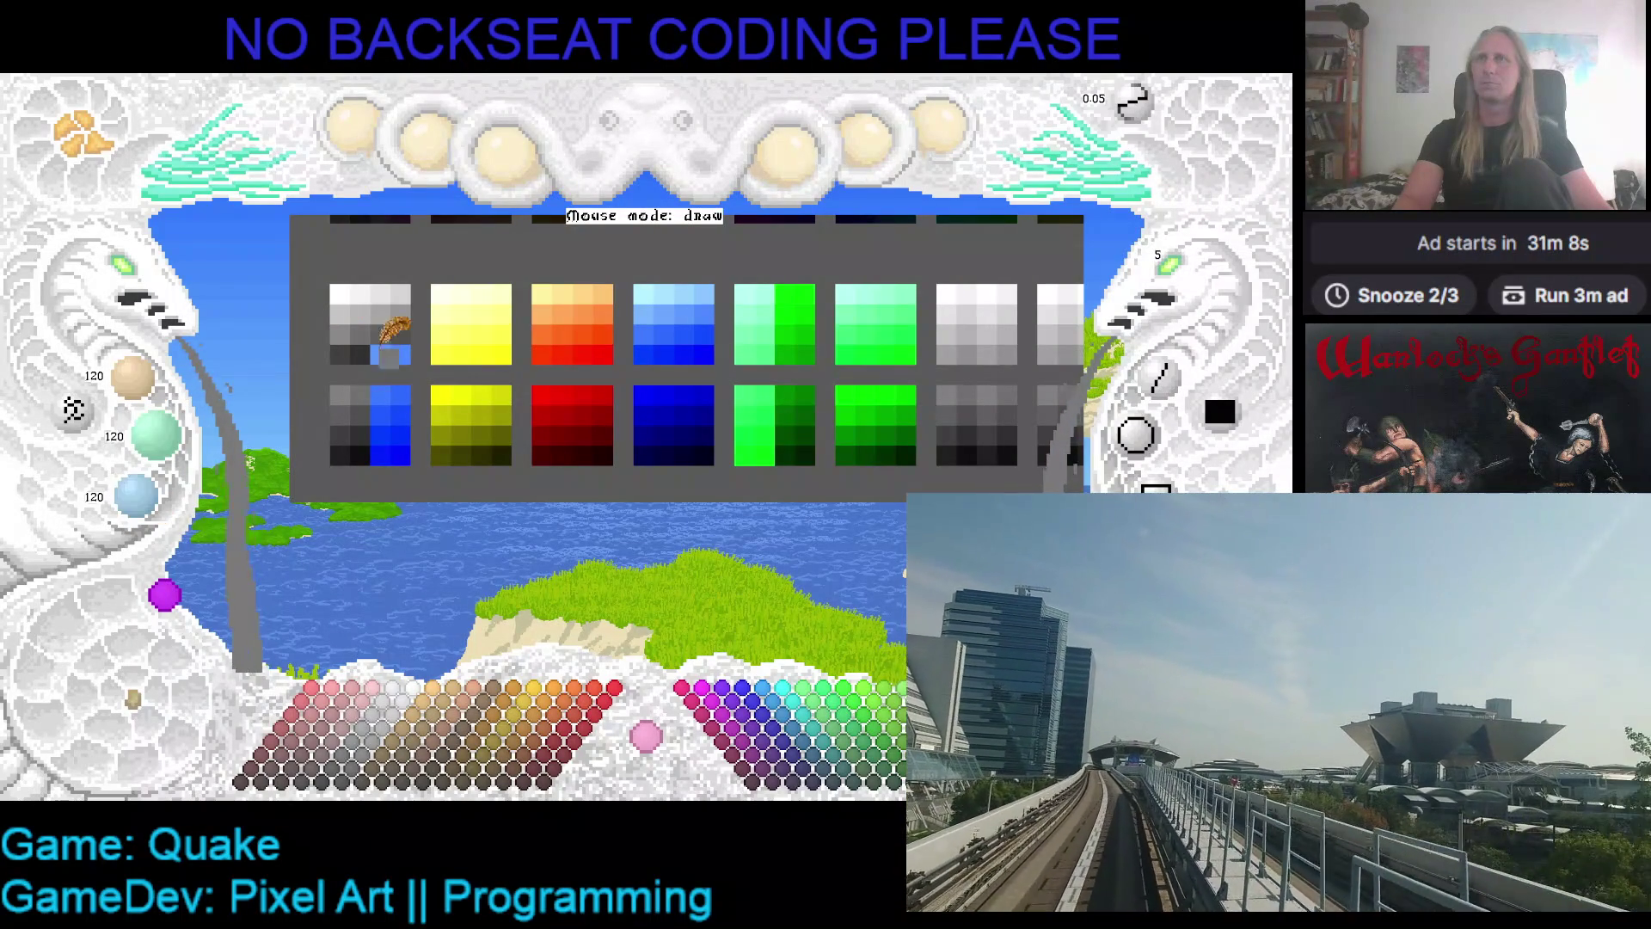
pyautogui.scroll(-3, 131, 378)
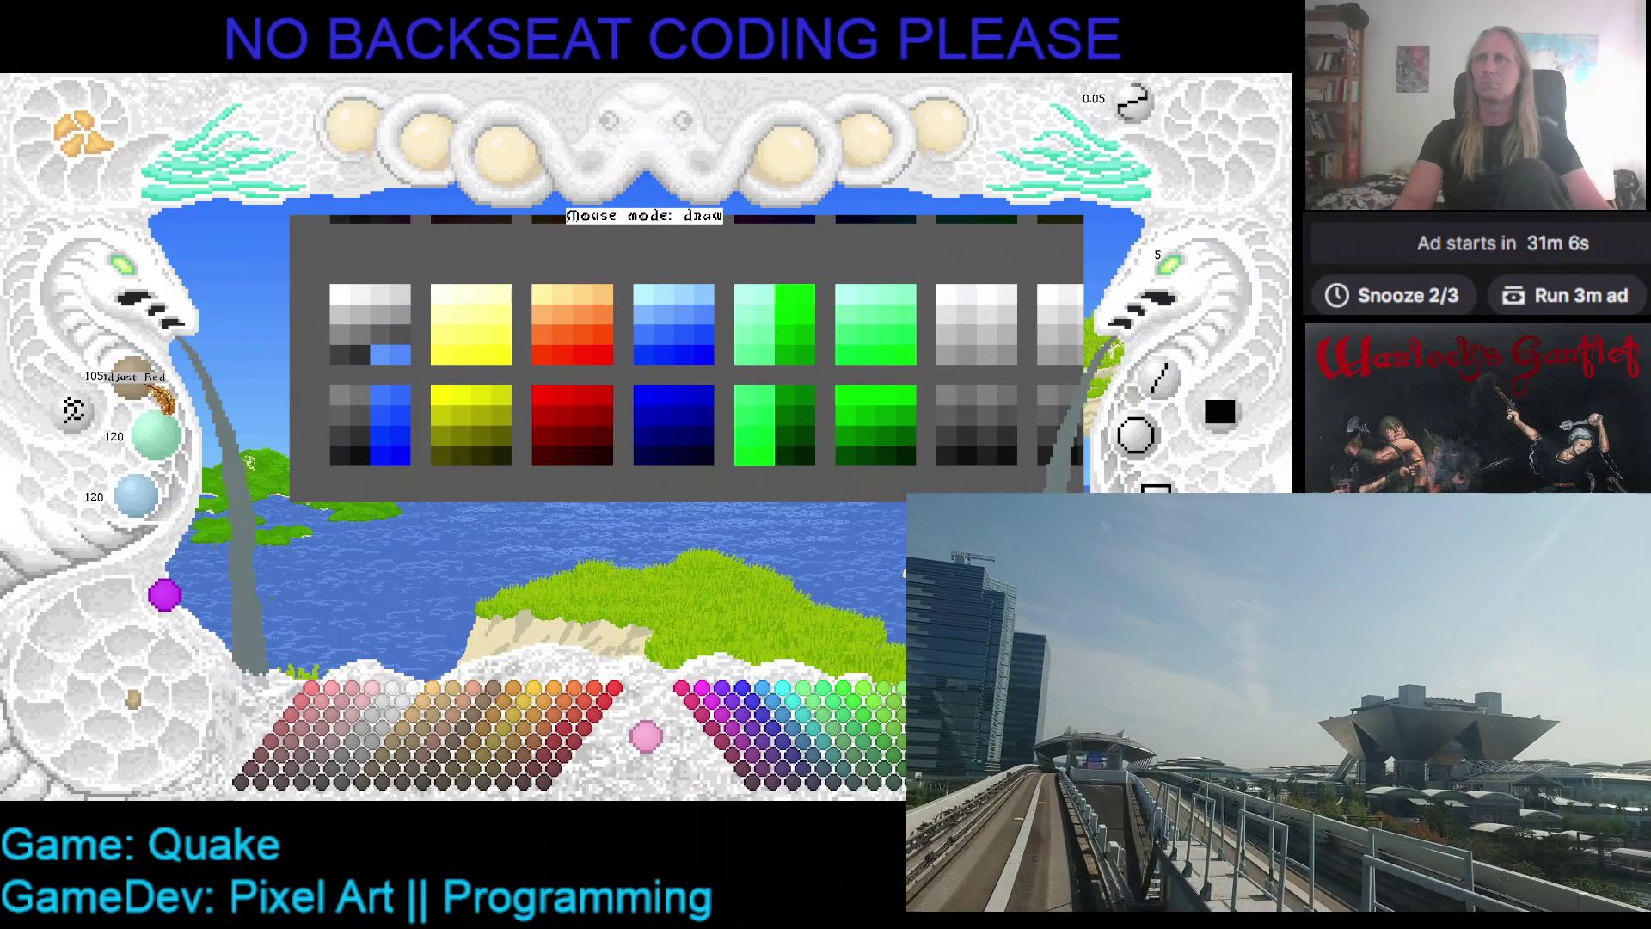
# - Continue darkening the grey down to 30, filling the remaining dark cells of the top-left ramp
pyautogui.scroll(-1, 168, 447)
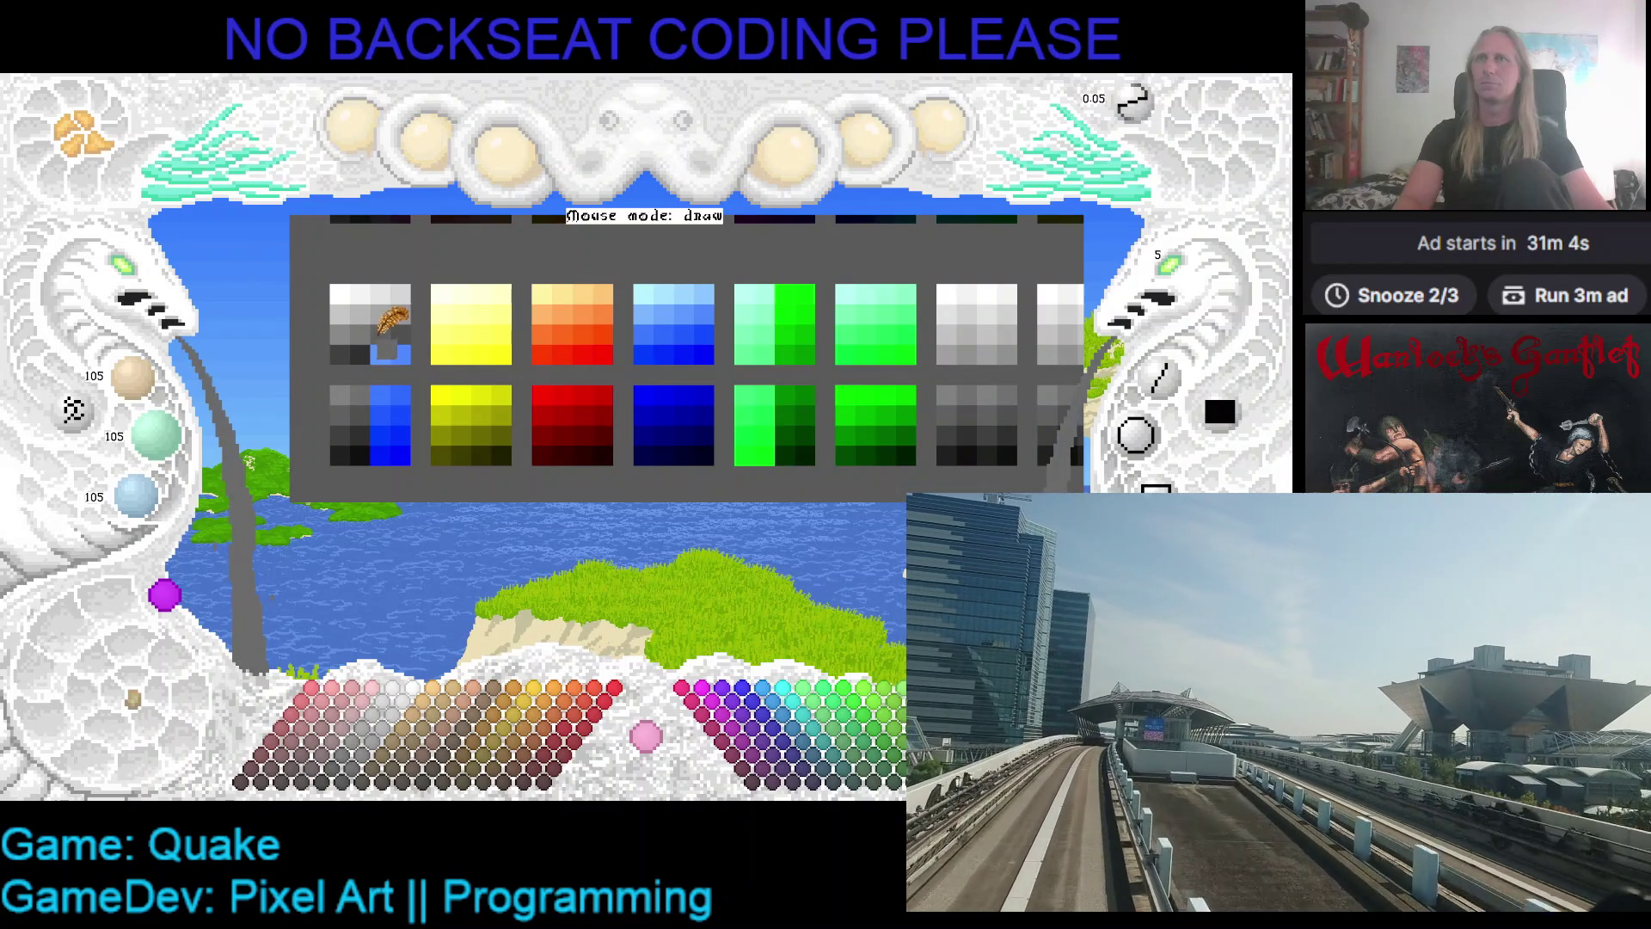
pyautogui.scroll(-3, 156, 435)
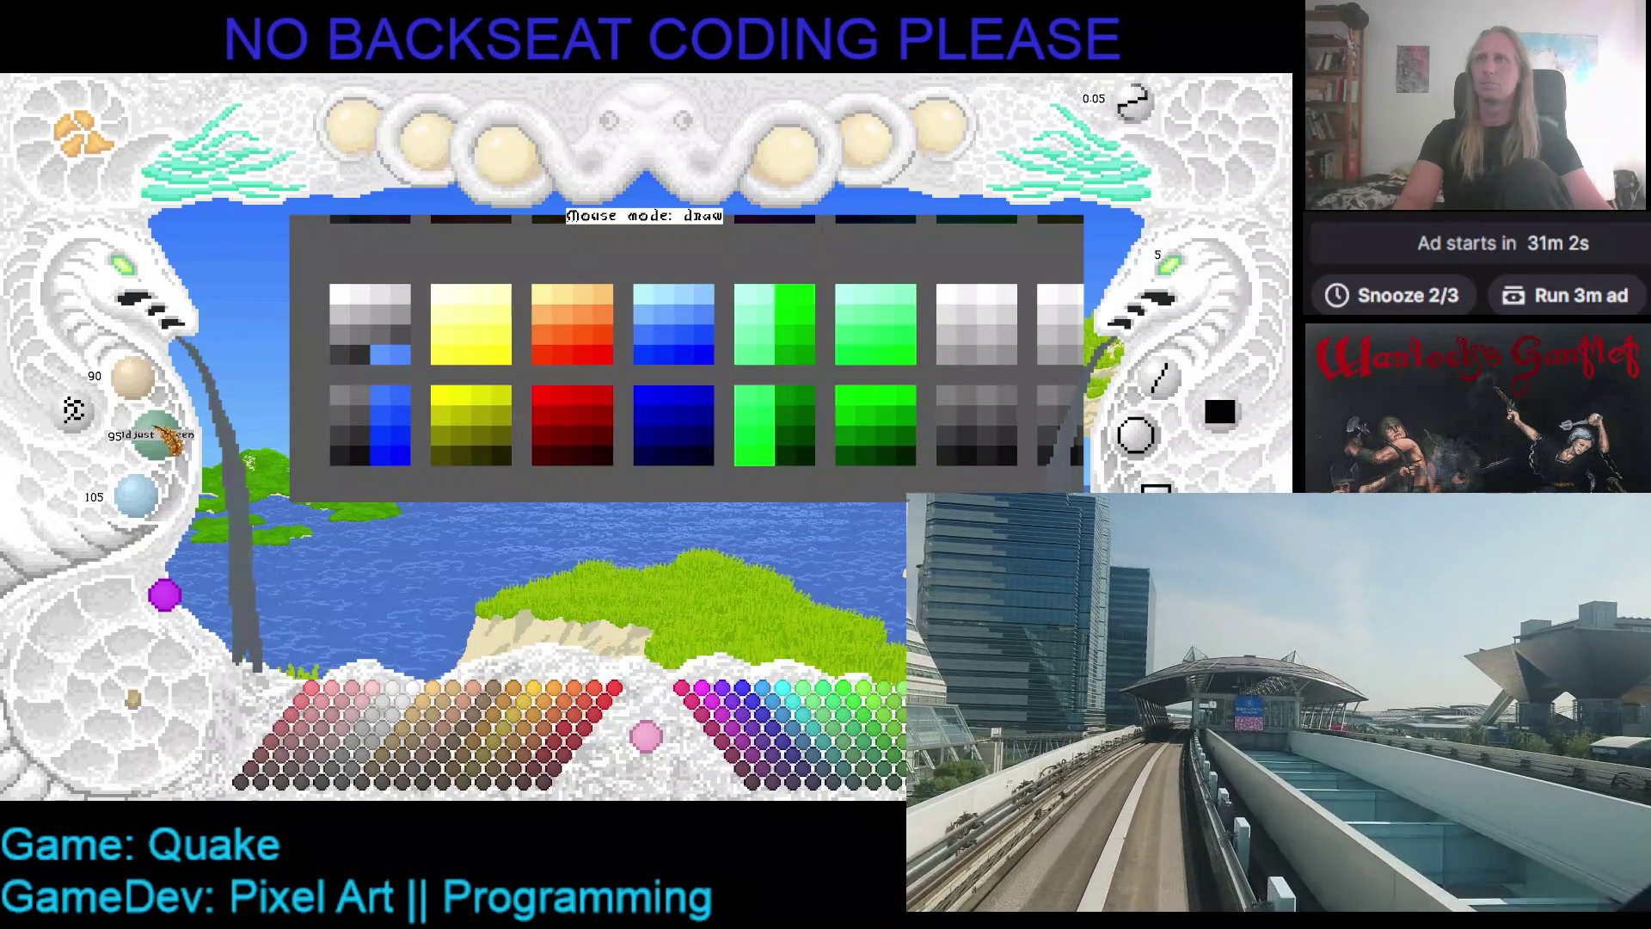
pyautogui.scroll(-3, 138, 495)
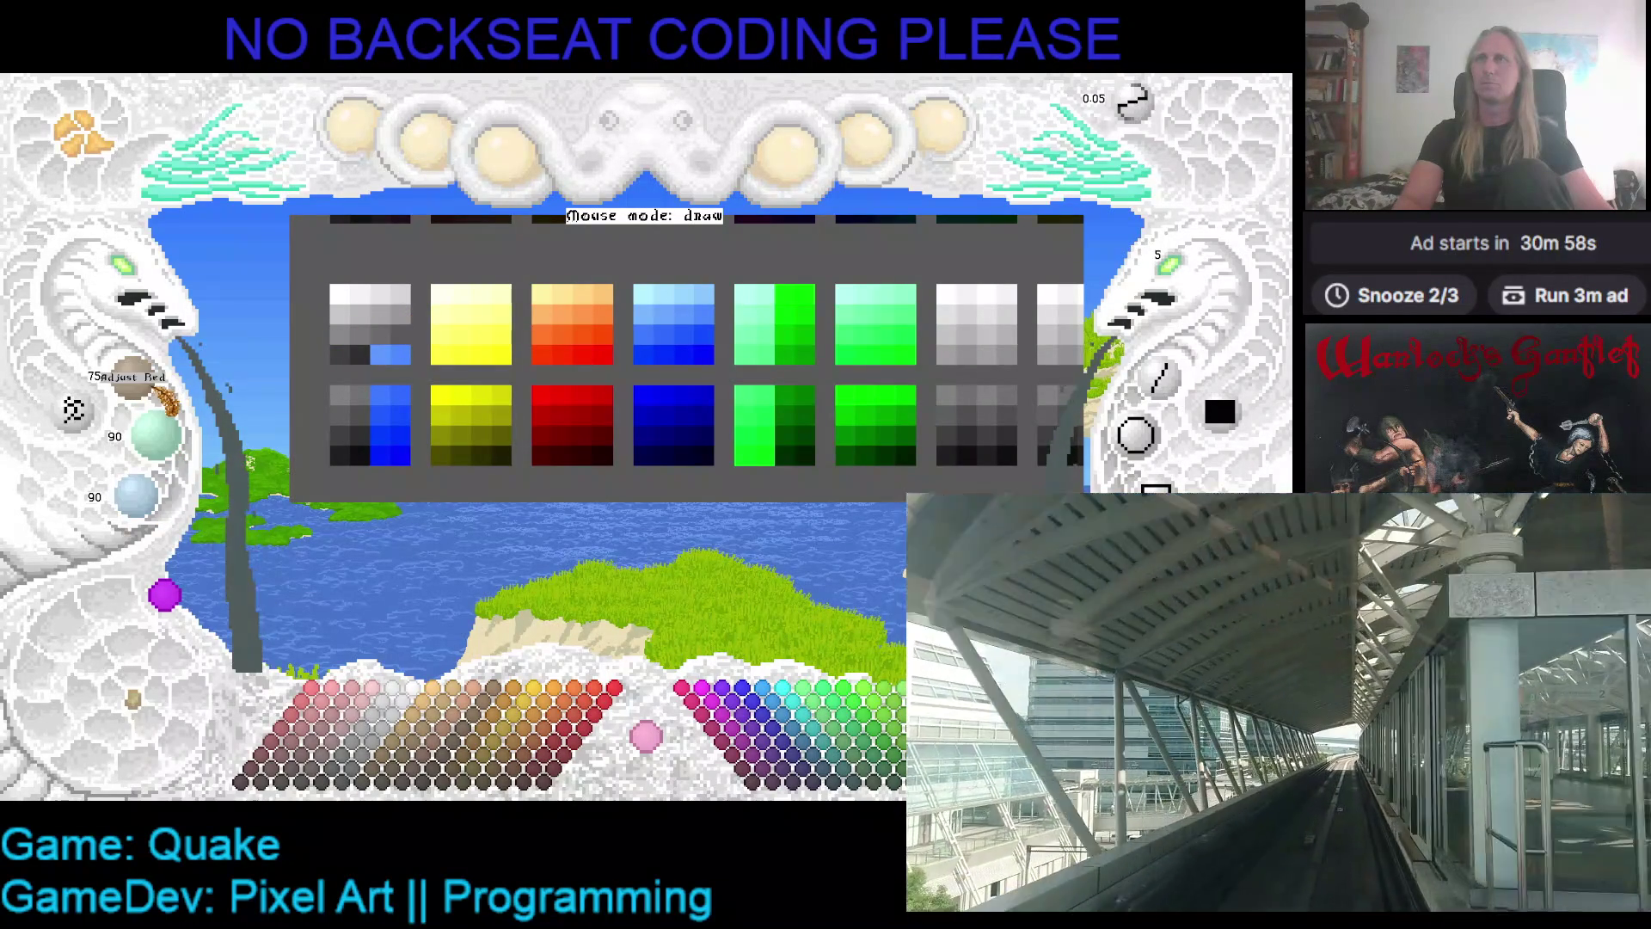
pyautogui.scroll(-3, 164, 438)
pyautogui.scroll(-3, 142, 494)
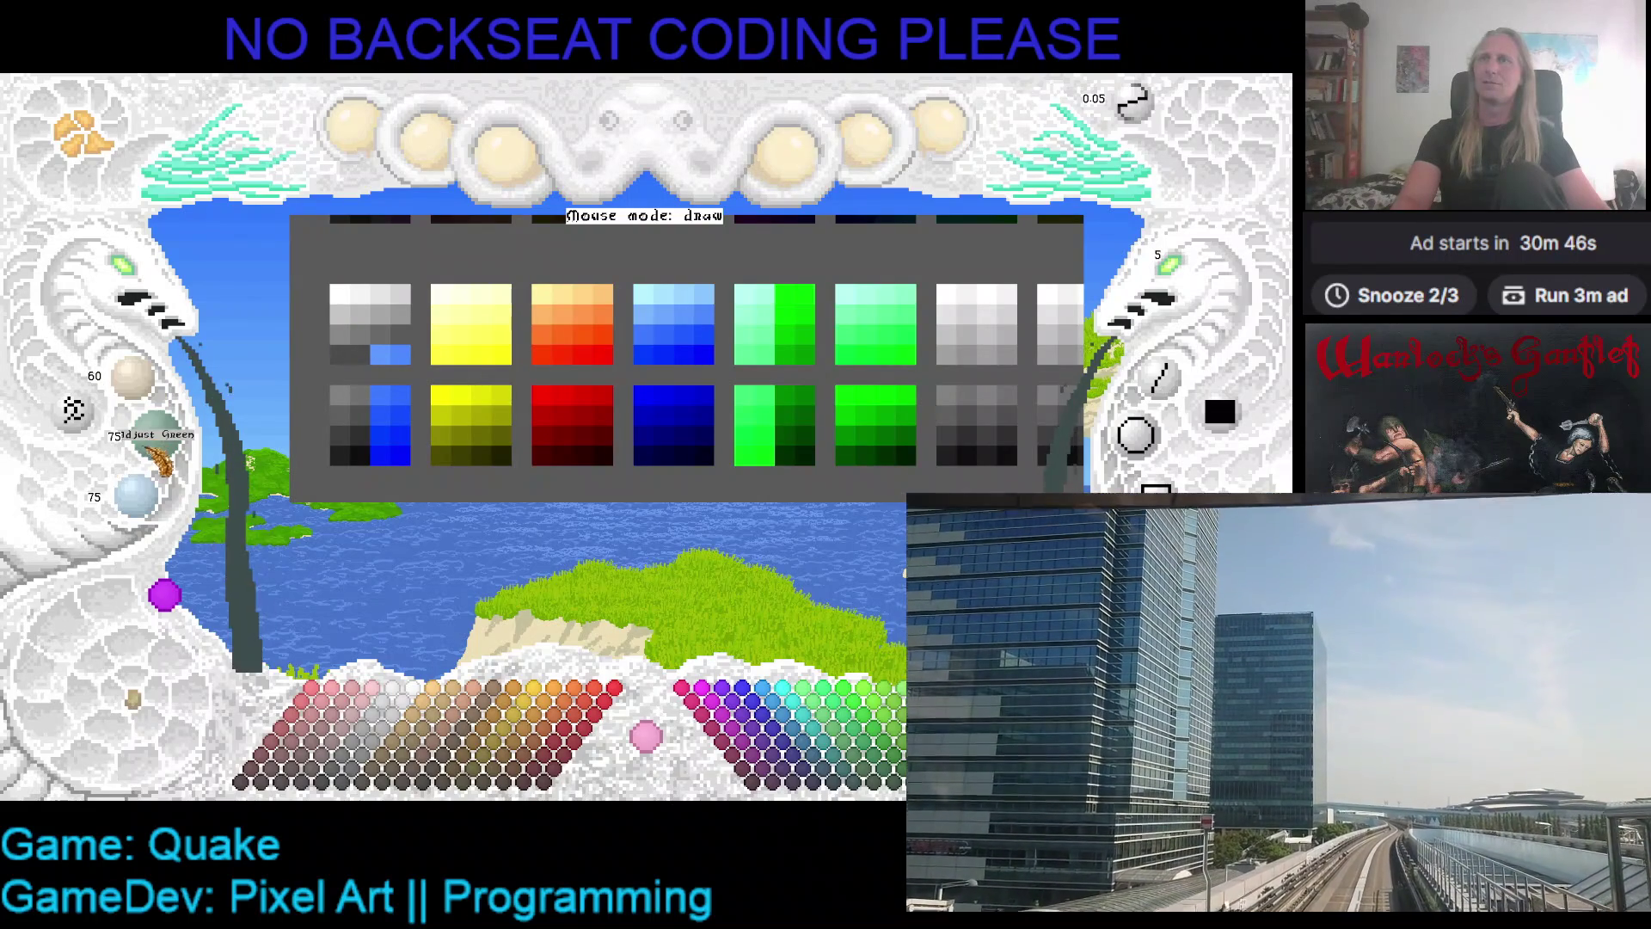
pyautogui.scroll(-3, 138, 494)
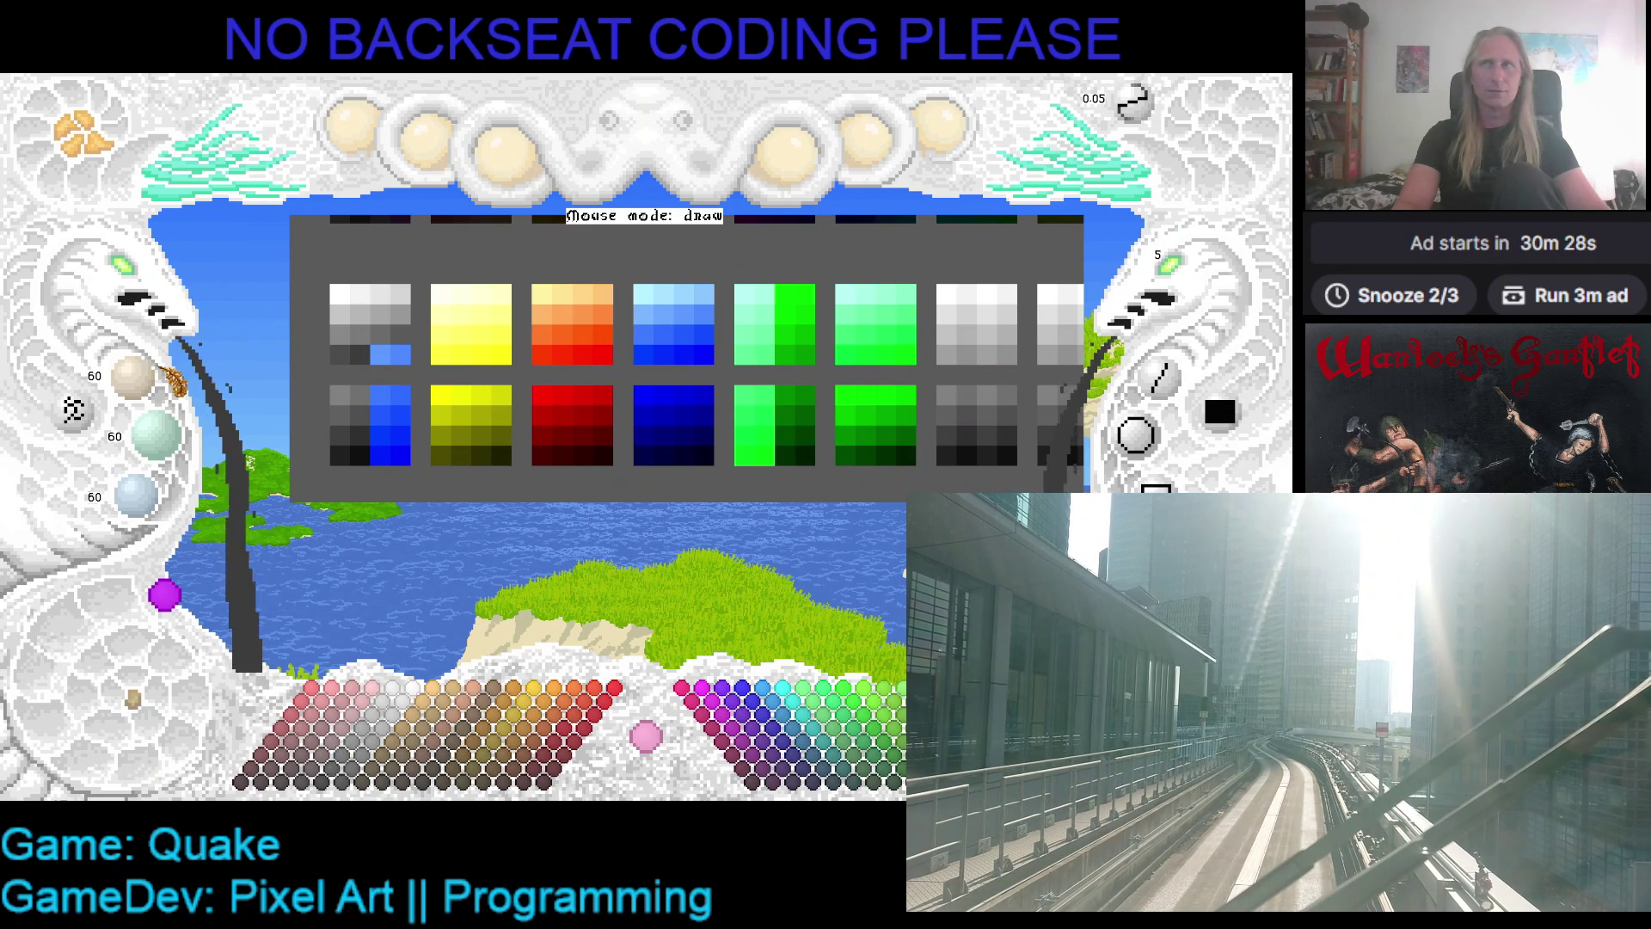
pyautogui.scroll(-3, 159, 430)
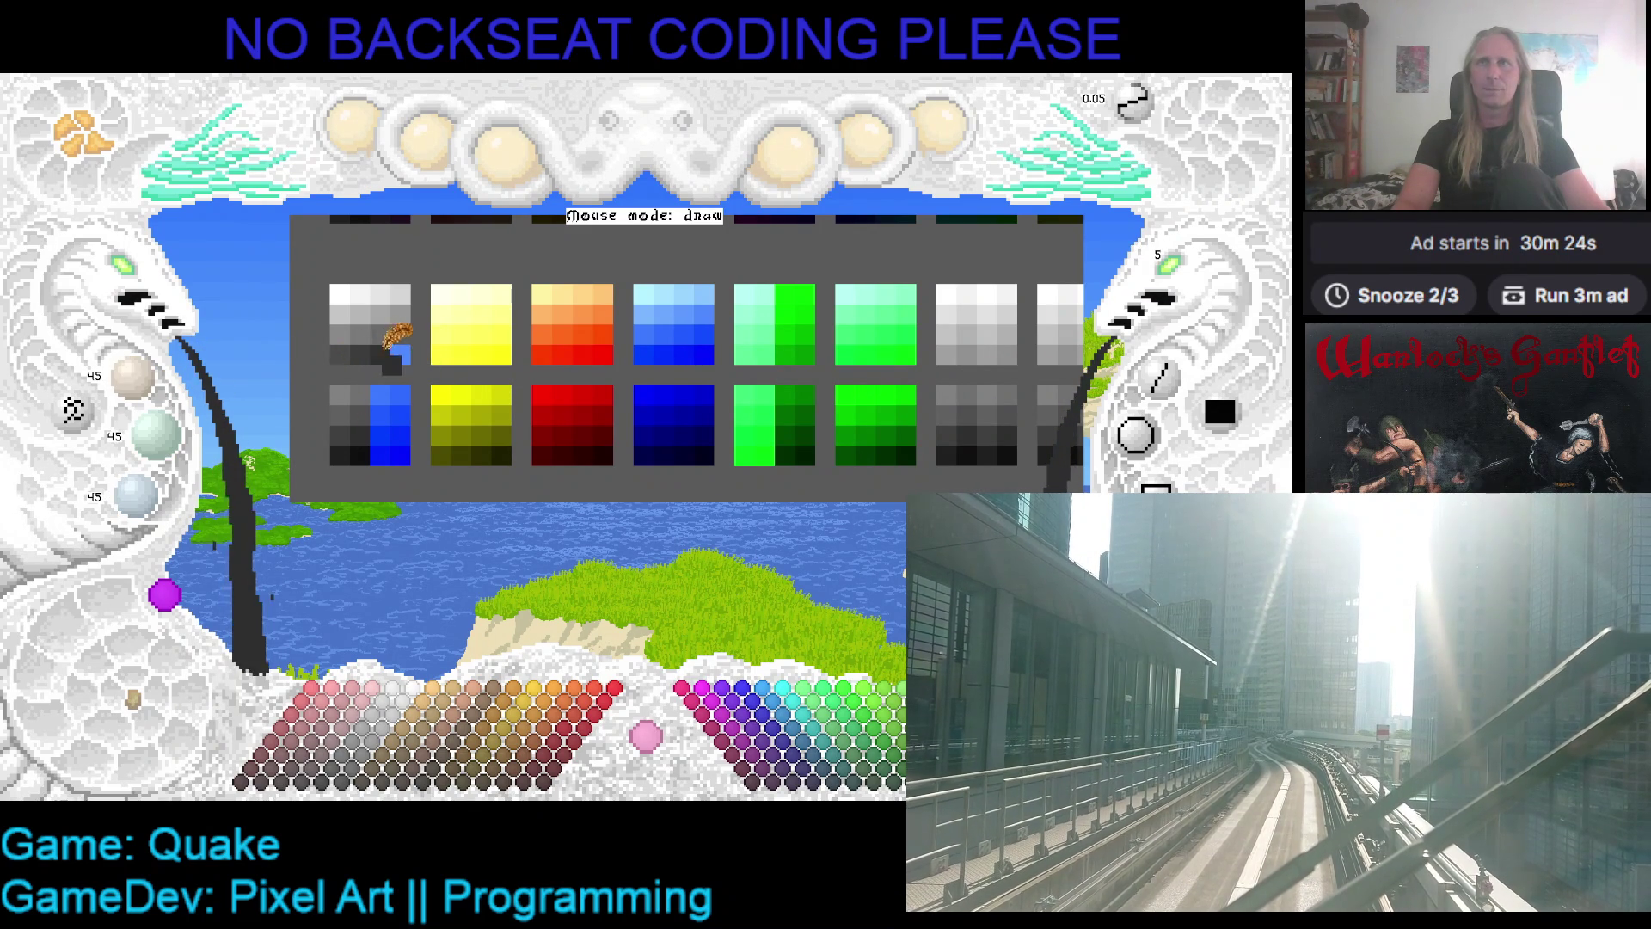
pyautogui.scroll(-1, 159, 388)
pyautogui.scroll(-3, 158, 432)
pyautogui.scroll(-3, 142, 492)
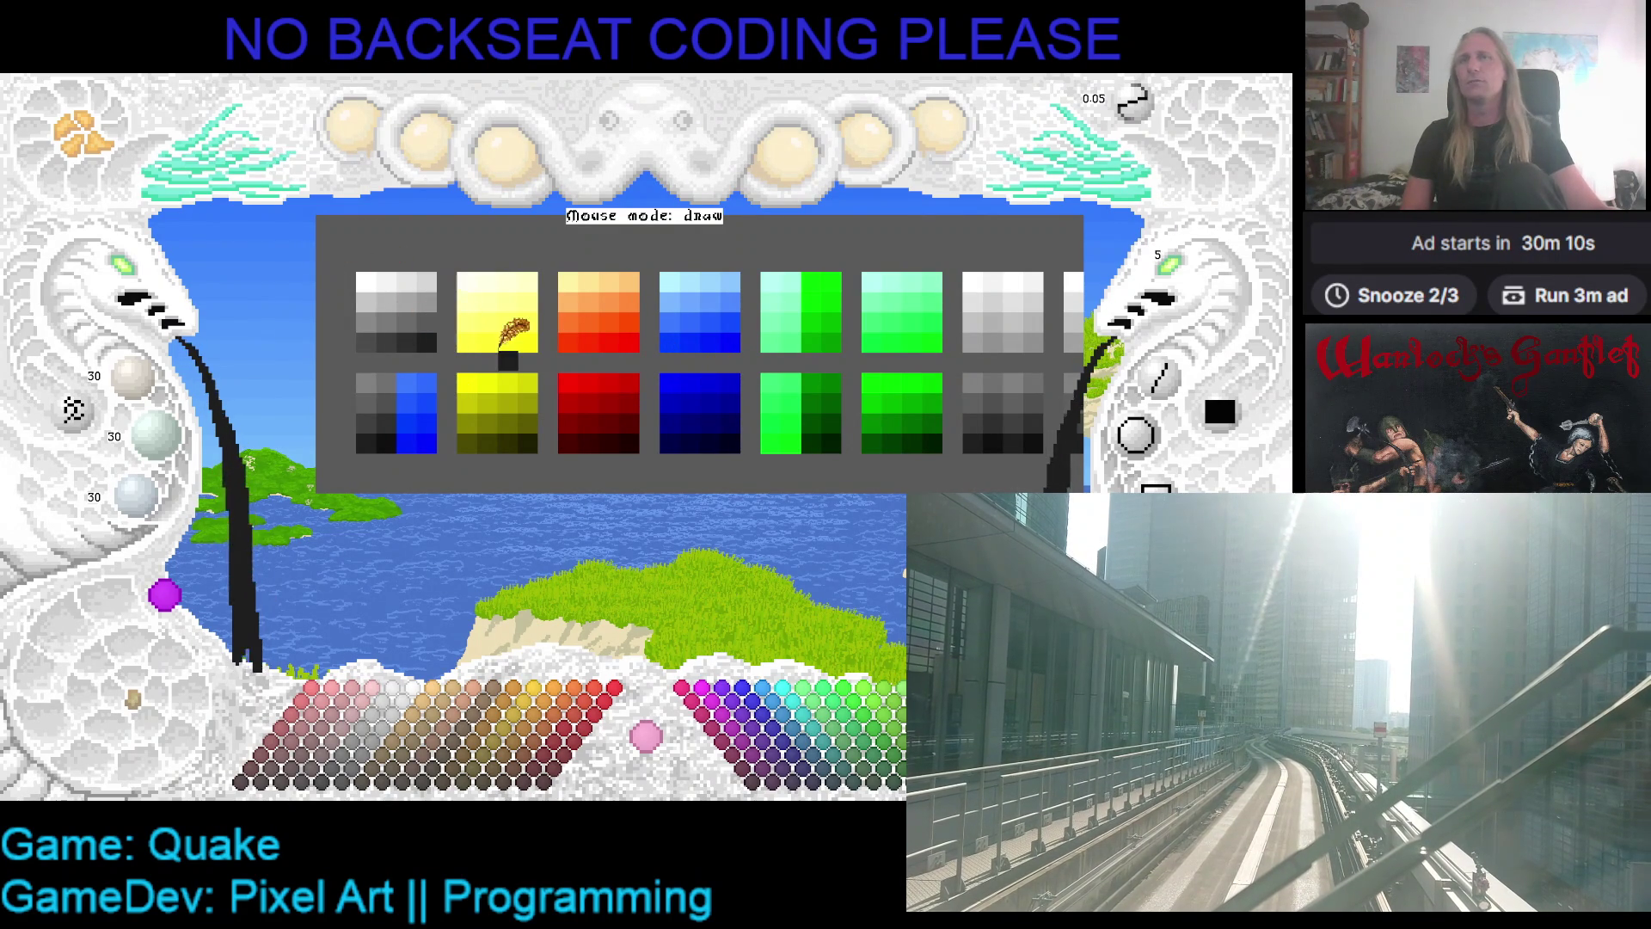
# - Slide the palette to show the eighth ramp and pick white 255, 255, 255 from the top-left swatch
pyautogui.moveTo(476, 351)
pyautogui.mouseDown()
pyautogui.moveTo(329, 348)
pyautogui.moveTo(409, 346)
pyautogui.mouseUp()
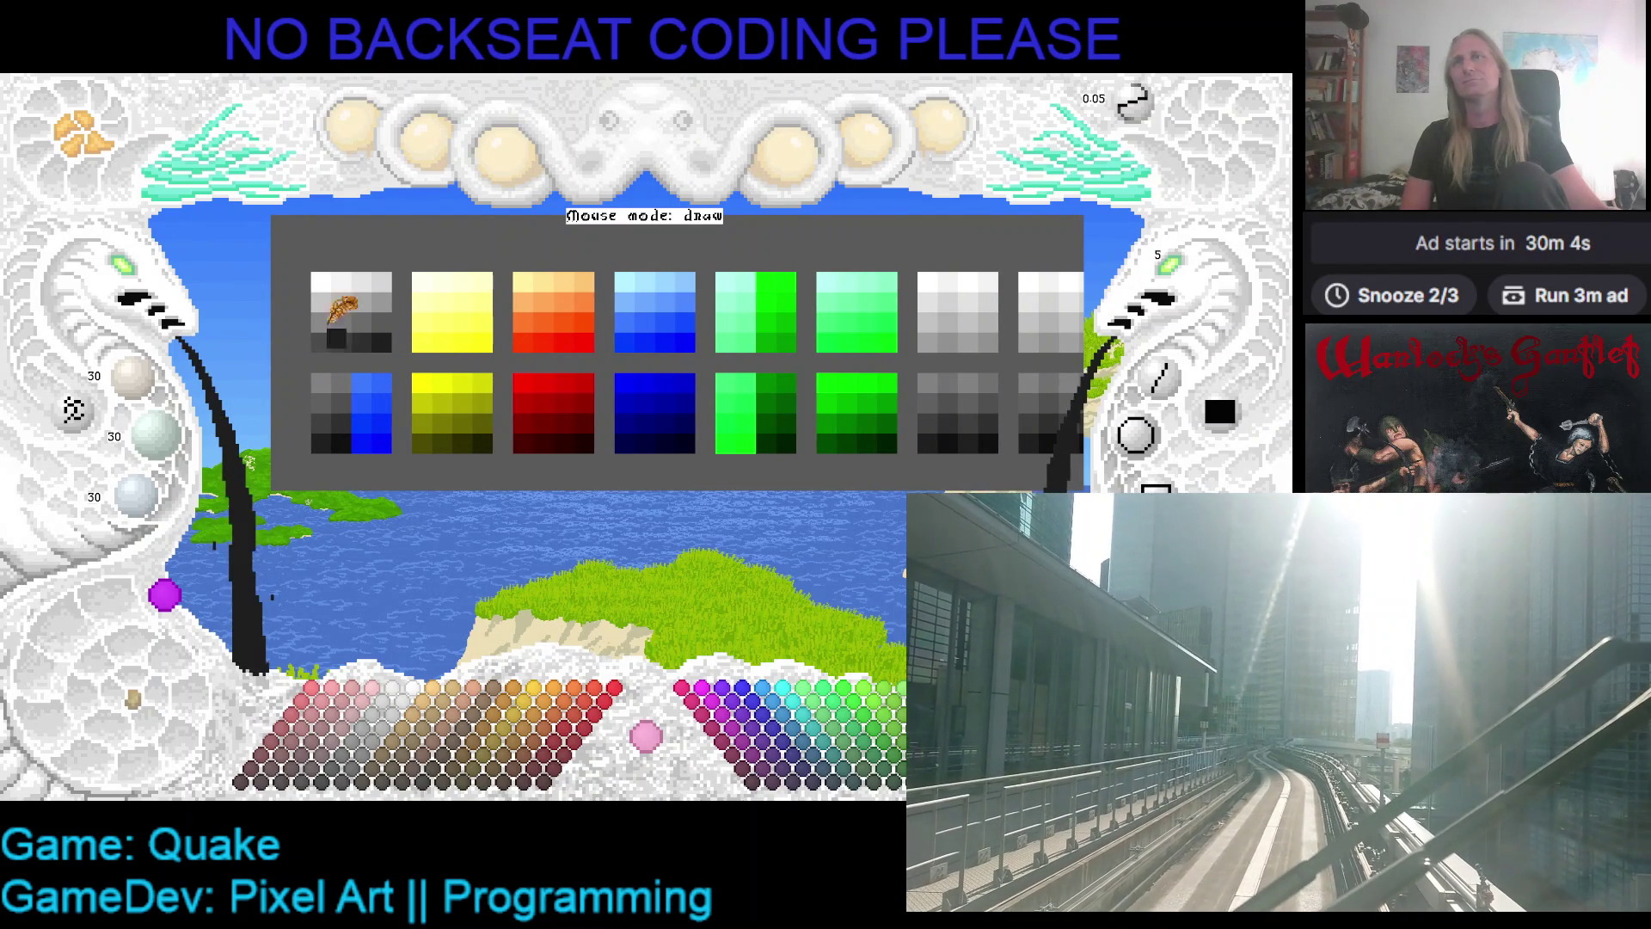
pyautogui.click(327, 292)
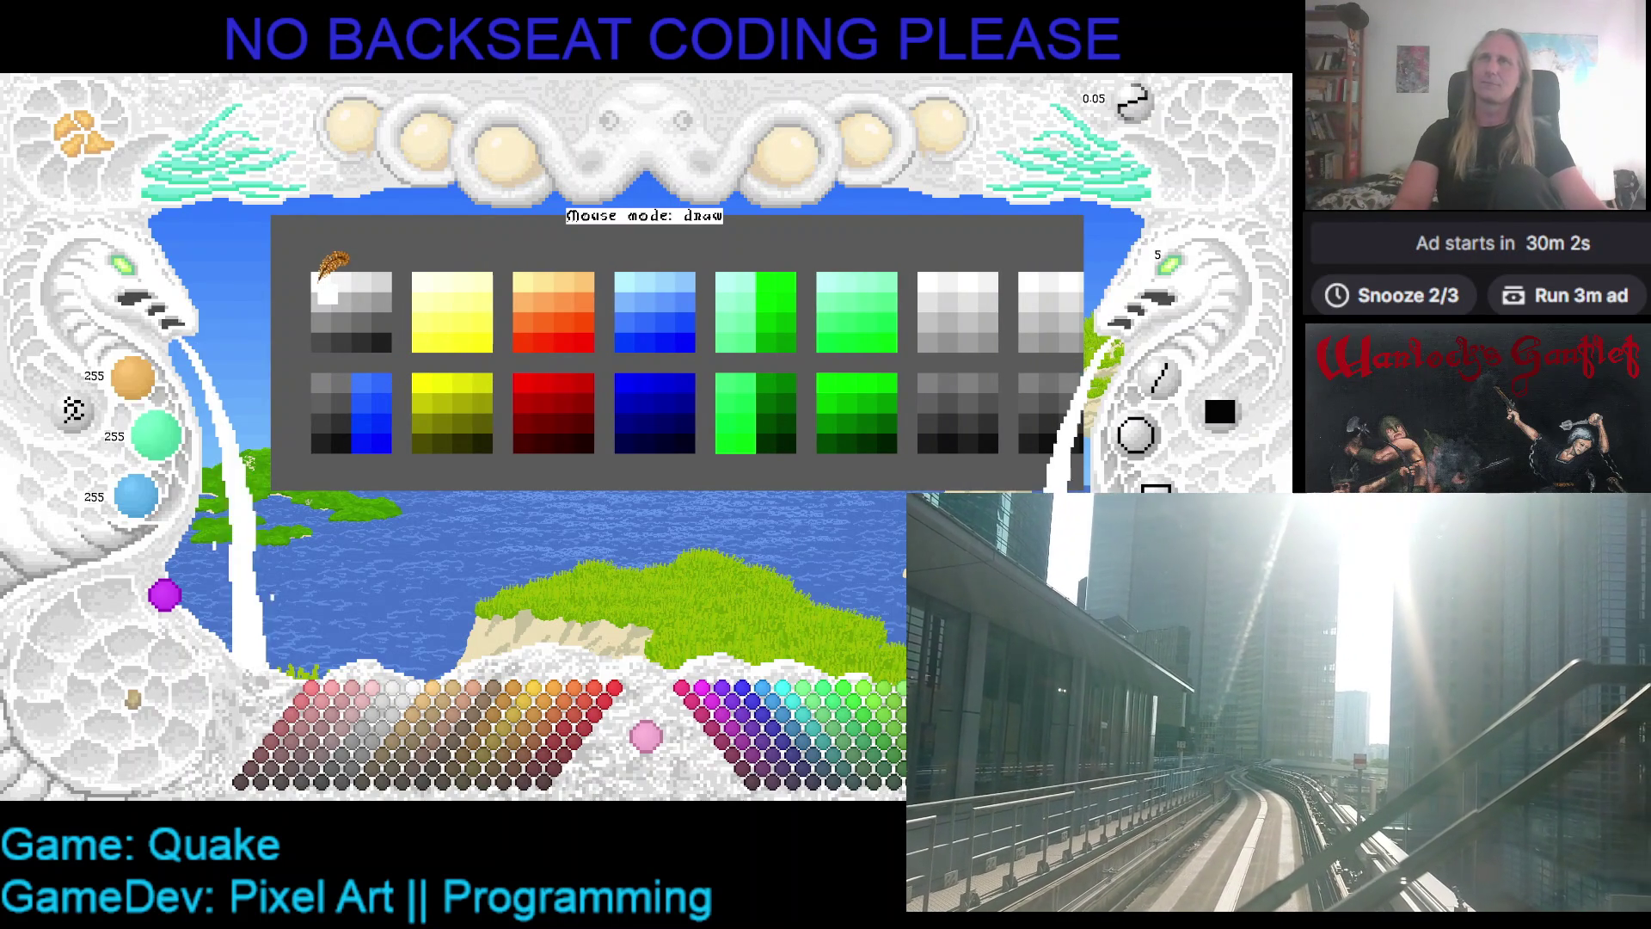
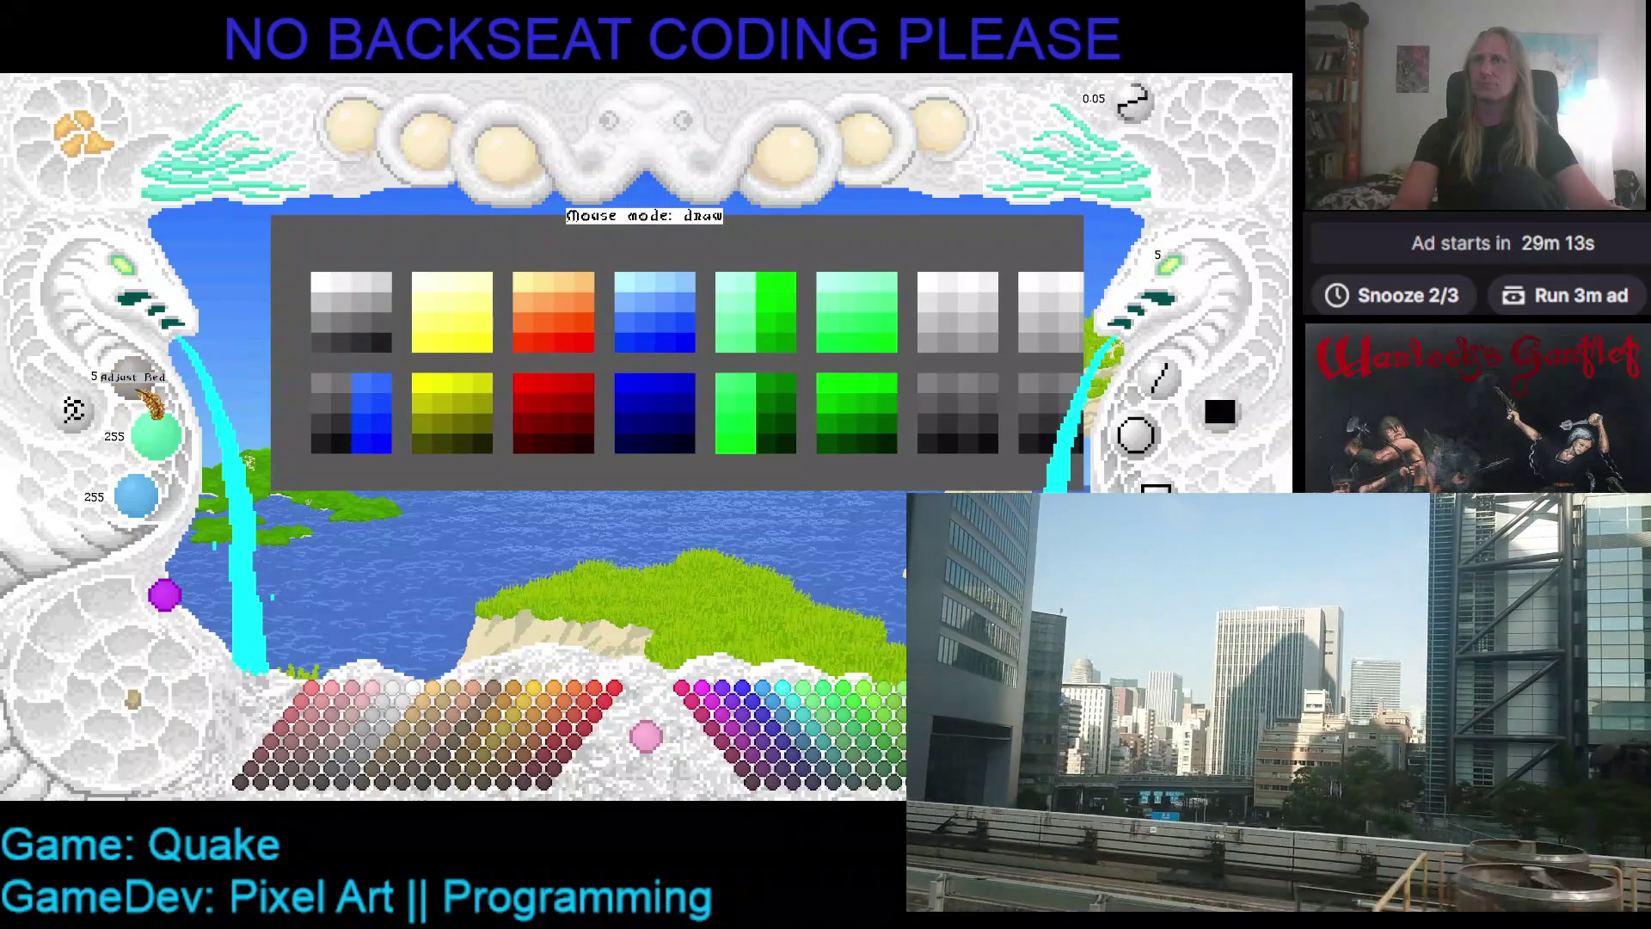
# - Paint black into the first palette swatch, then mix a dark grey of 24,24,24
pyautogui.moveTo(170, 471); pyautogui.dragTo(132, 506)
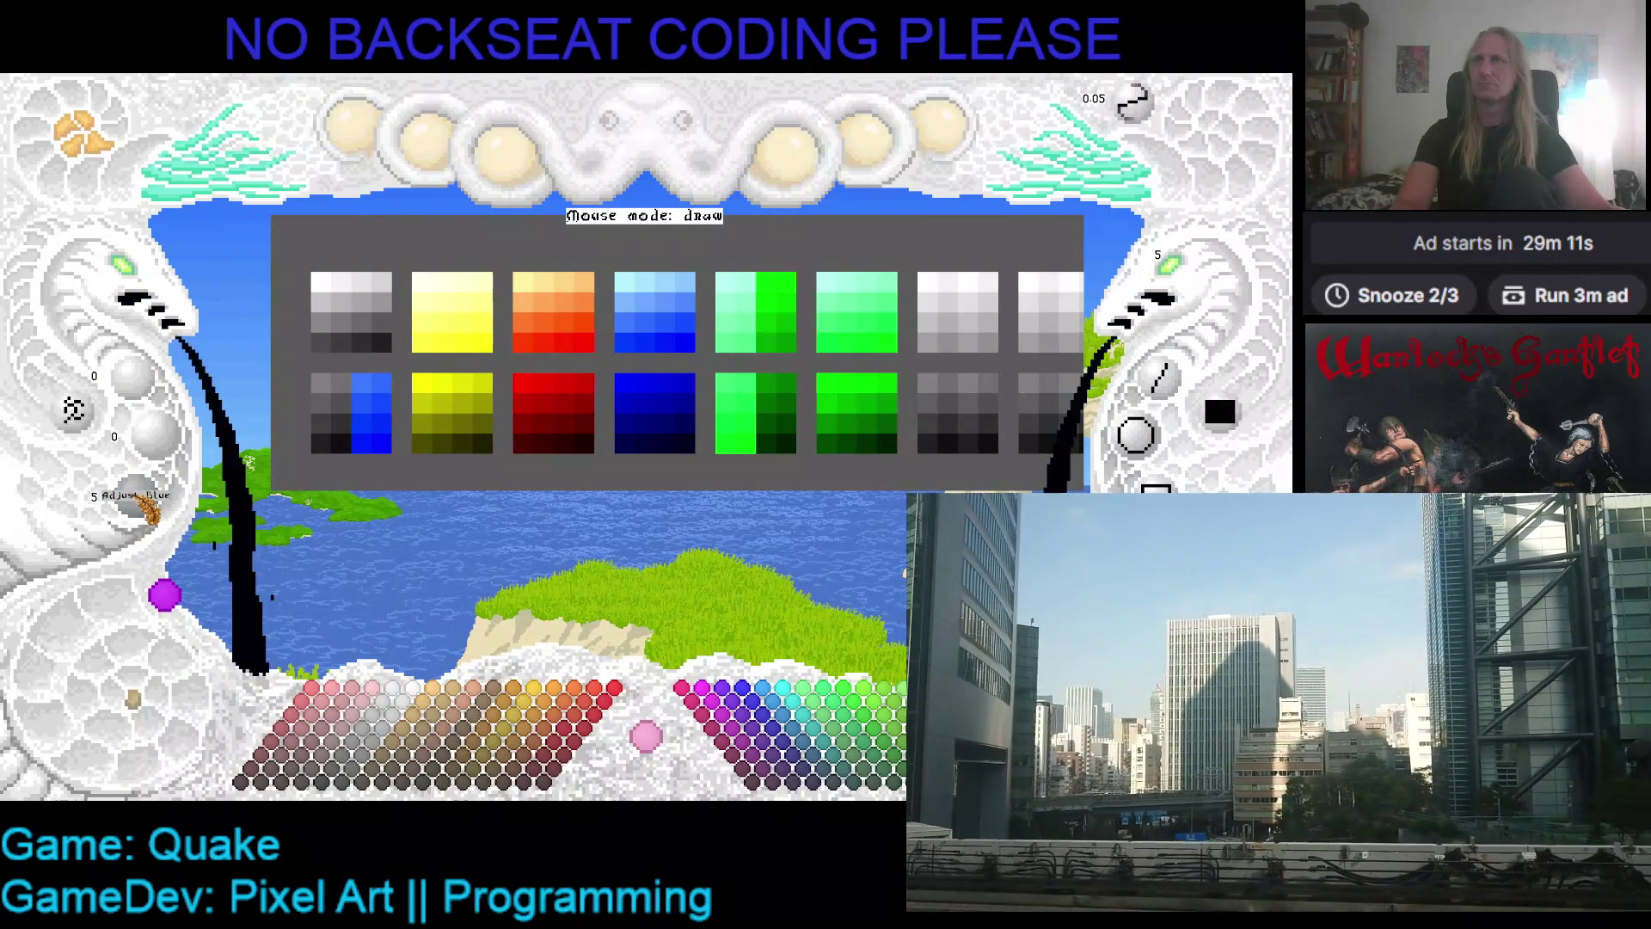
pyautogui.click(382, 440)
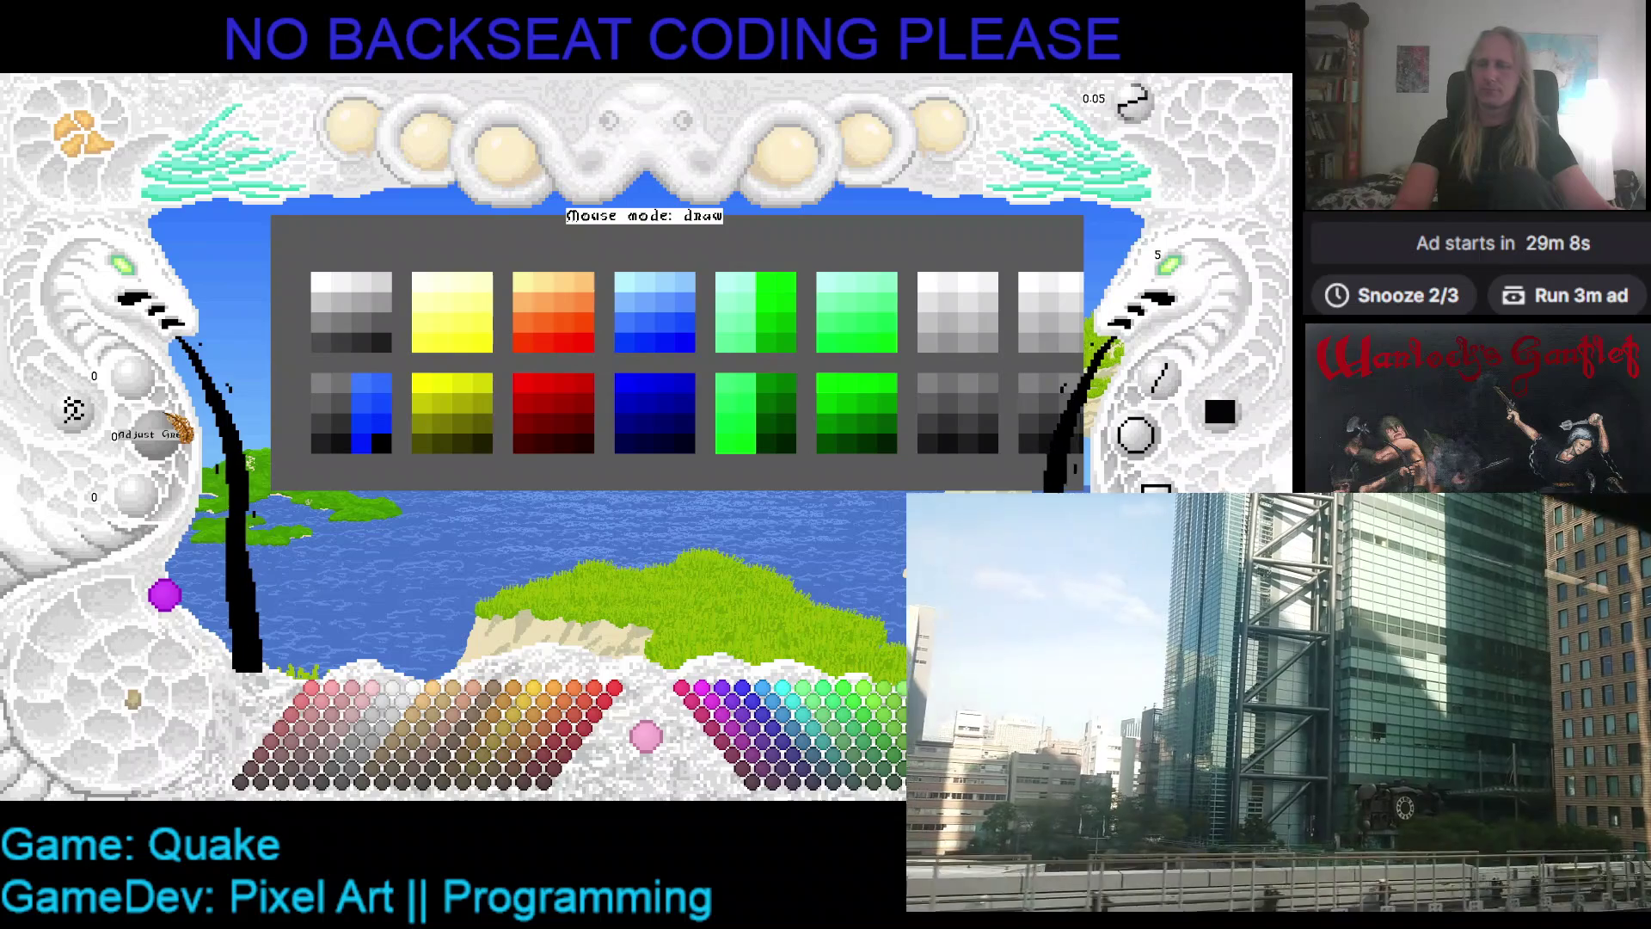
pyautogui.scroll(1, 160, 389)
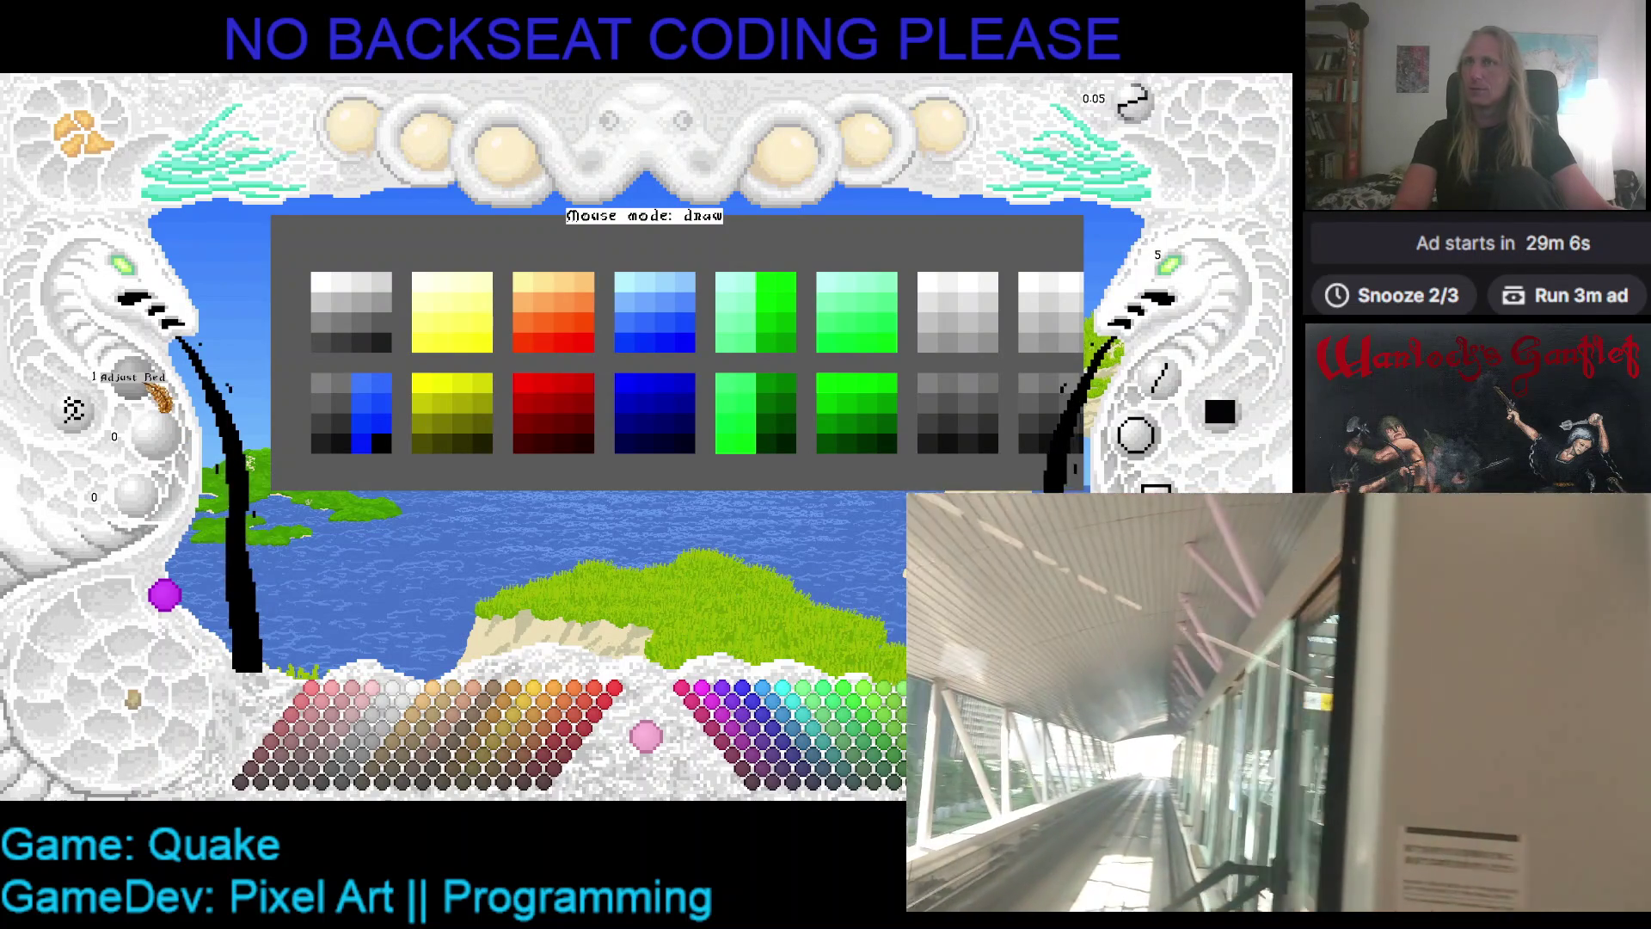
pyautogui.scroll(1, 160, 396)
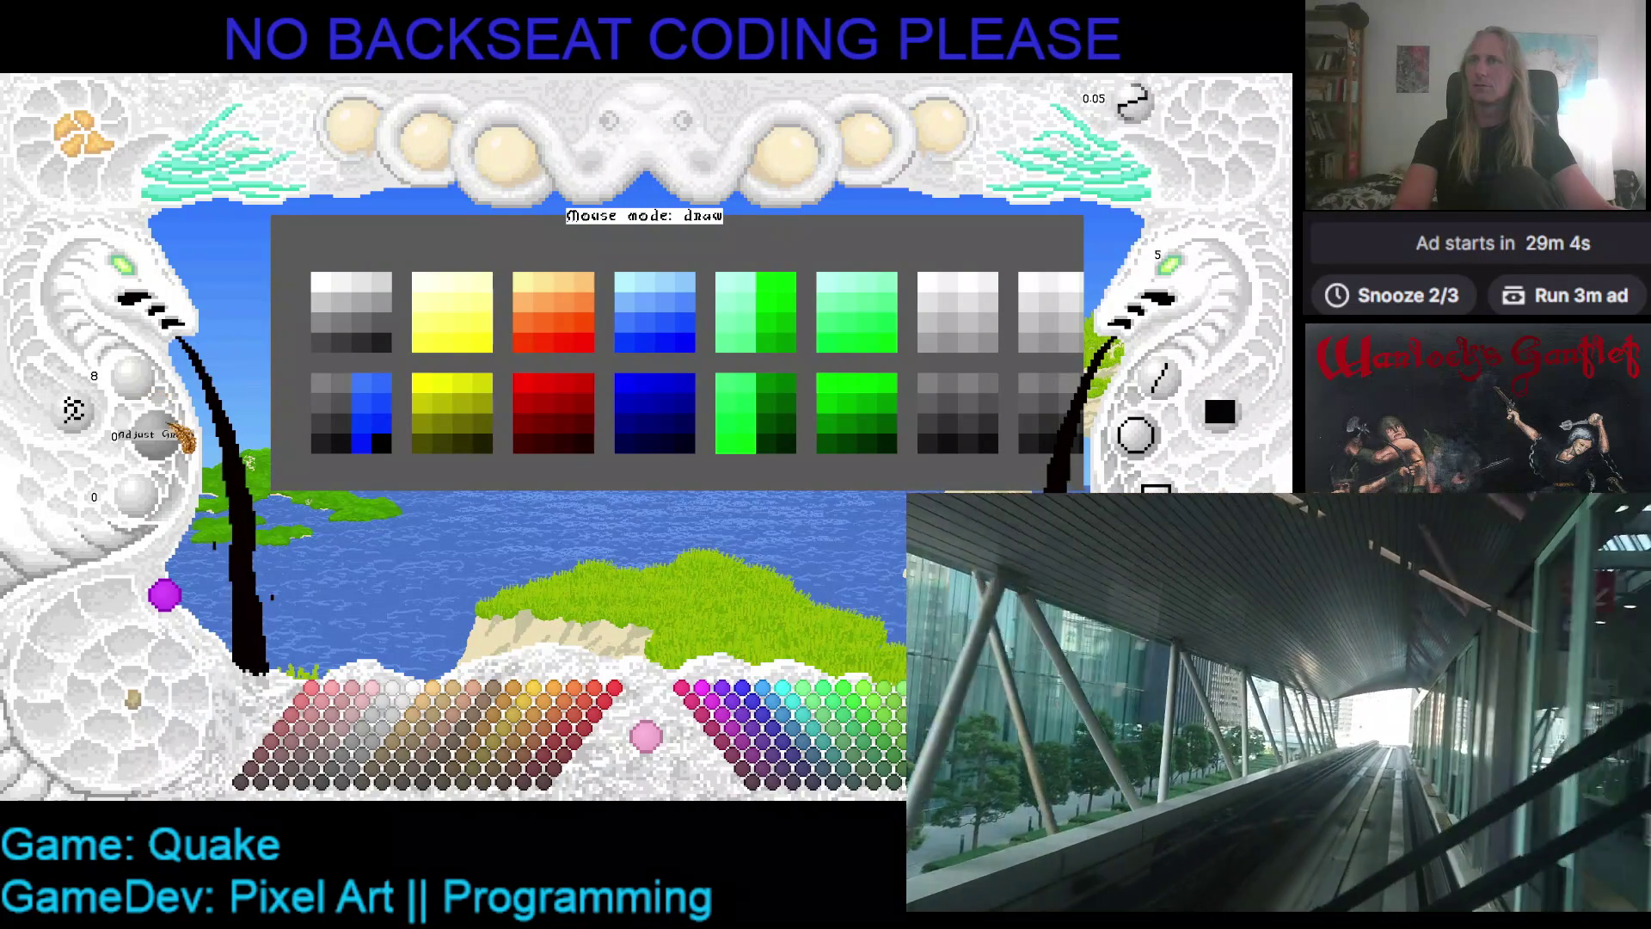
pyautogui.scroll(2, 176, 437)
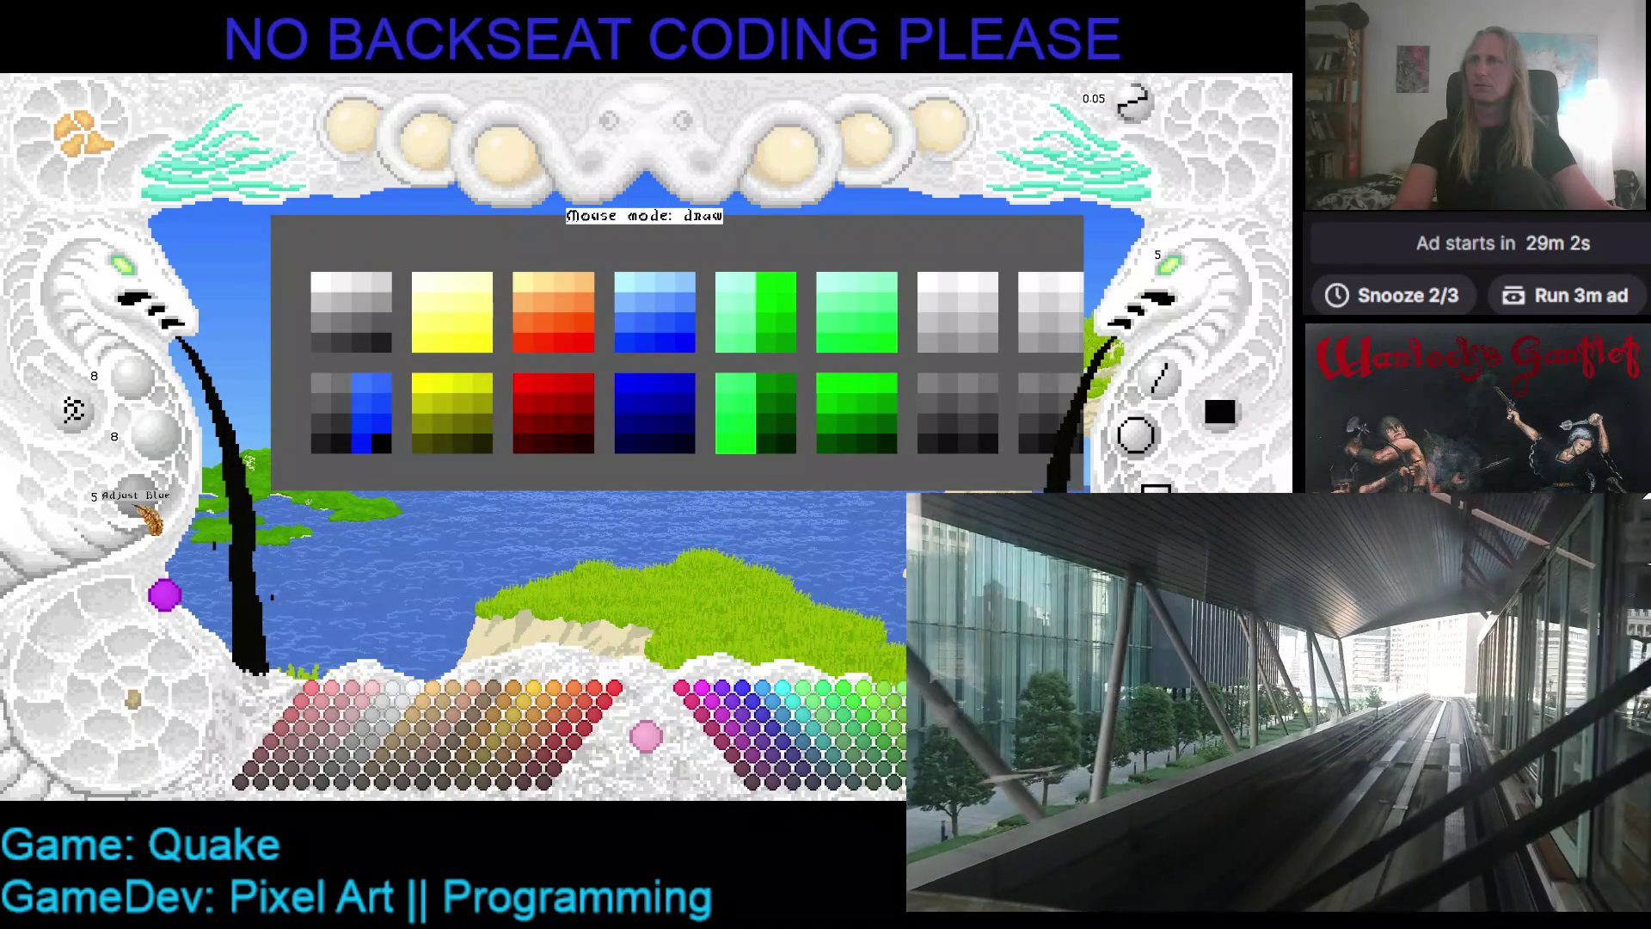
pyautogui.scroll(3, 148, 516)
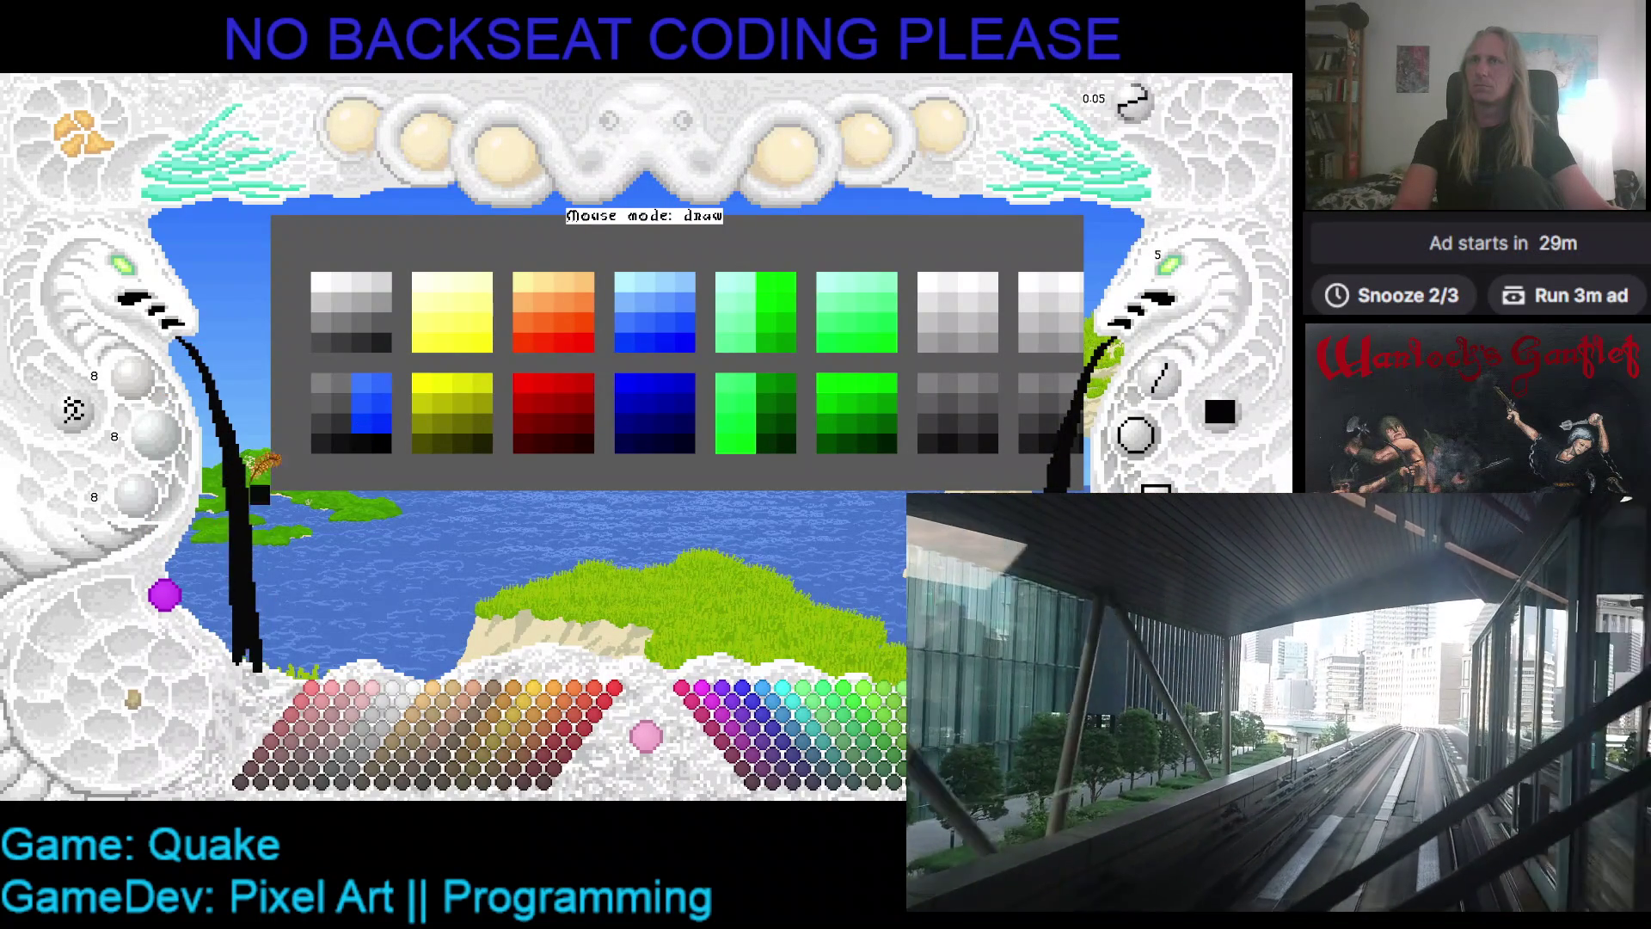
pyautogui.scroll(8, 151, 516)
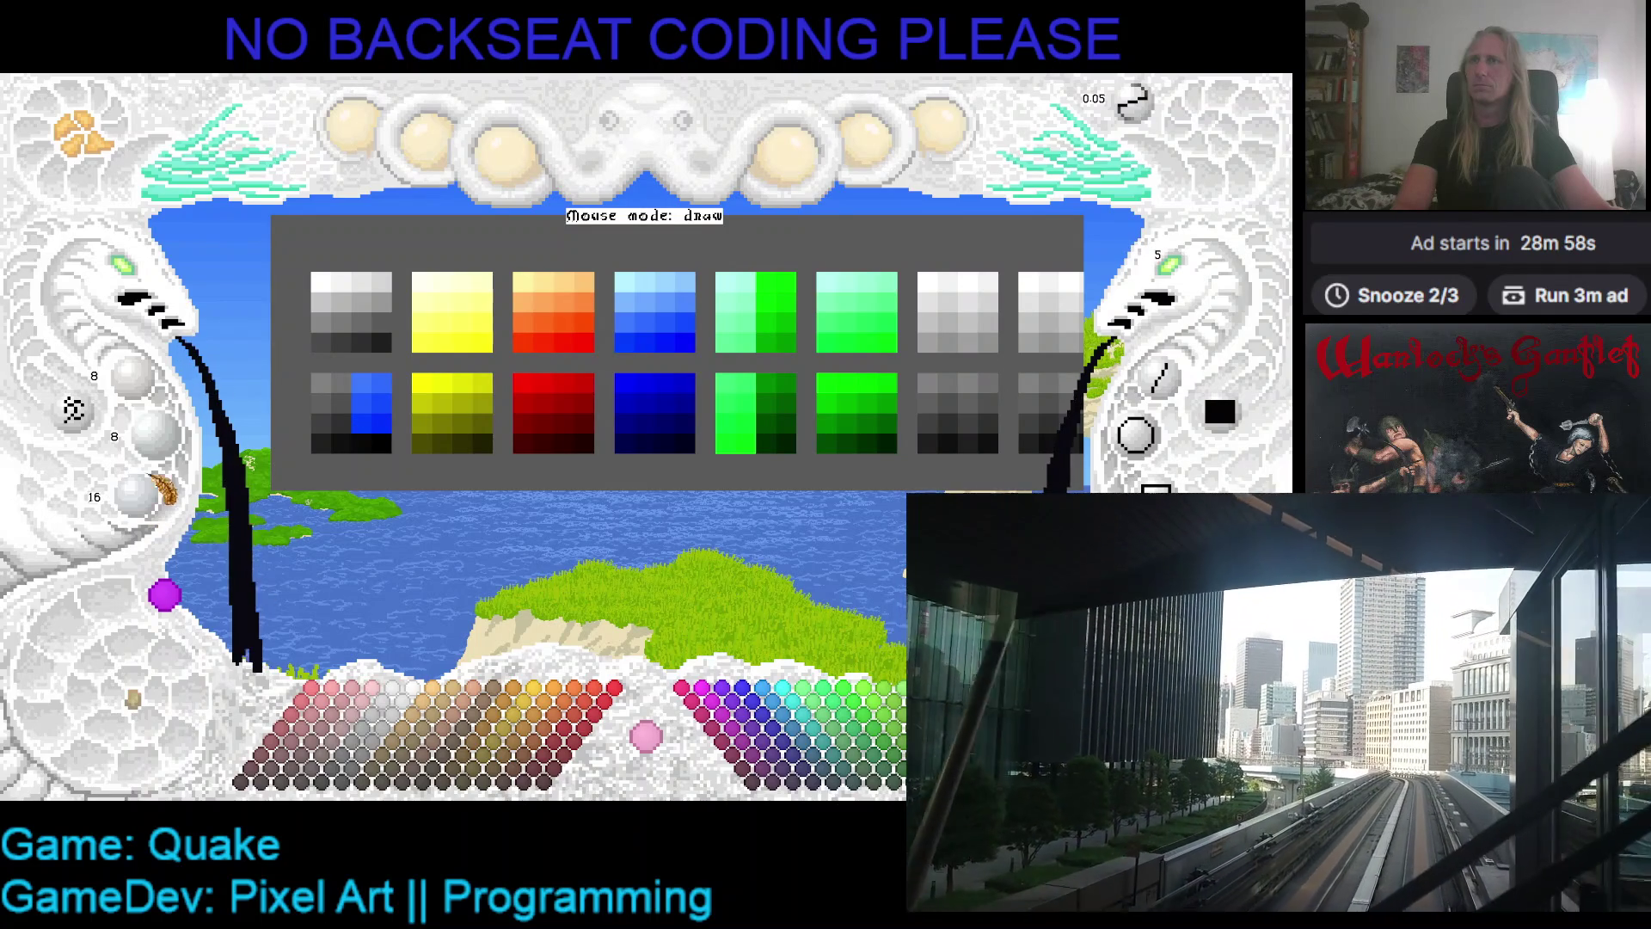
pyautogui.scroll(1, 163, 443)
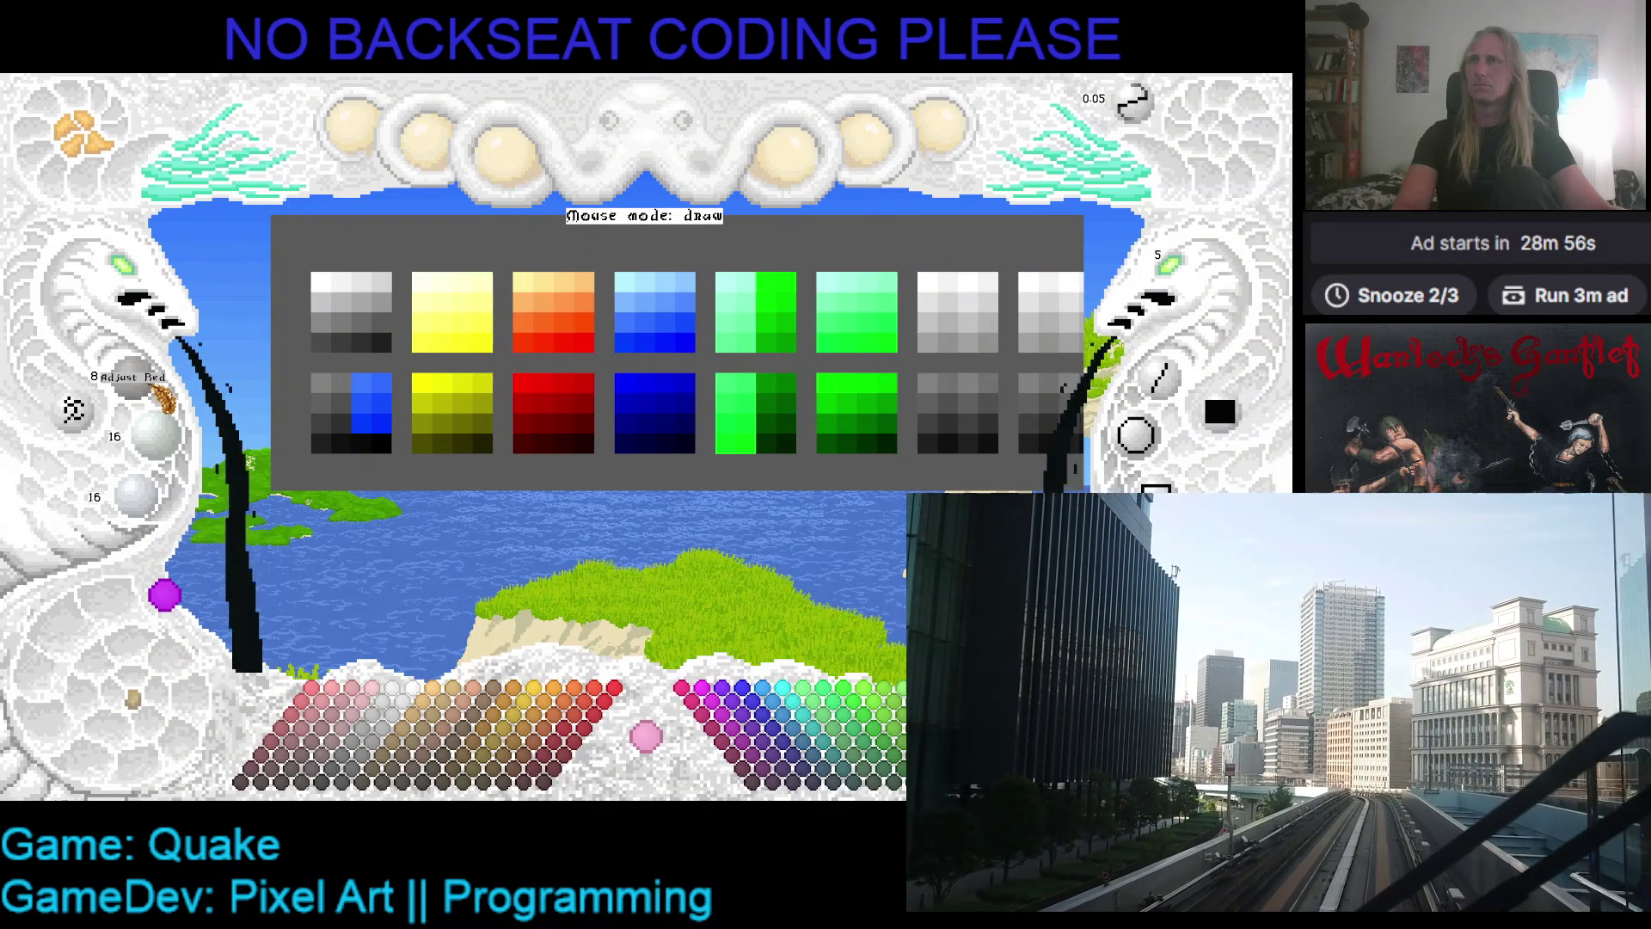
pyautogui.scroll(2, 159, 397)
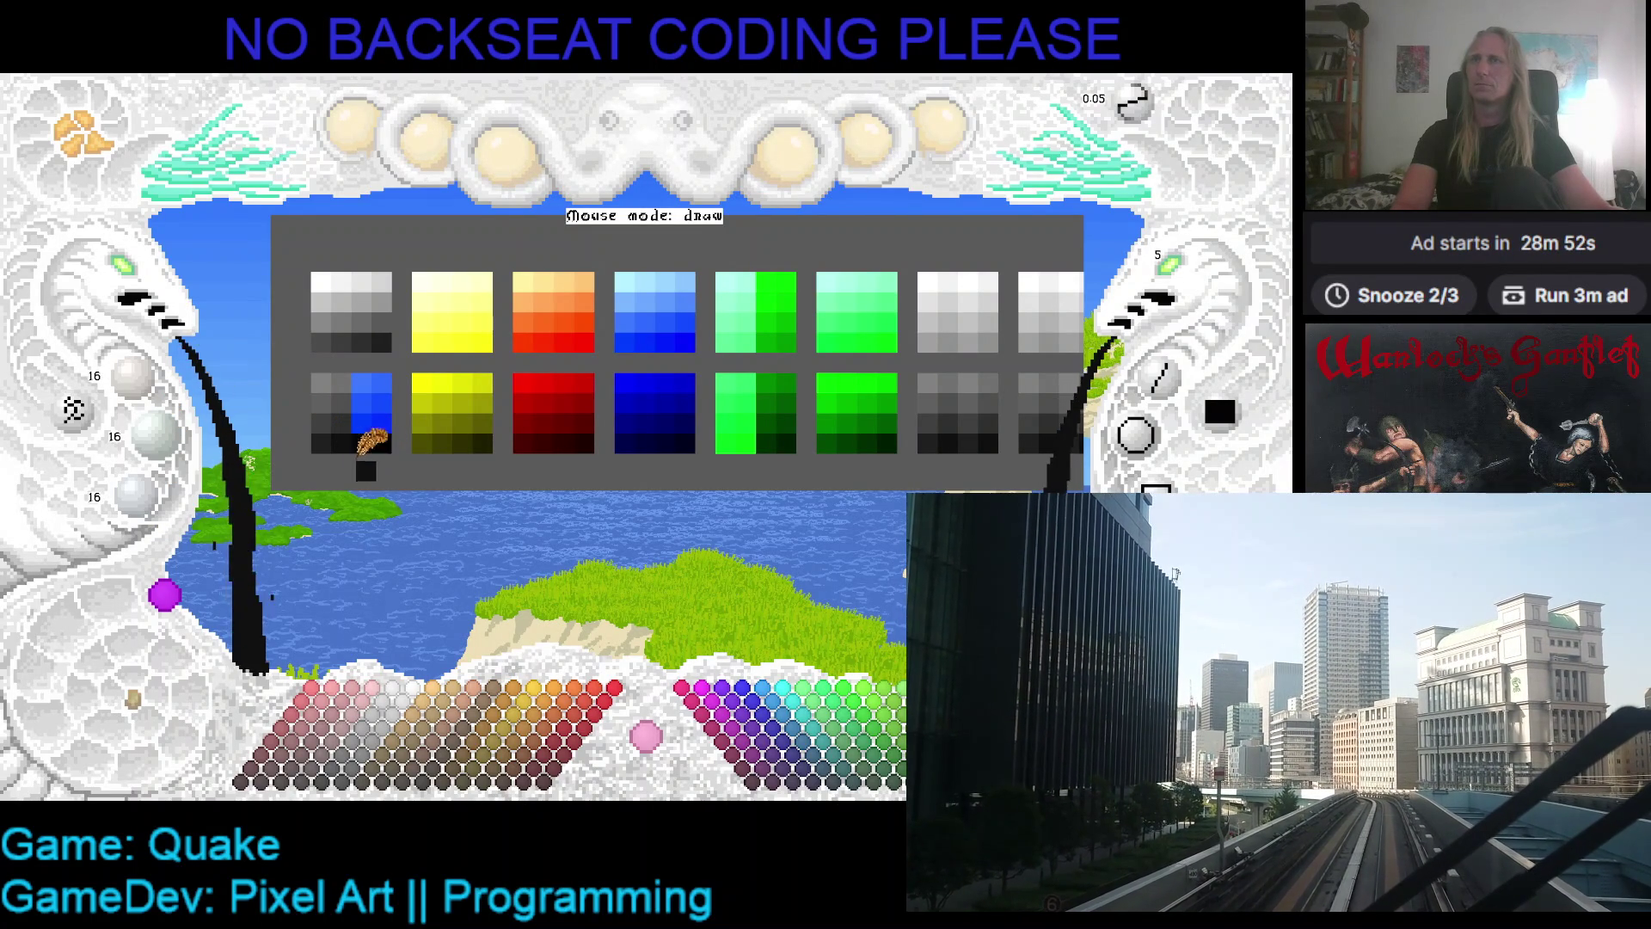
pyautogui.scroll(5, 148, 391)
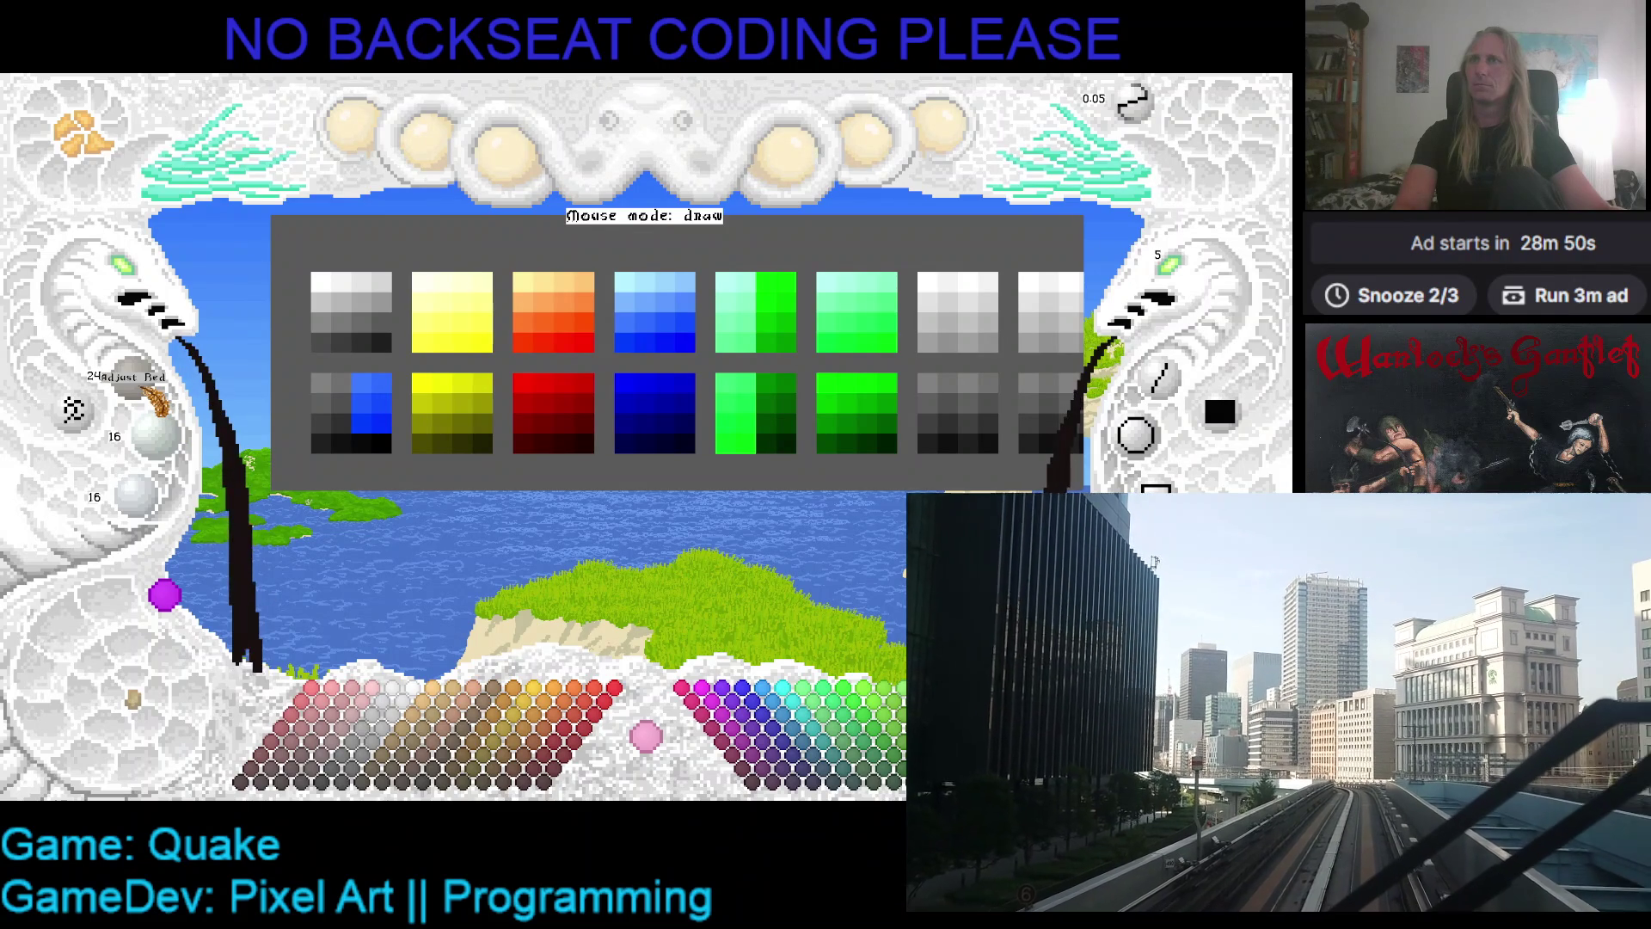
pyautogui.scroll(1, 168, 443)
pyautogui.scroll(6, 148, 508)
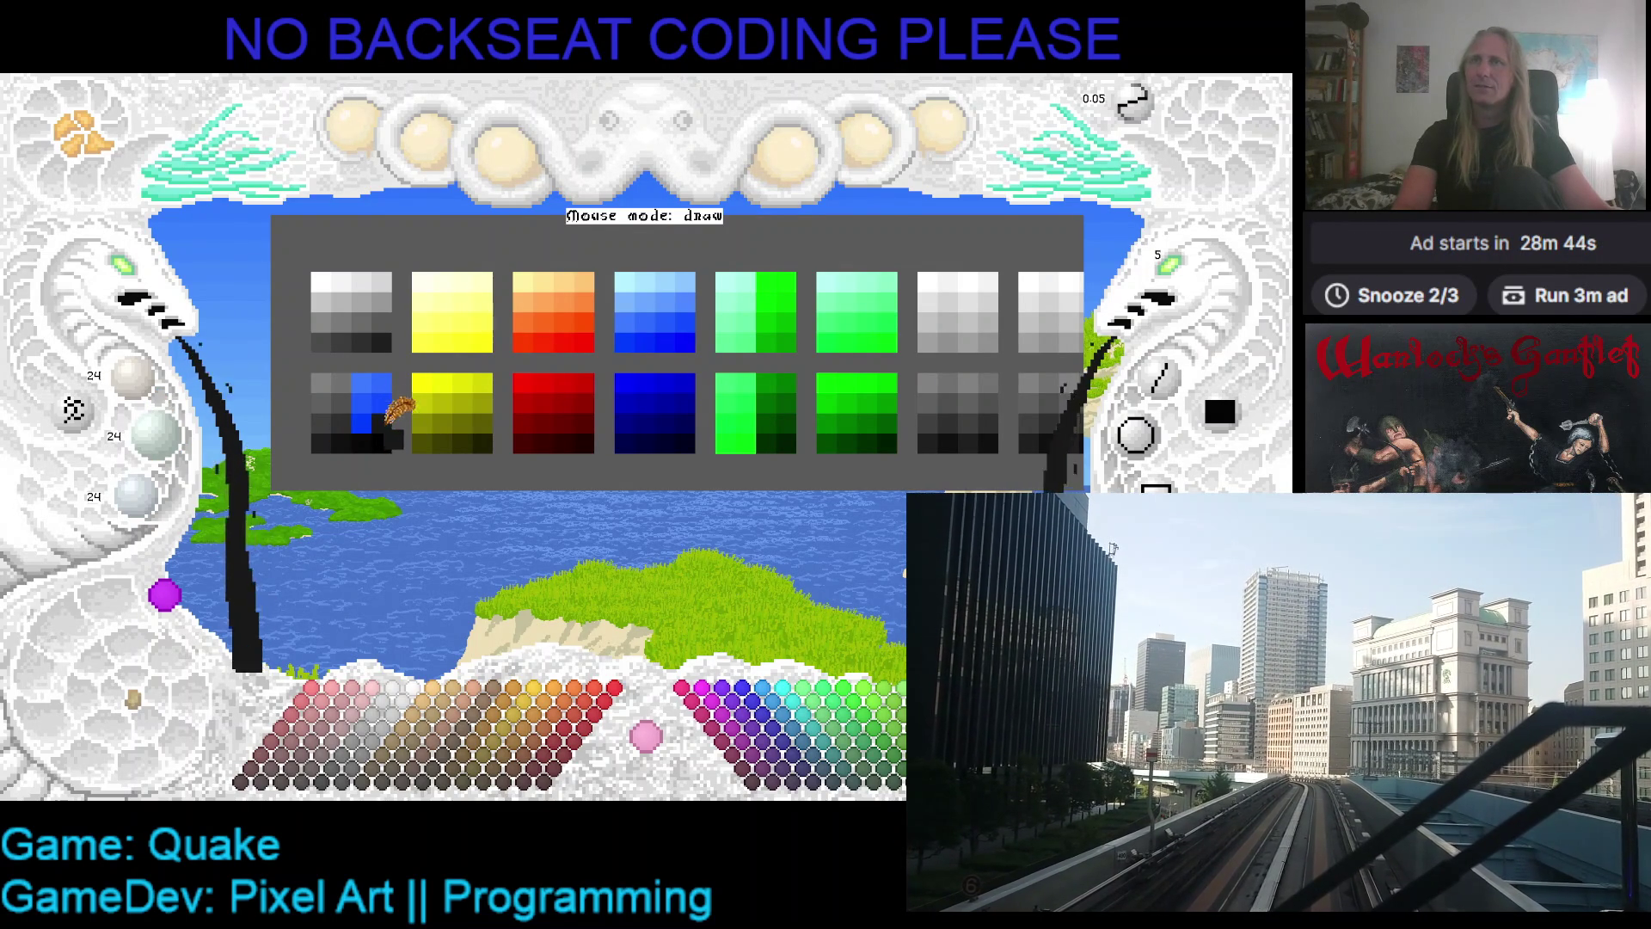
# - Sample colours from the swatches and erase the first swatch's cells with background grey
pyautogui.click(326, 437)
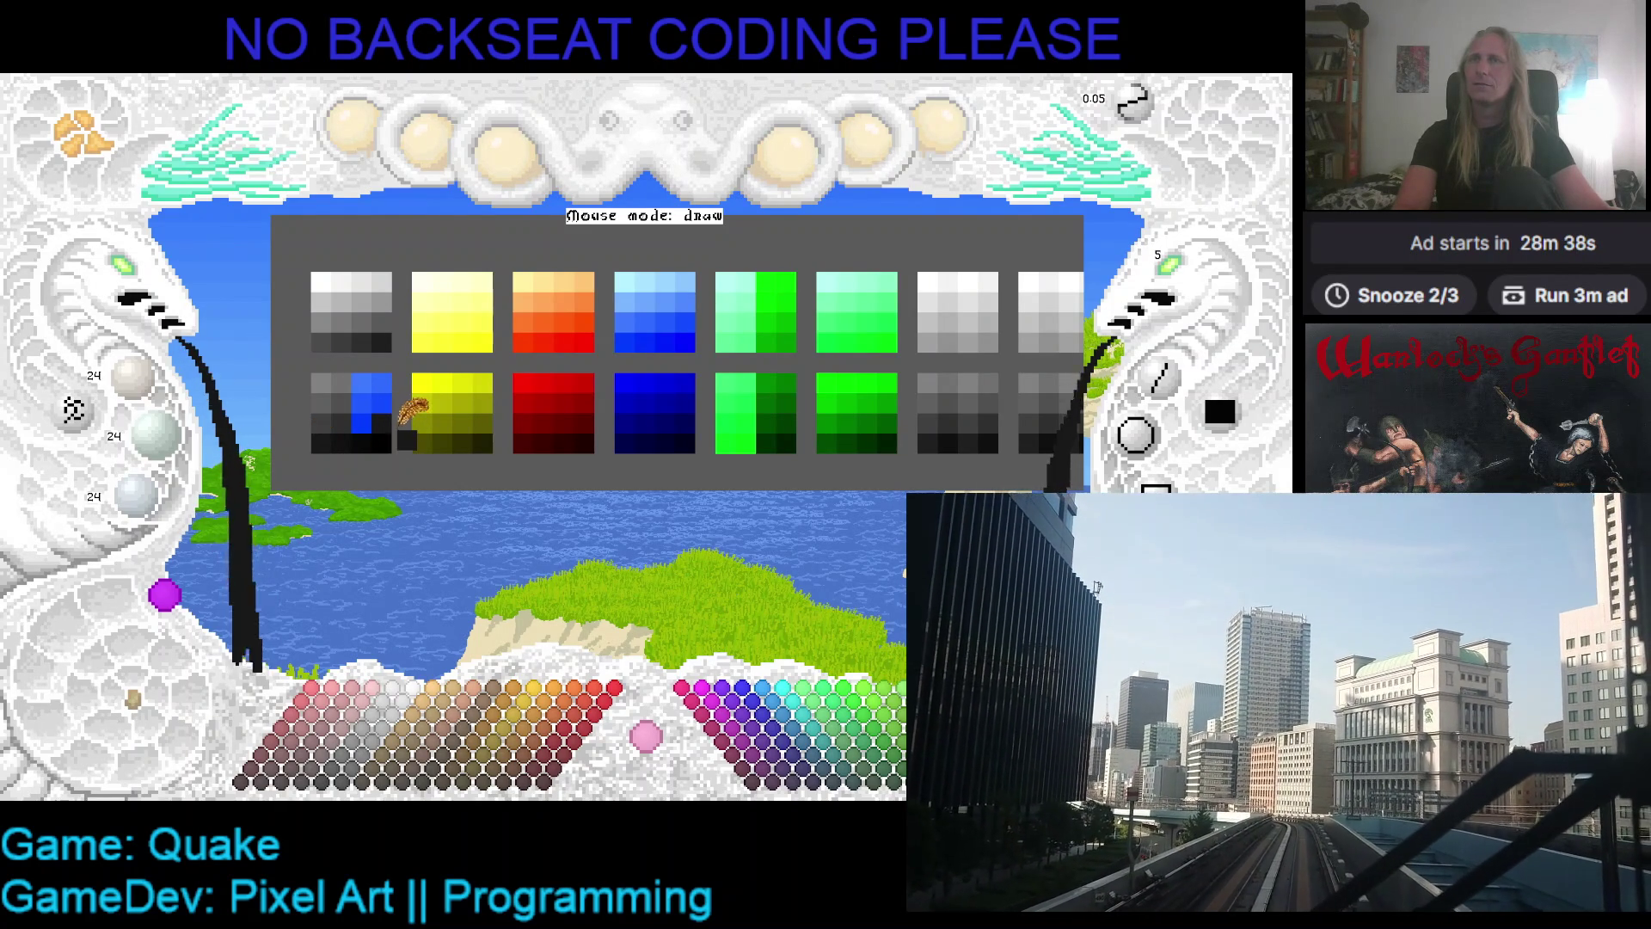
pyautogui.click(404, 421)
pyautogui.moveTo(383, 383)
pyautogui.mouseDown()
pyautogui.moveTo(370, 374)
pyautogui.moveTo(398, 361)
pyautogui.moveTo(405, 327)
pyautogui.moveTo(344, 331)
pyautogui.moveTo(383, 280)
pyautogui.moveTo(344, 262)
pyautogui.moveTo(394, 261)
pyautogui.mouseUp()
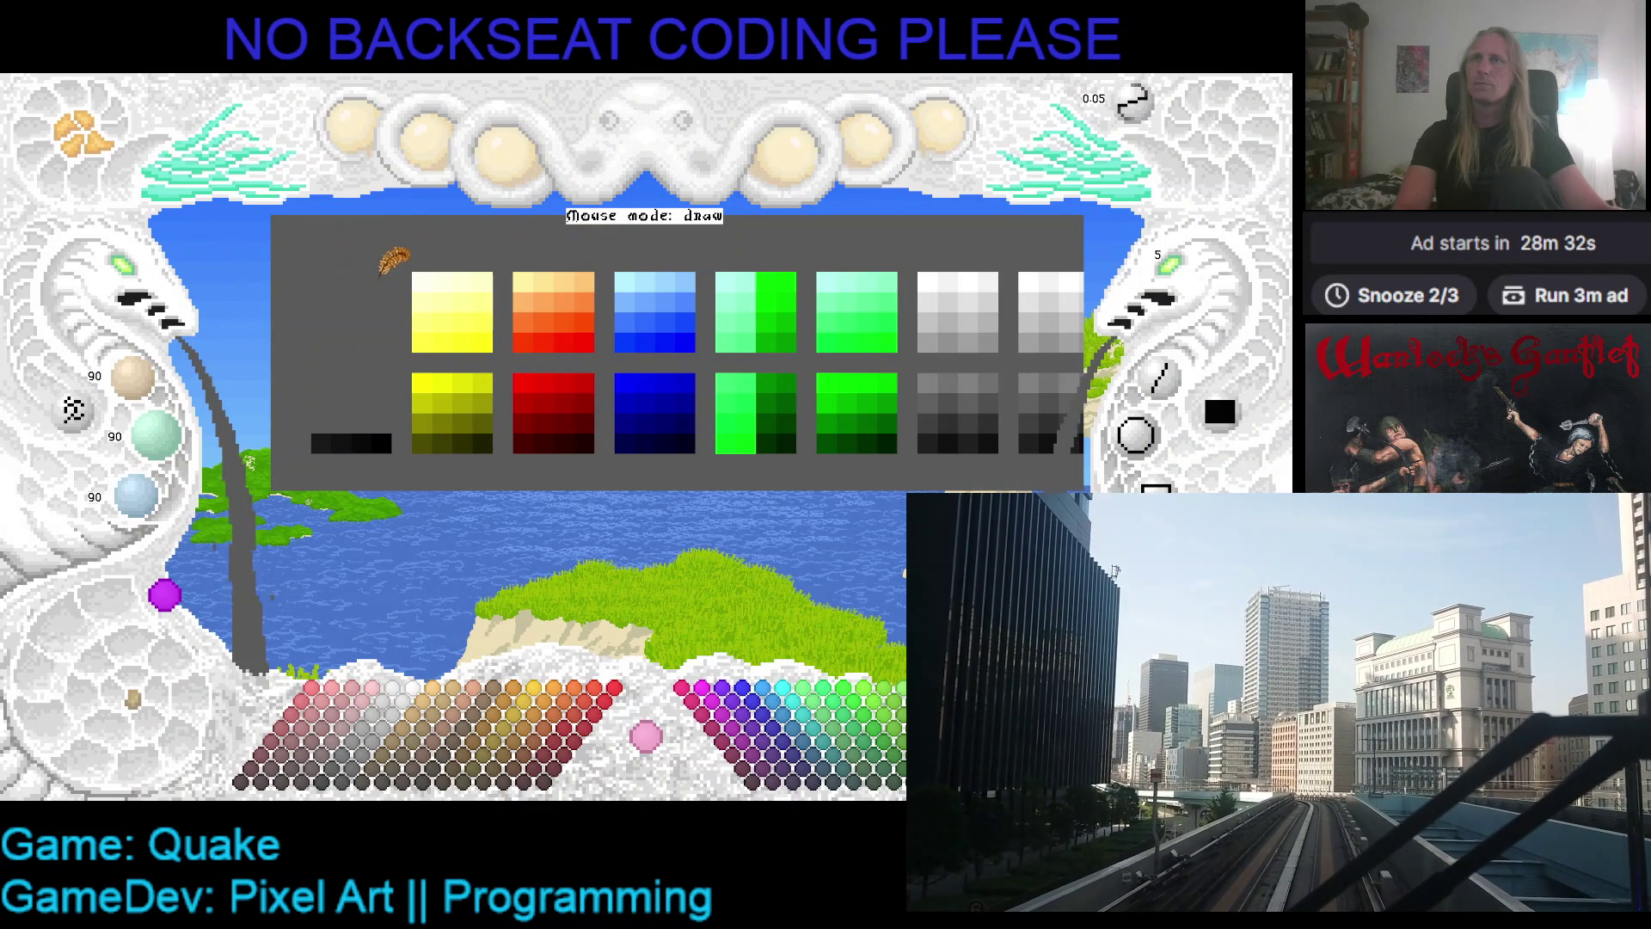
# - Set the Red, Green and Blue channels to 32 grey and pick from the black strip
pyautogui.scroll(3, 159, 396)
pyautogui.scroll(2, 159, 396)
pyautogui.scroll(8, 155, 435)
pyautogui.scroll(4, 148, 509)
pyautogui.scroll(1, 148, 509)
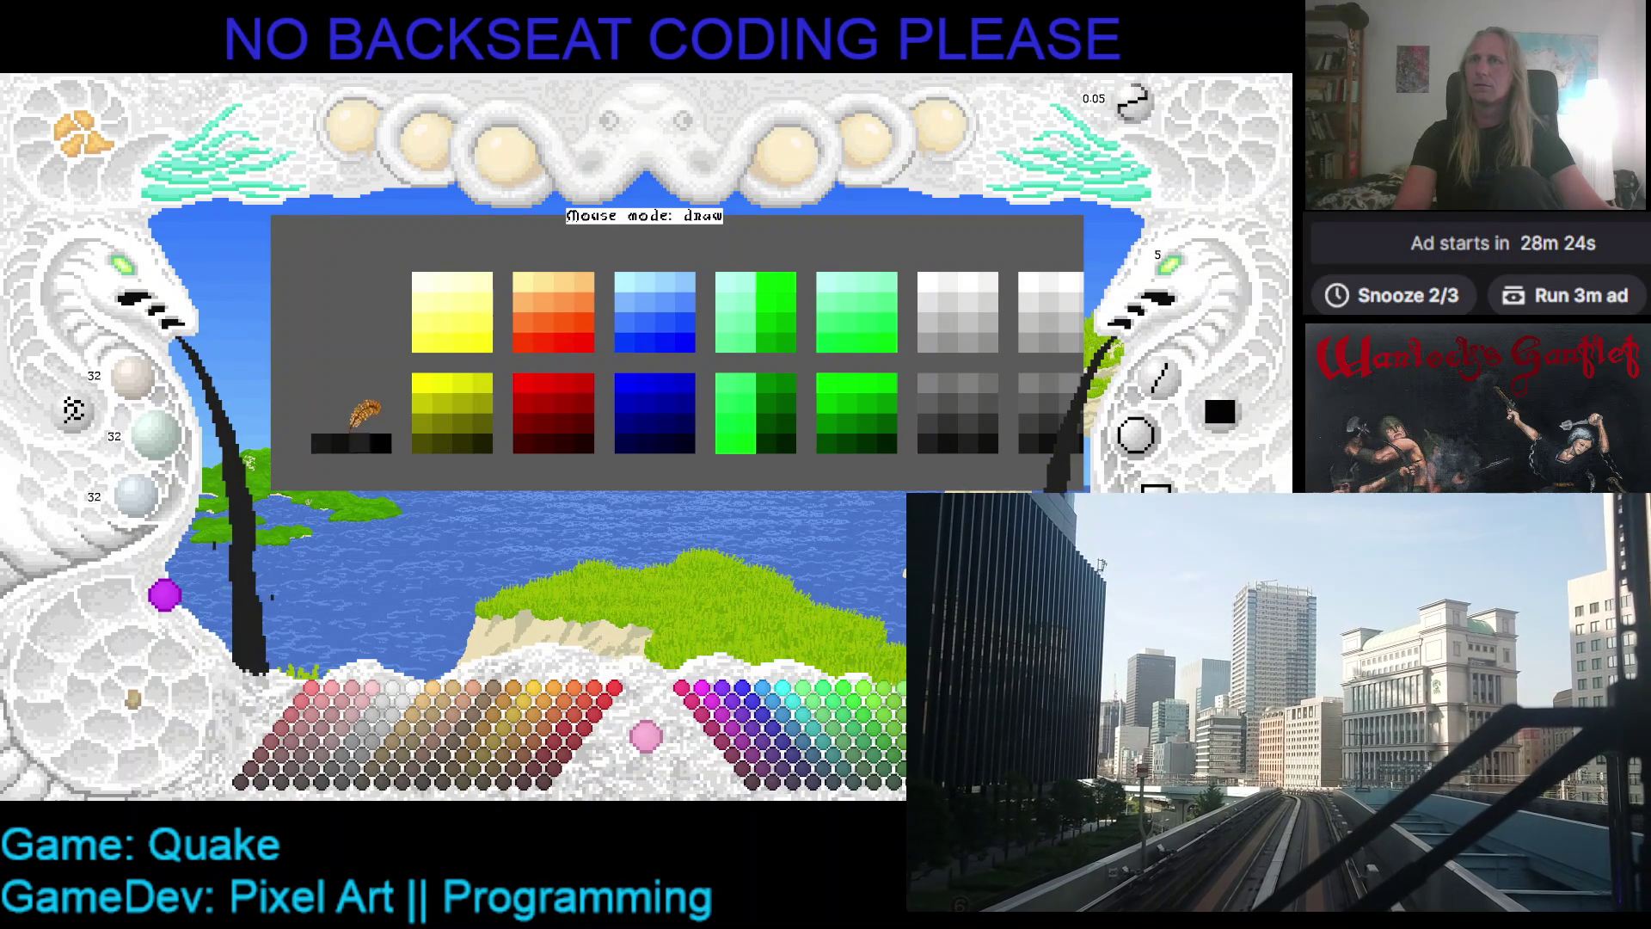
pyautogui.click(381, 422)
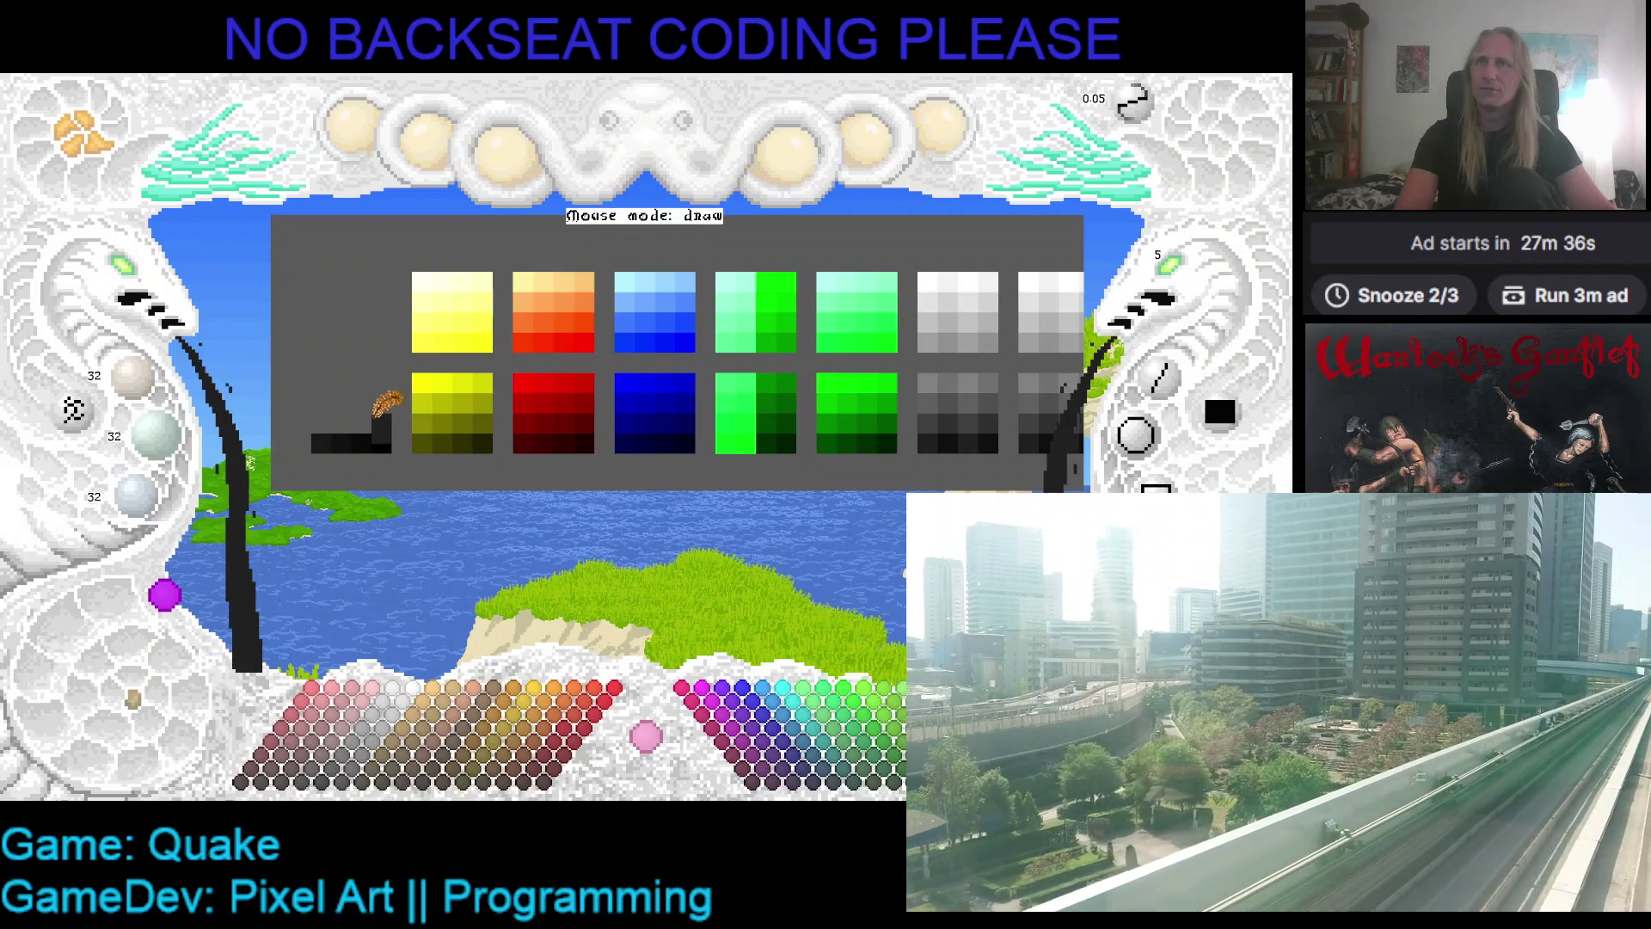
# - Paint the 32,32,32 grey as a new cell in the first swatch's black strip
pyautogui.click(375, 416)
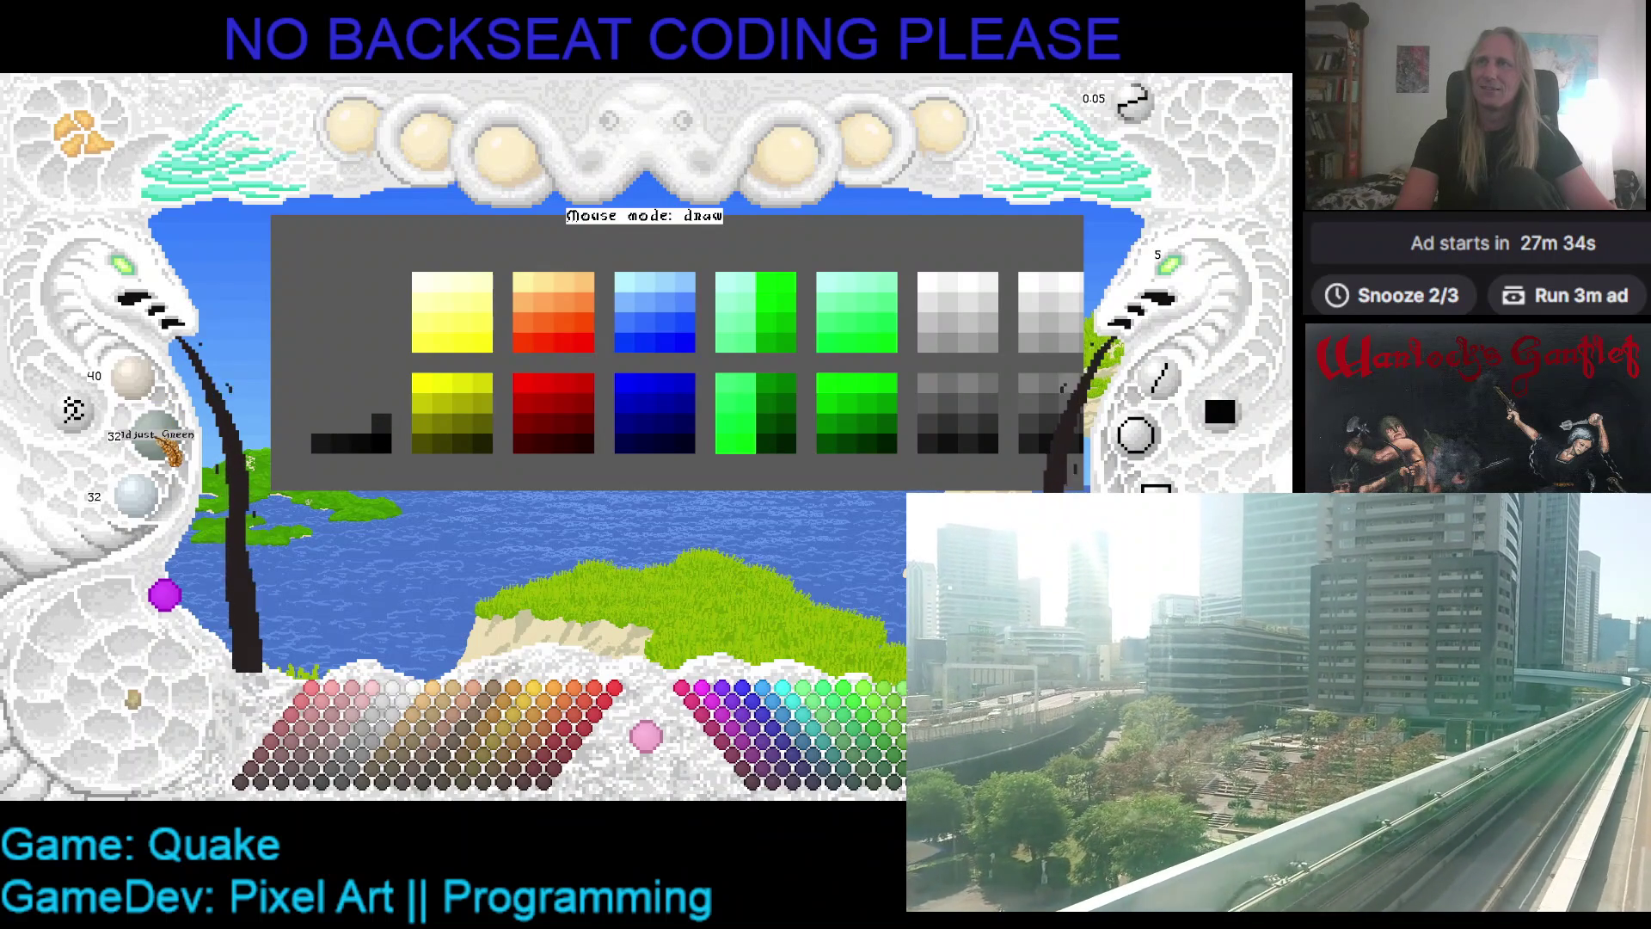
# - Paint grey cells of 40 and 48 into the first swatch's dark ramp
pyautogui.scroll(1, 171, 443)
pyautogui.scroll(9, 187, 499)
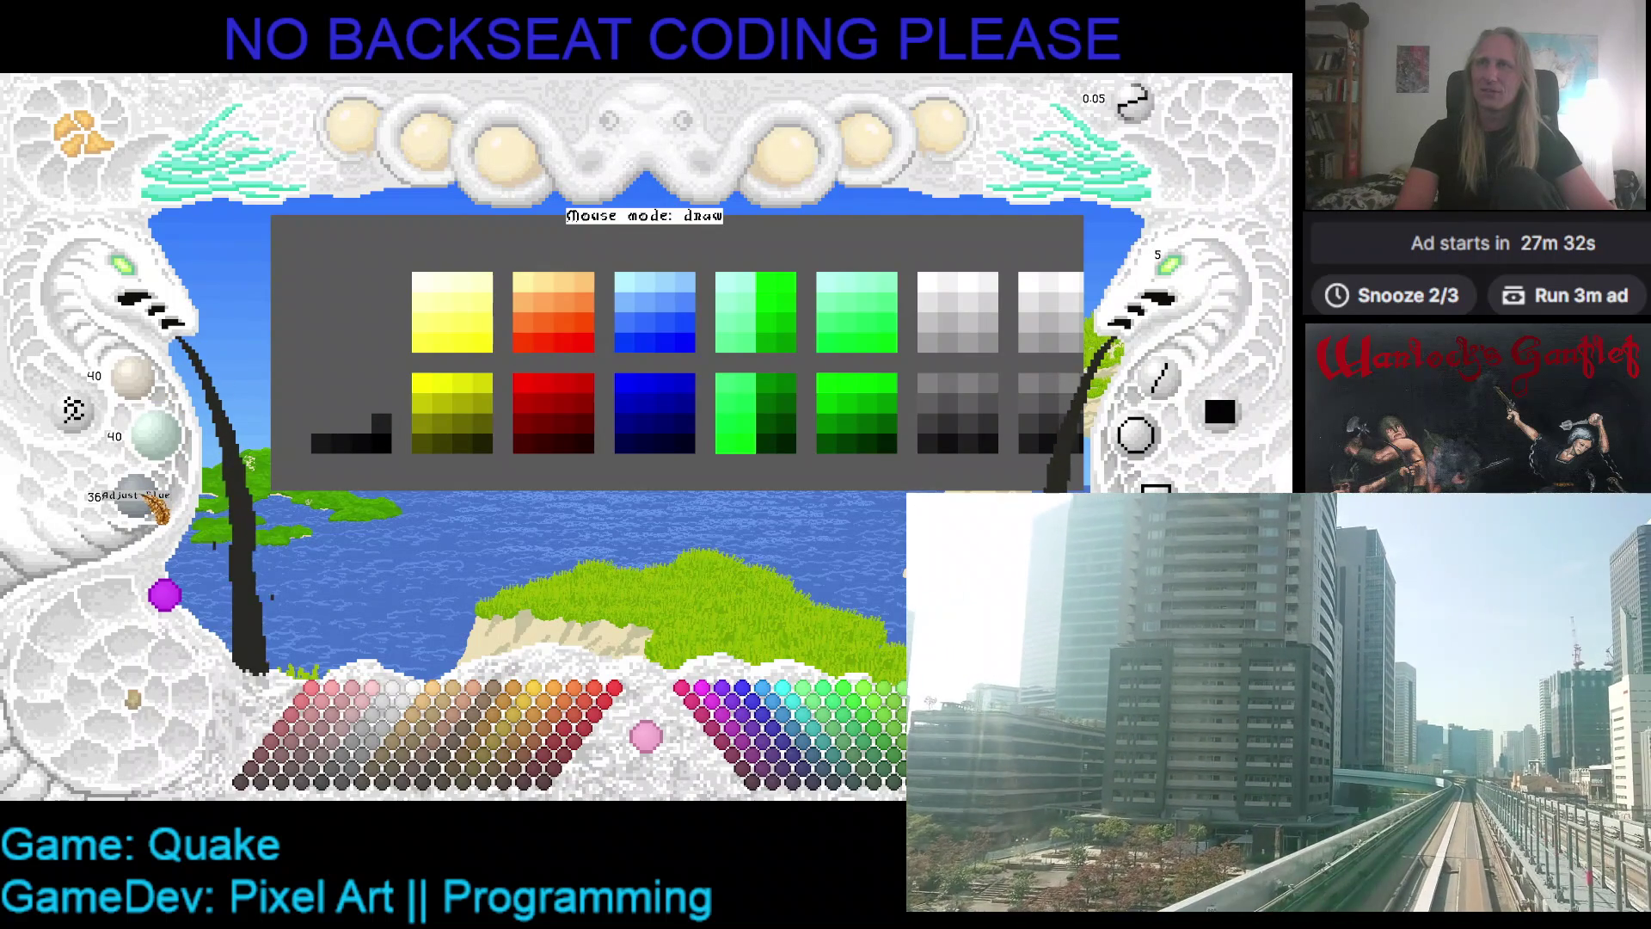
pyautogui.scroll(-1, 187, 500)
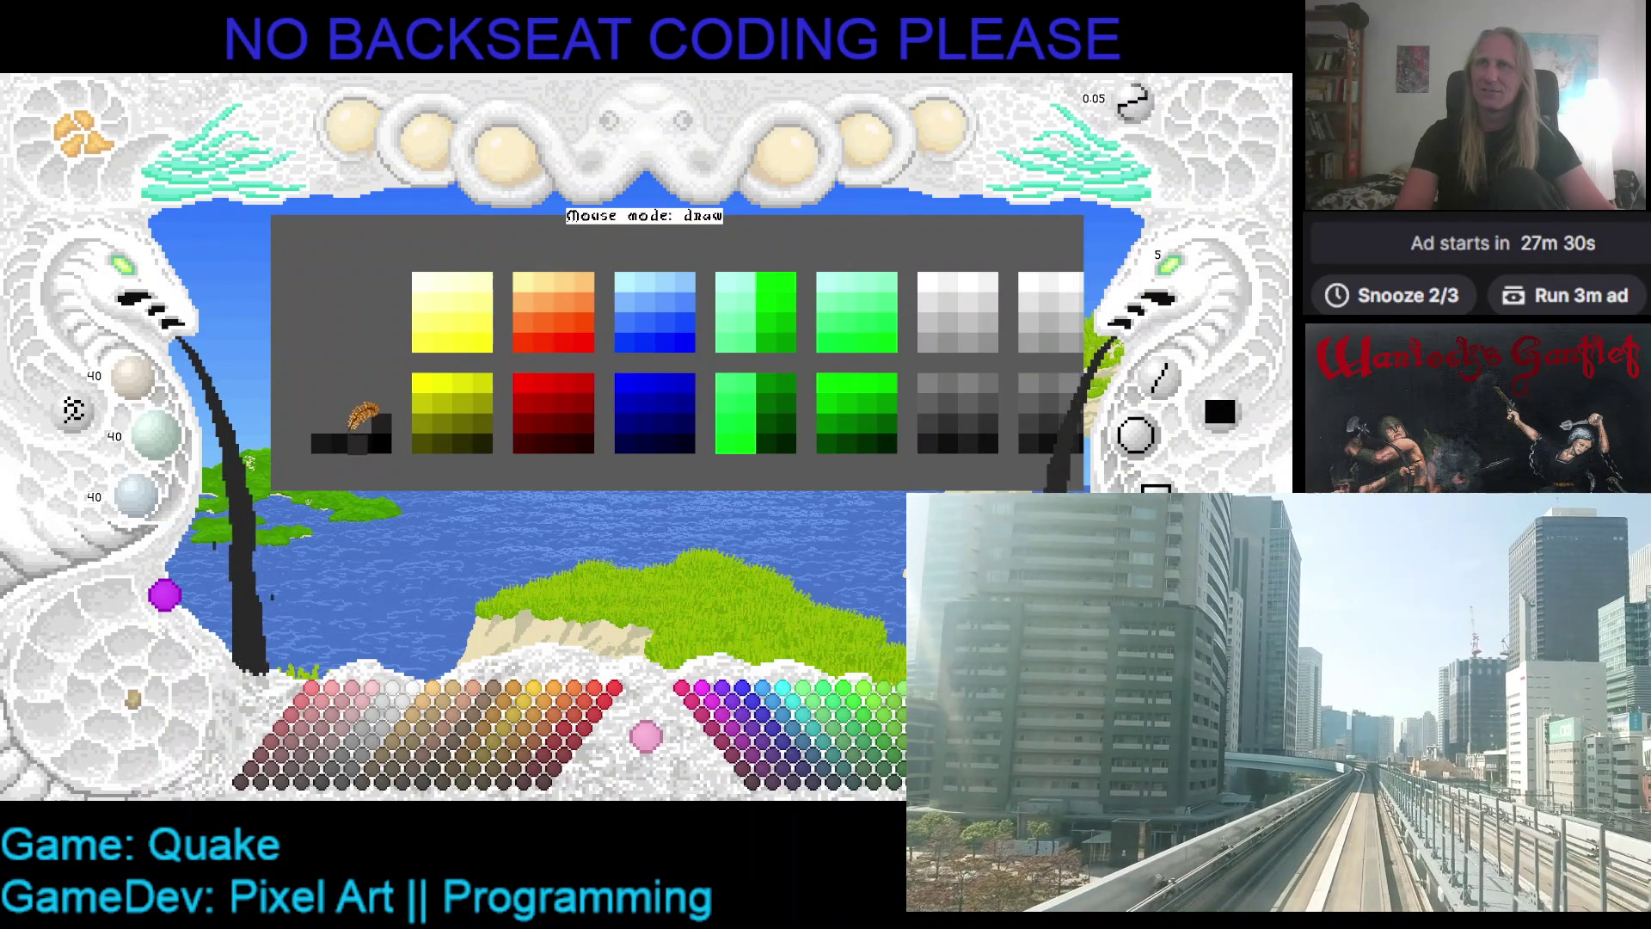
pyautogui.click(362, 423)
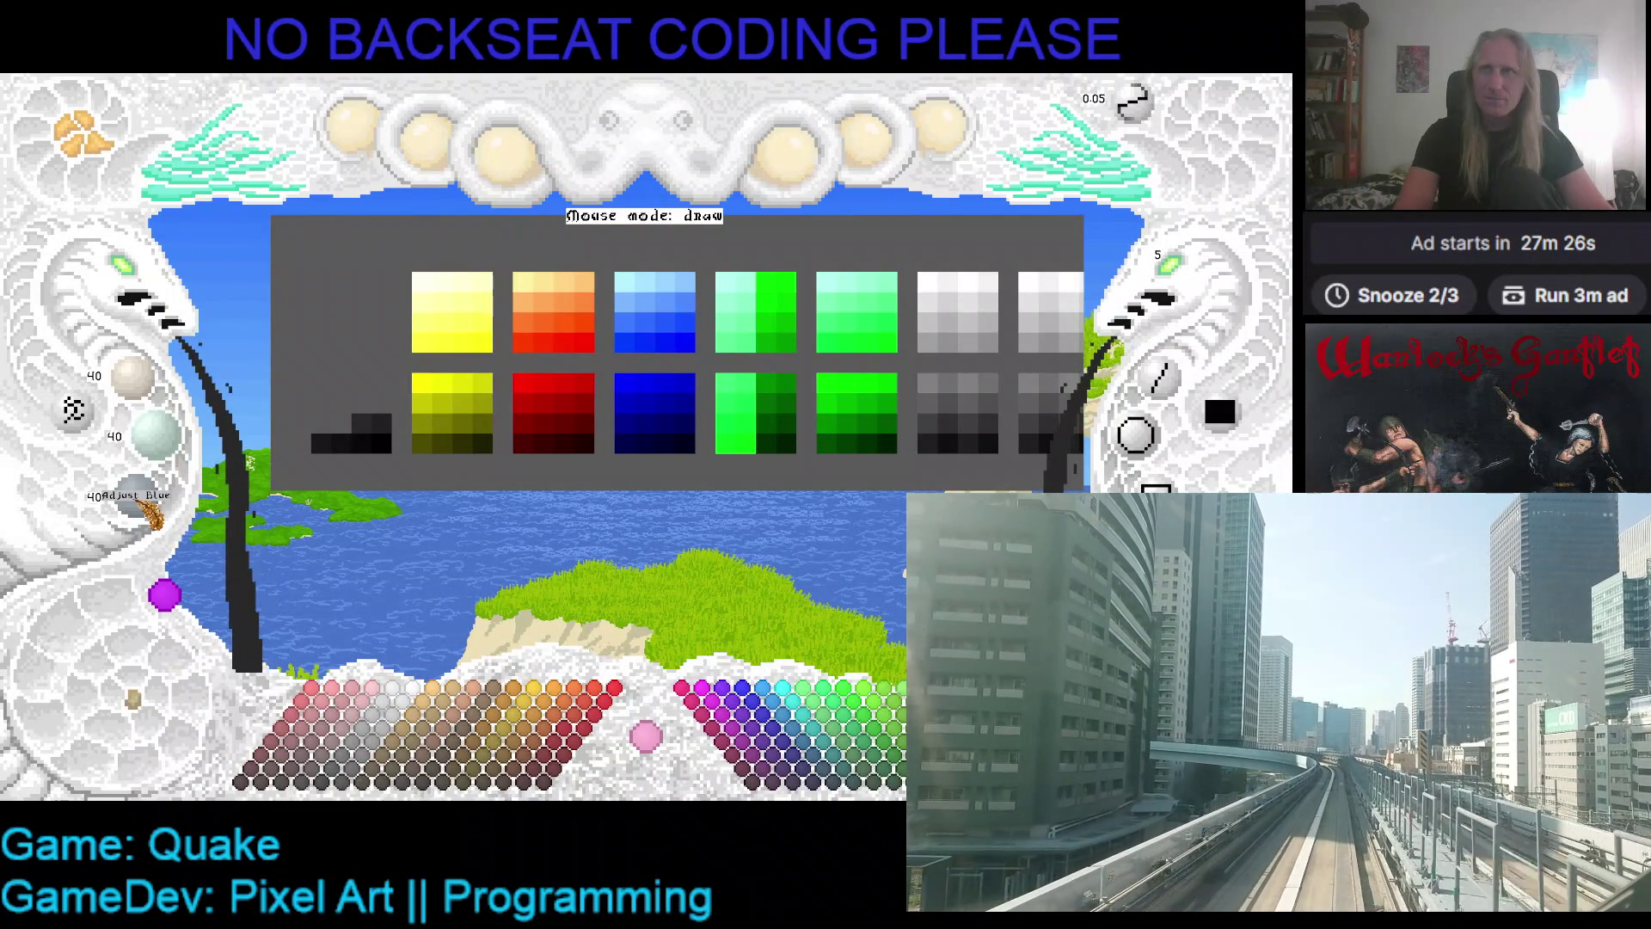
pyautogui.scroll(7, 151, 513)
pyautogui.scroll(1, 152, 513)
pyautogui.scroll(8, 153, 456)
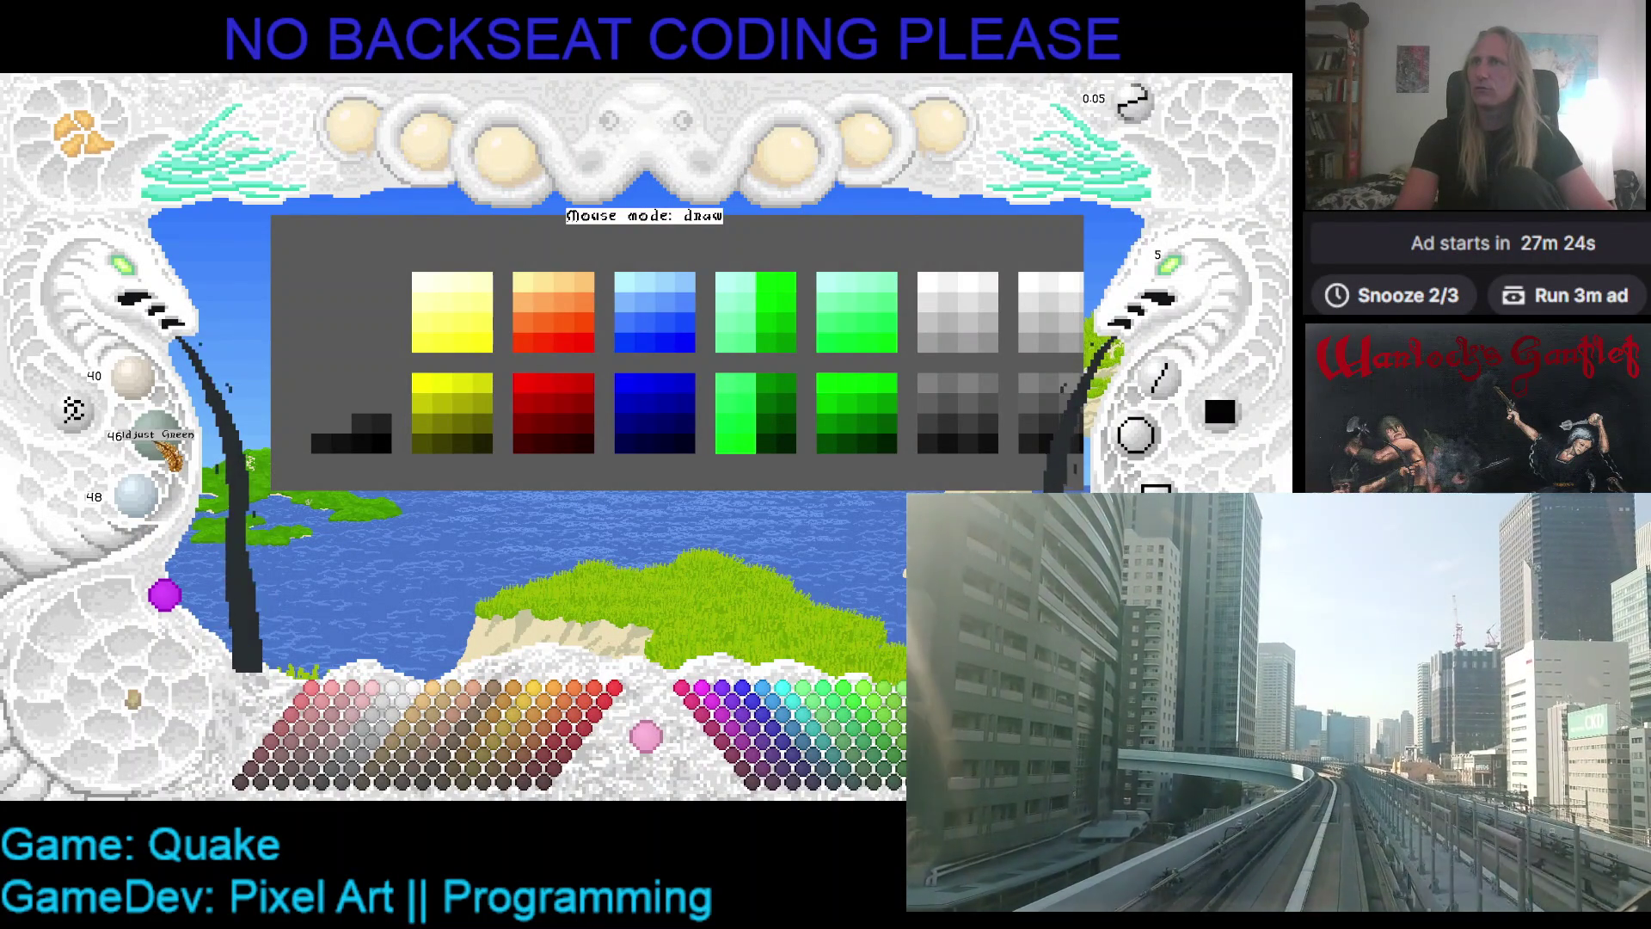
pyautogui.scroll(8, 153, 400)
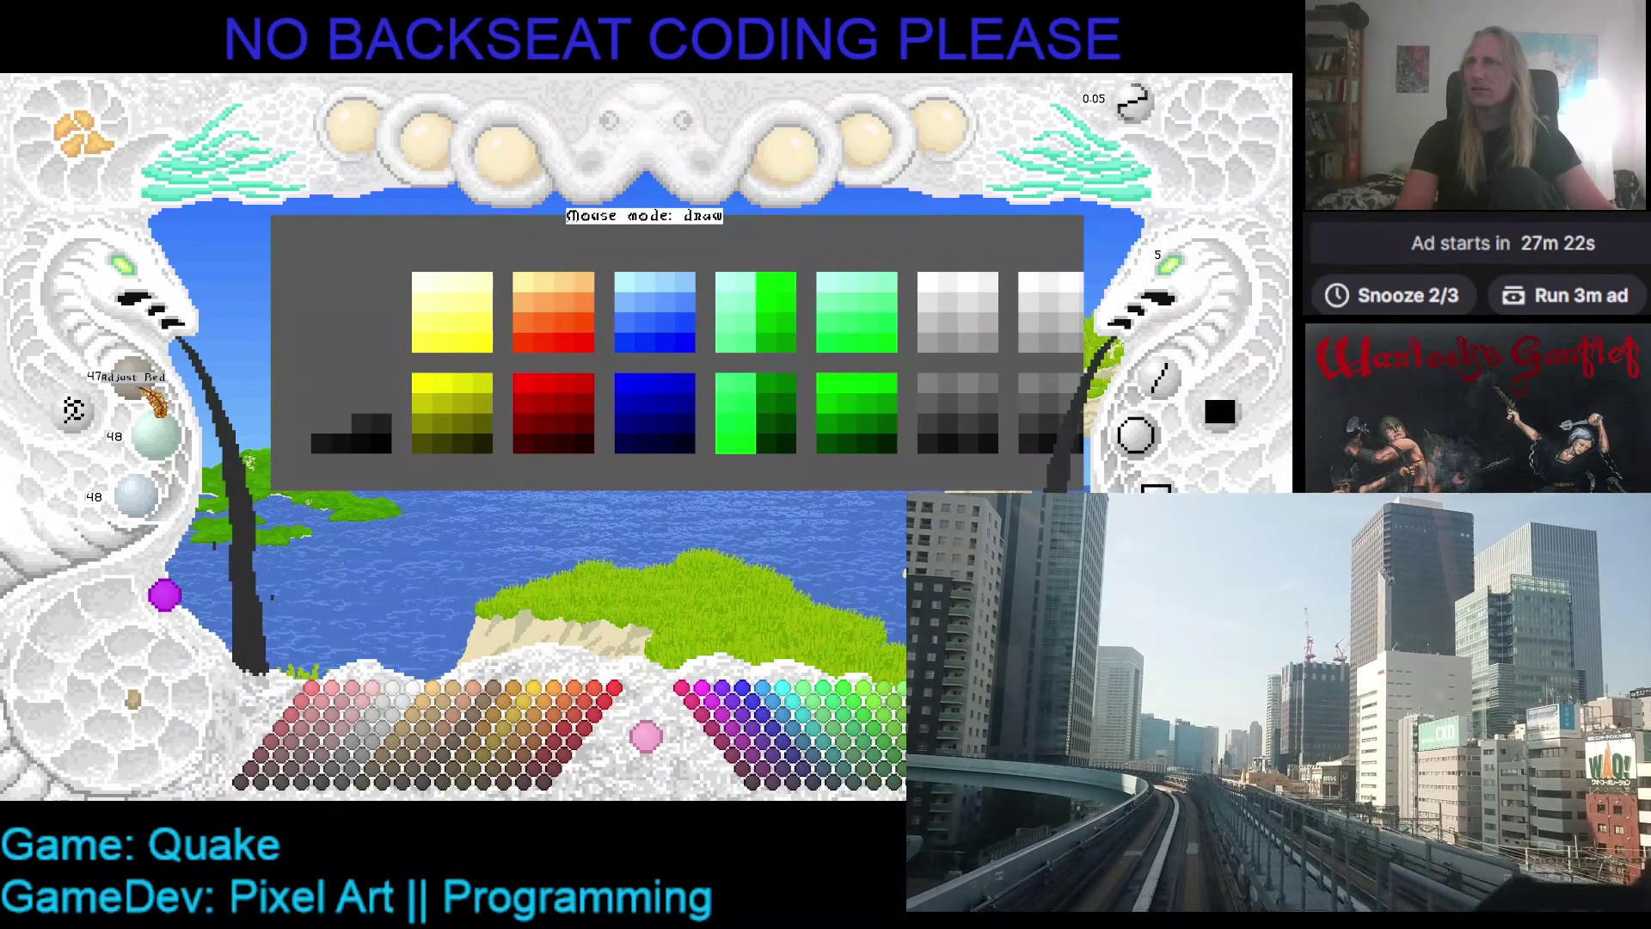
pyautogui.click(323, 417)
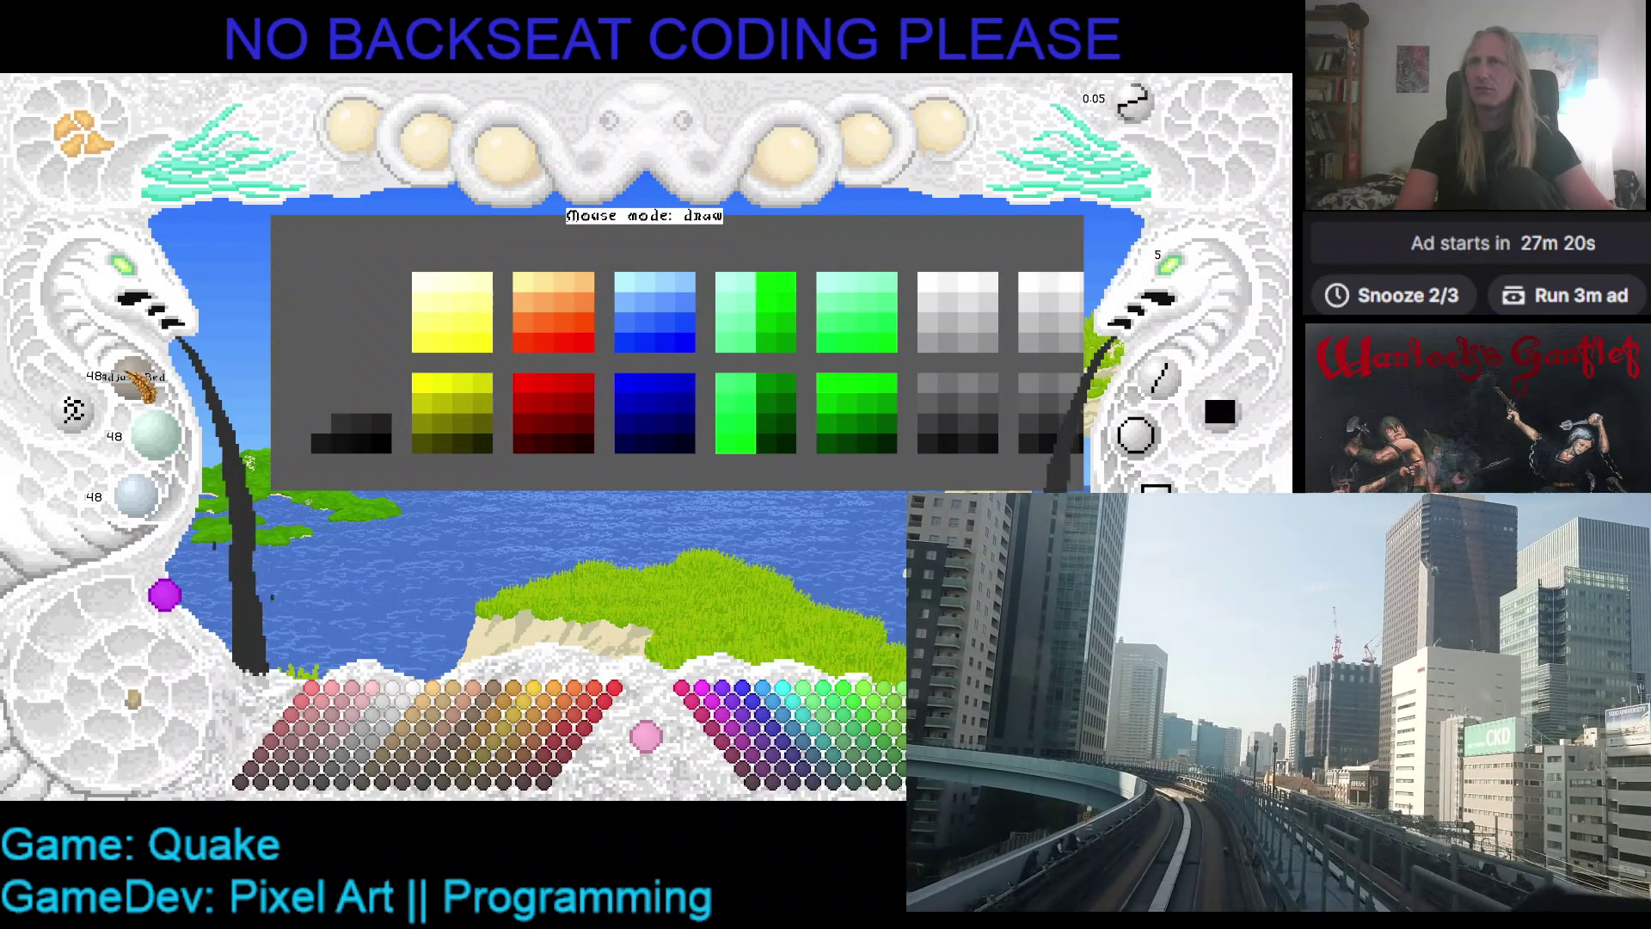
# - Raise all channels to 64, paint that grey cell, and drag it along the ramp
pyautogui.scroll(3, 133, 384)
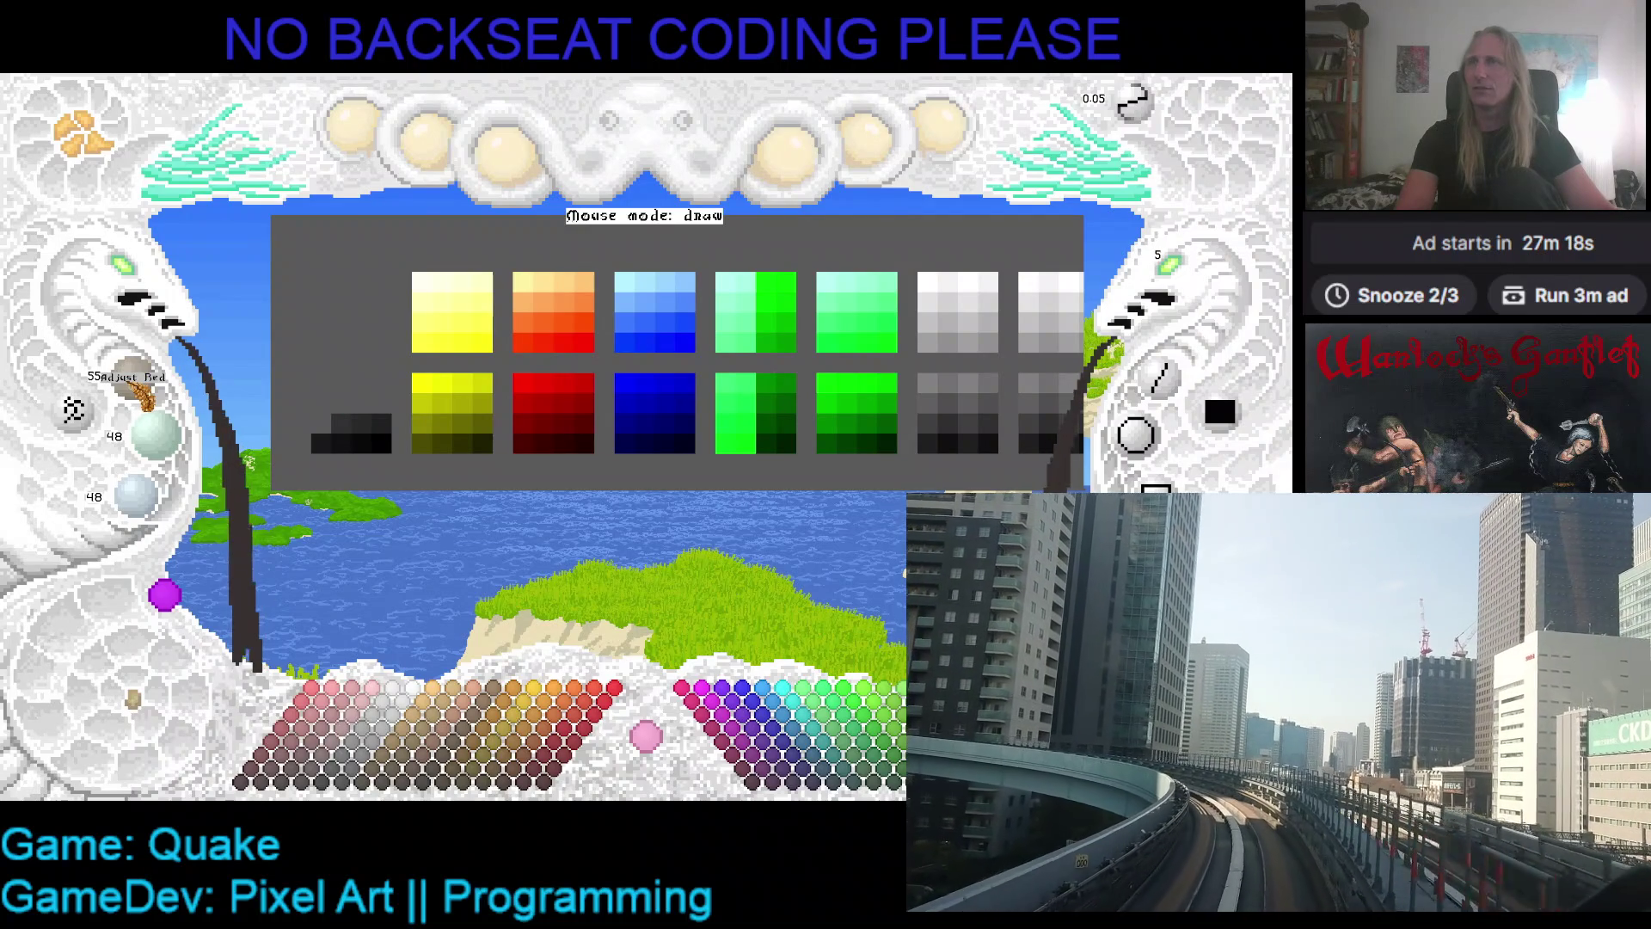
pyautogui.scroll(1, 136, 384)
pyautogui.scroll(8, 172, 438)
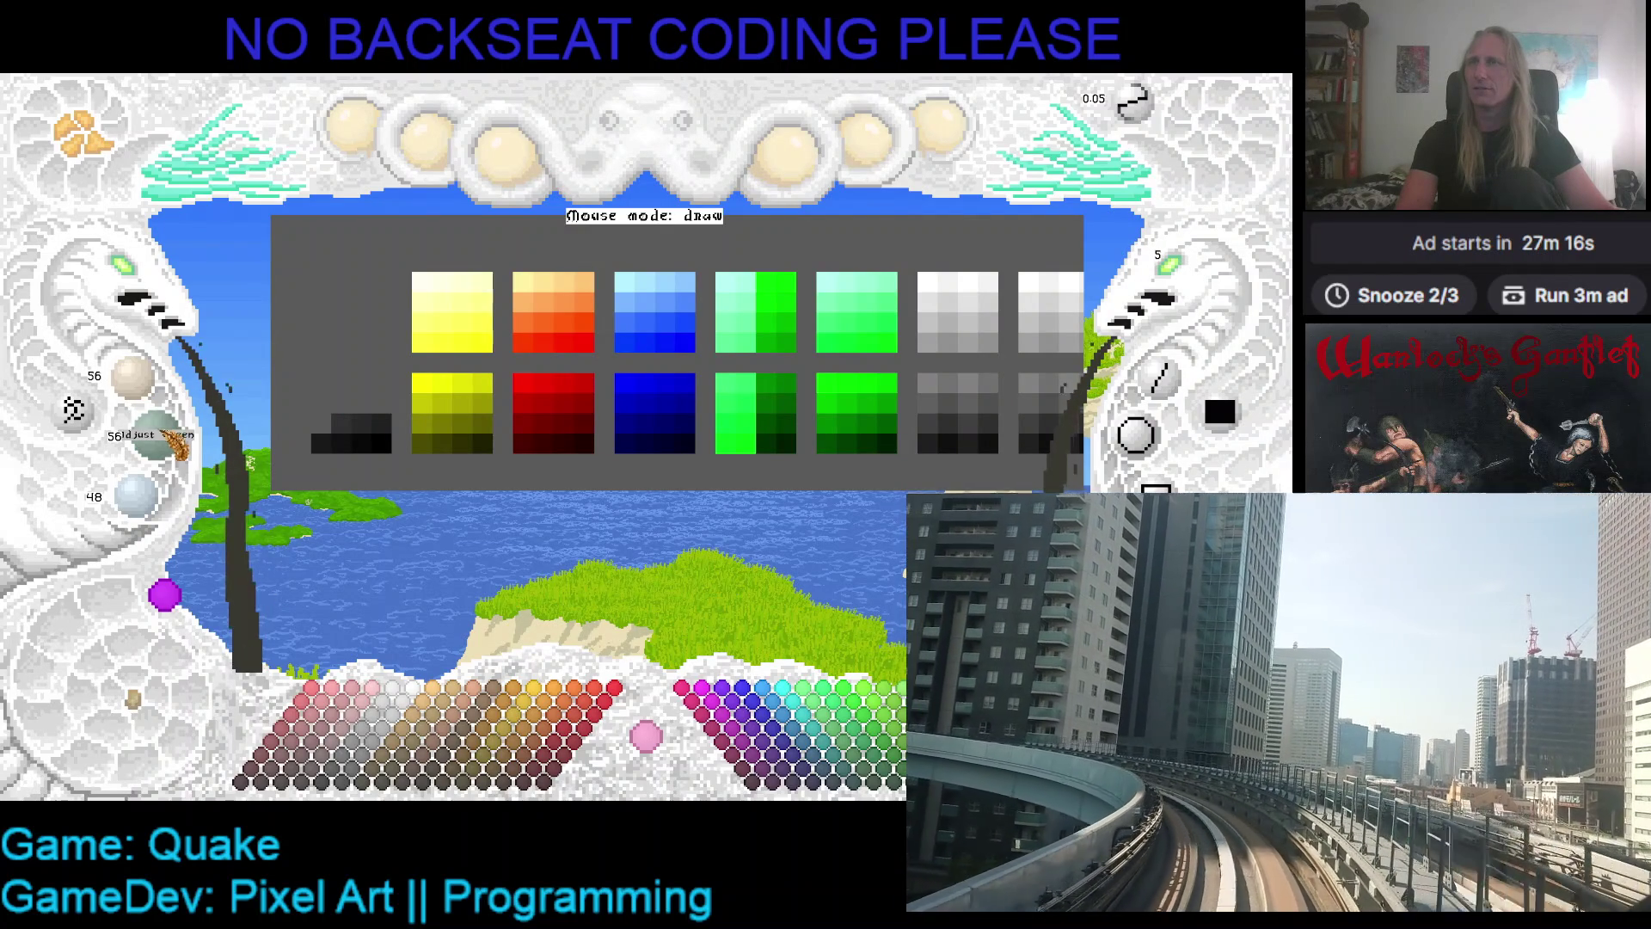
pyautogui.scroll(8, 156, 516)
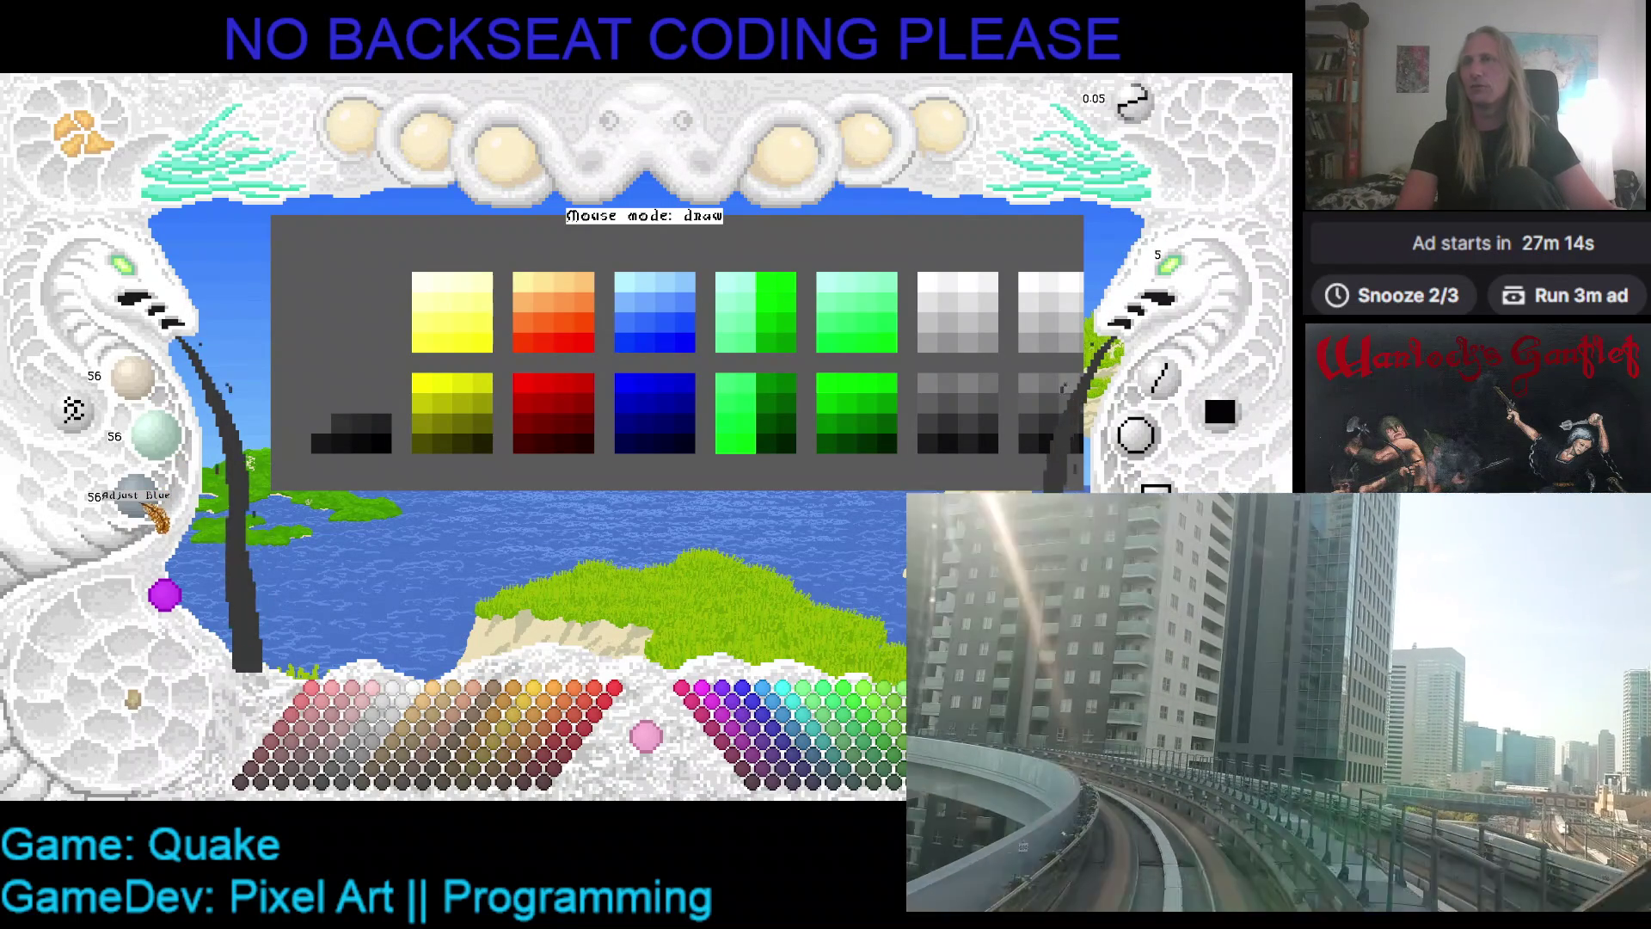
pyautogui.scroll(8, 159, 503)
pyautogui.scroll(4, 176, 456)
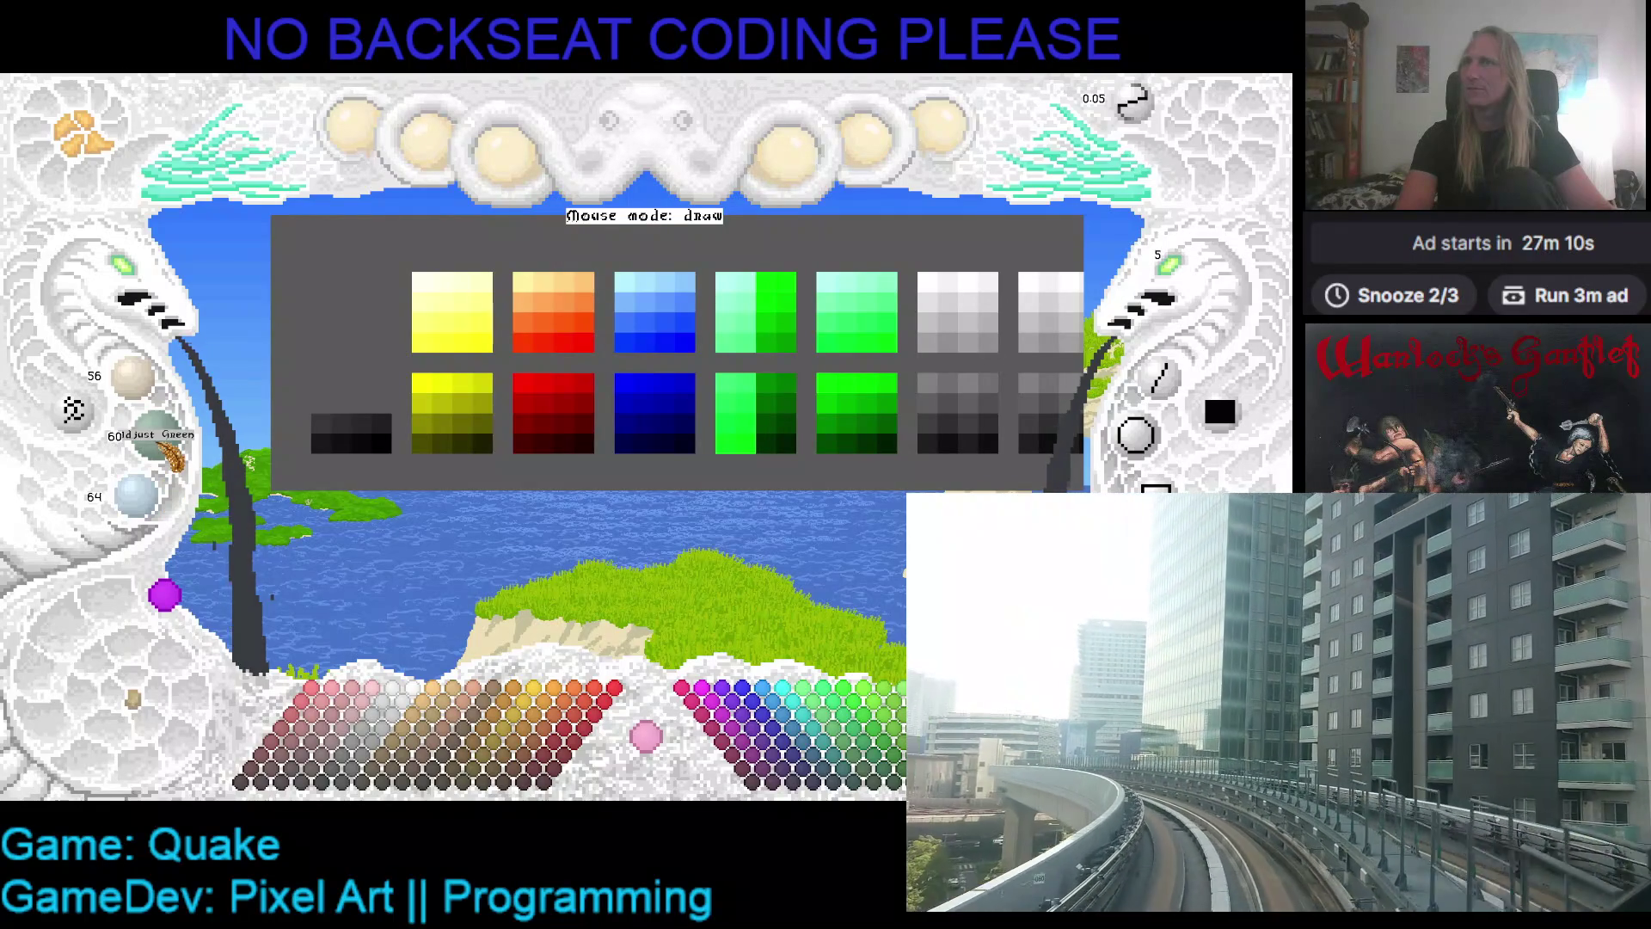
pyautogui.scroll(4, 175, 452)
pyautogui.scroll(8, 151, 400)
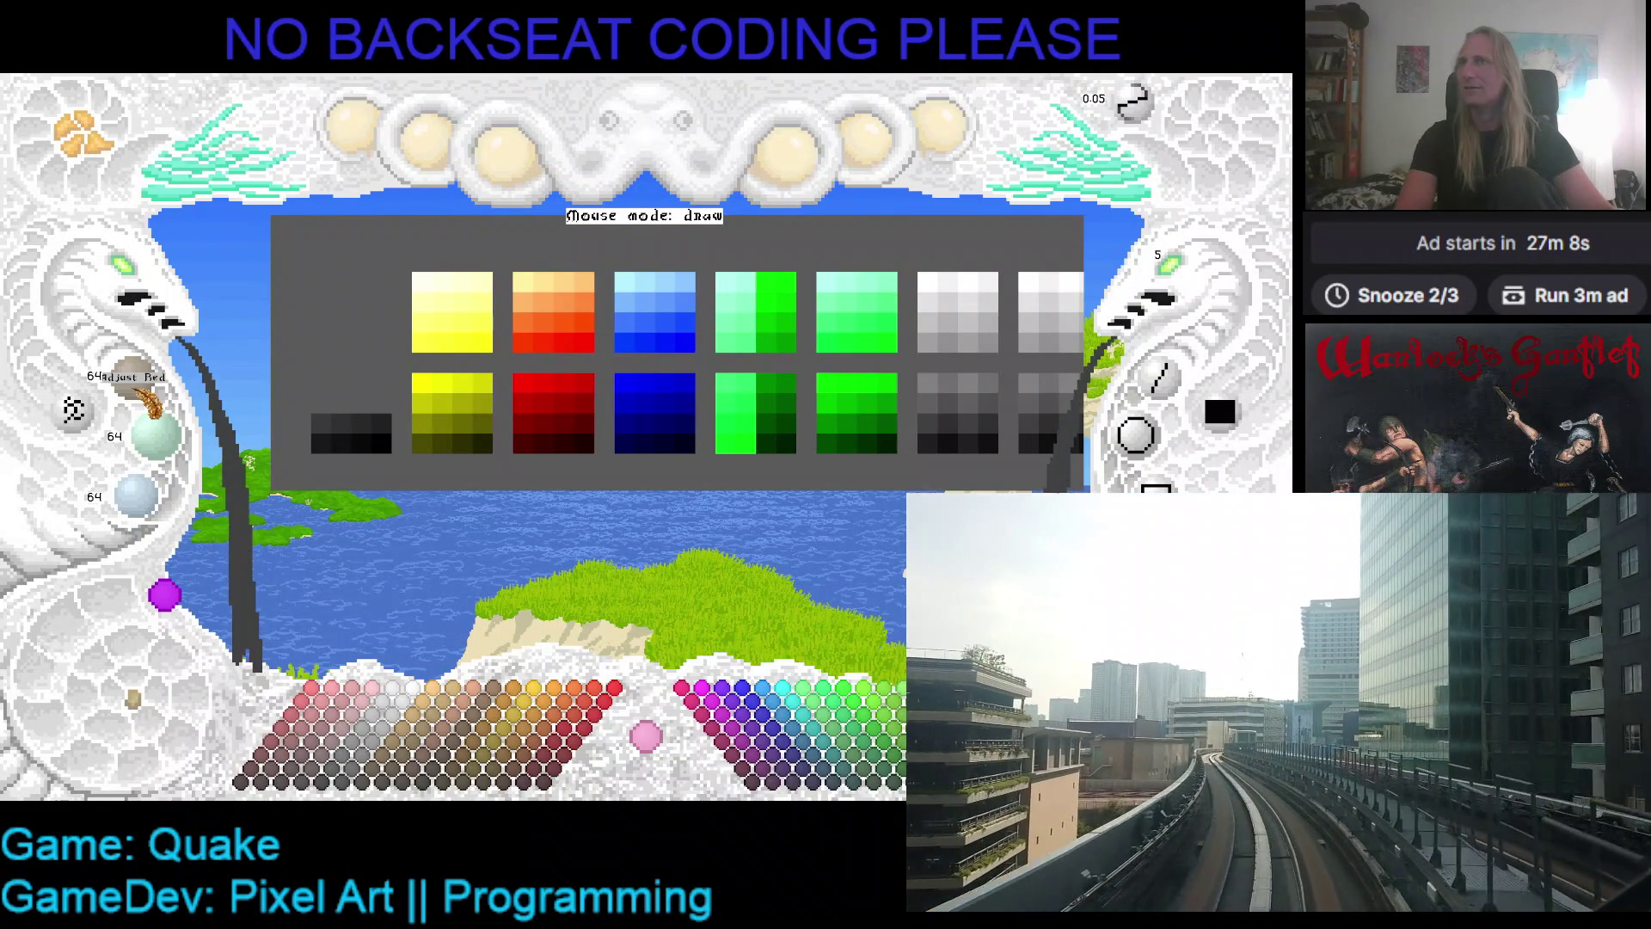
pyautogui.click(373, 418)
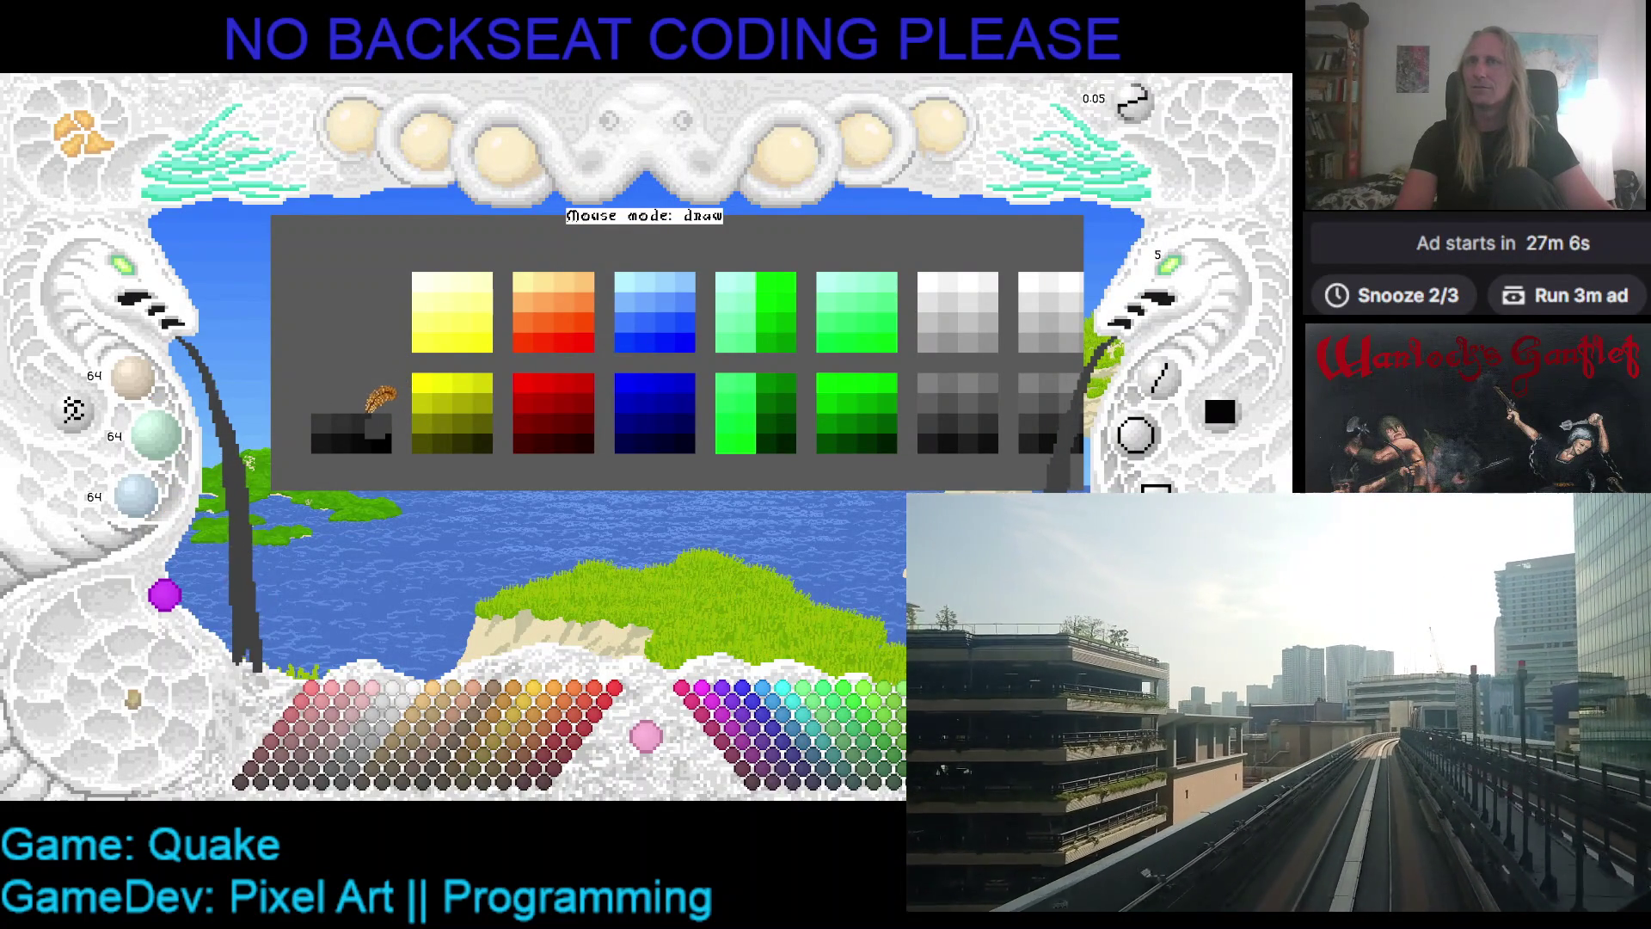
pyautogui.moveTo(373, 418); pyautogui.dragTo(477, 416)
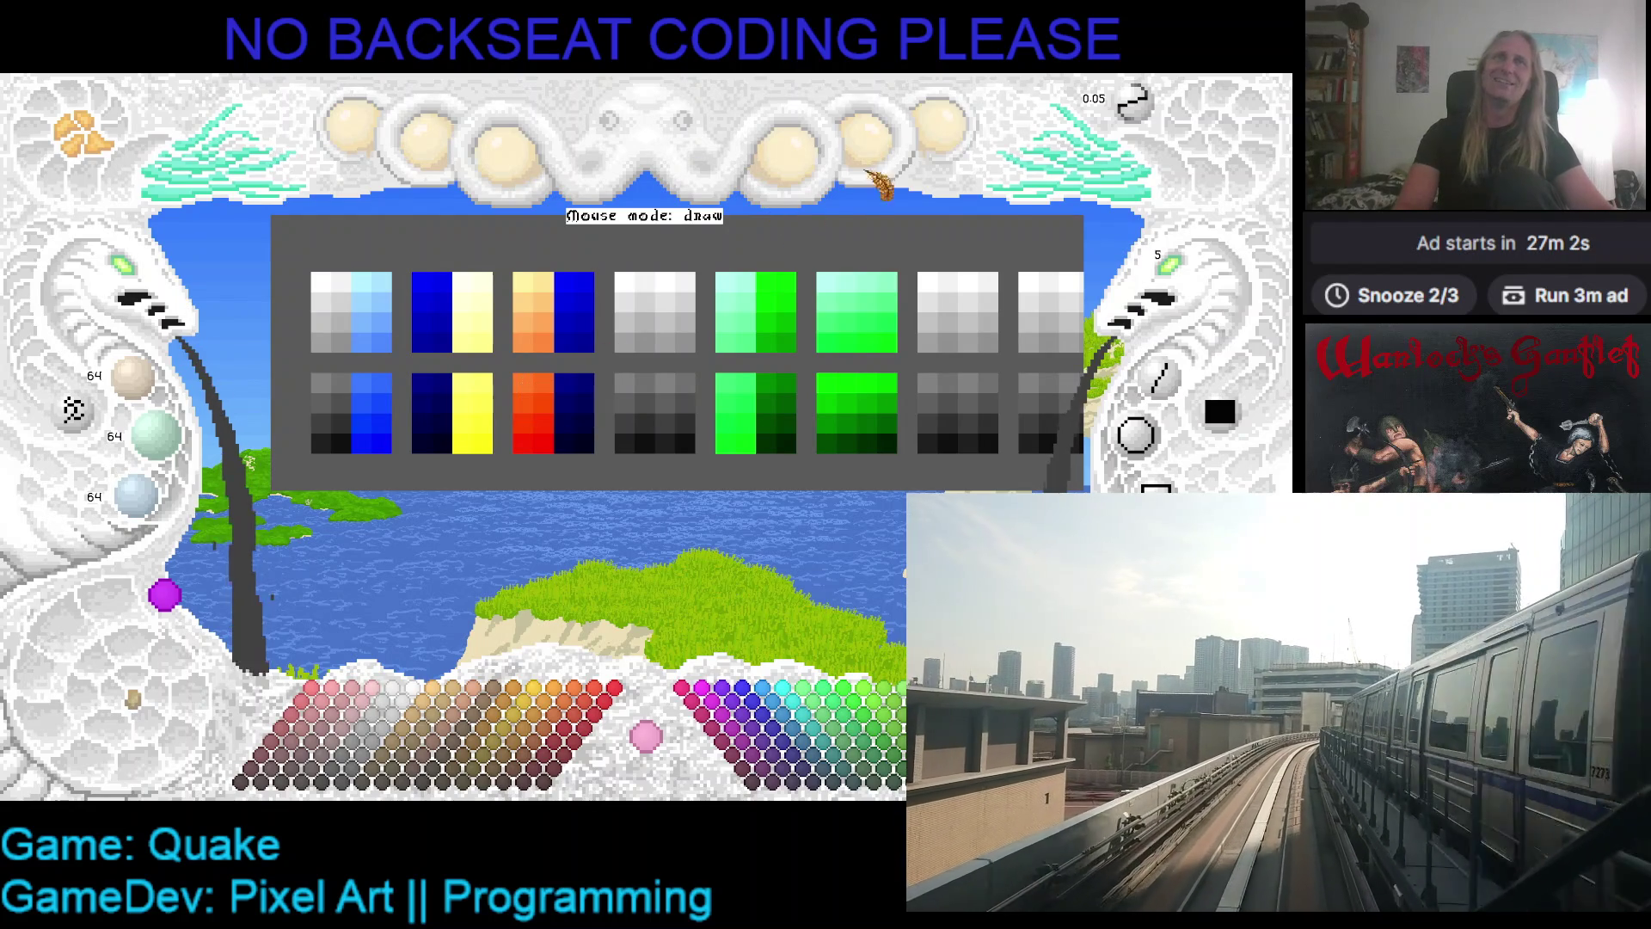
# - Load a saved project from the Load Project list under the Aktual ball
pyautogui.click(942, 138)
pyautogui.click(927, 288)
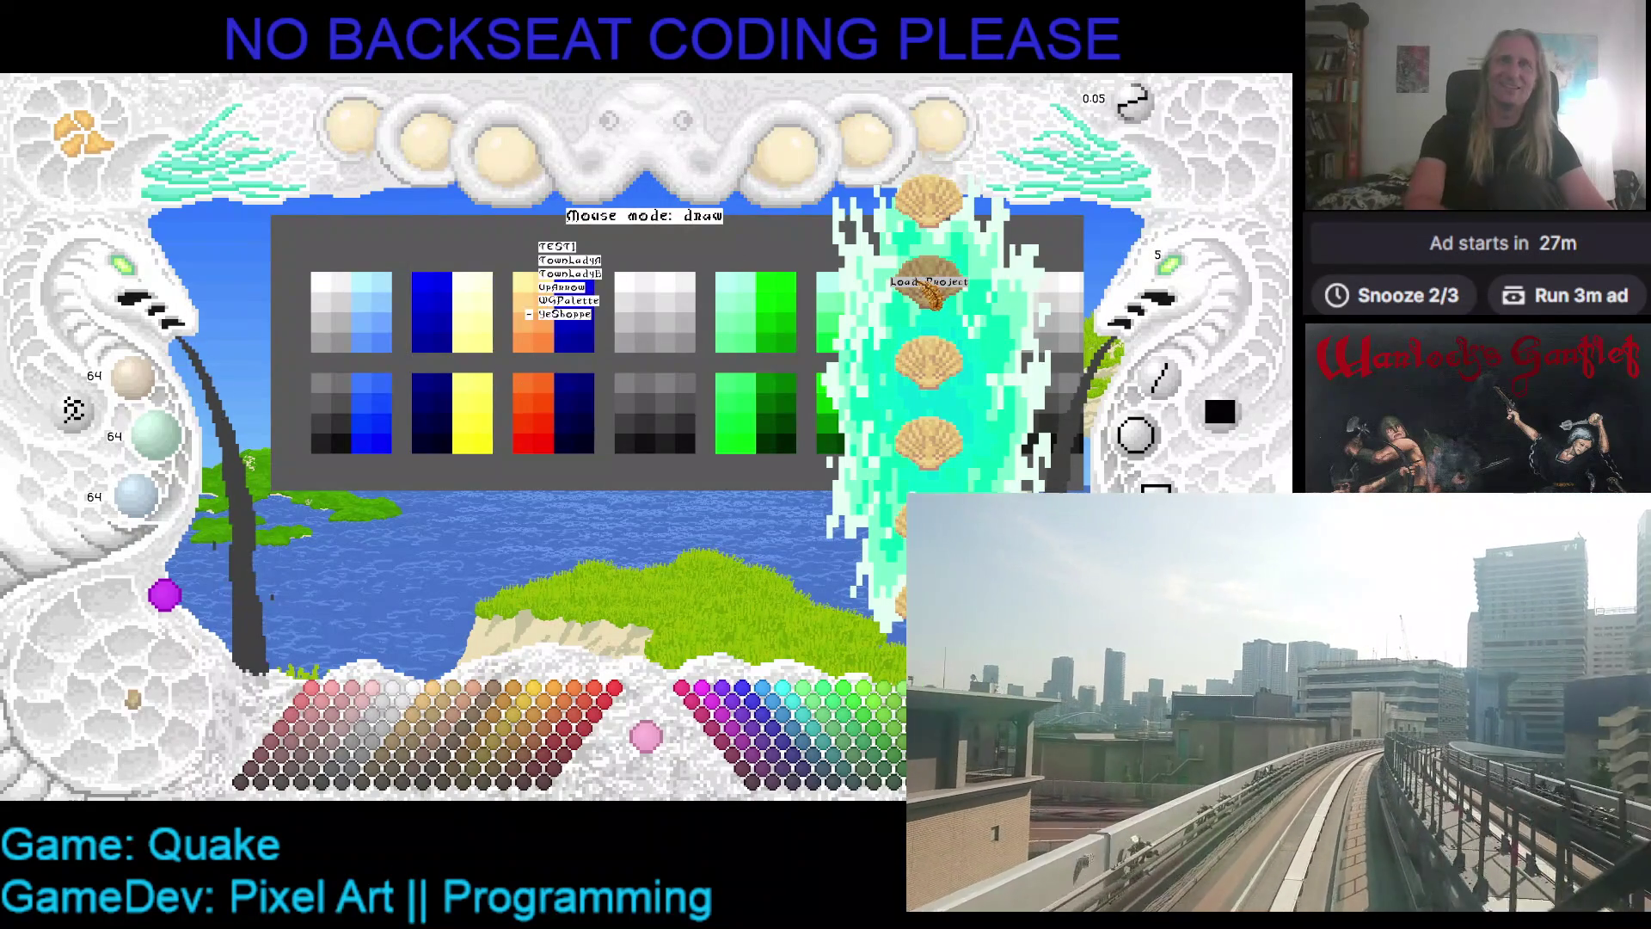
pyautogui.click(554, 301)
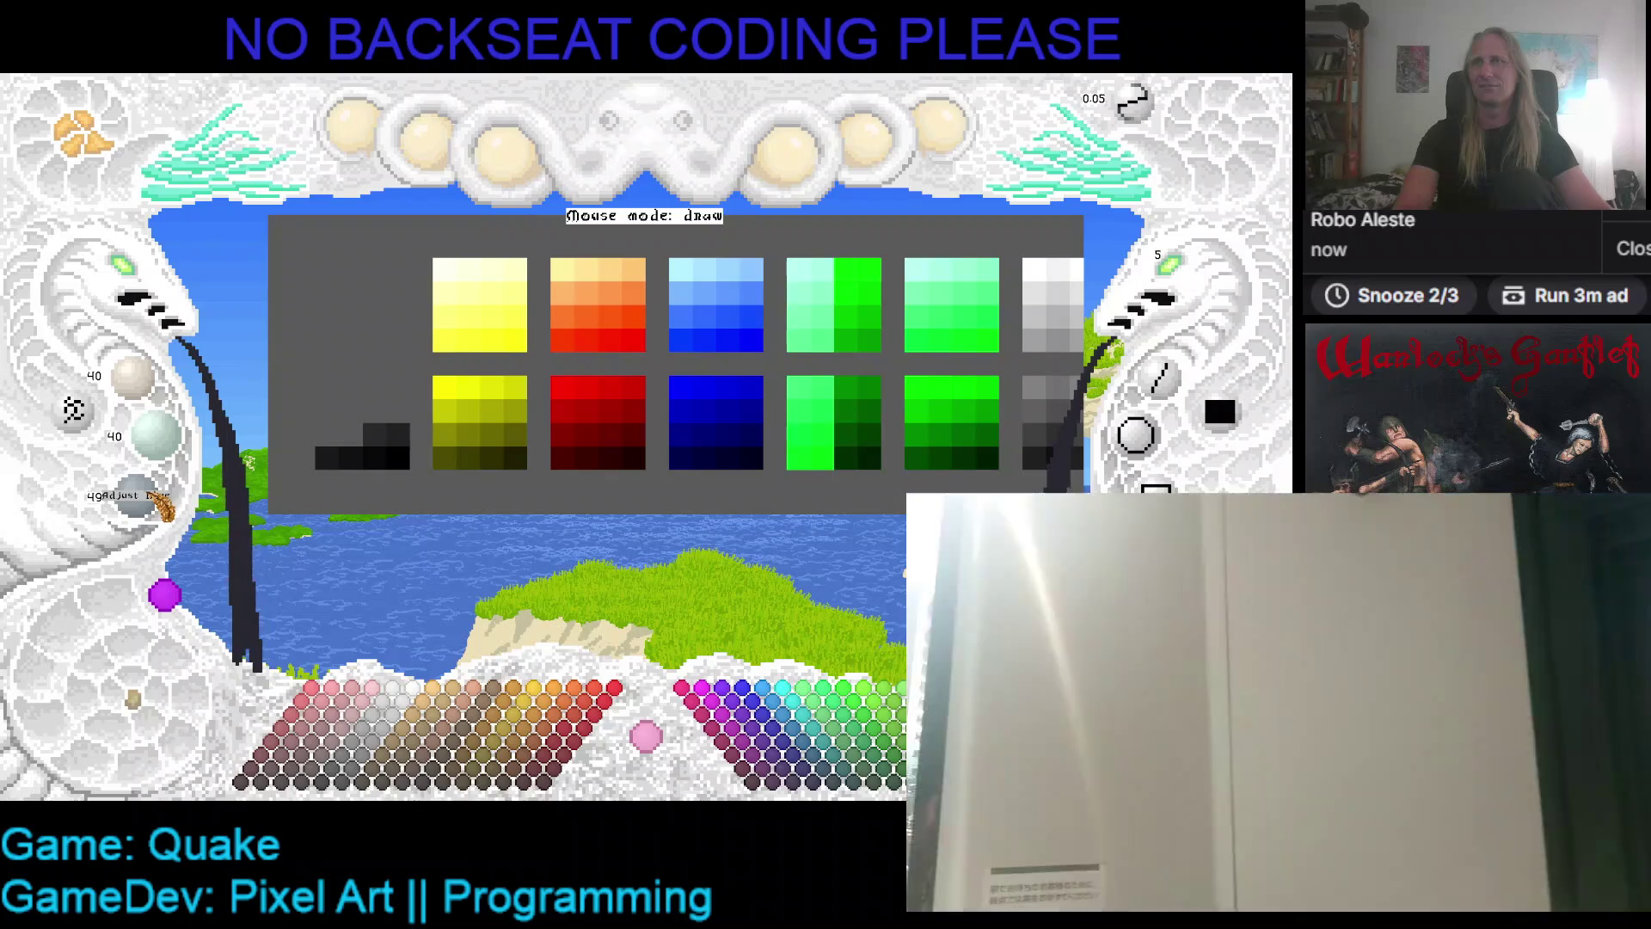
# - Raise the Red, Green and Blue channels toward a lighter grey
pyautogui.scroll(4, 172, 468)
pyautogui.scroll(1, 172, 464)
pyautogui.scroll(4, 142, 389)
pyautogui.scroll(2, 142, 389)
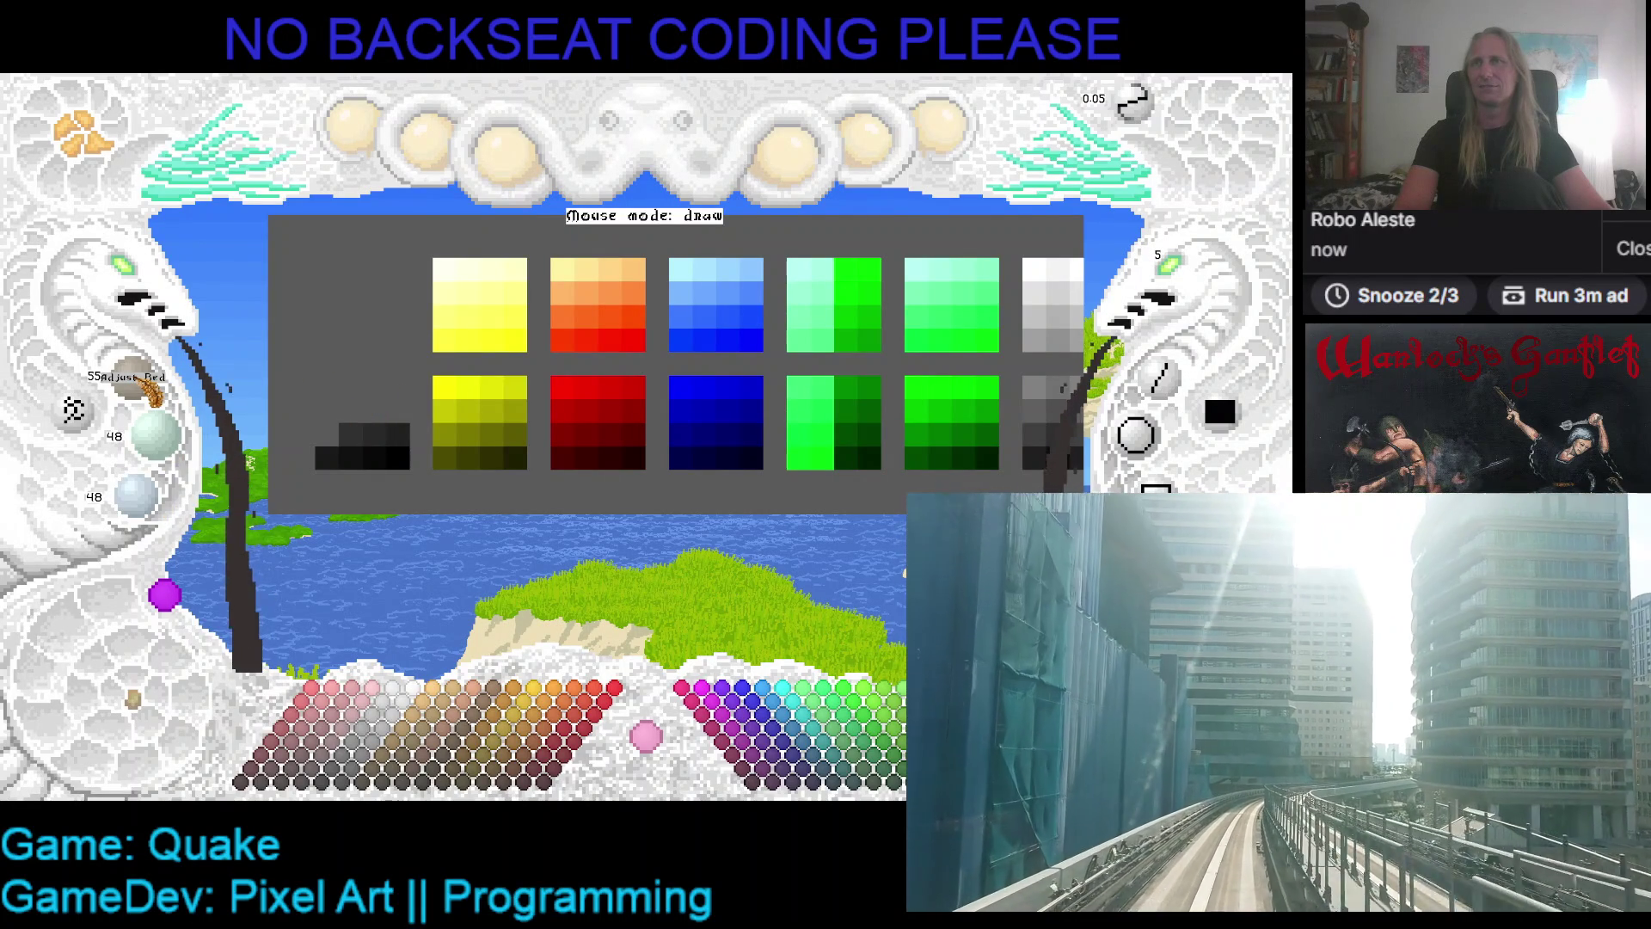
pyautogui.scroll(5, 172, 451)
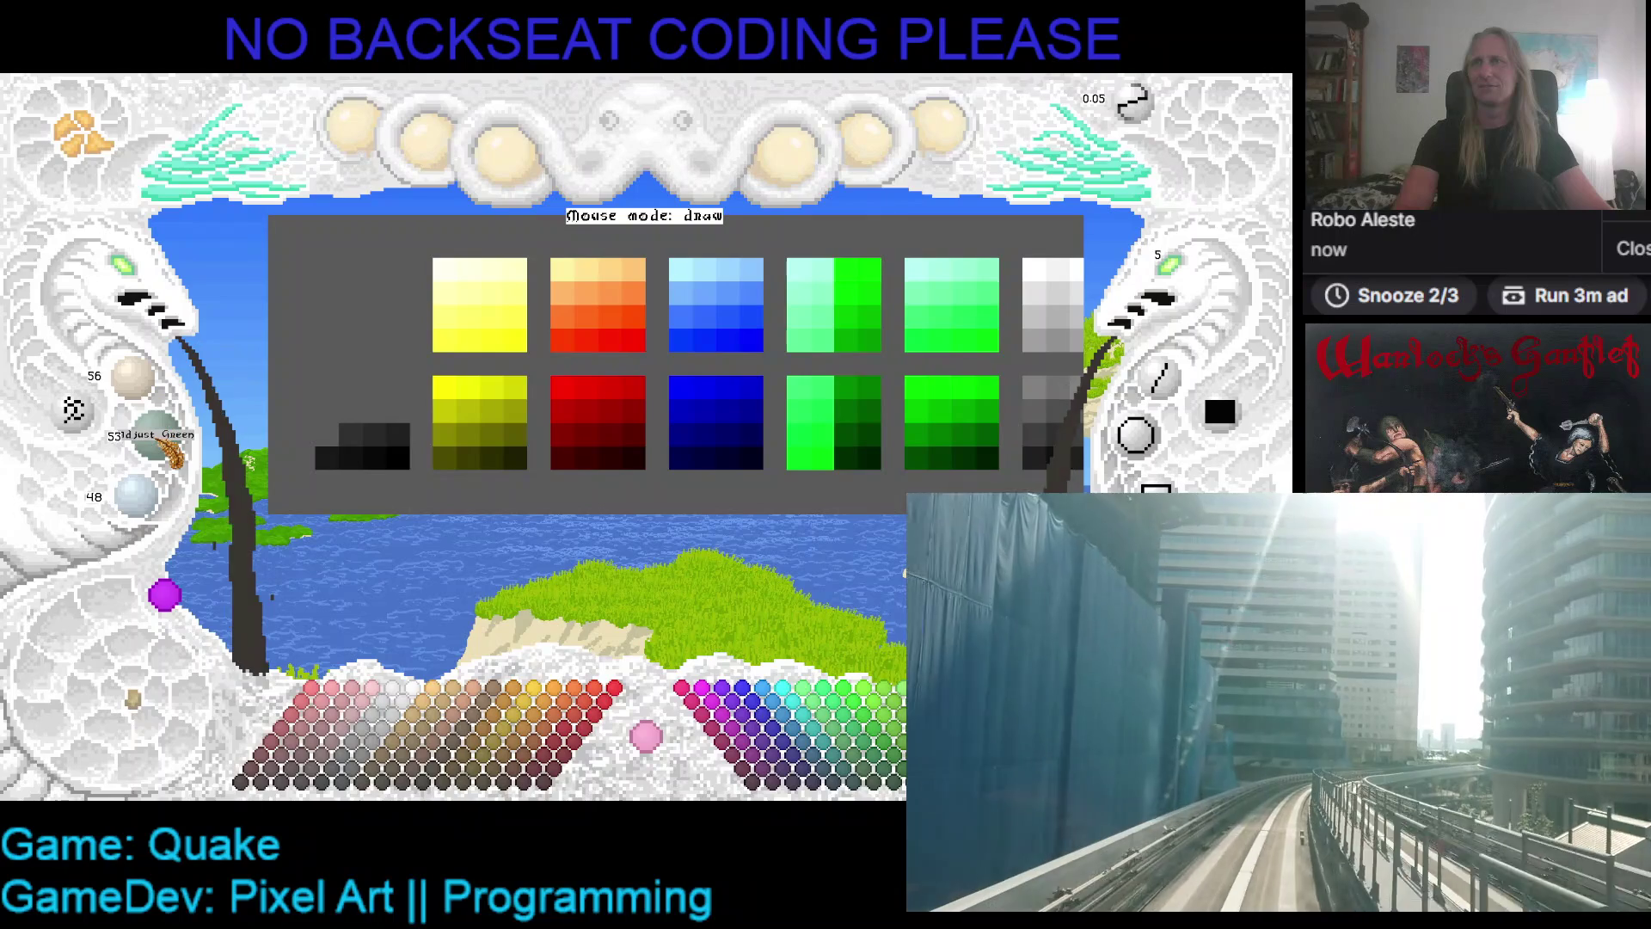
pyautogui.scroll(2, 172, 452)
pyautogui.scroll(6, 146, 509)
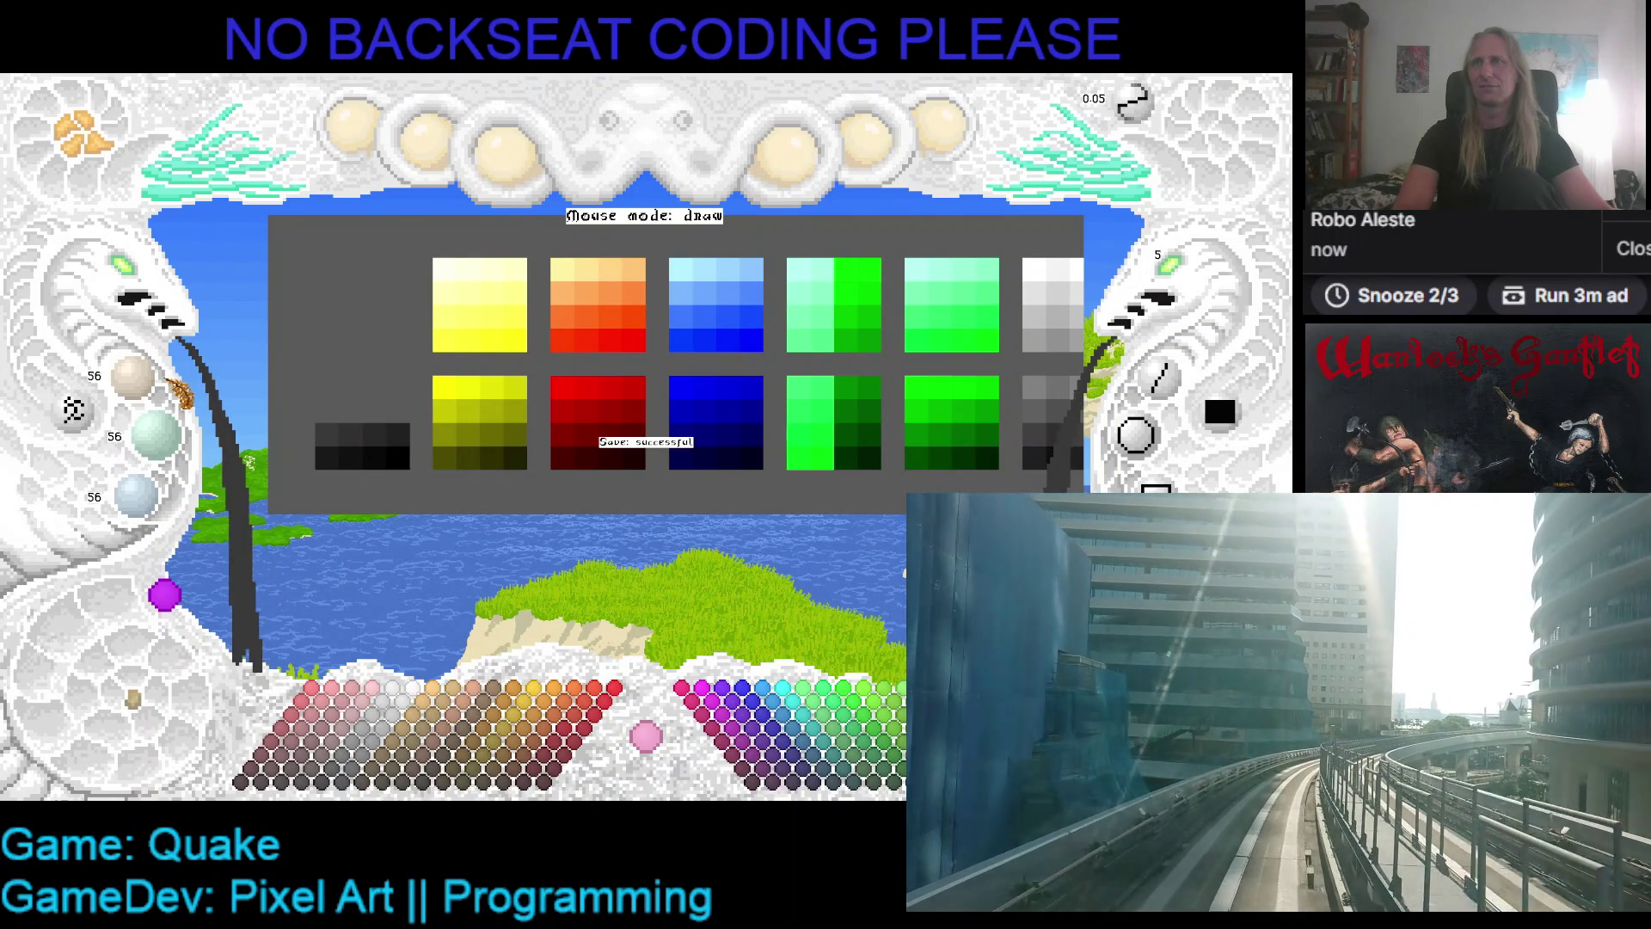
pyautogui.scroll(2, 150, 391)
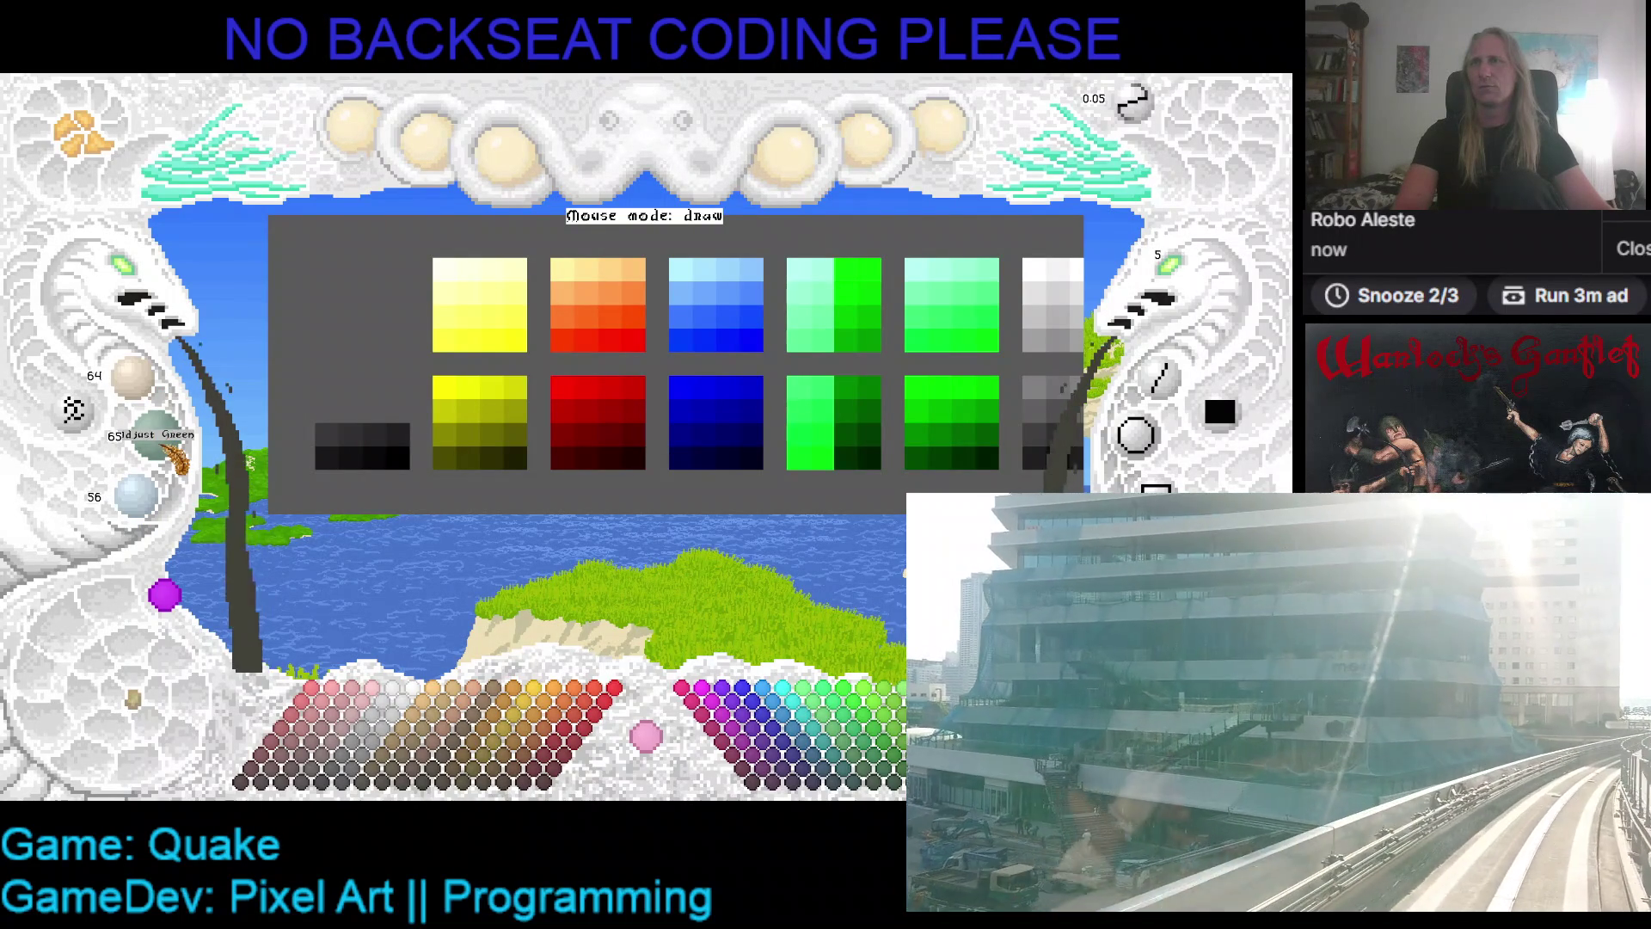
pyautogui.scroll(5, 162, 503)
pyautogui.scroll(1, 160, 504)
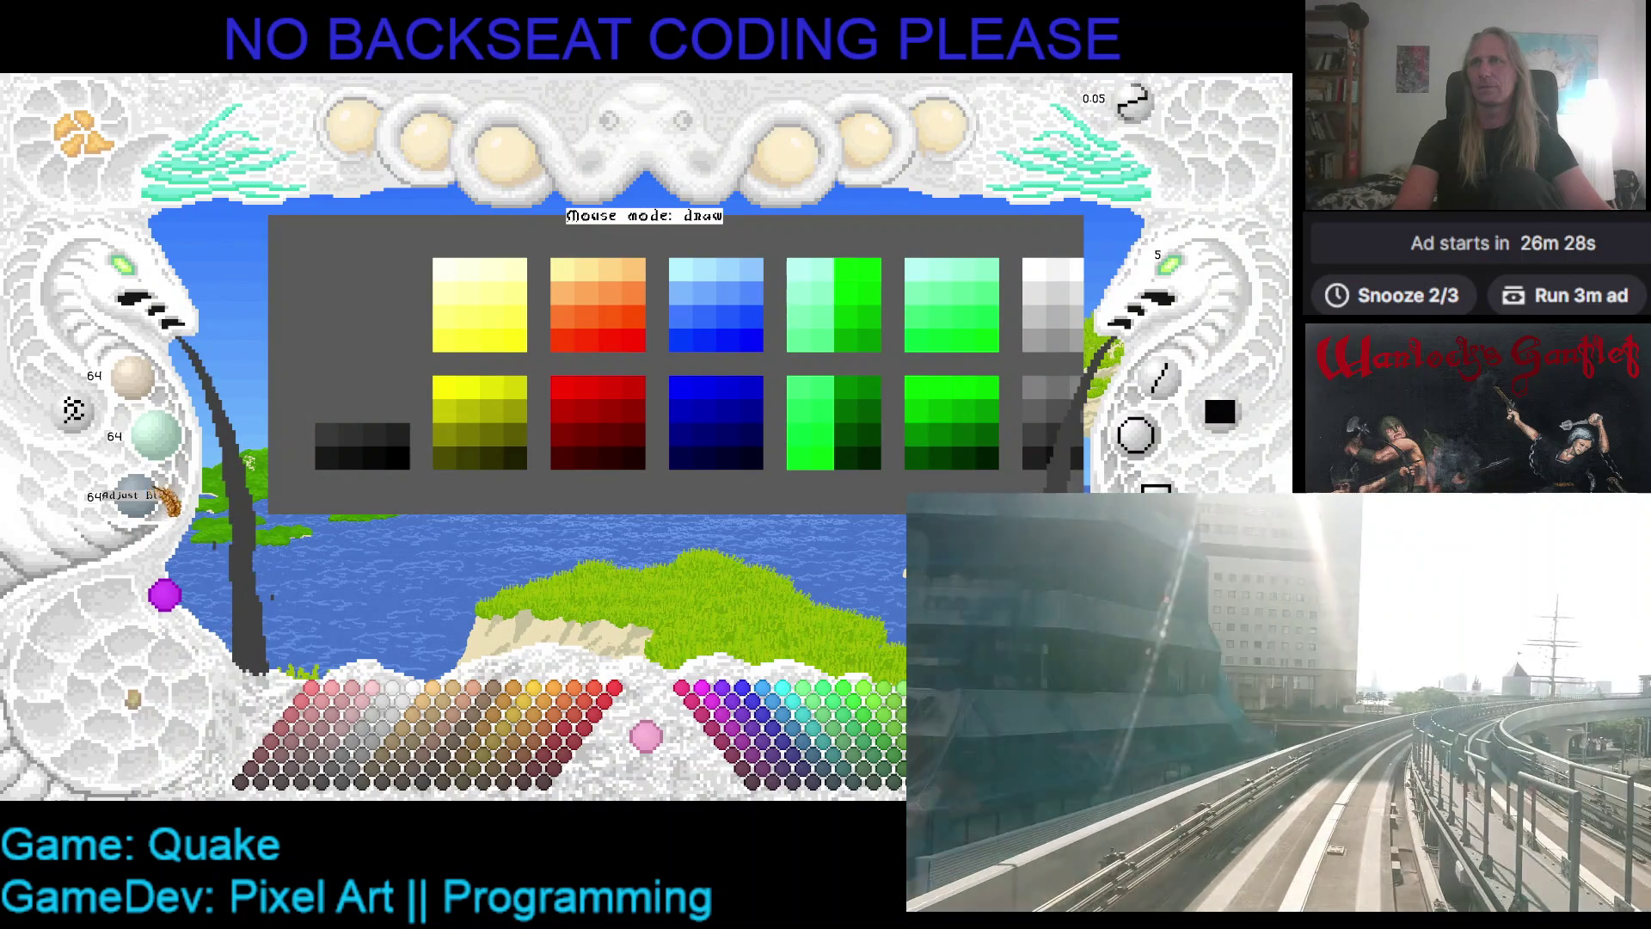
pyautogui.scroll(2, 146, 503)
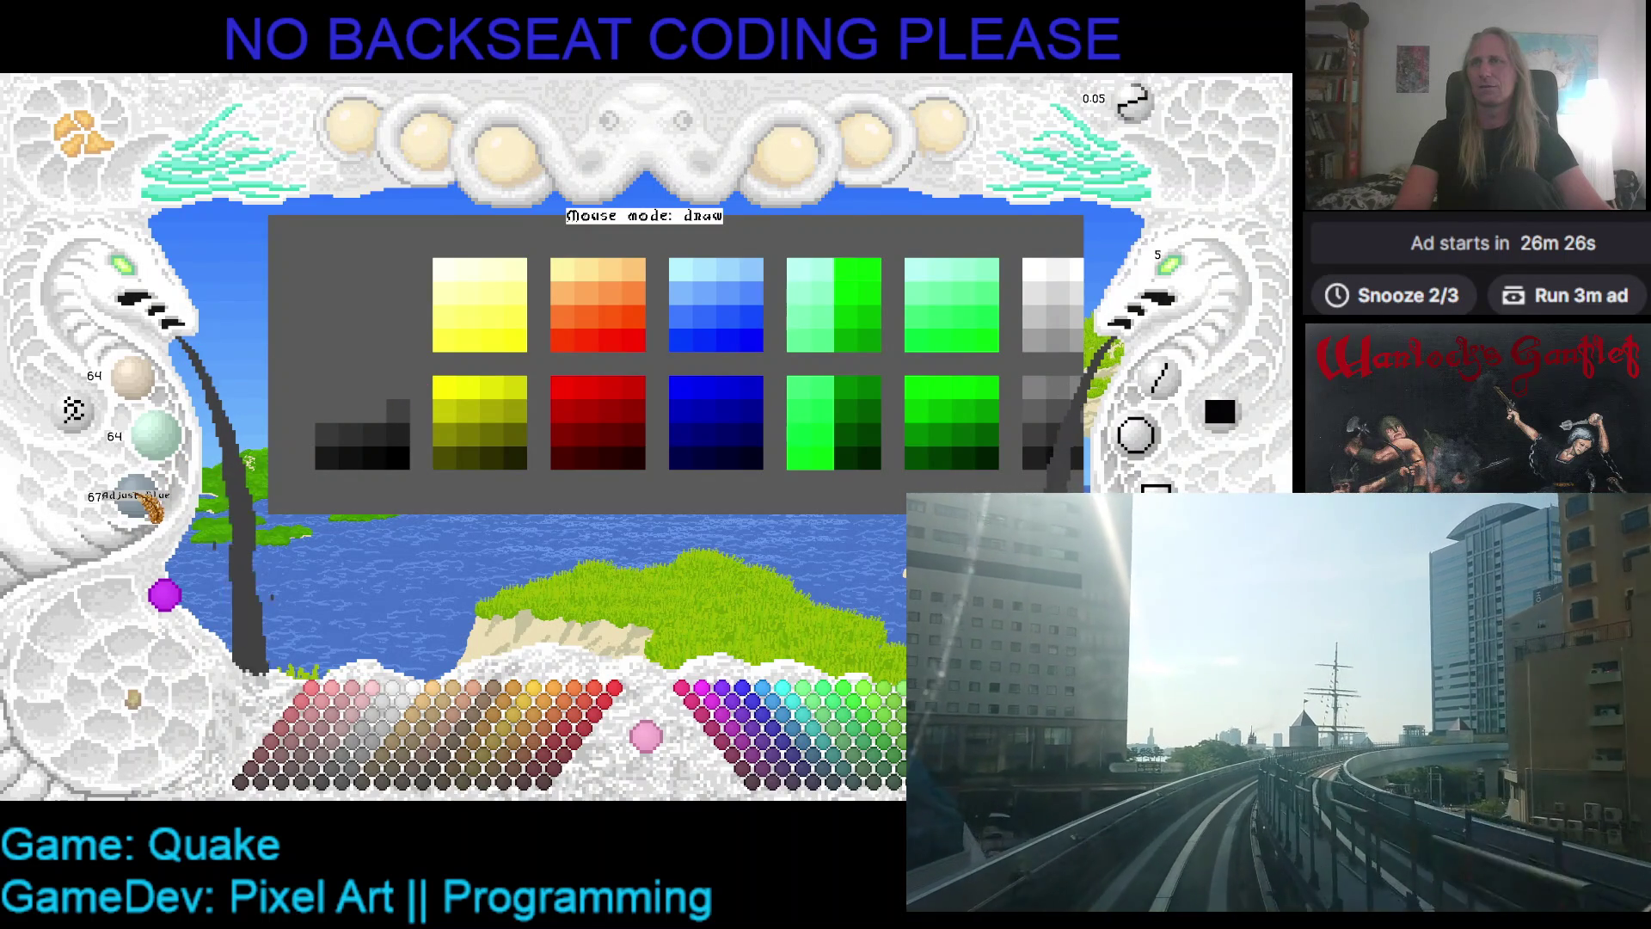
pyautogui.scroll(1, 154, 509)
pyautogui.scroll(8, 154, 443)
pyautogui.scroll(4, 155, 394)
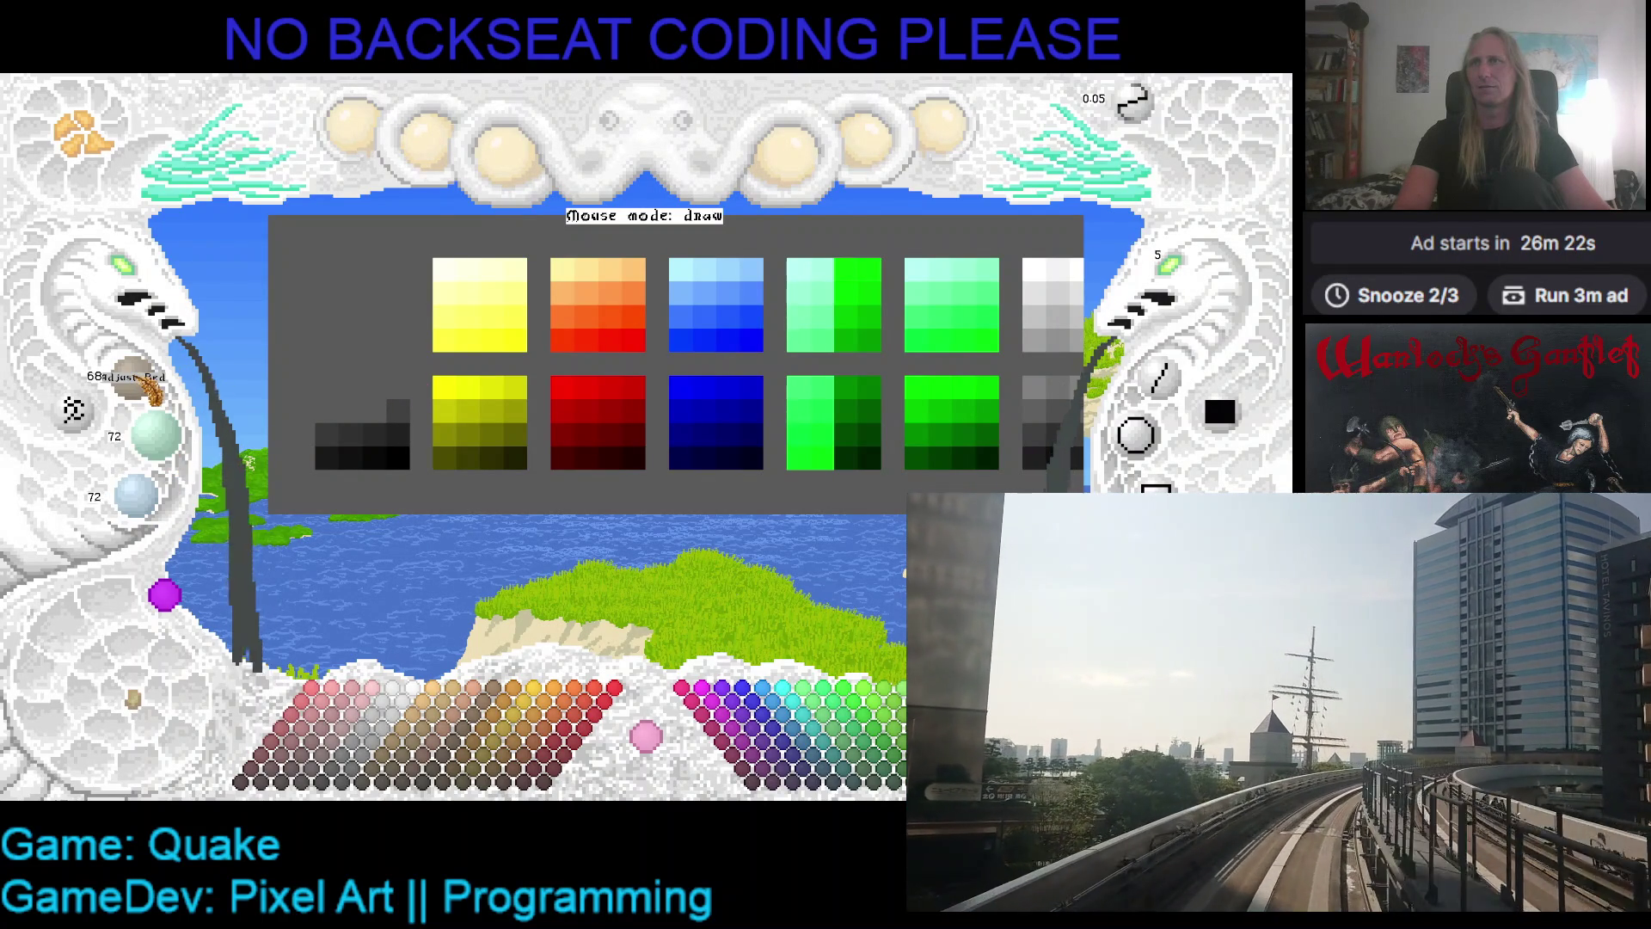
pyautogui.scroll(2, 146, 392)
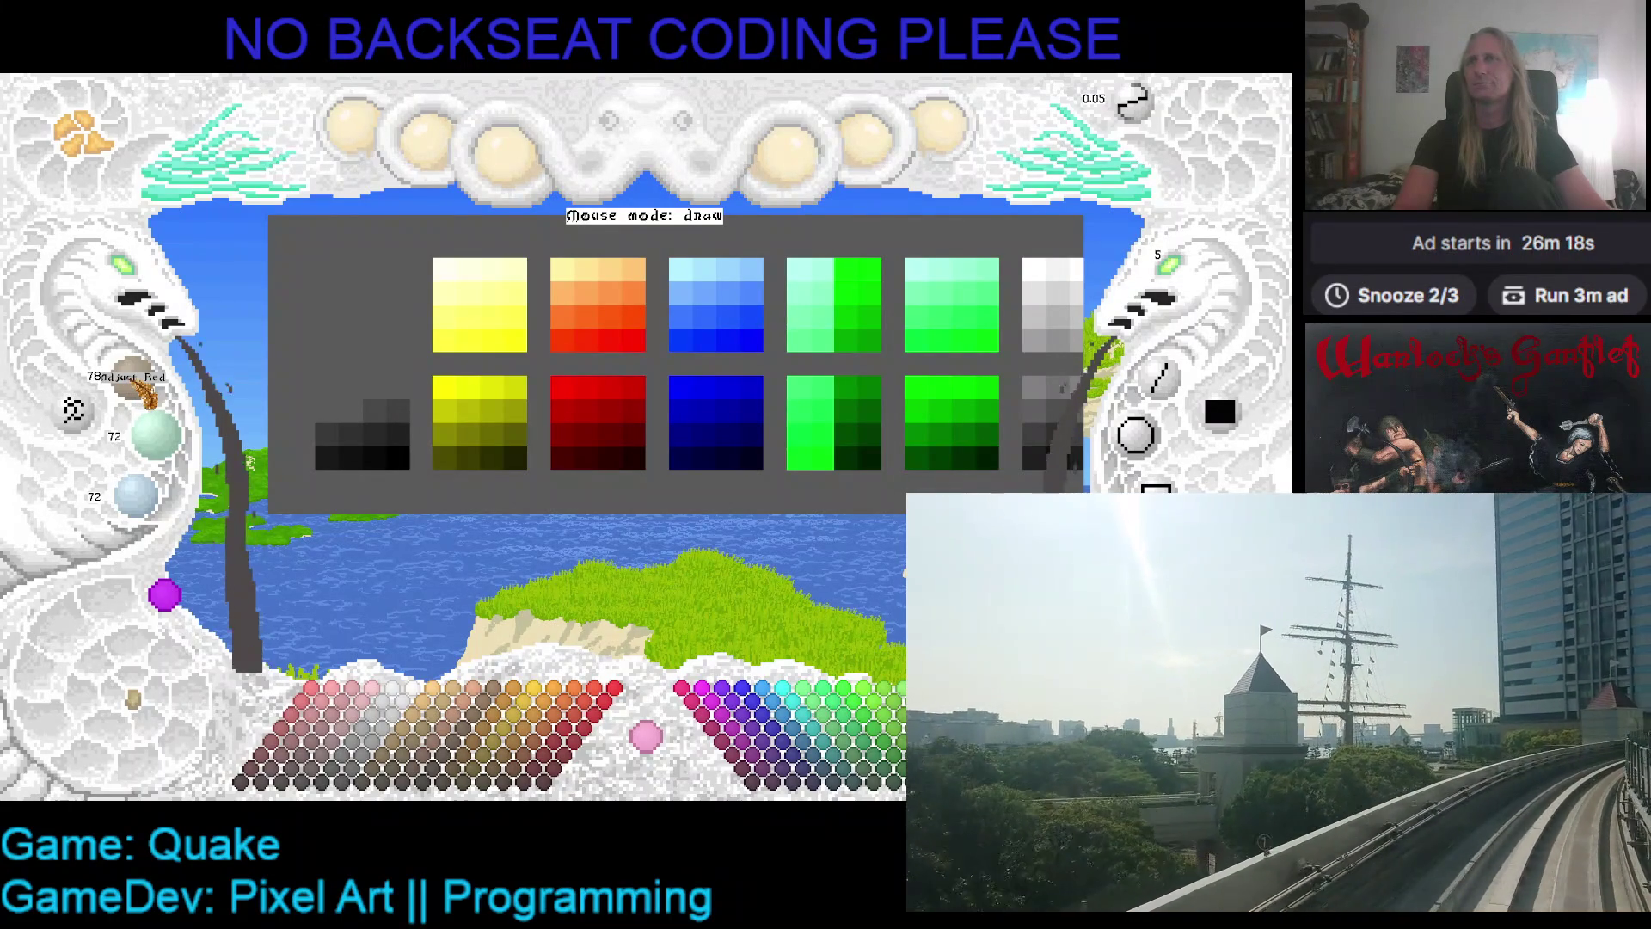
pyautogui.scroll(3, 178, 451)
pyautogui.scroll(-1, 178, 451)
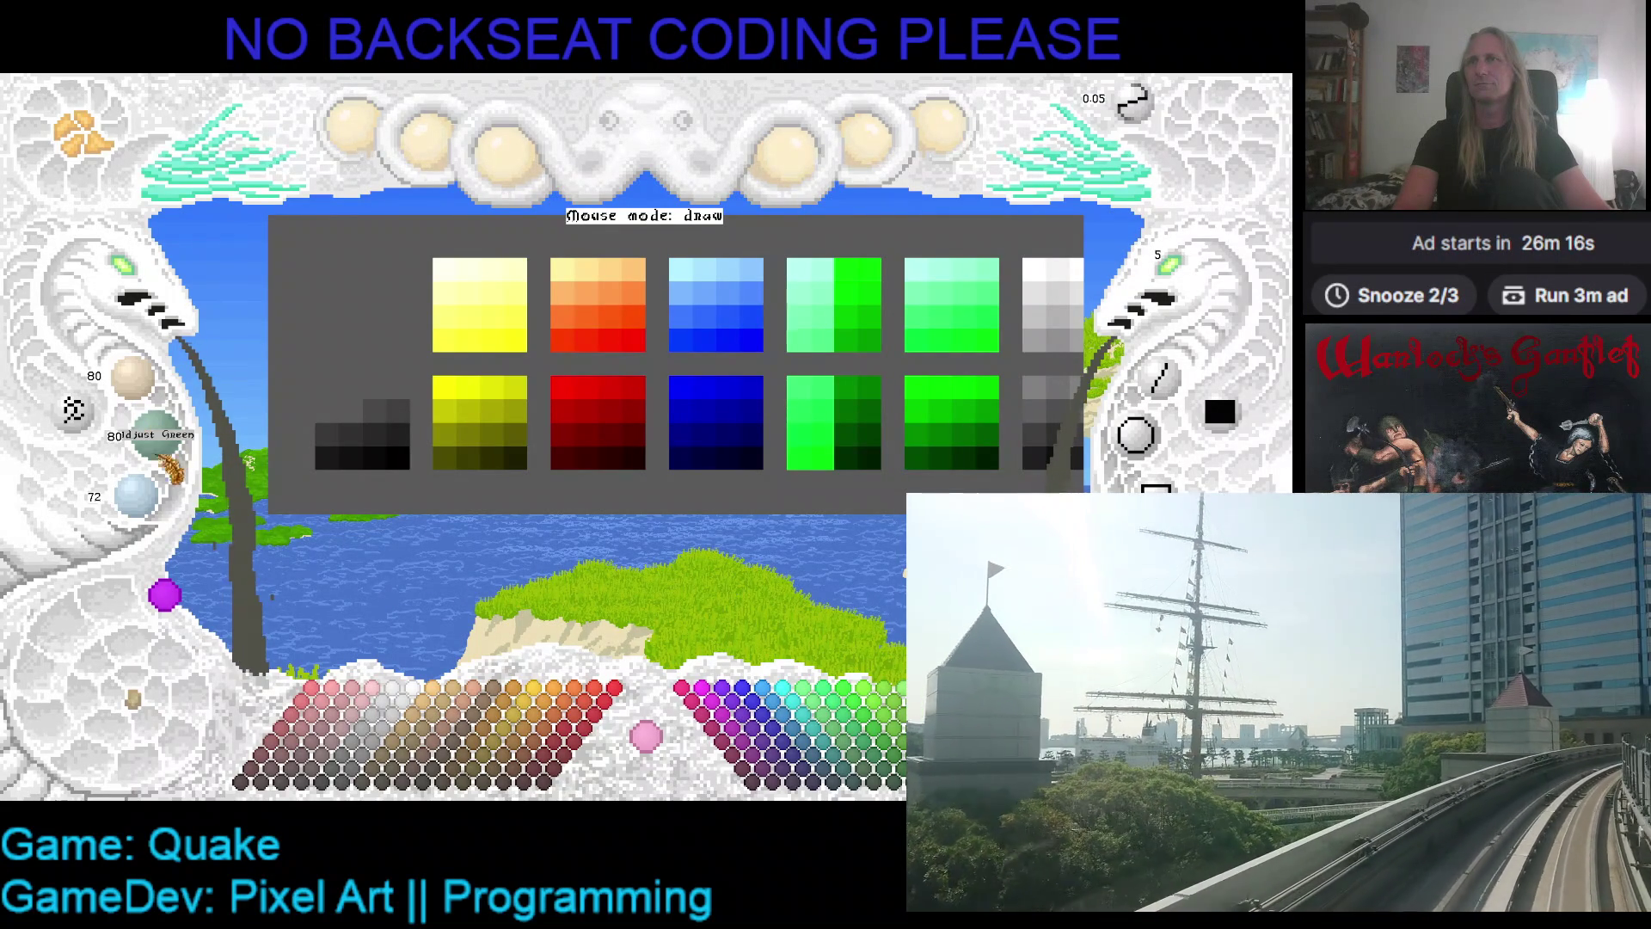
pyautogui.scroll(6, 151, 512)
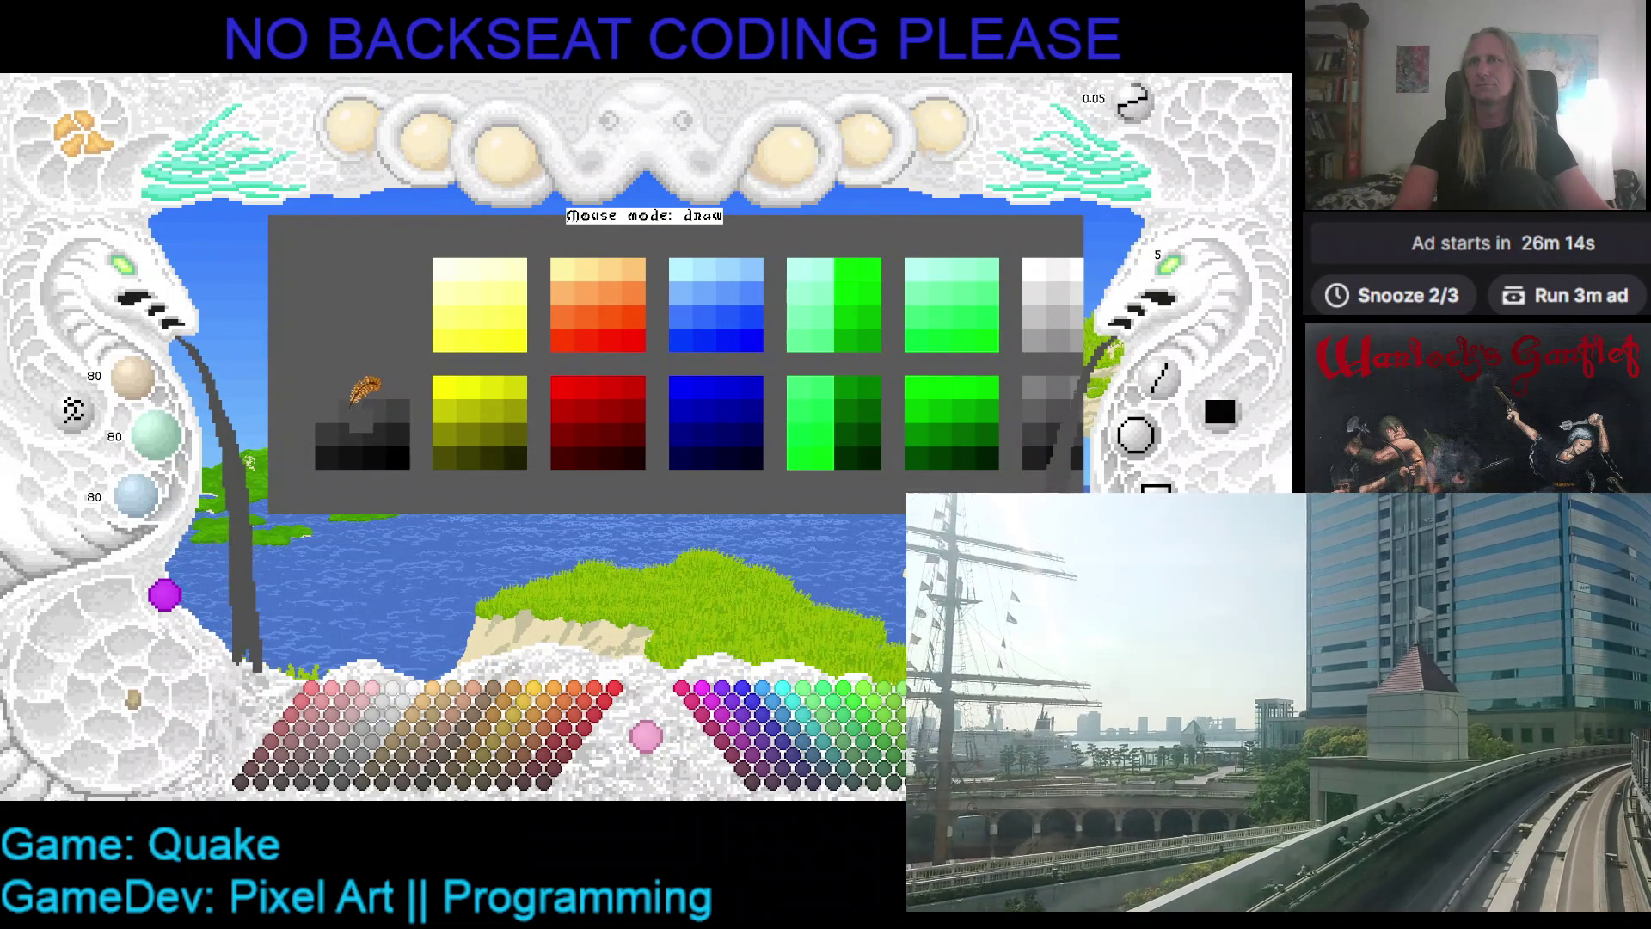
pyautogui.scroll(8, 150, 512)
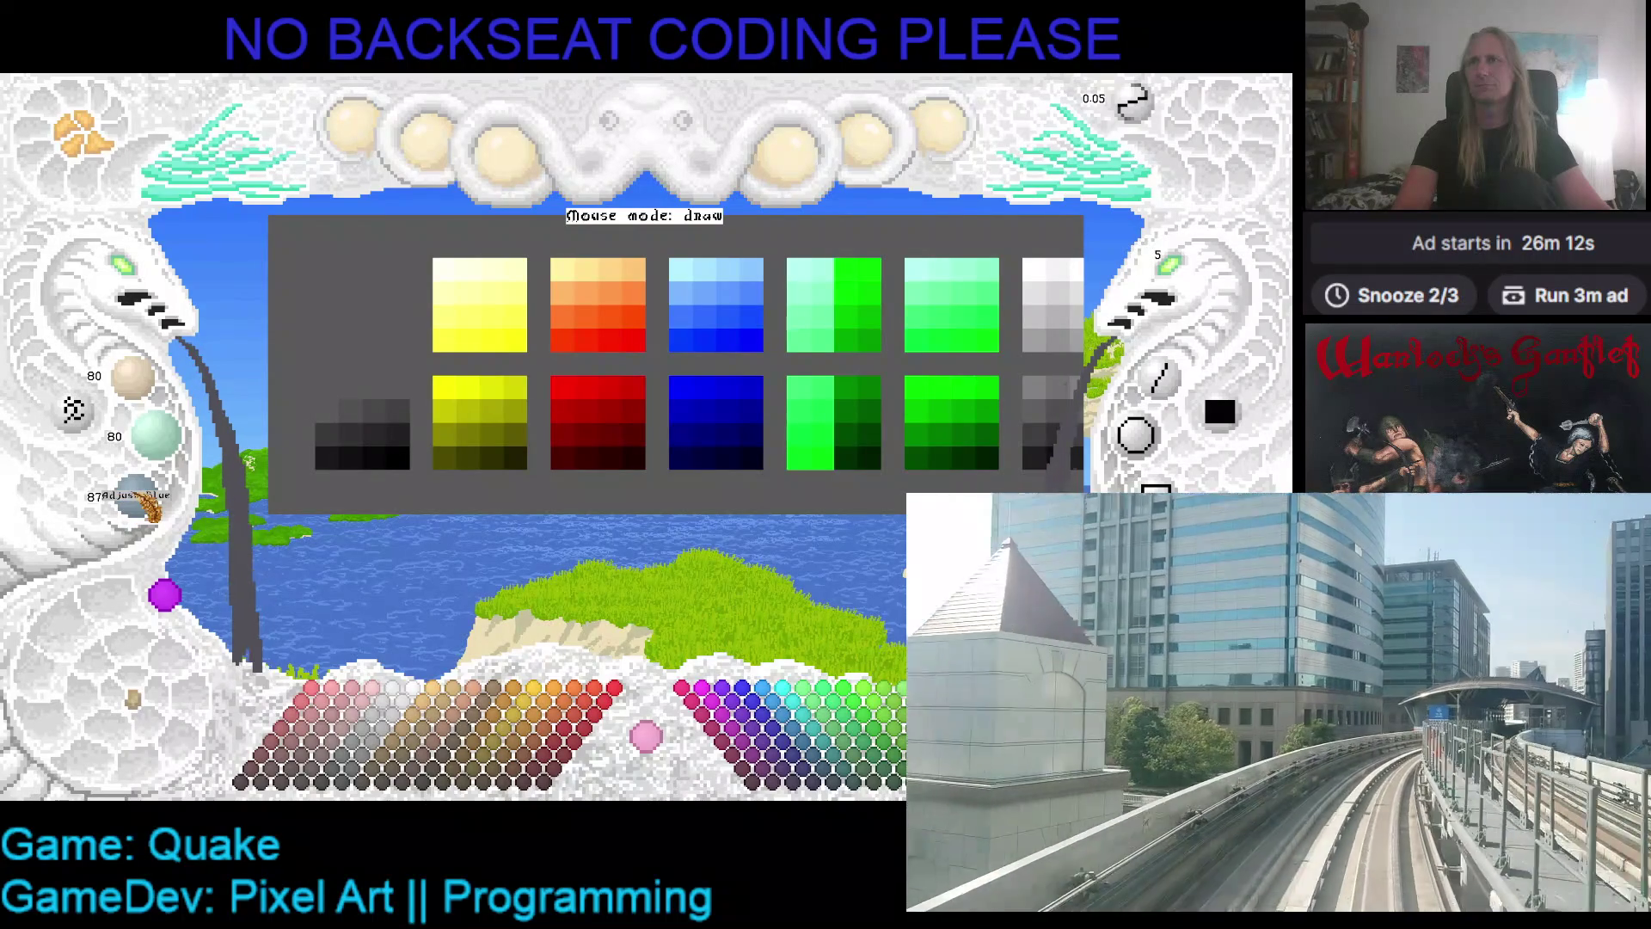
pyautogui.scroll(7, 178, 452)
pyautogui.scroll(5, 159, 405)
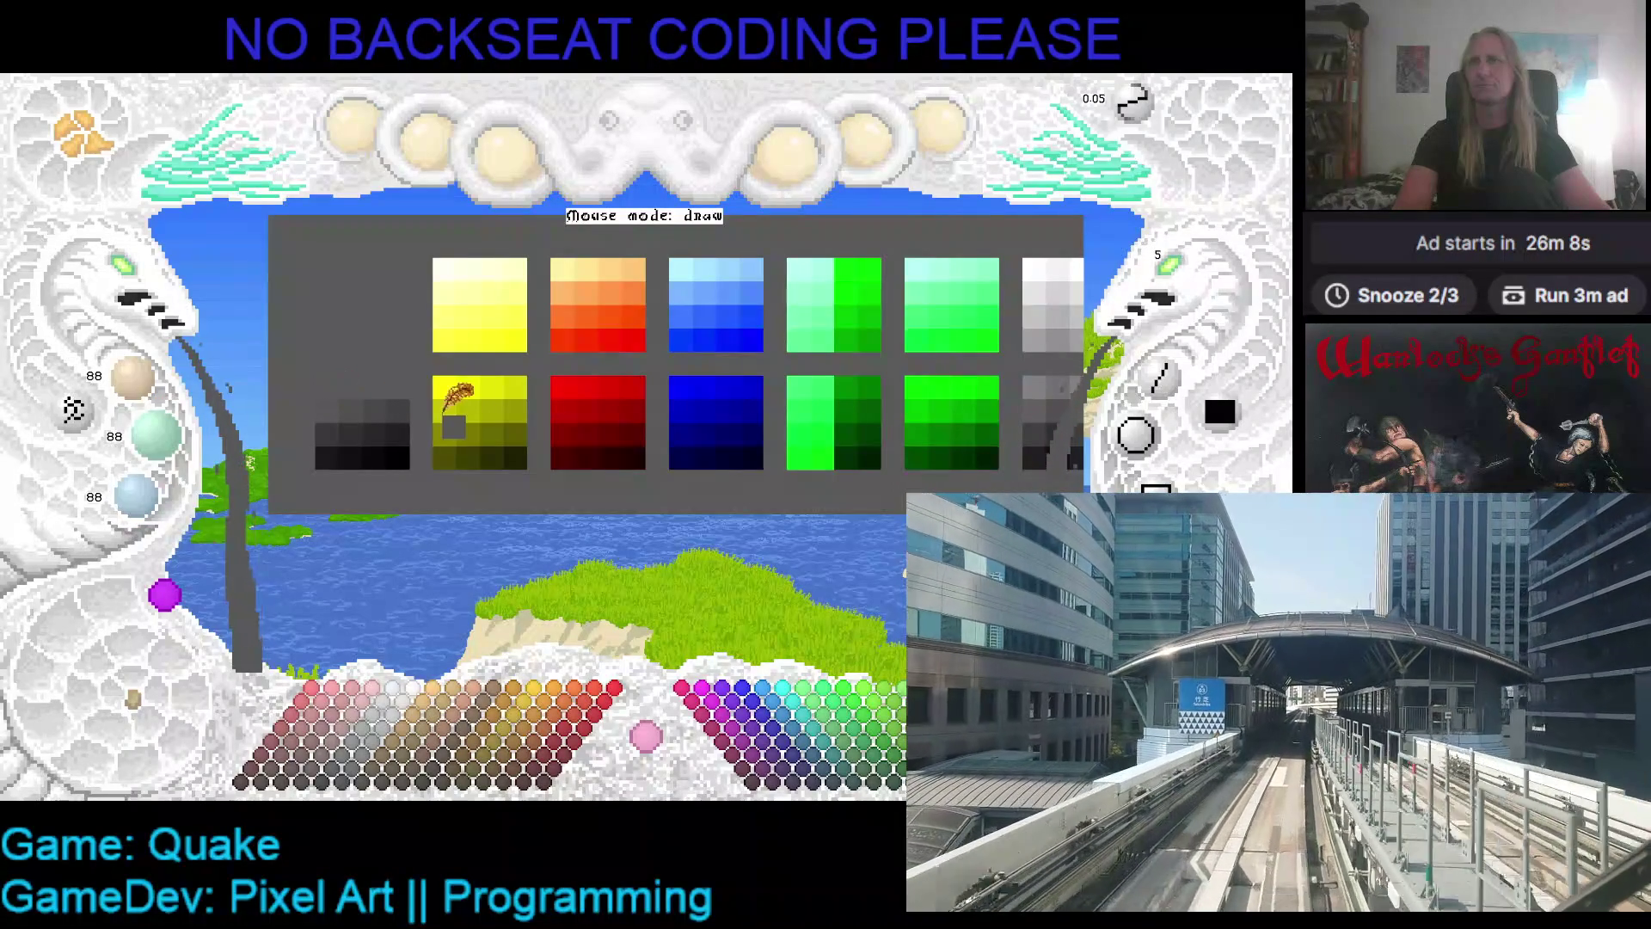
pyautogui.scroll(2, 155, 393)
# - Fine-tune all channels to 120, paint that grey swatch into the ramp, and save
pyautogui.scroll(4, 155, 396)
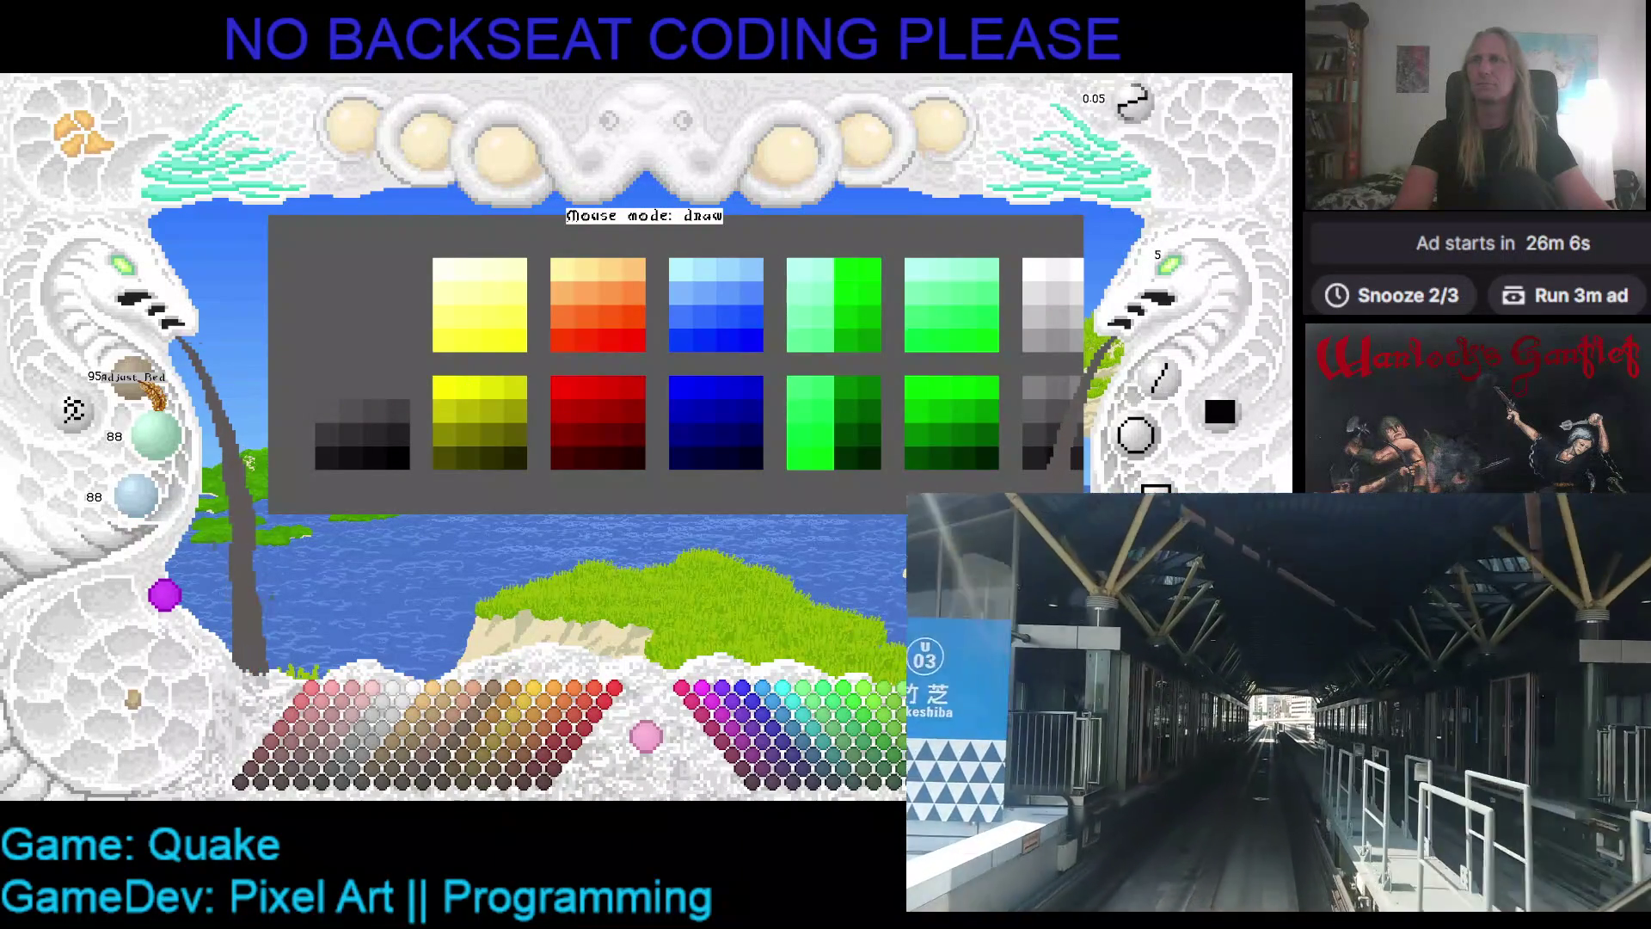
pyautogui.scroll(8, 155, 451)
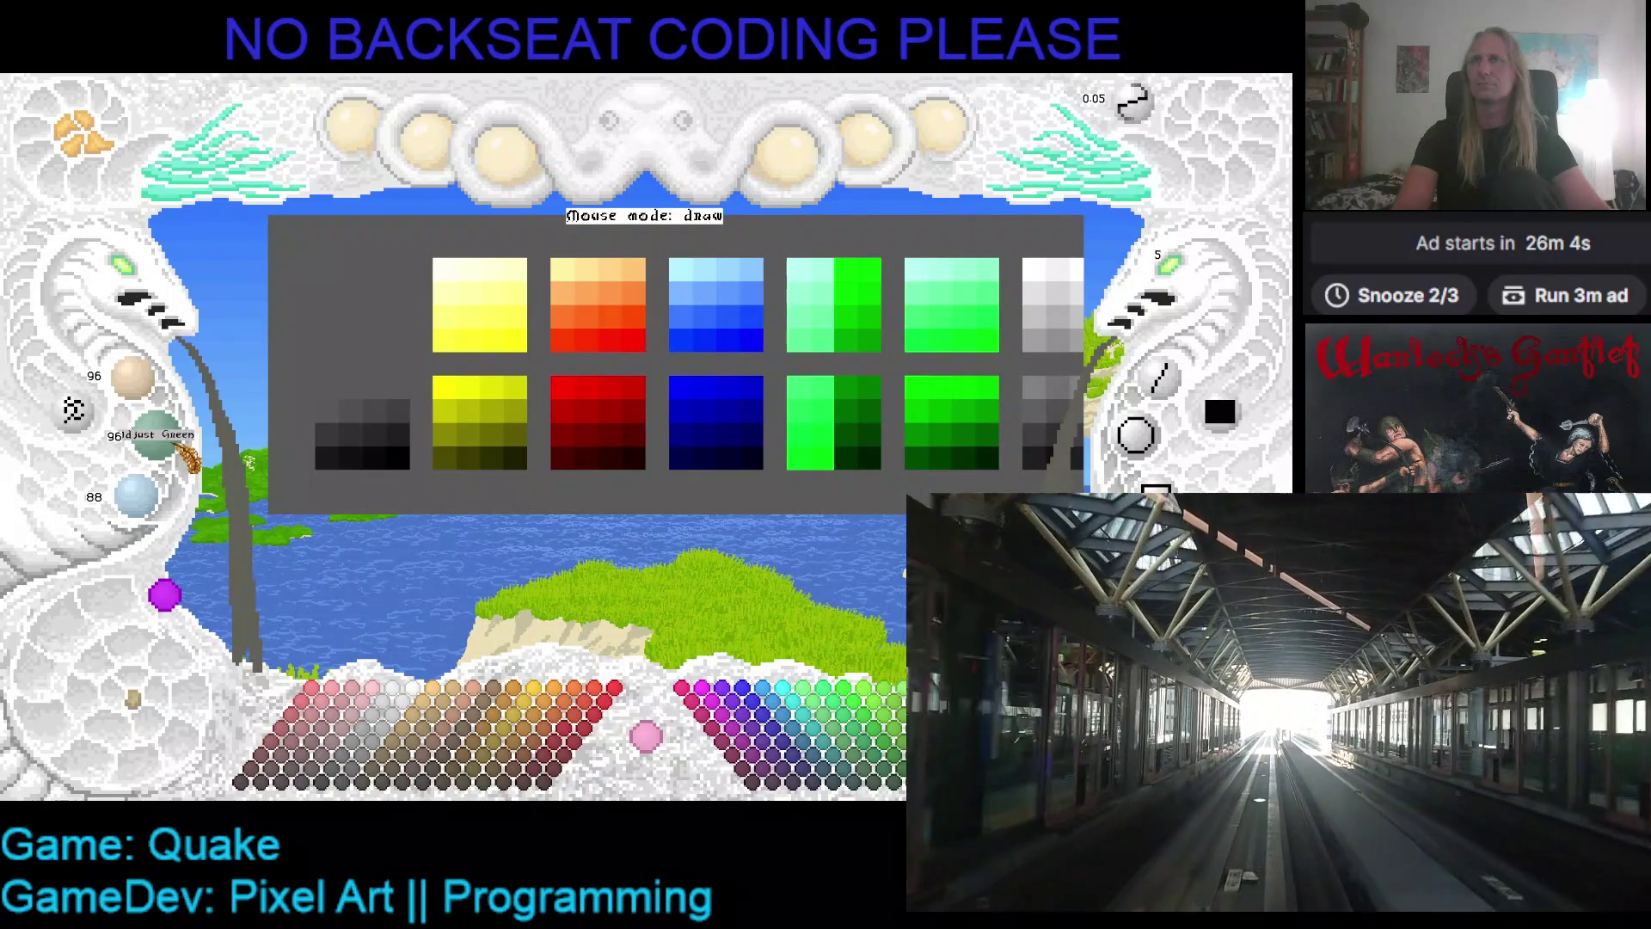
pyautogui.scroll(5, 162, 516)
pyautogui.scroll(2, 162, 516)
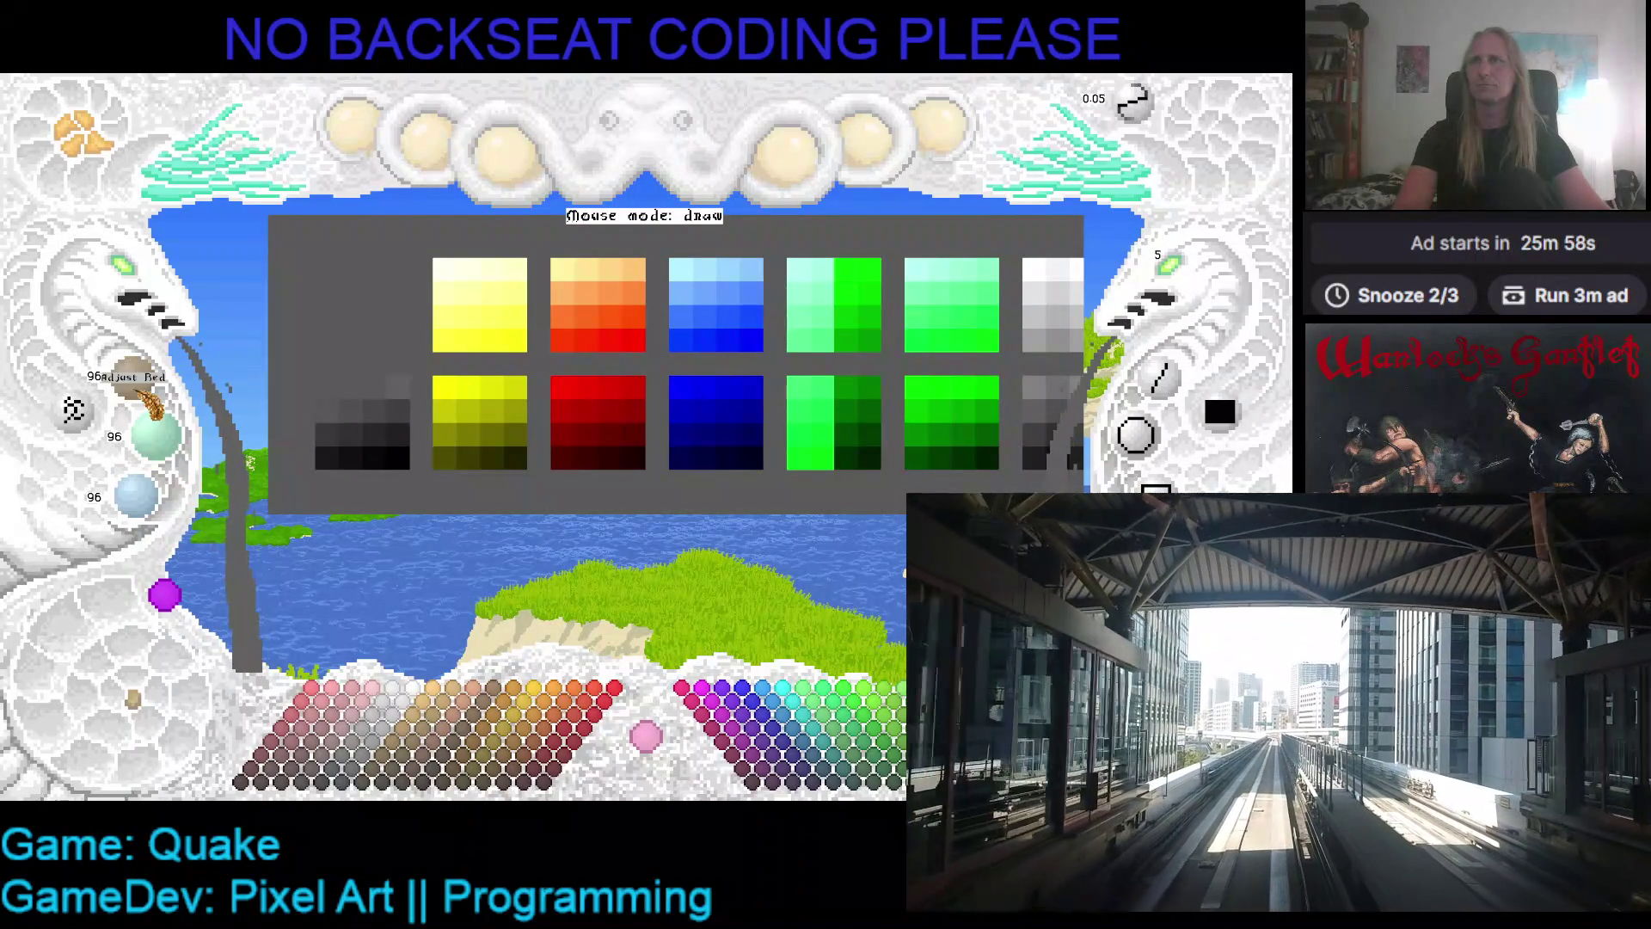
pyautogui.scroll(2, 153, 403)
pyautogui.scroll(-1, 153, 403)
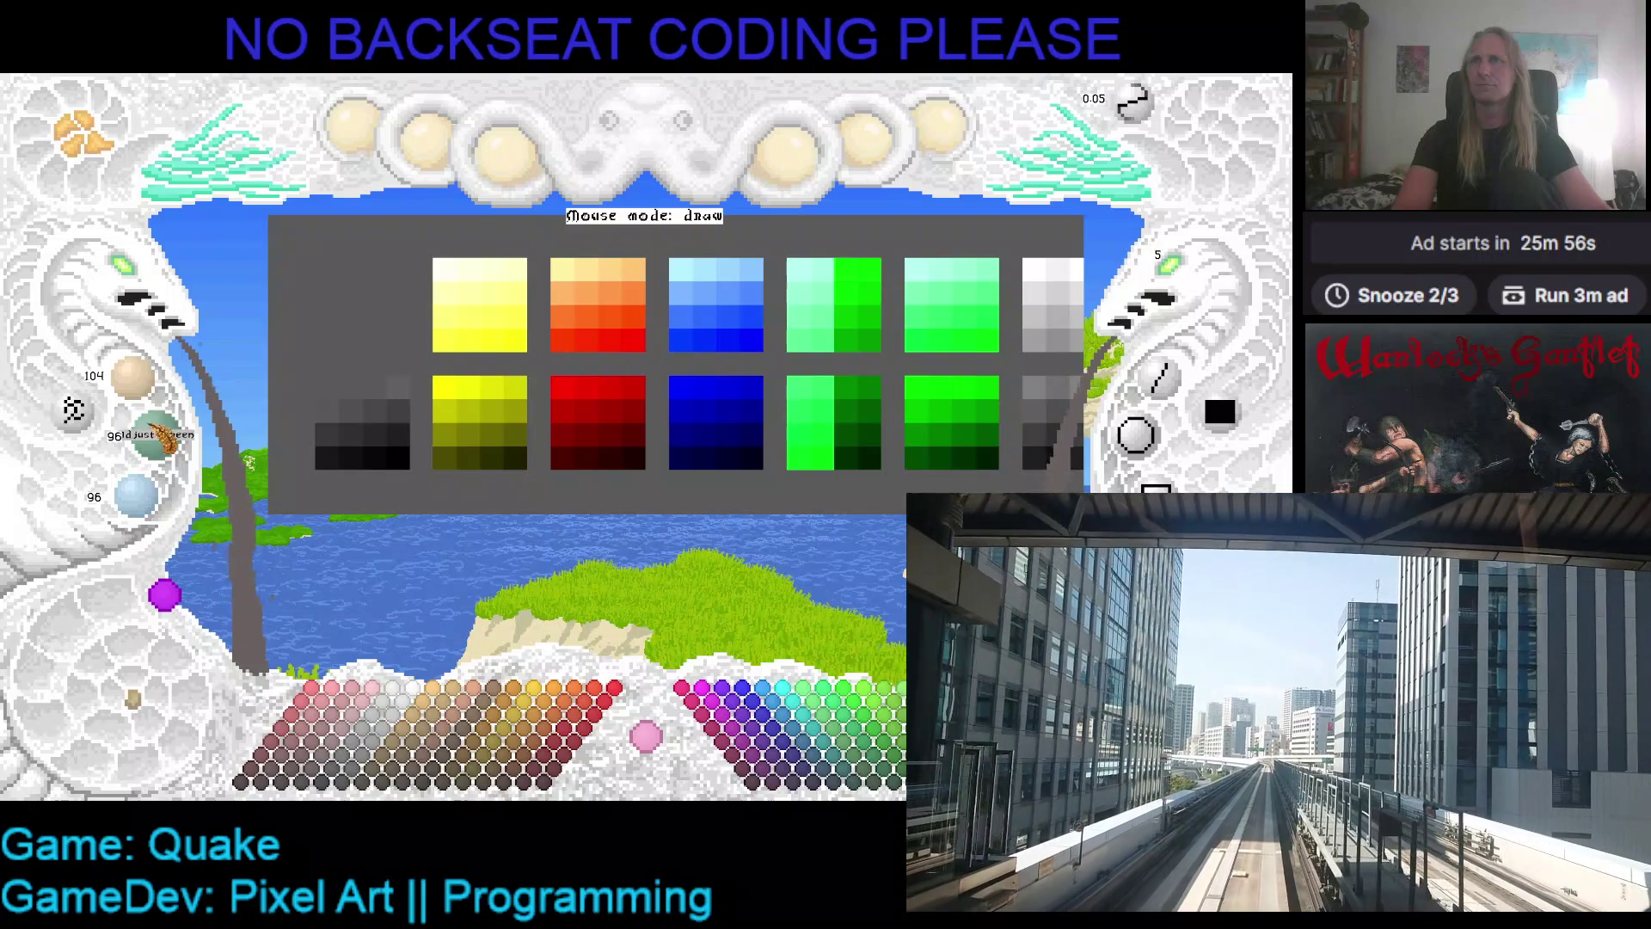
pyautogui.scroll(3, 162, 443)
pyautogui.scroll(-1, 161, 443)
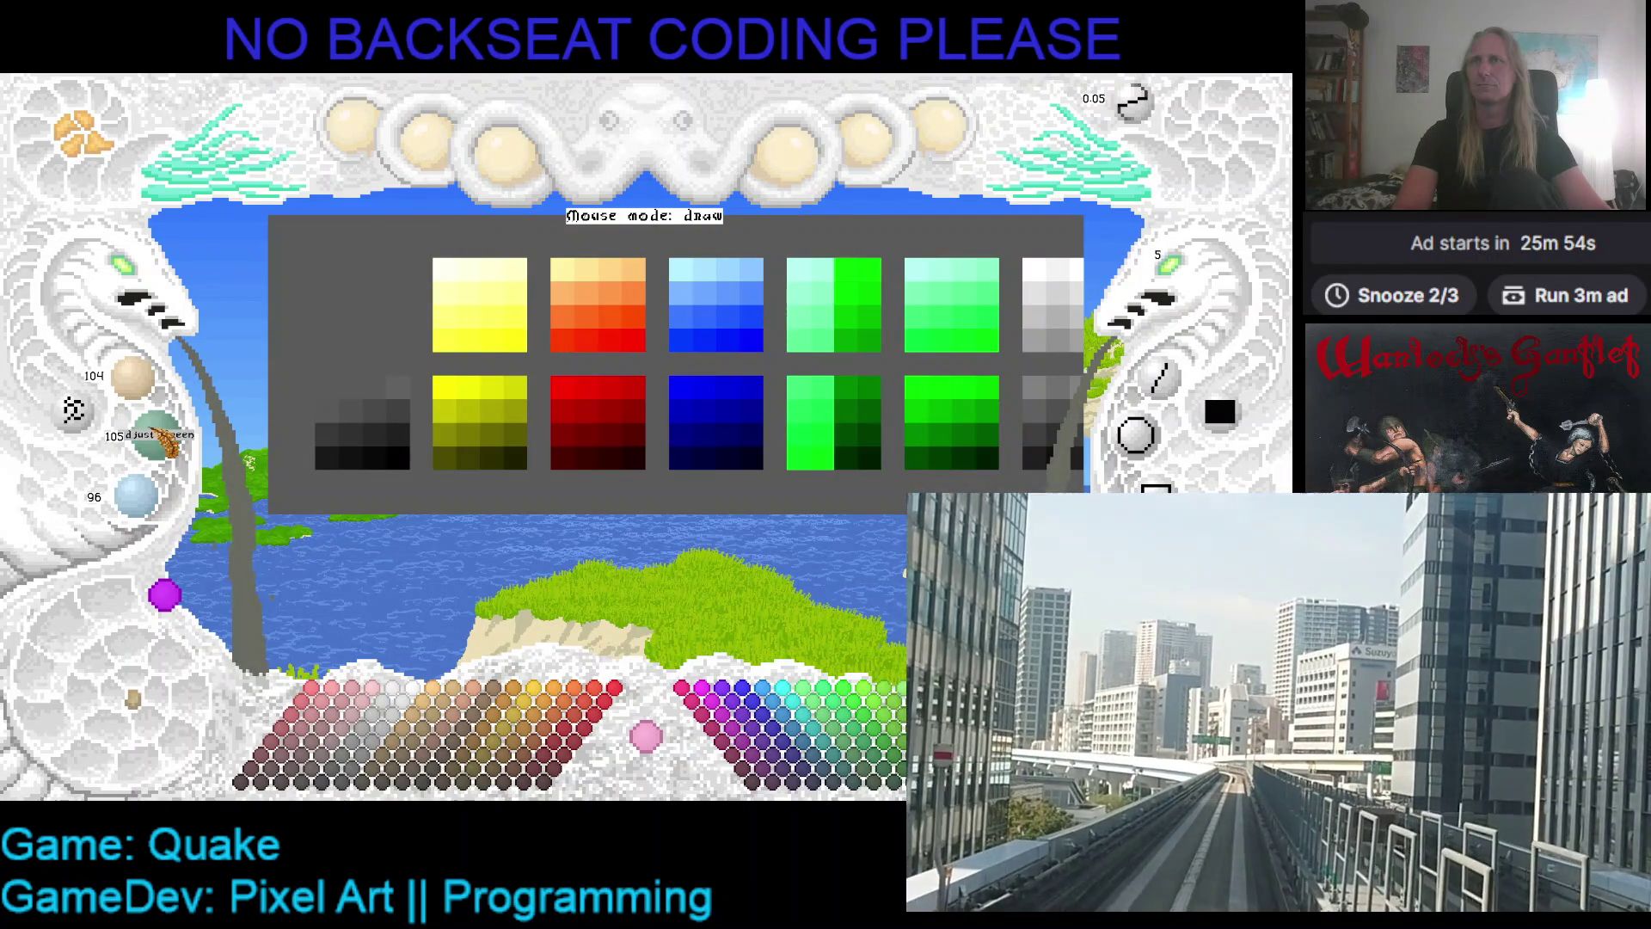
pyautogui.scroll(-1, 162, 443)
pyautogui.scroll(7, 153, 509)
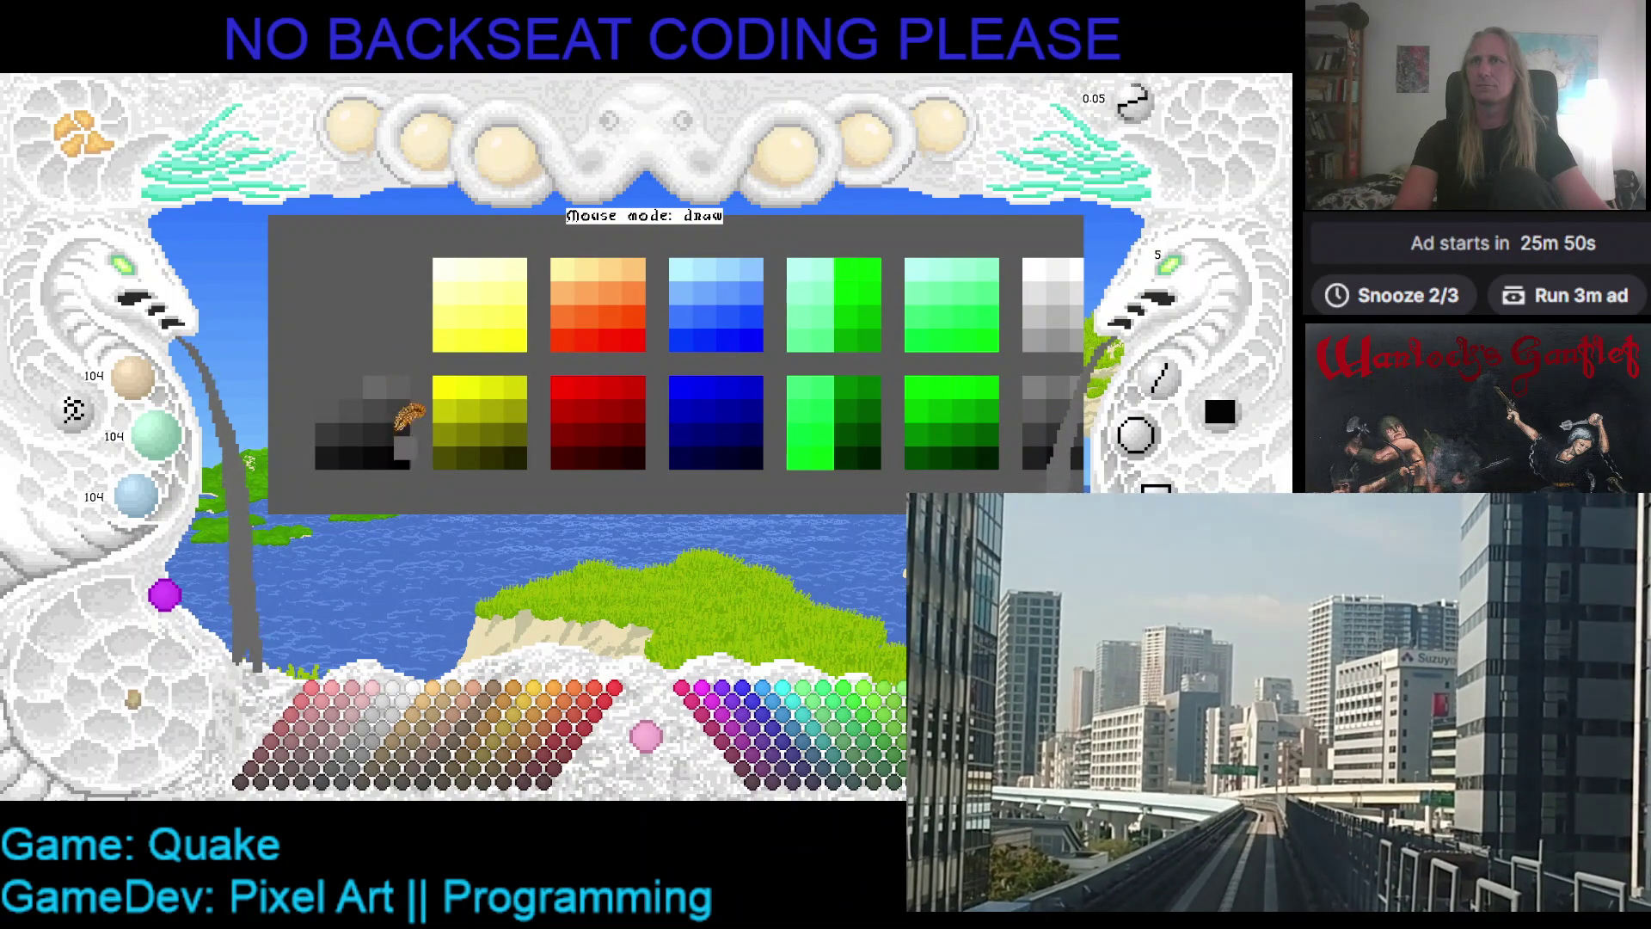
pyautogui.scroll(1, 153, 509)
pyautogui.scroll(7, 172, 451)
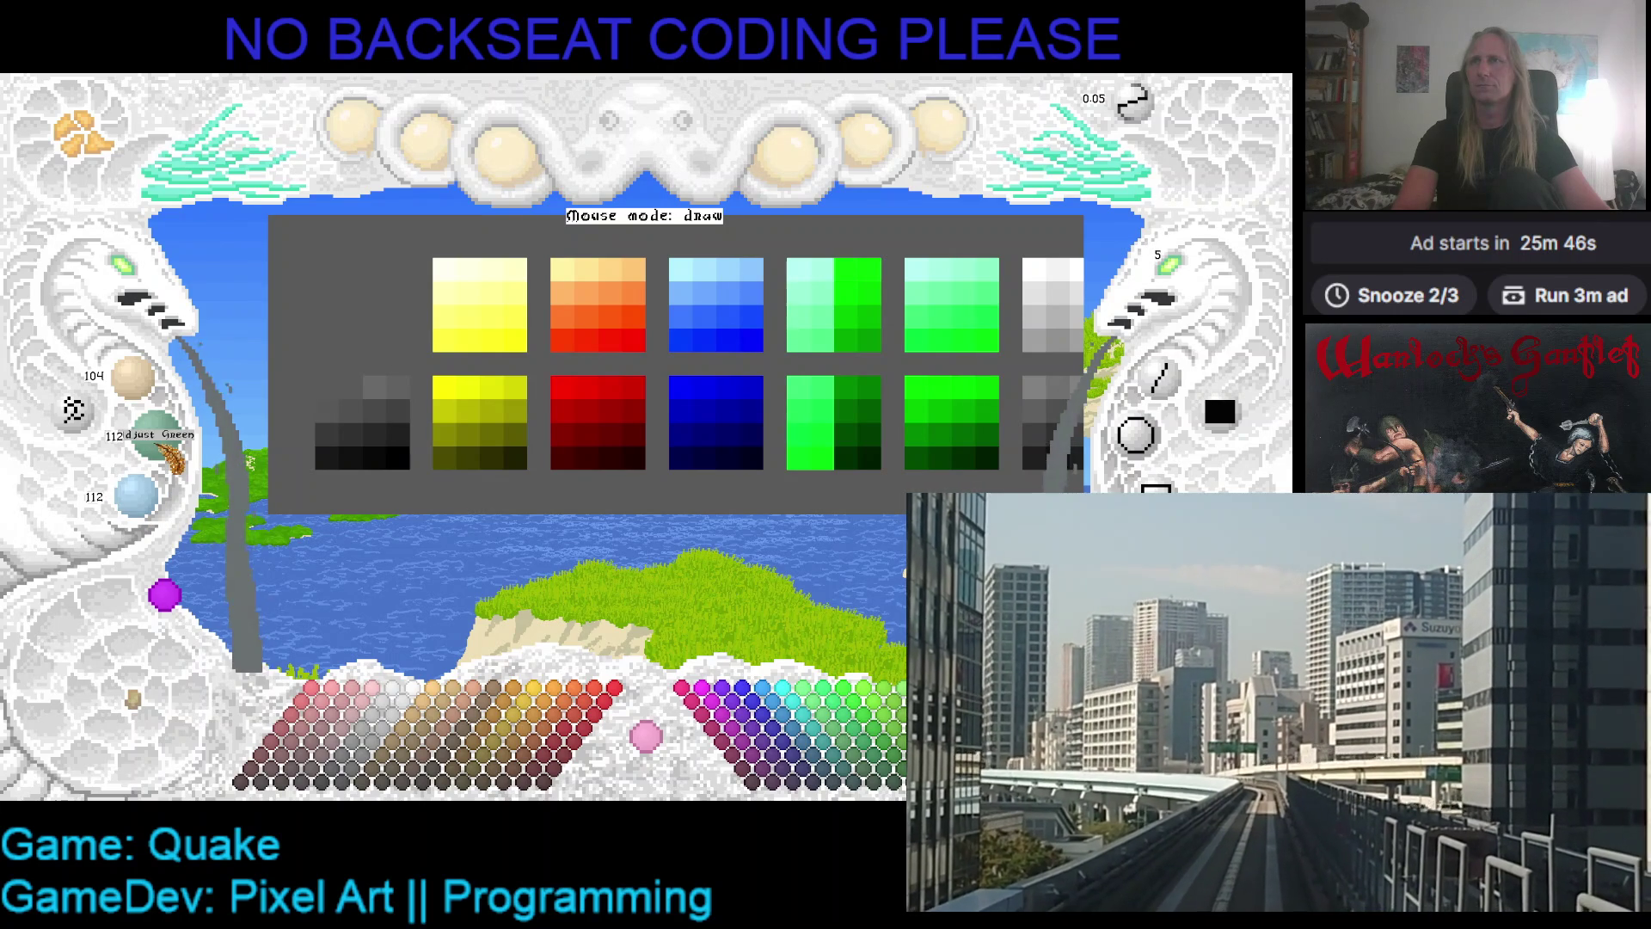
pyautogui.scroll(-1, 172, 451)
pyautogui.scroll(2, 146, 389)
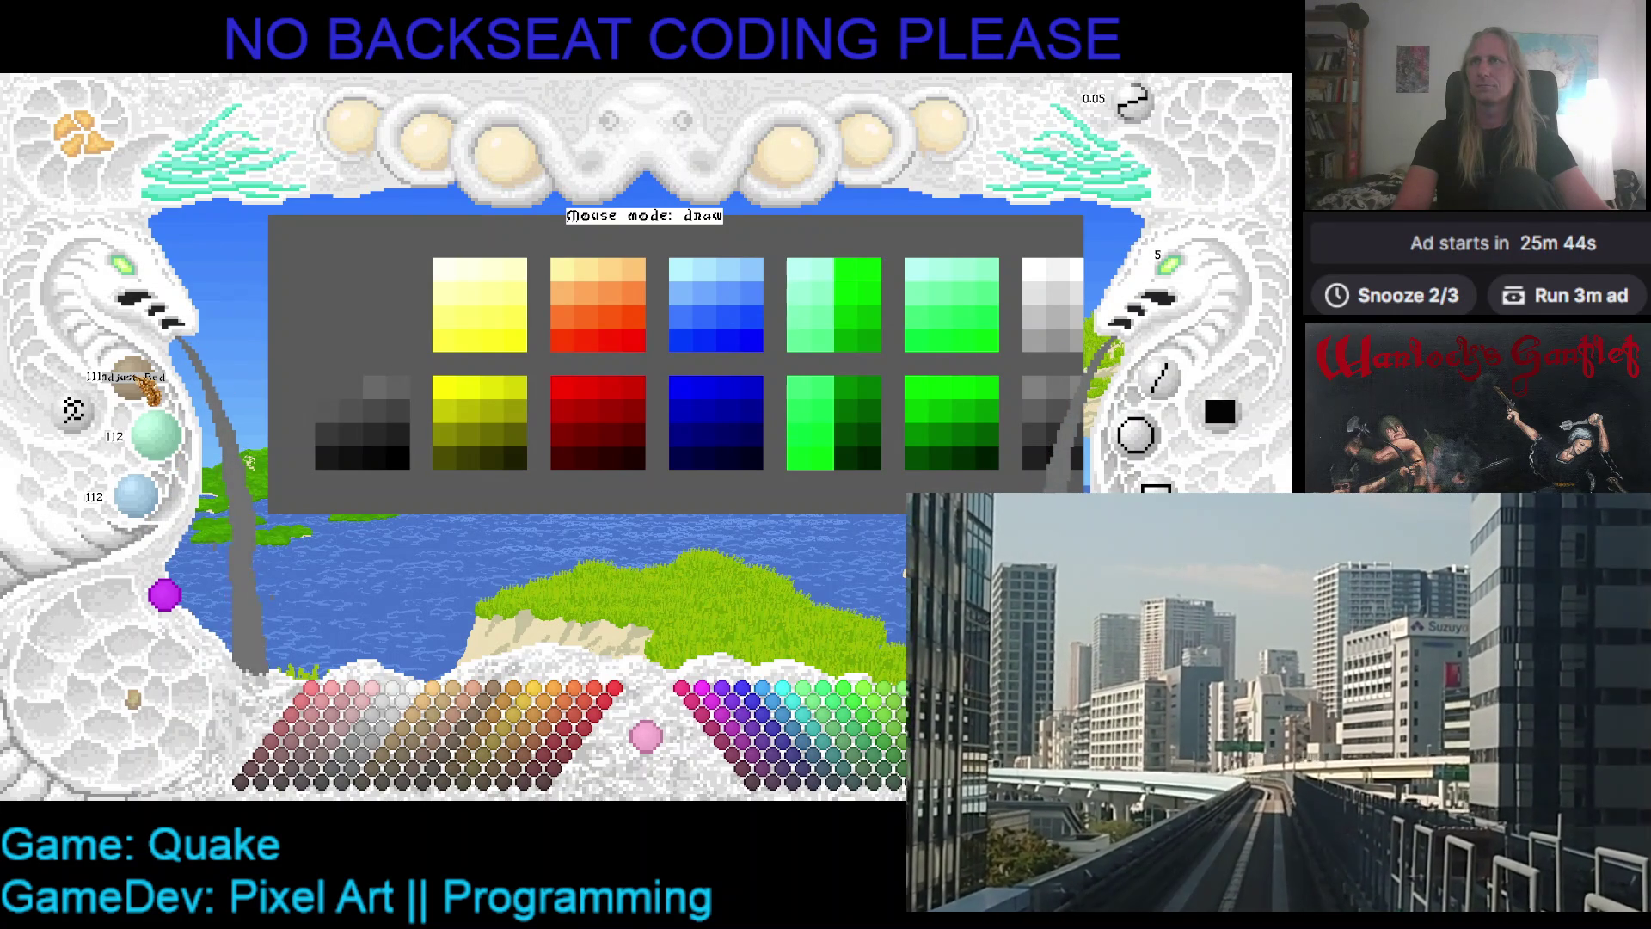
pyautogui.scroll(1, 144, 404)
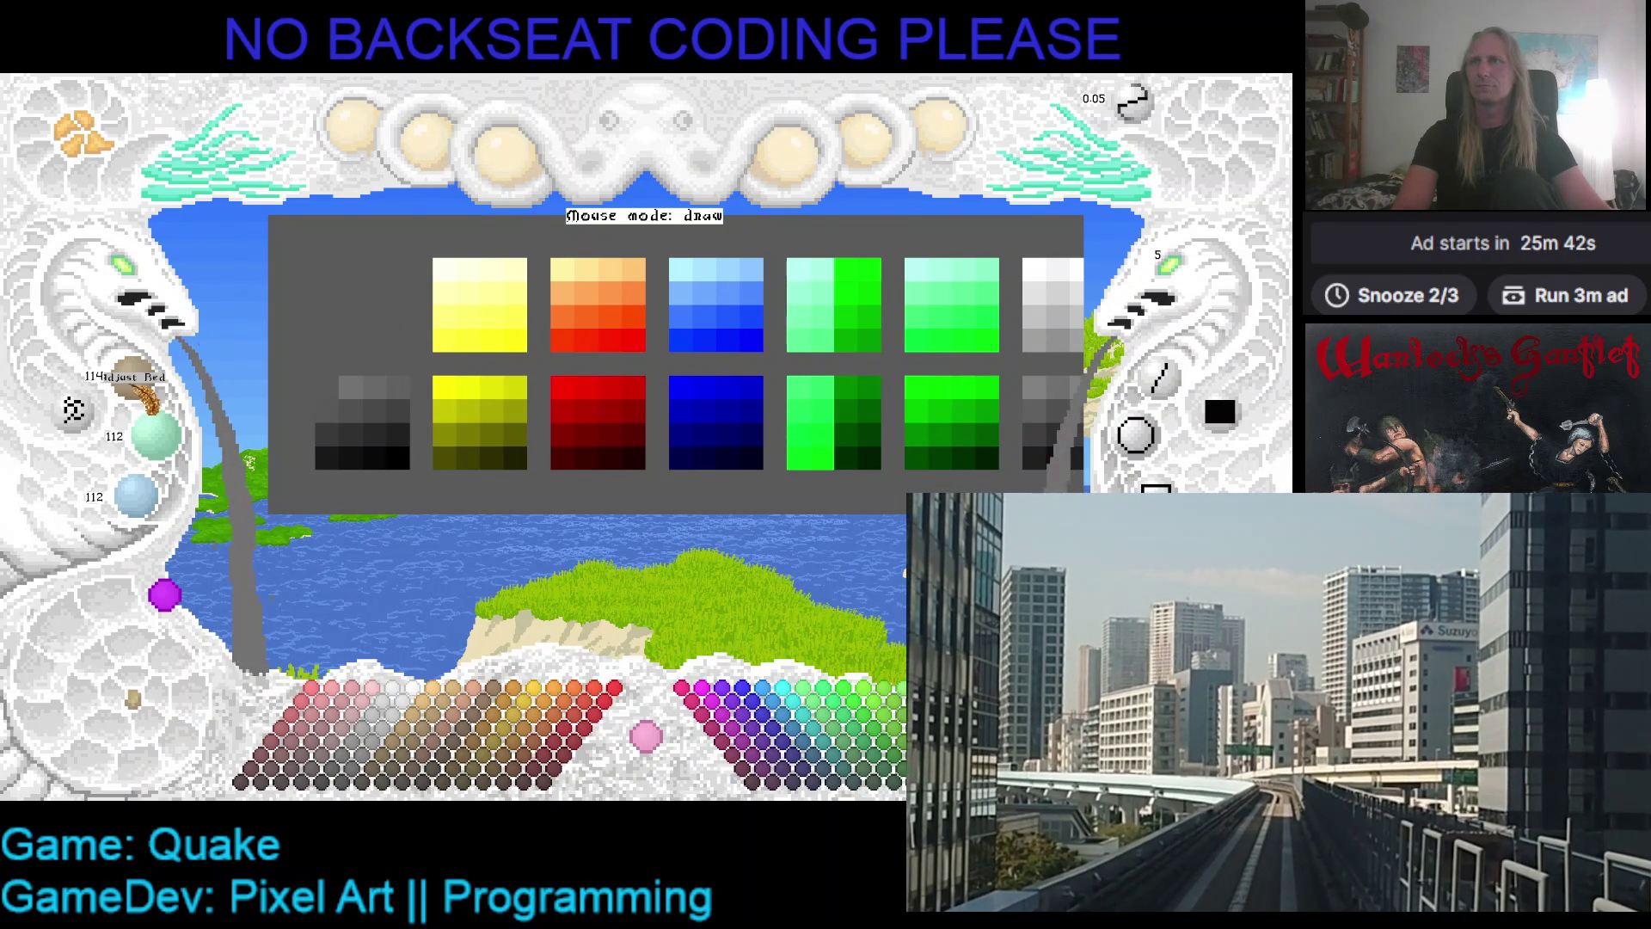
pyautogui.scroll(2, 150, 397)
pyautogui.scroll(9, 168, 454)
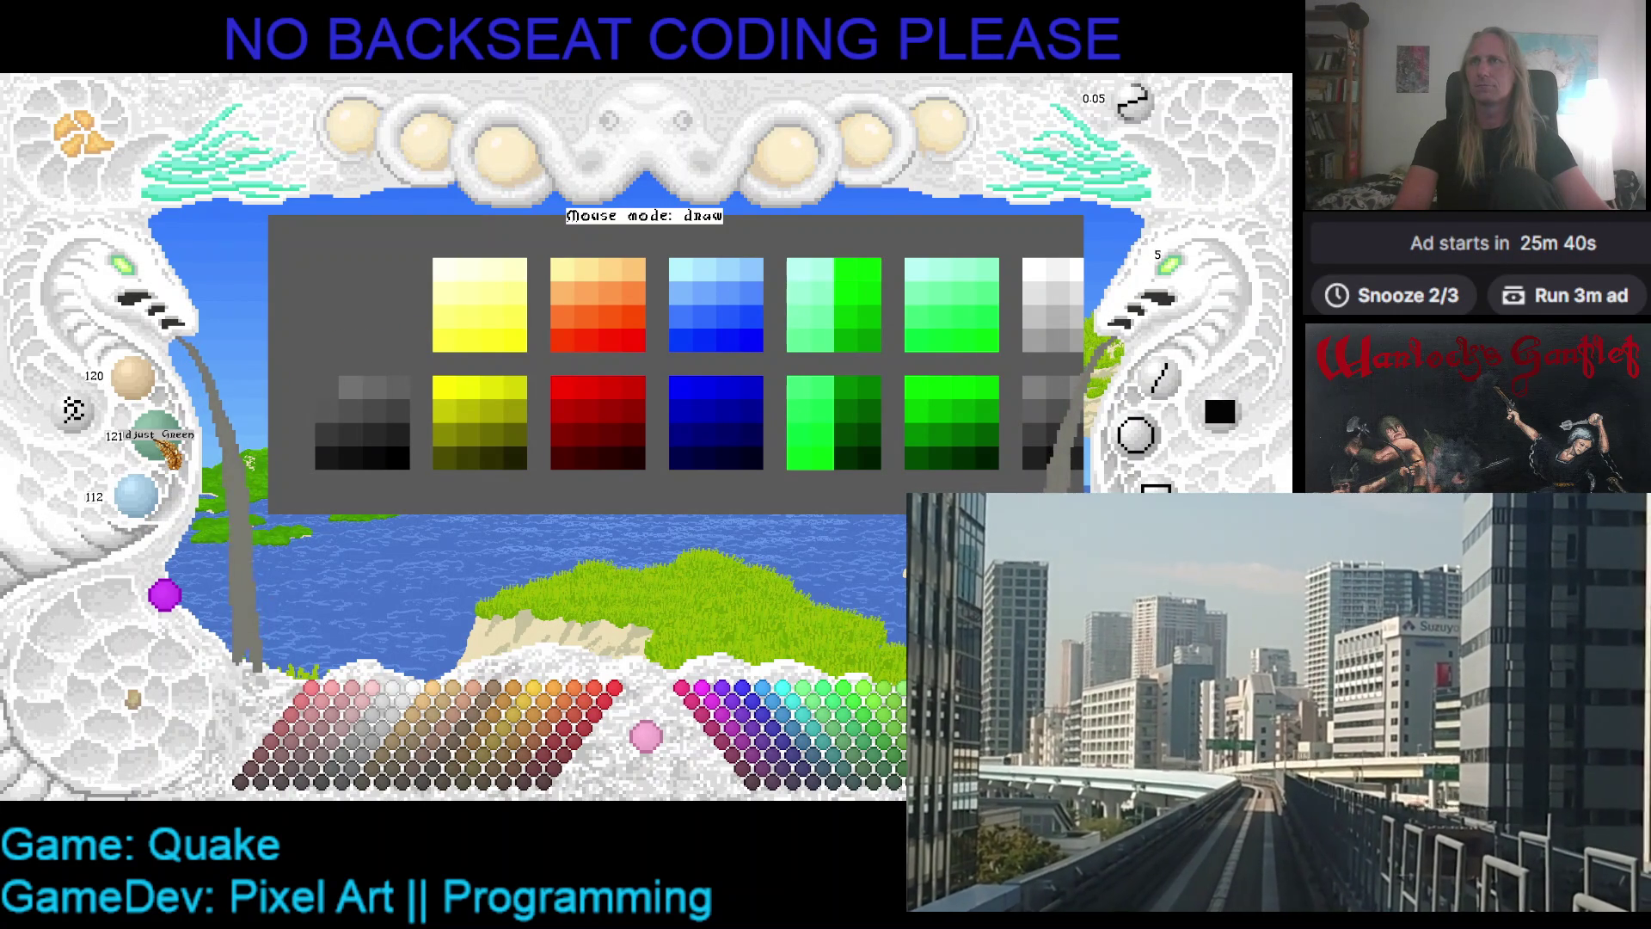
pyautogui.scroll(-1, 168, 453)
pyautogui.scroll(1, 150, 516)
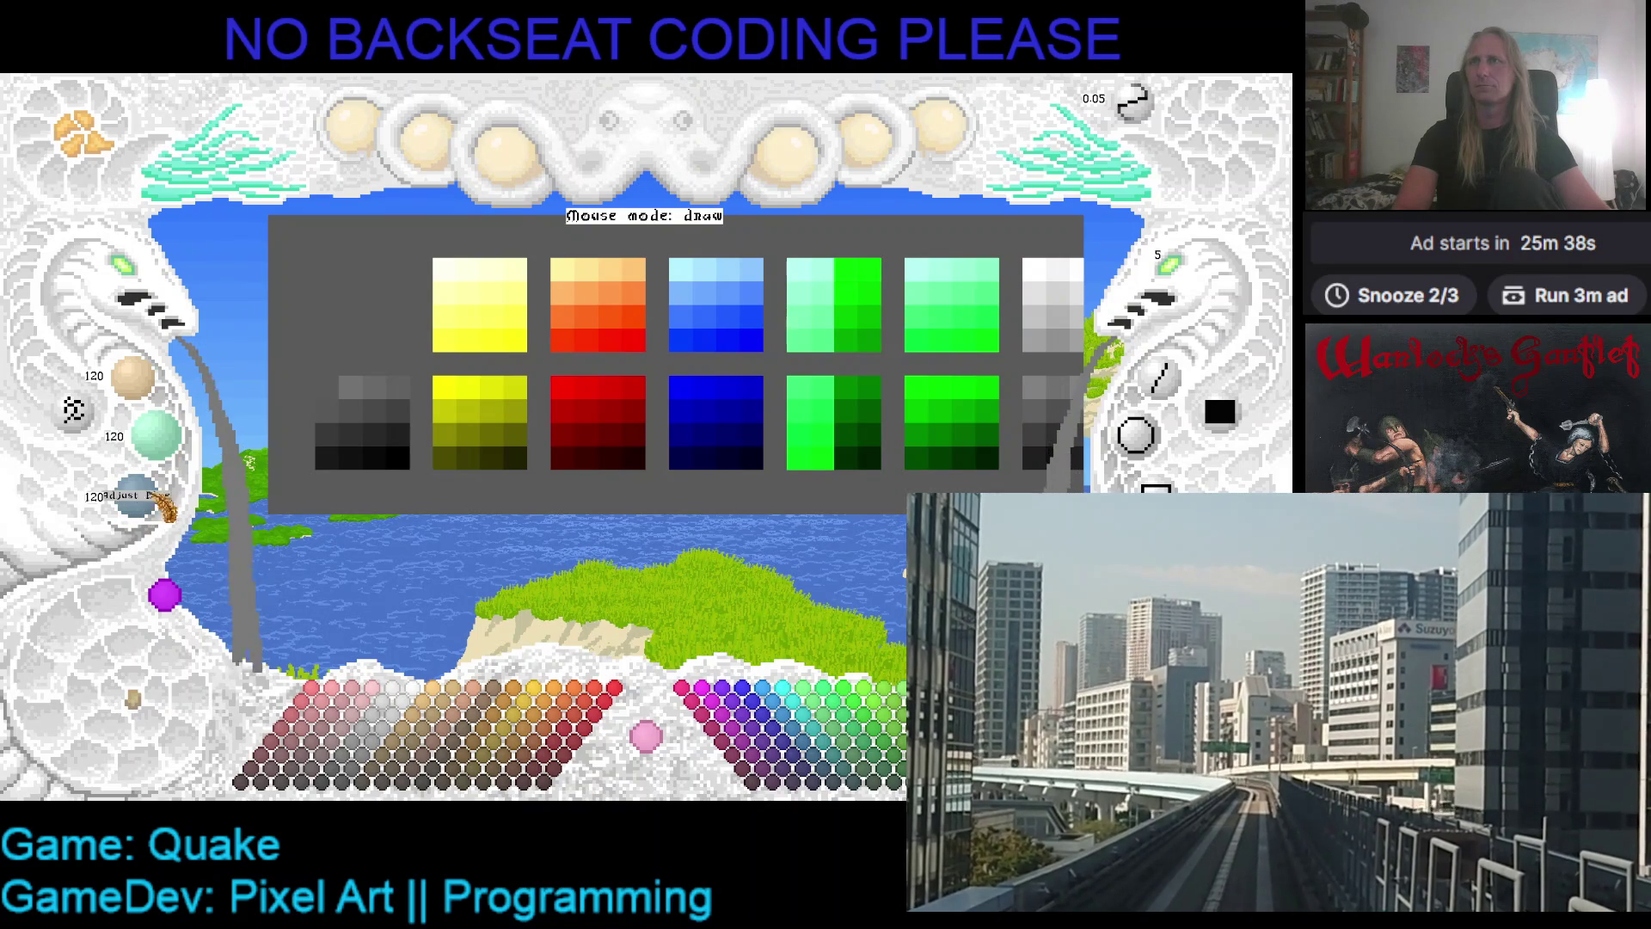
pyautogui.click(327, 387)
pyautogui.hotkey('ctrl', 's')
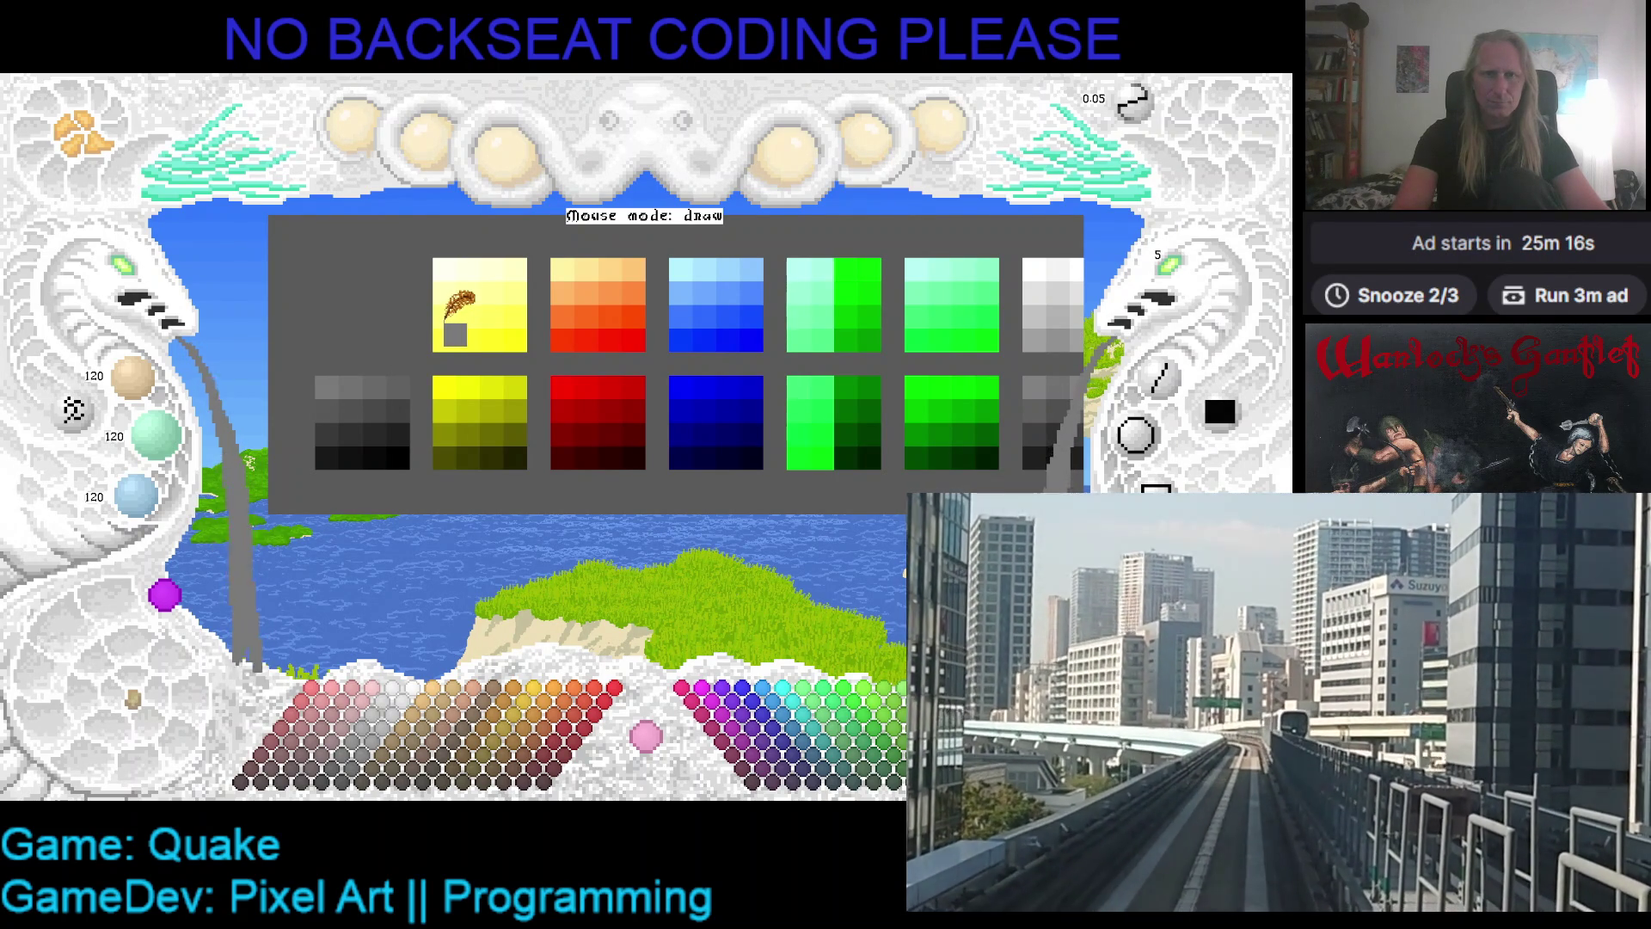
pyautogui.scroll(1, 546, 314)
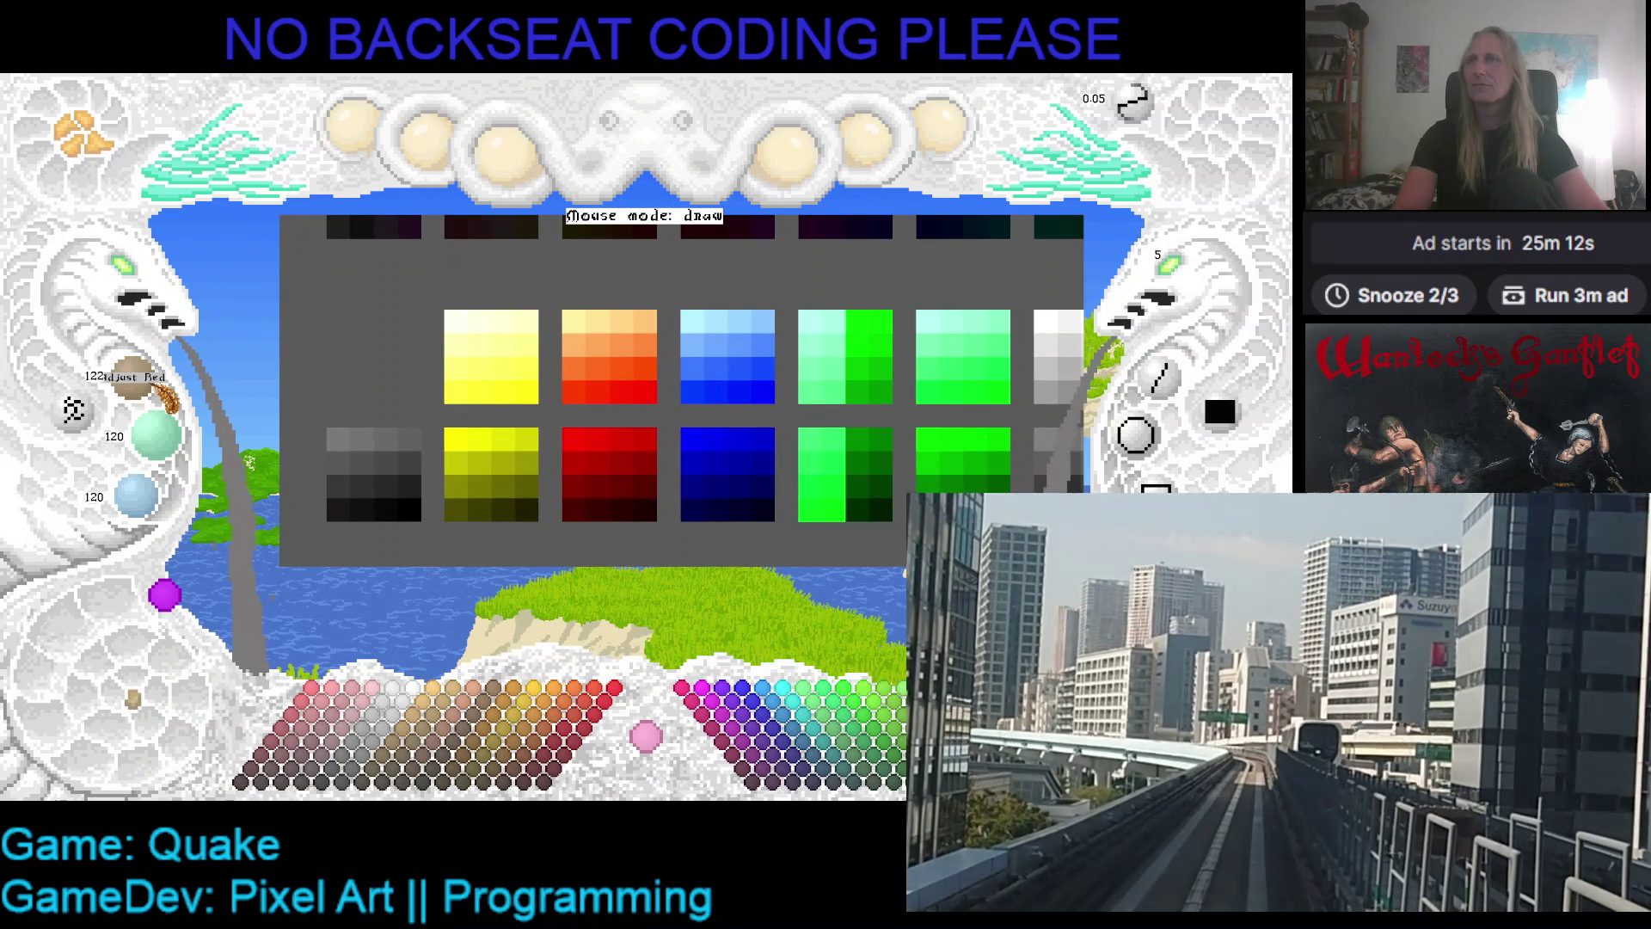
# - Lighten the colour on all channels and paint a lighter grey swatch beside the ramp
pyautogui.scroll(1, 159, 397)
pyautogui.scroll(1, 163, 397)
pyautogui.scroll(3, 170, 440)
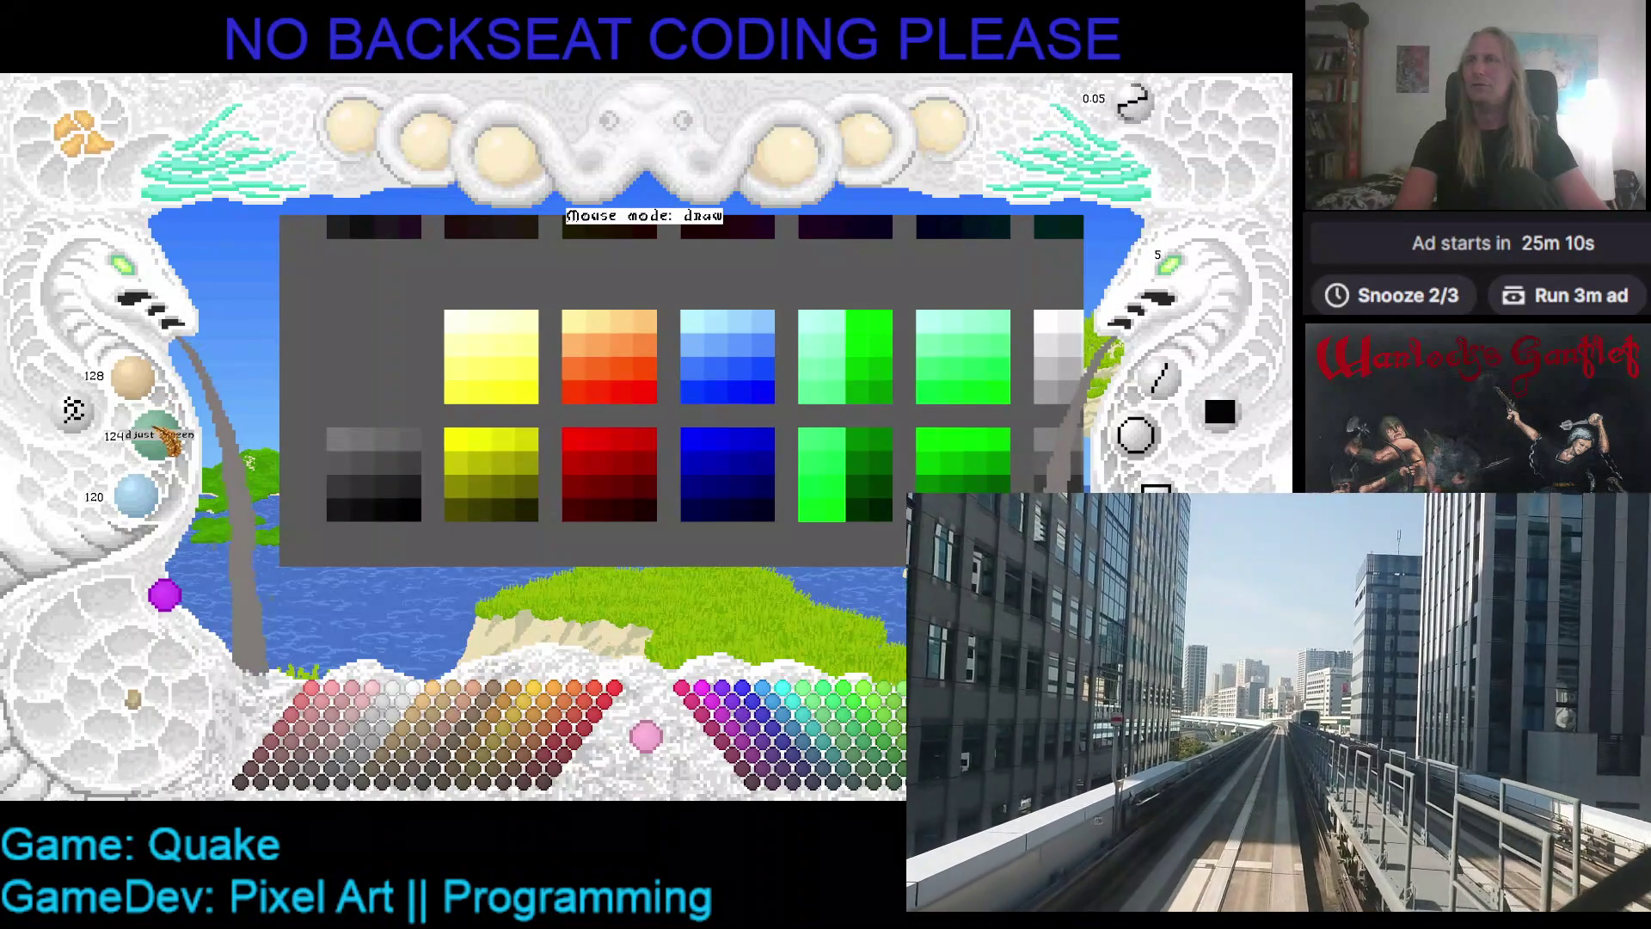
pyautogui.scroll(2, 172, 441)
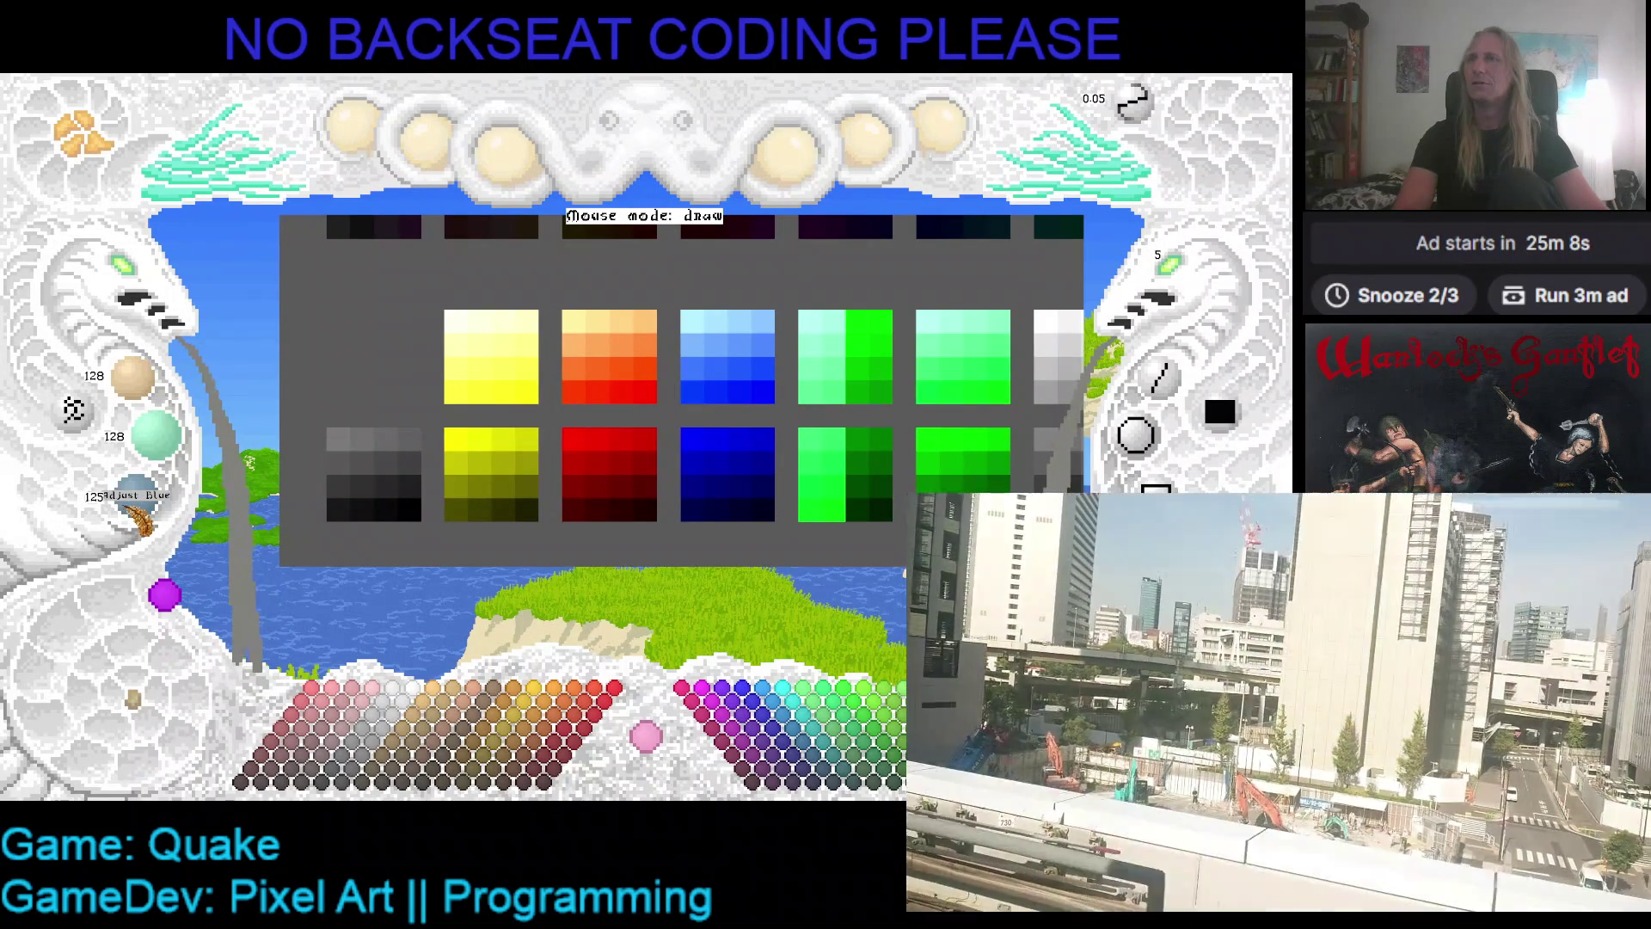
pyautogui.scroll(1, 138, 516)
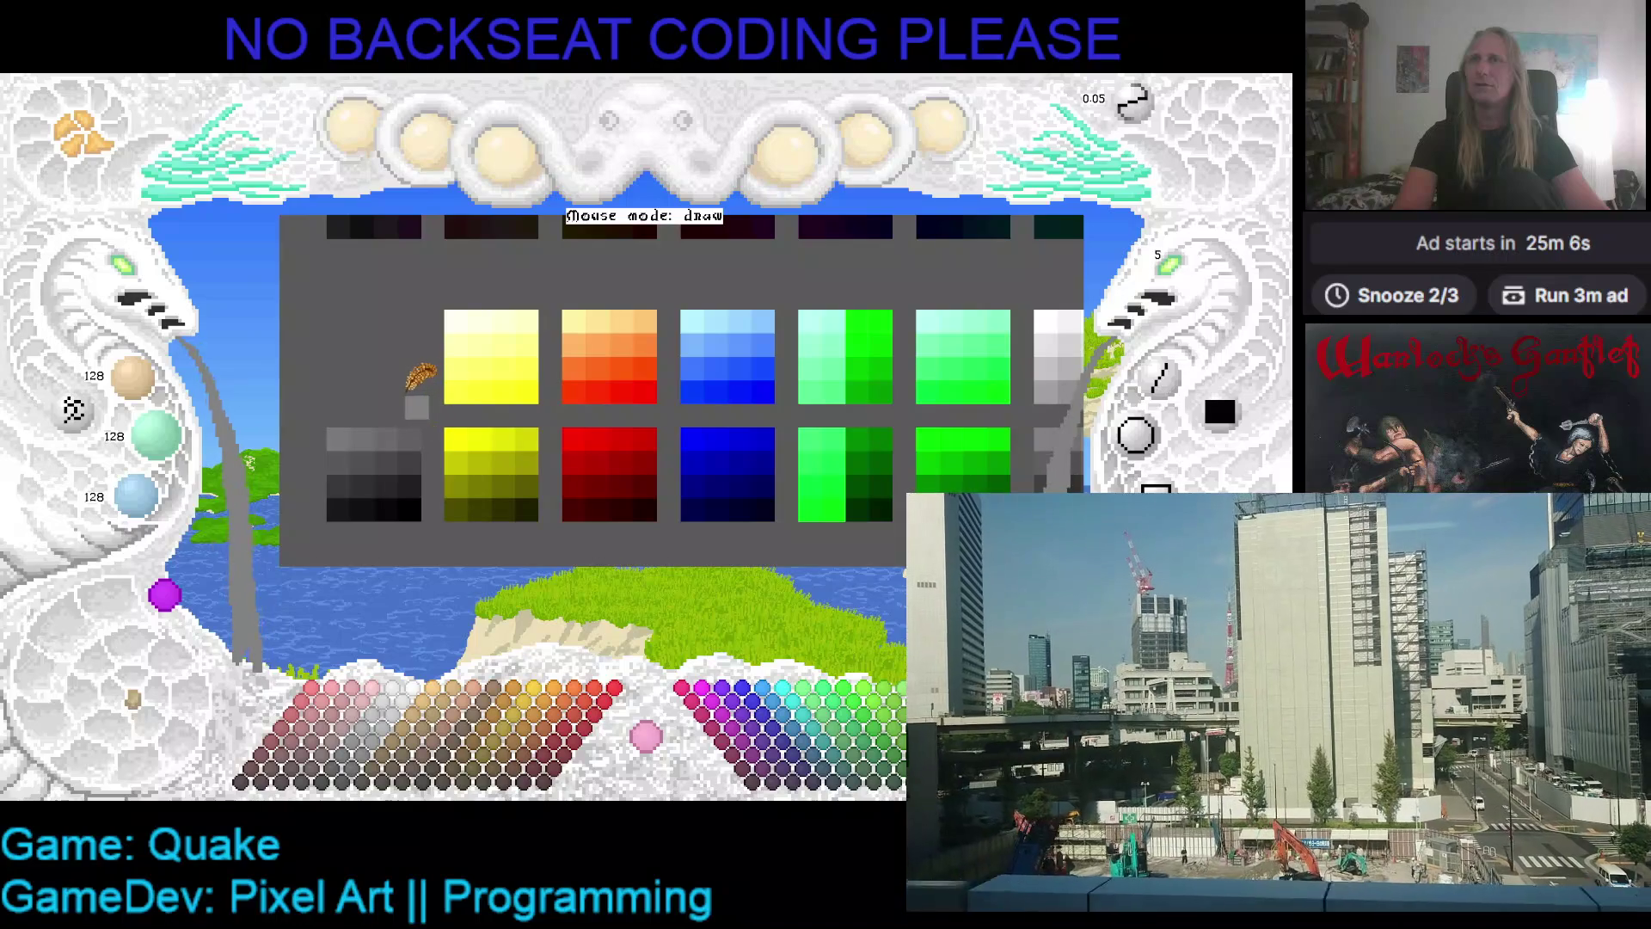
pyautogui.scroll(1, 166, 398)
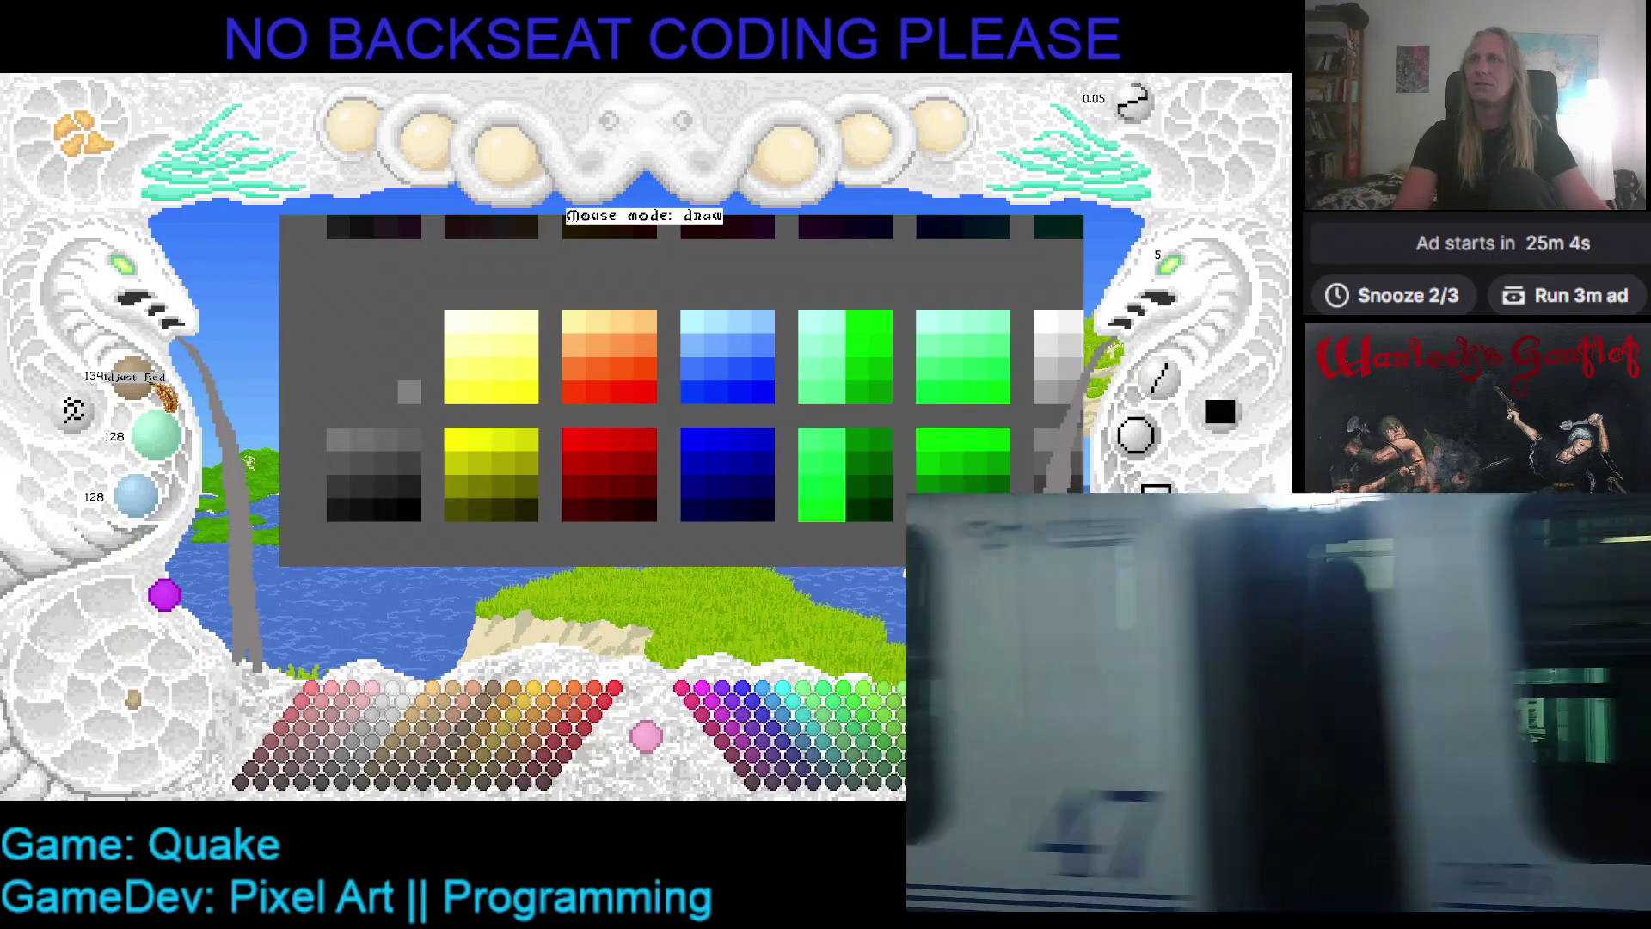
pyautogui.scroll(1, 166, 398)
pyautogui.scroll(1, 167, 435)
pyautogui.scroll(8, 137, 495)
pyautogui.click(386, 392)
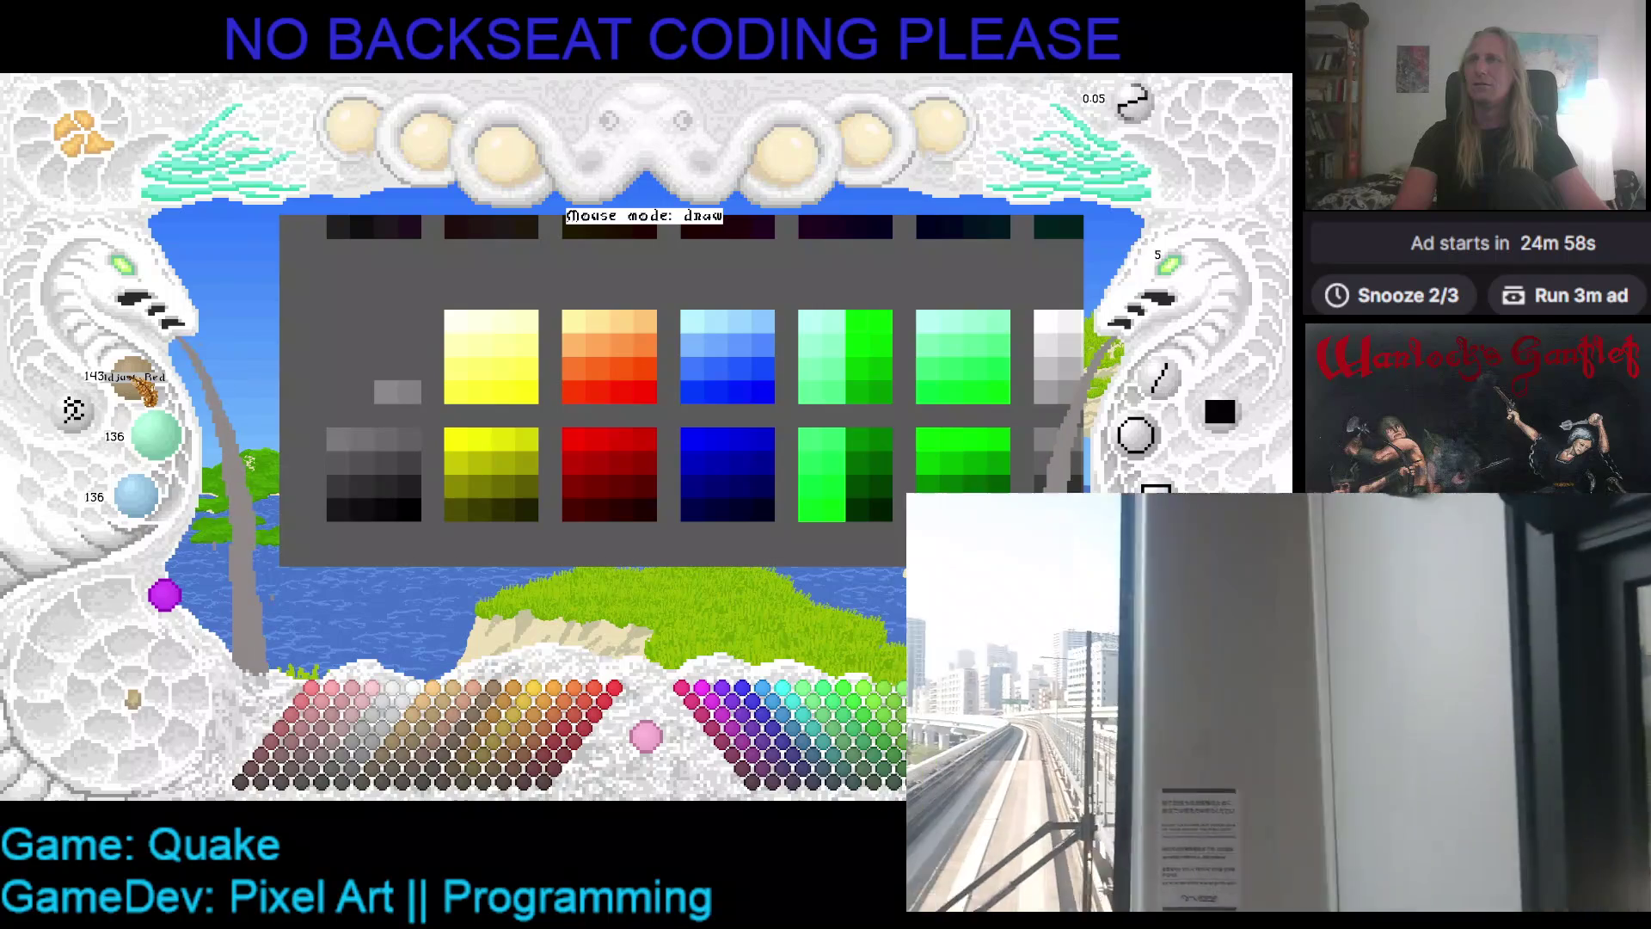
# - Paint three more progressively lighter grey cells into the ramp, ending at 160 grey
pyautogui.scroll(1, 172, 442)
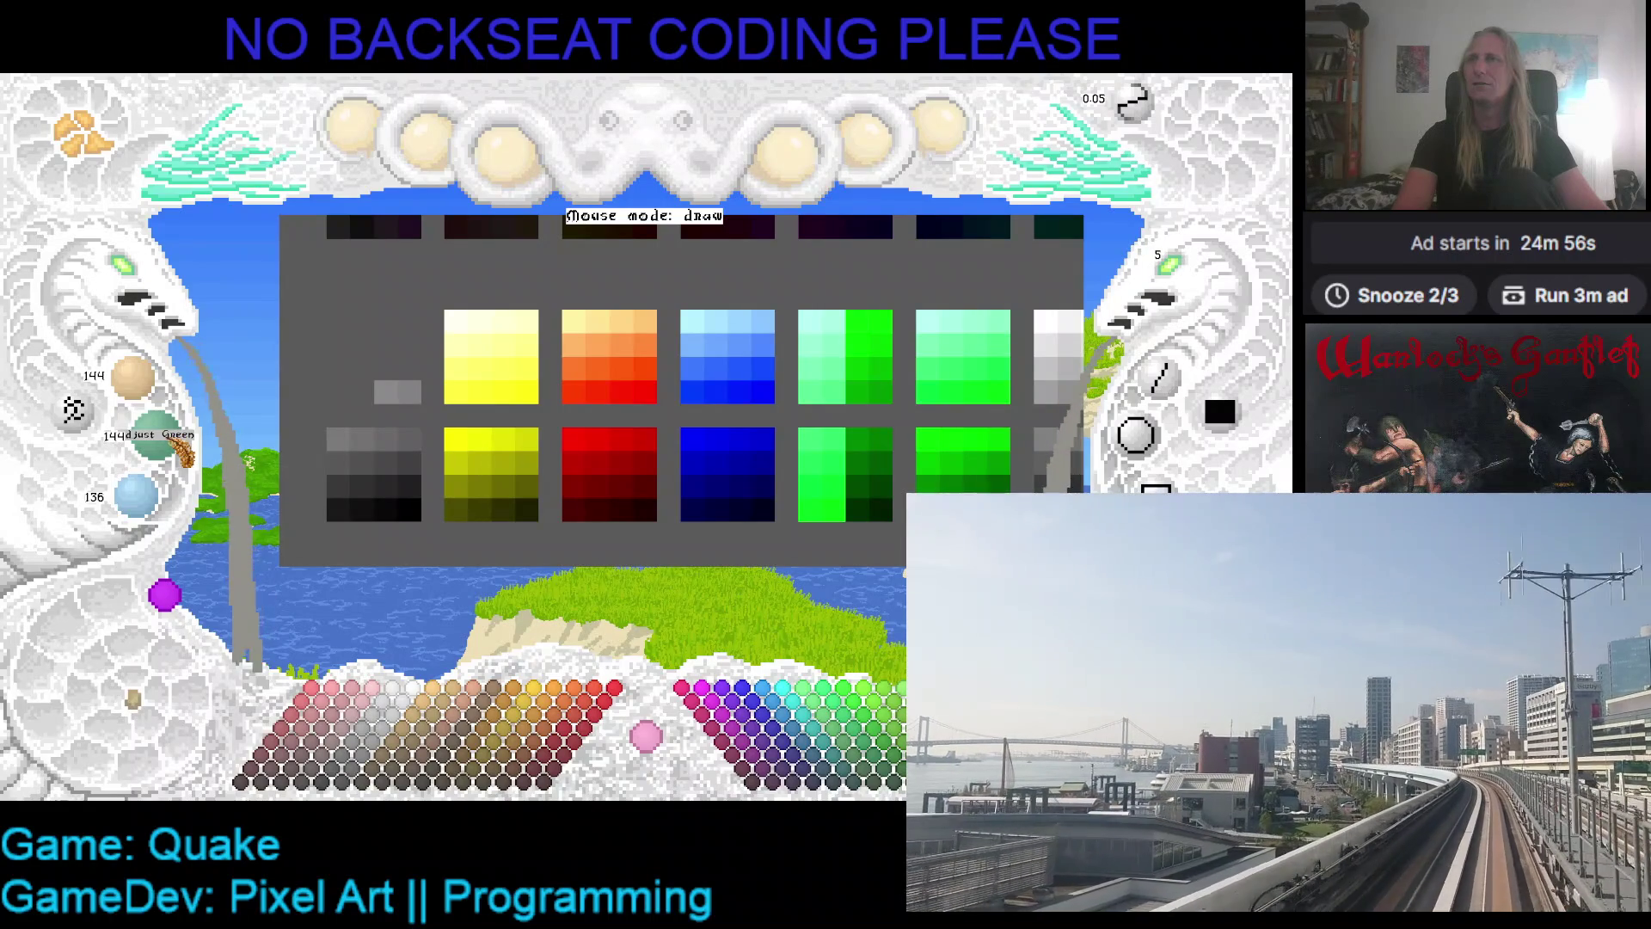
pyautogui.scroll(4, 142, 499)
pyautogui.click(362, 392)
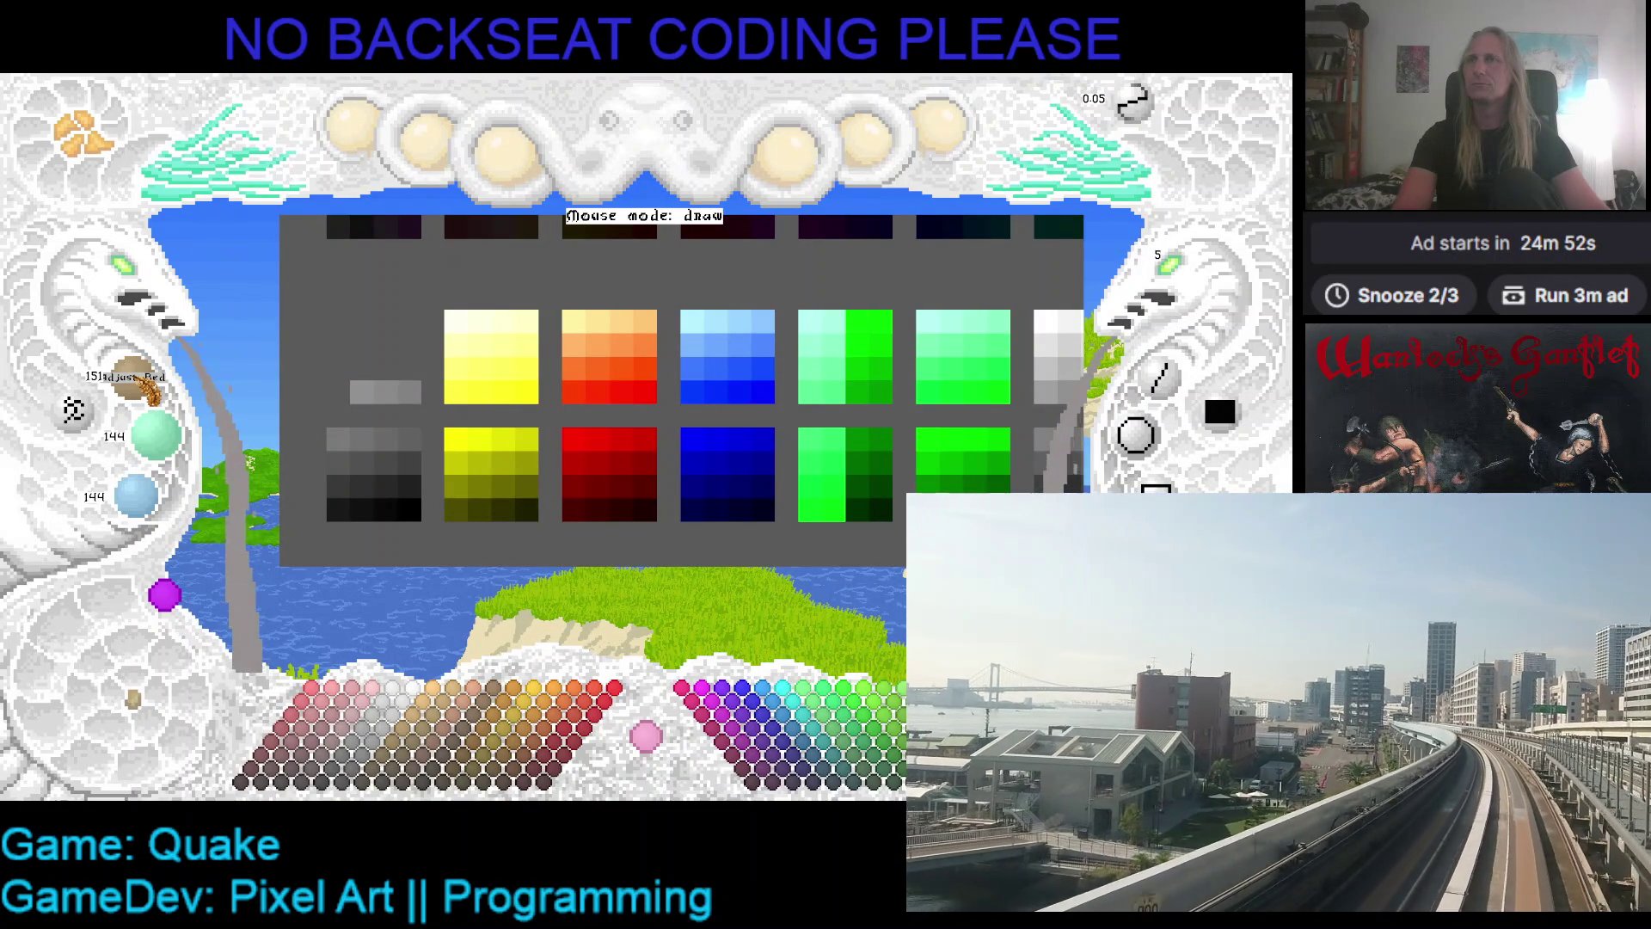
pyautogui.scroll(5, 172, 455)
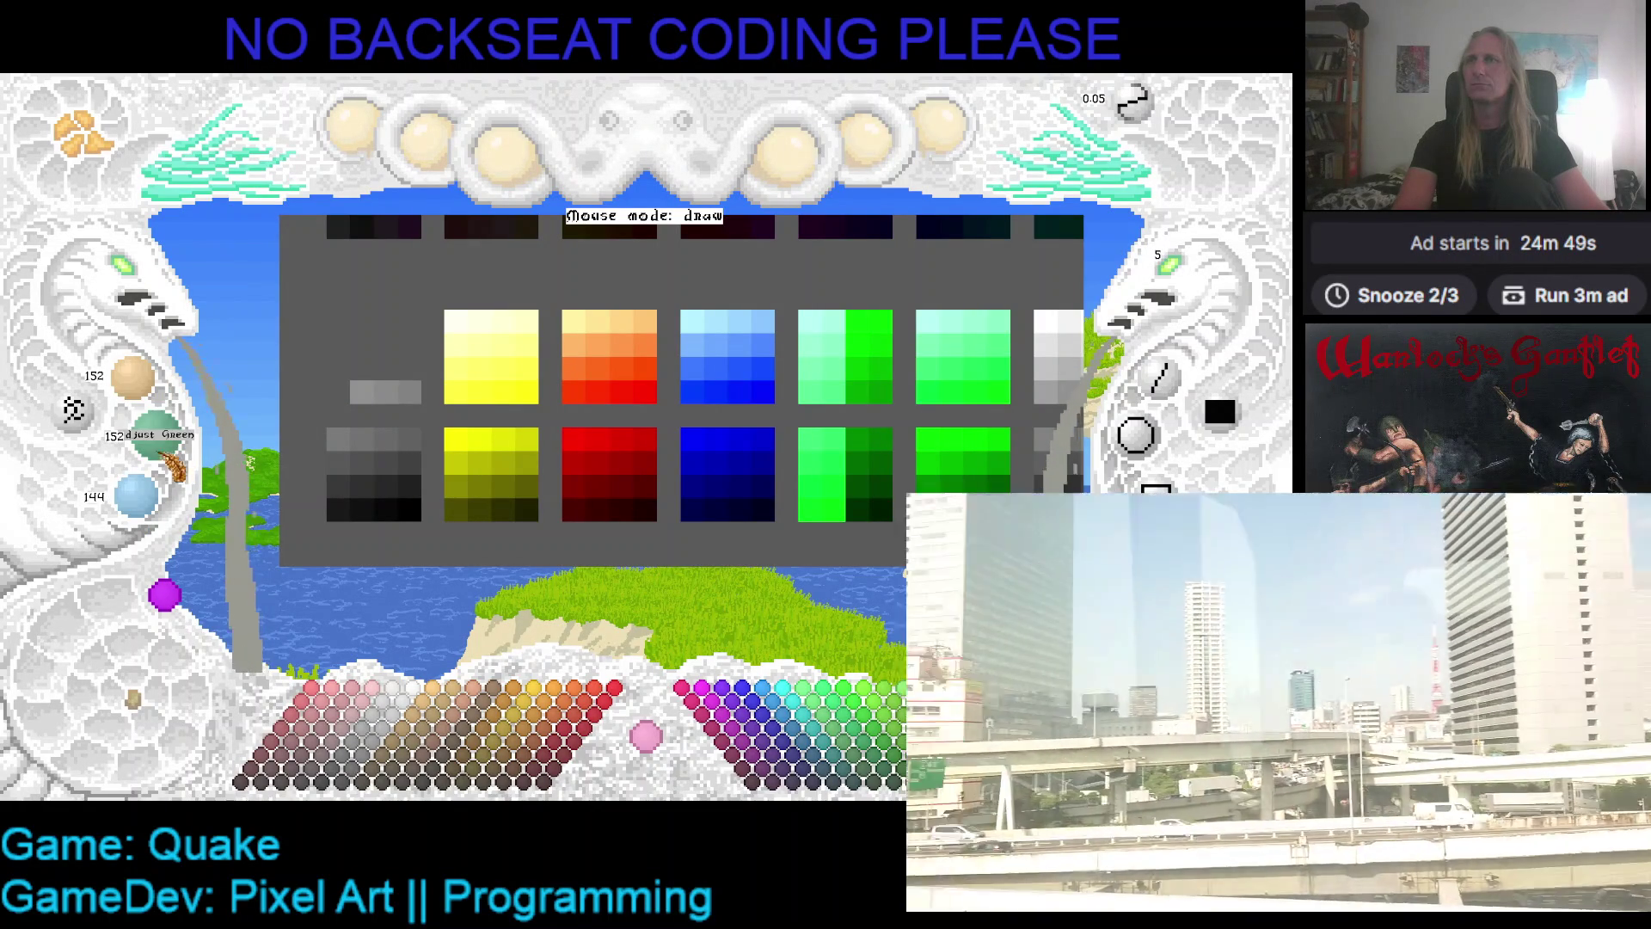
pyautogui.scroll(4, 137, 503)
pyautogui.click(338, 392)
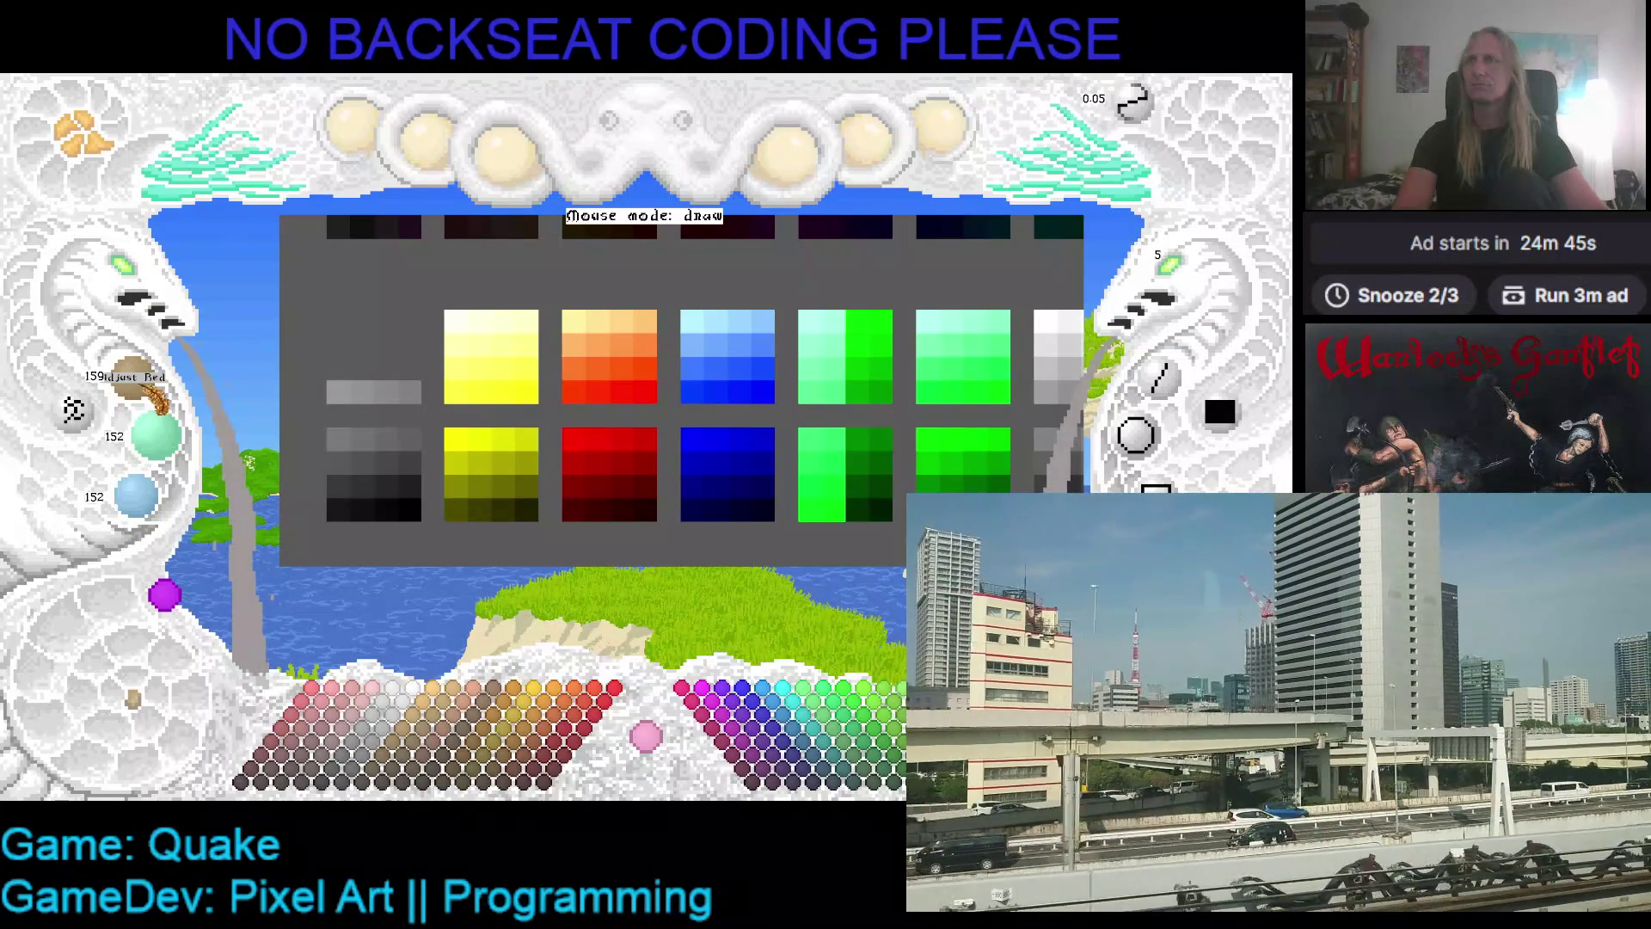
pyautogui.scroll(1, 156, 397)
pyautogui.scroll(8, 138, 497)
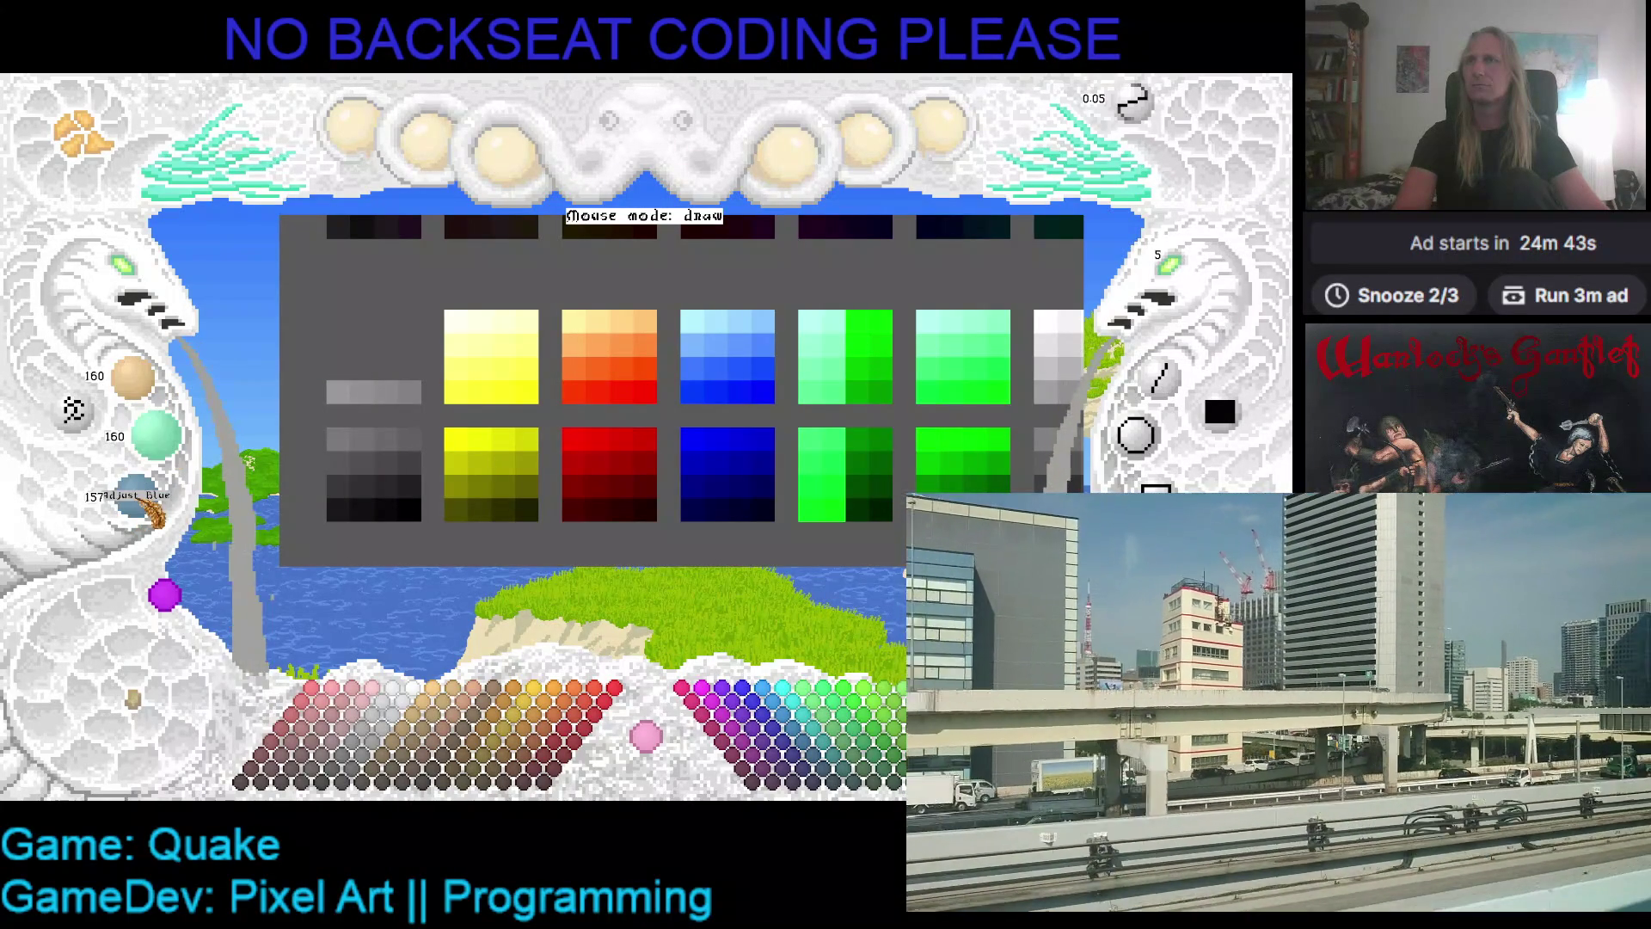
pyautogui.click(409, 368)
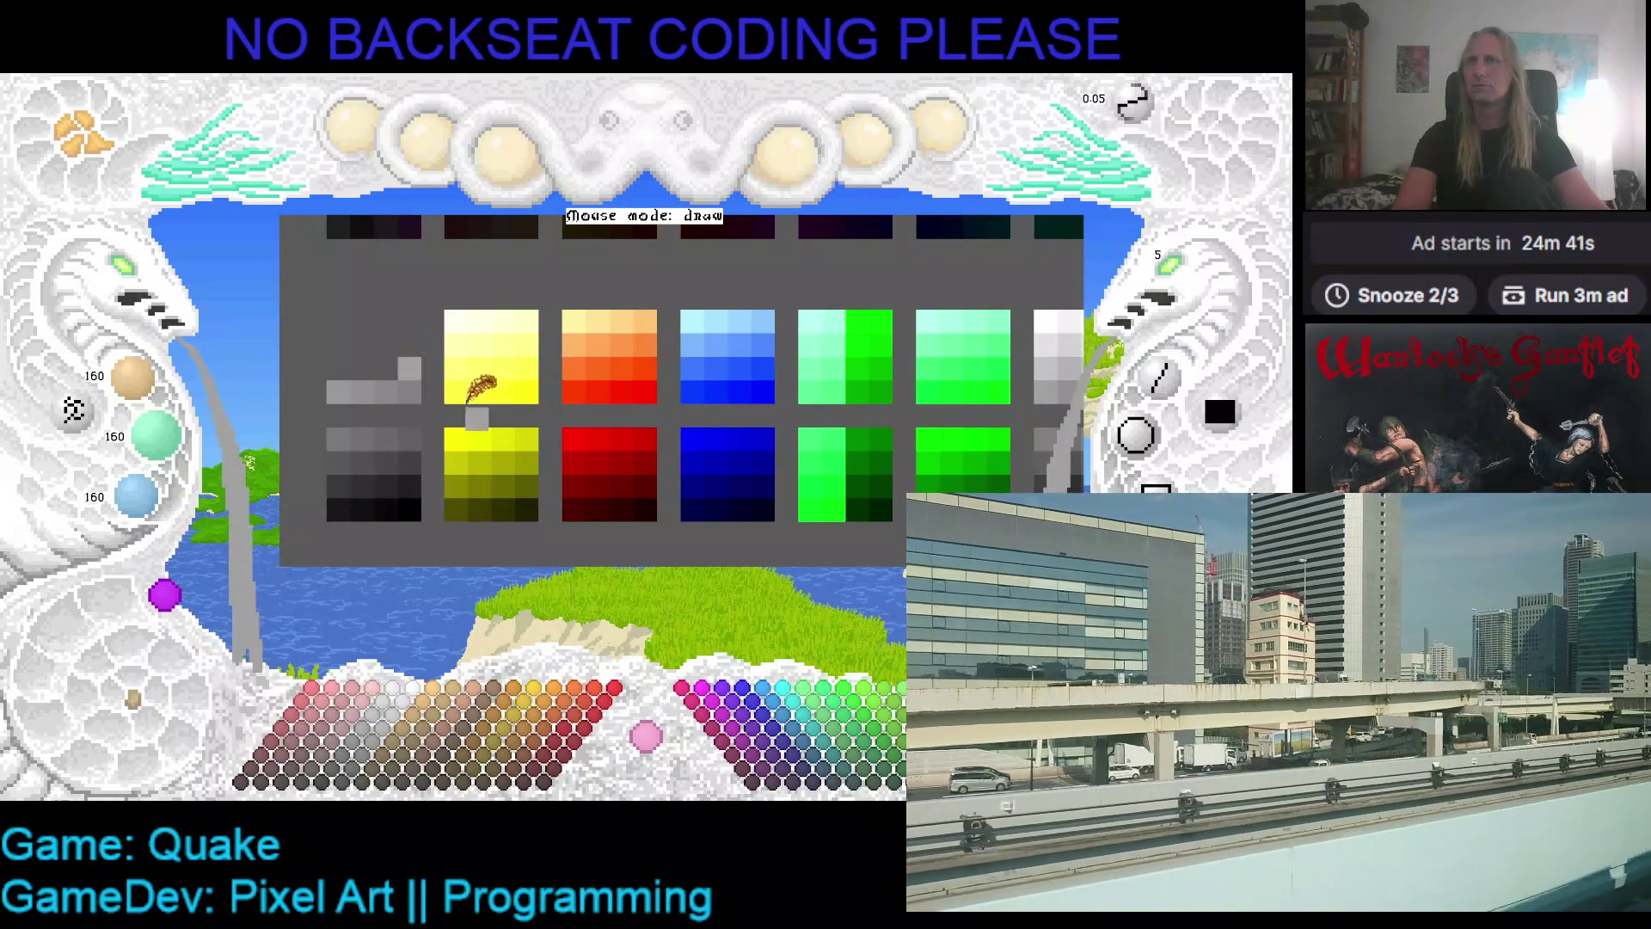
# - Raise the colour knobs to add a 168 grey cell and a 192 grey block to the grey ramp
pyautogui.scroll(8, 161, 392)
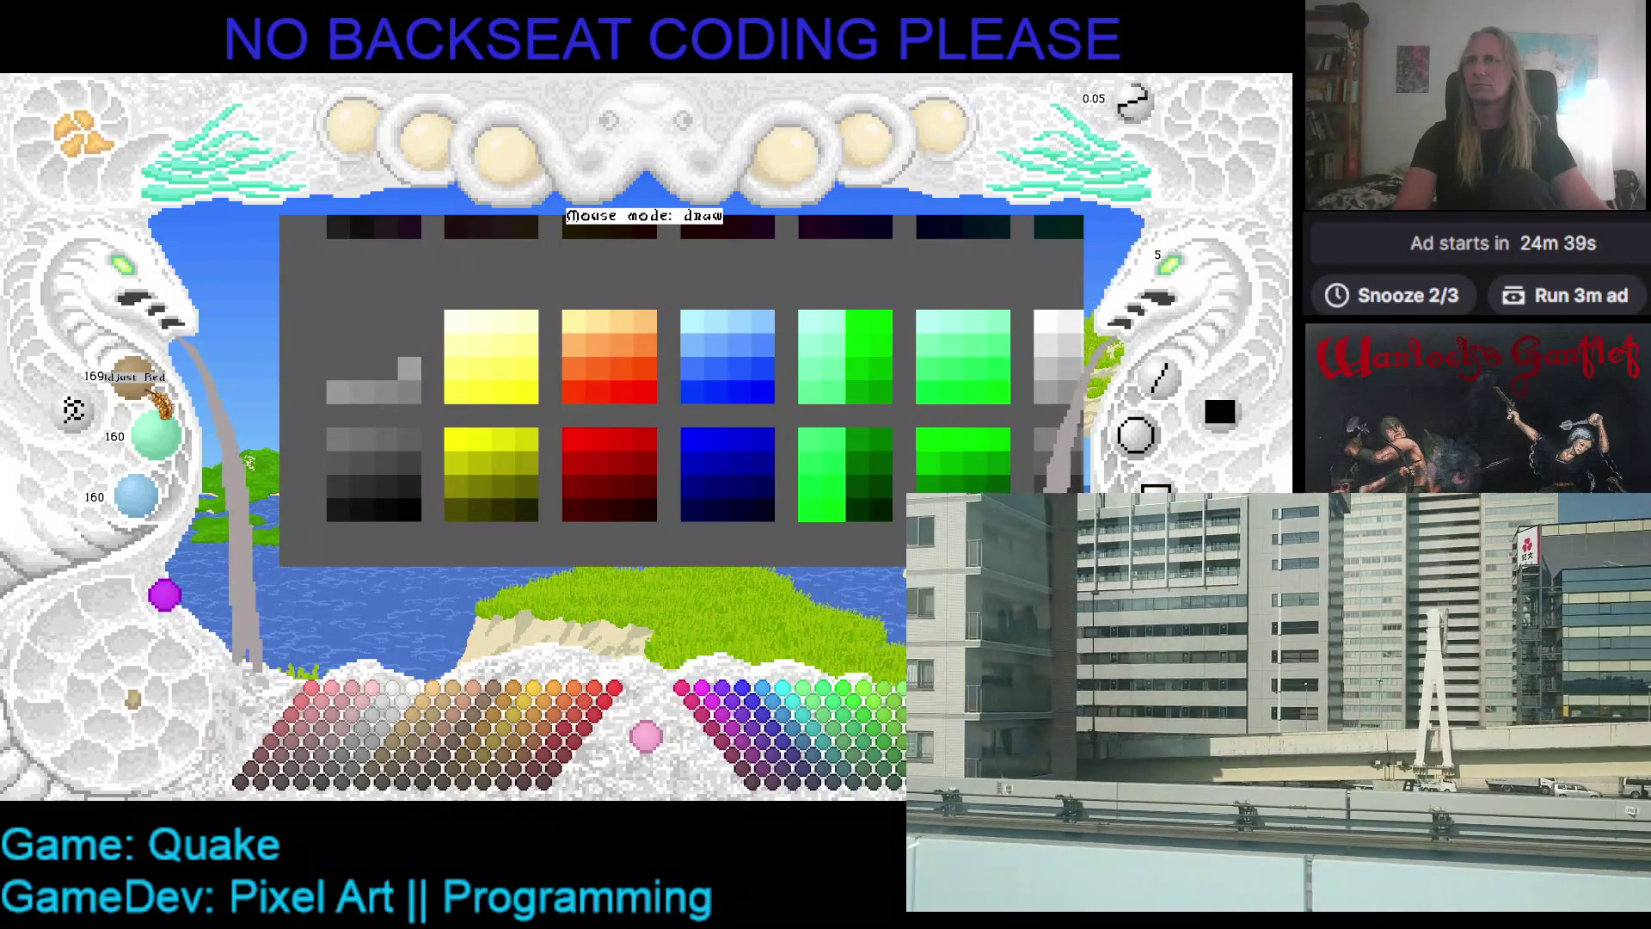
pyautogui.scroll(6, 164, 442)
pyautogui.scroll(7, 168, 445)
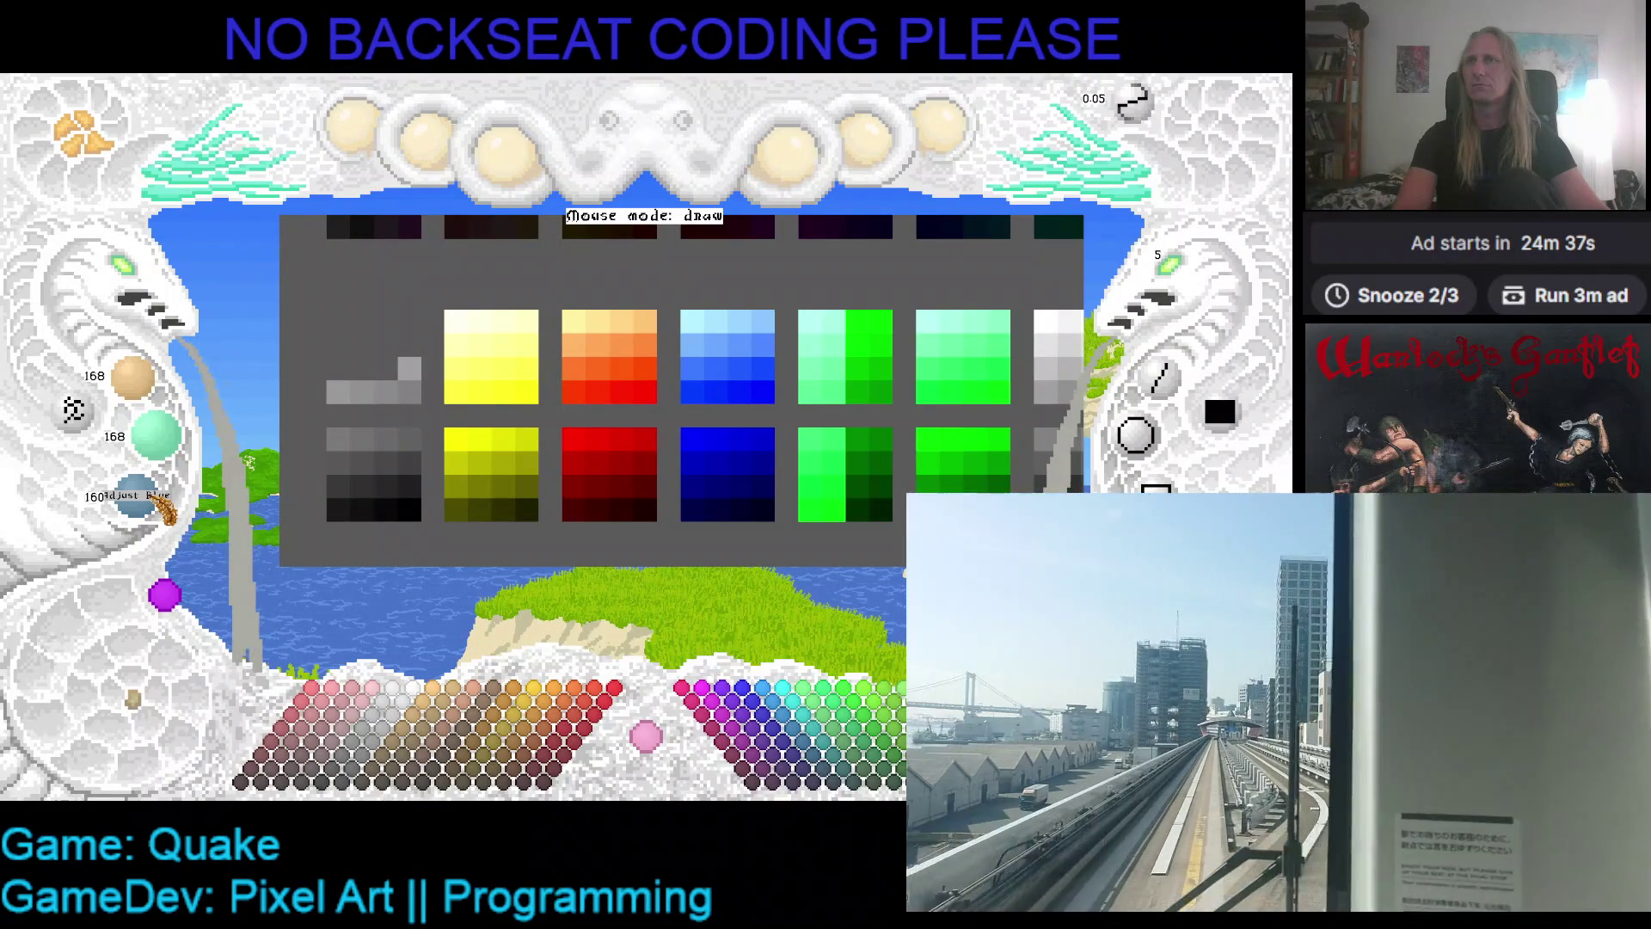
pyautogui.click(386, 368)
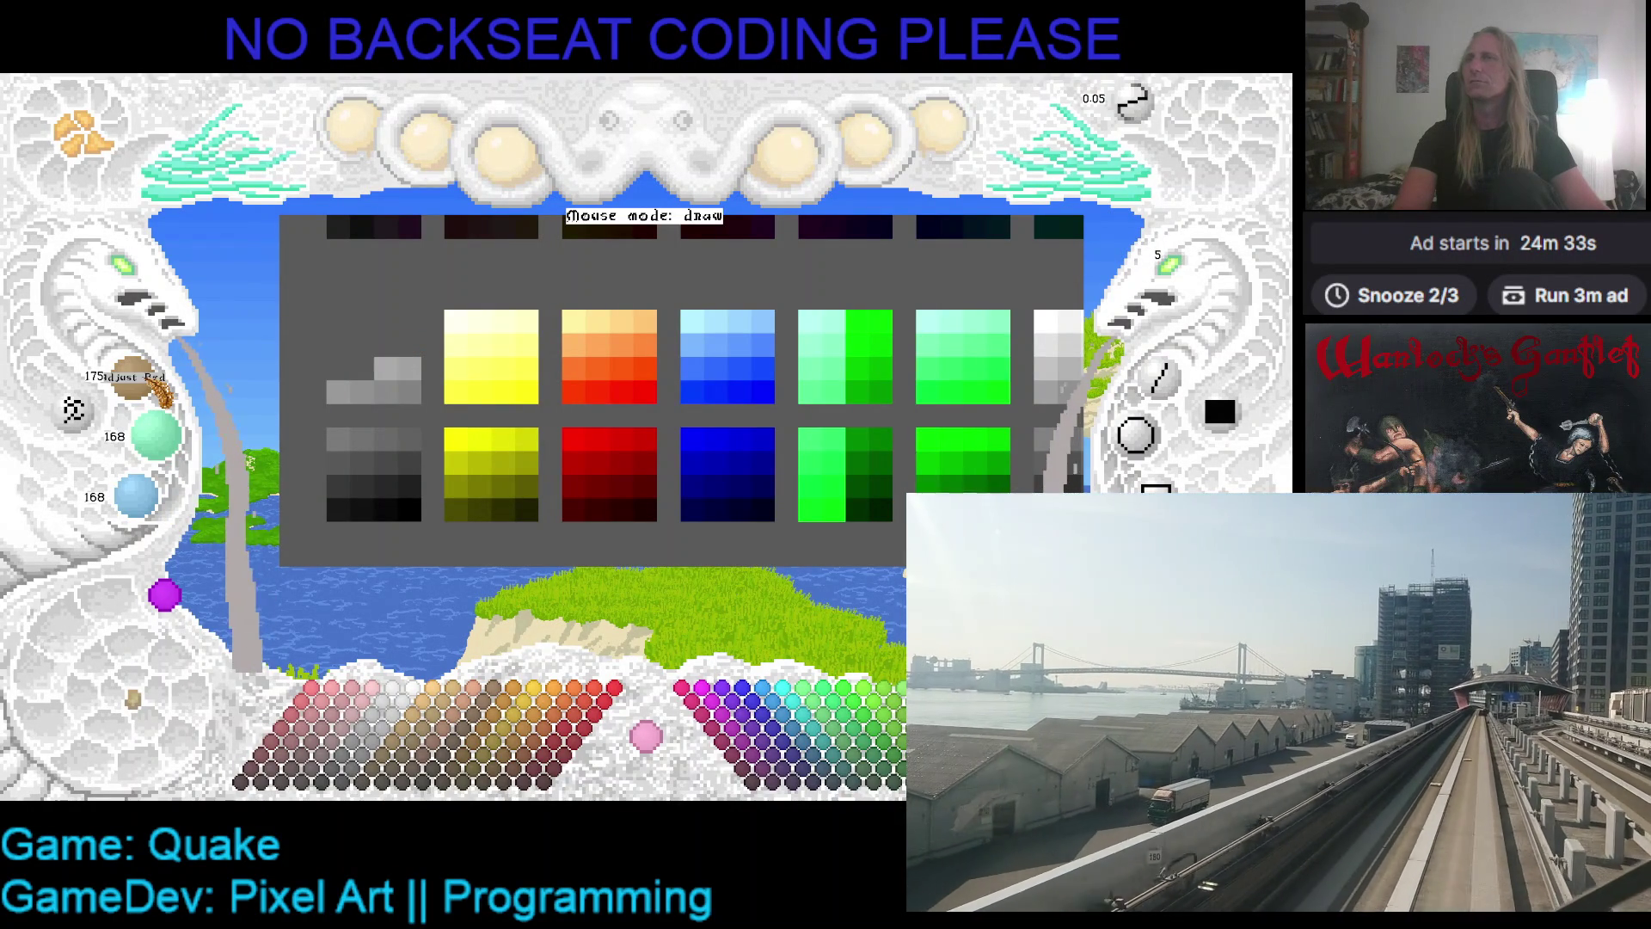
pyautogui.scroll(5, 172, 455)
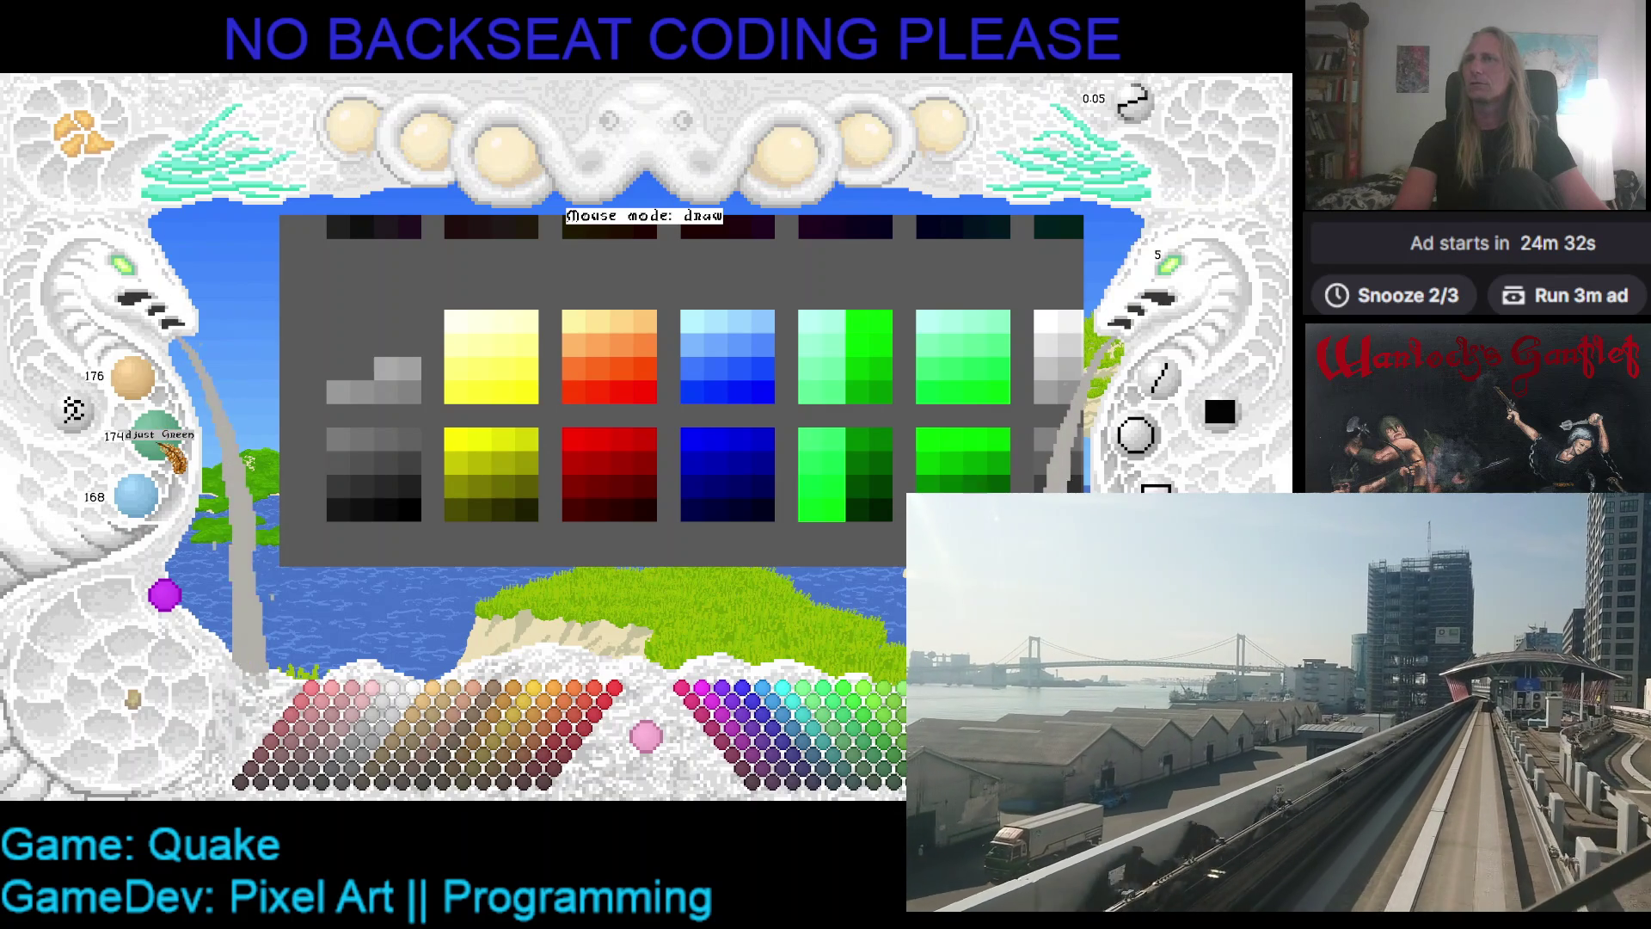
pyautogui.scroll(2, 167, 447)
pyautogui.scroll(6, 148, 497)
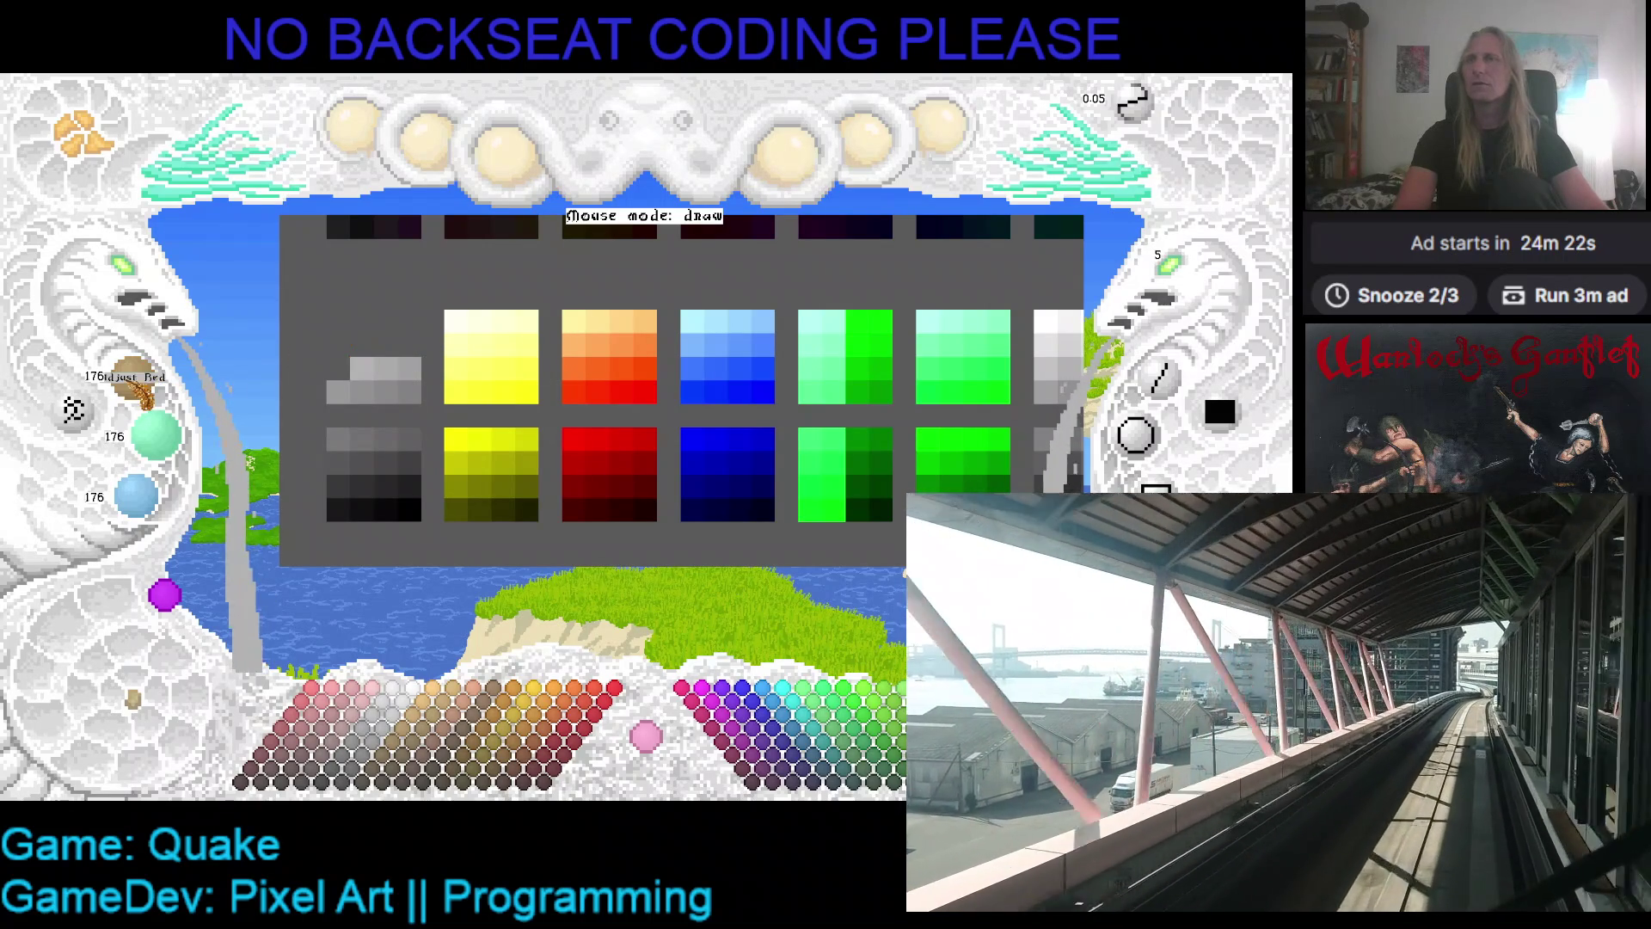
pyautogui.scroll(3, 138, 389)
pyautogui.scroll(3, 154, 443)
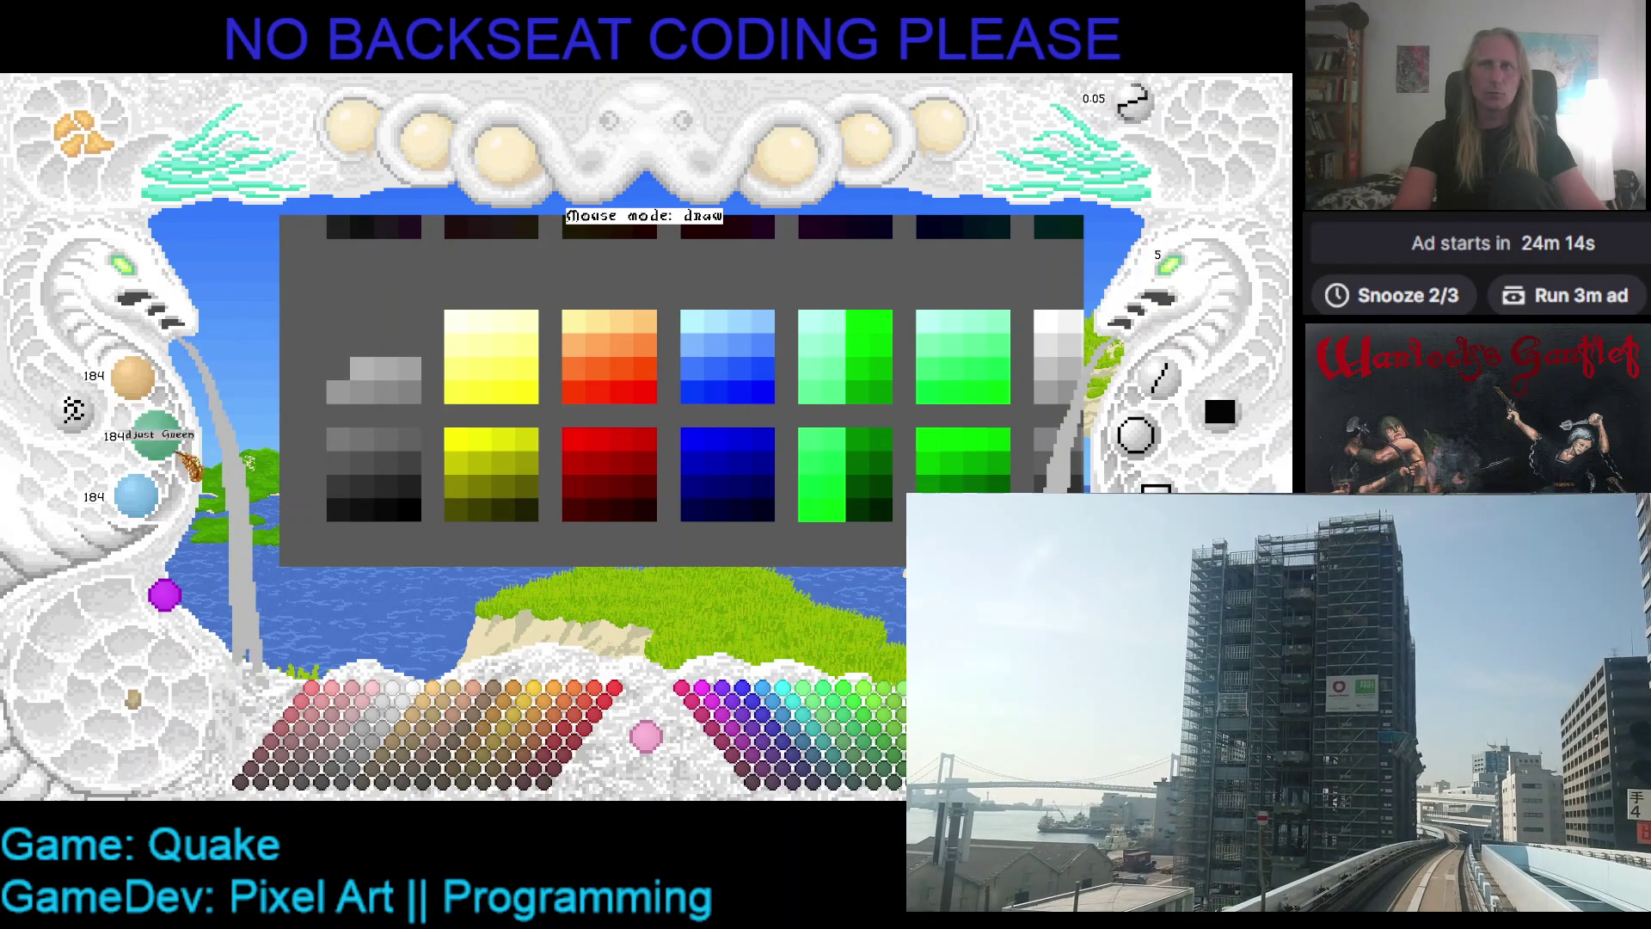
pyautogui.scroll(2, 139, 400)
pyautogui.scroll(1, 140, 396)
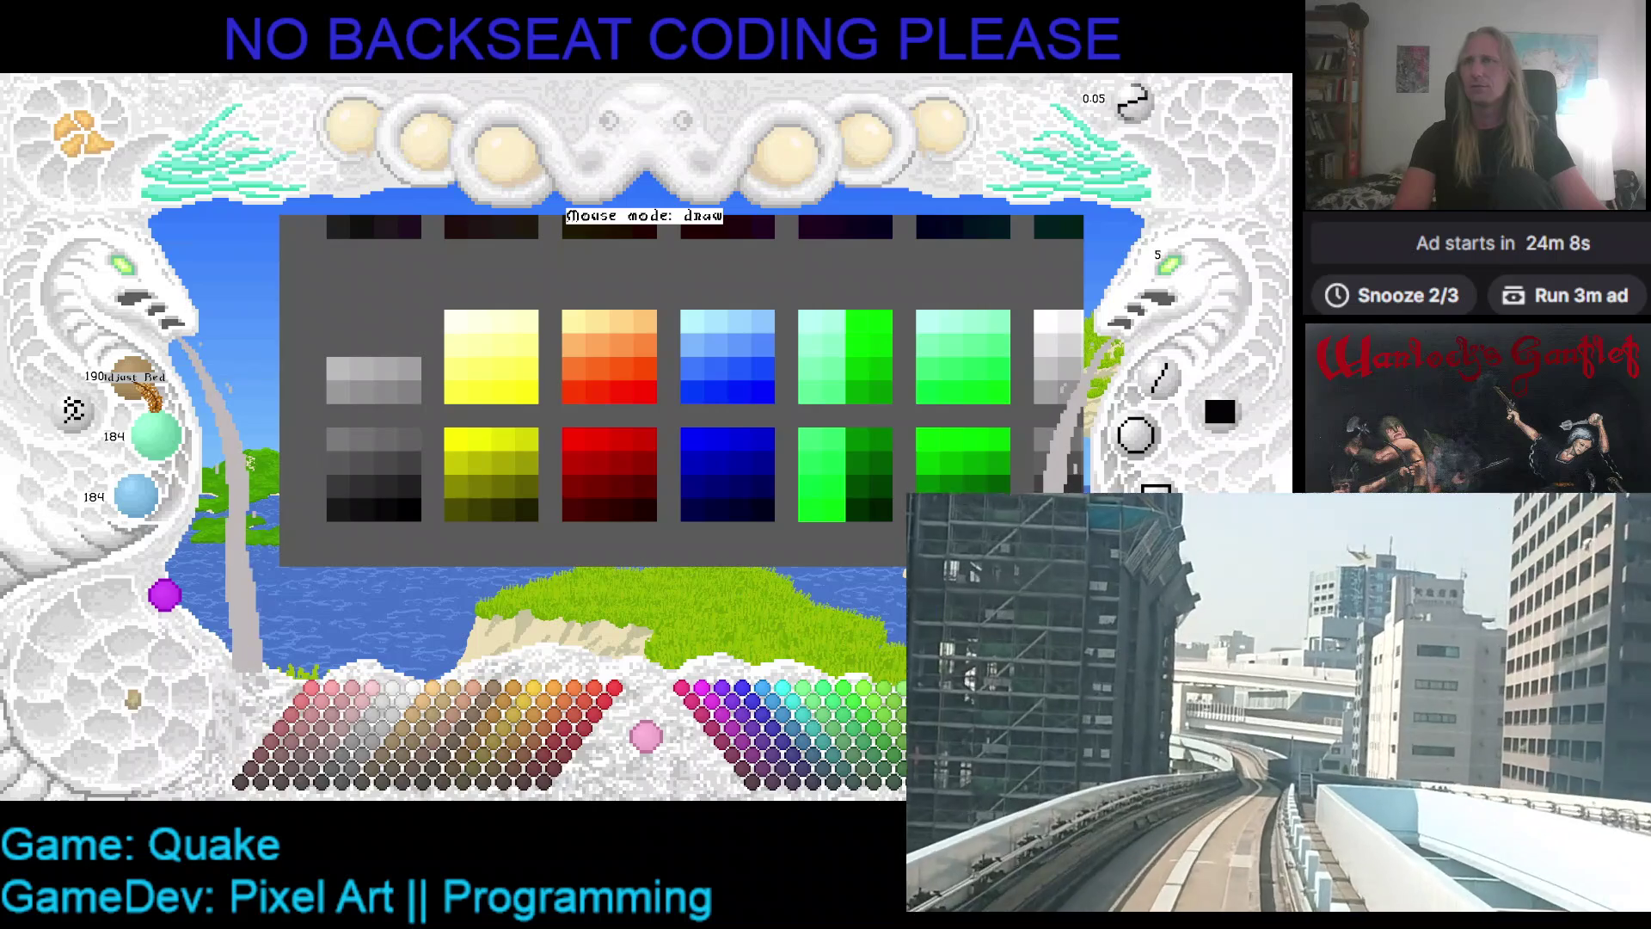
pyautogui.scroll(2, 163, 437)
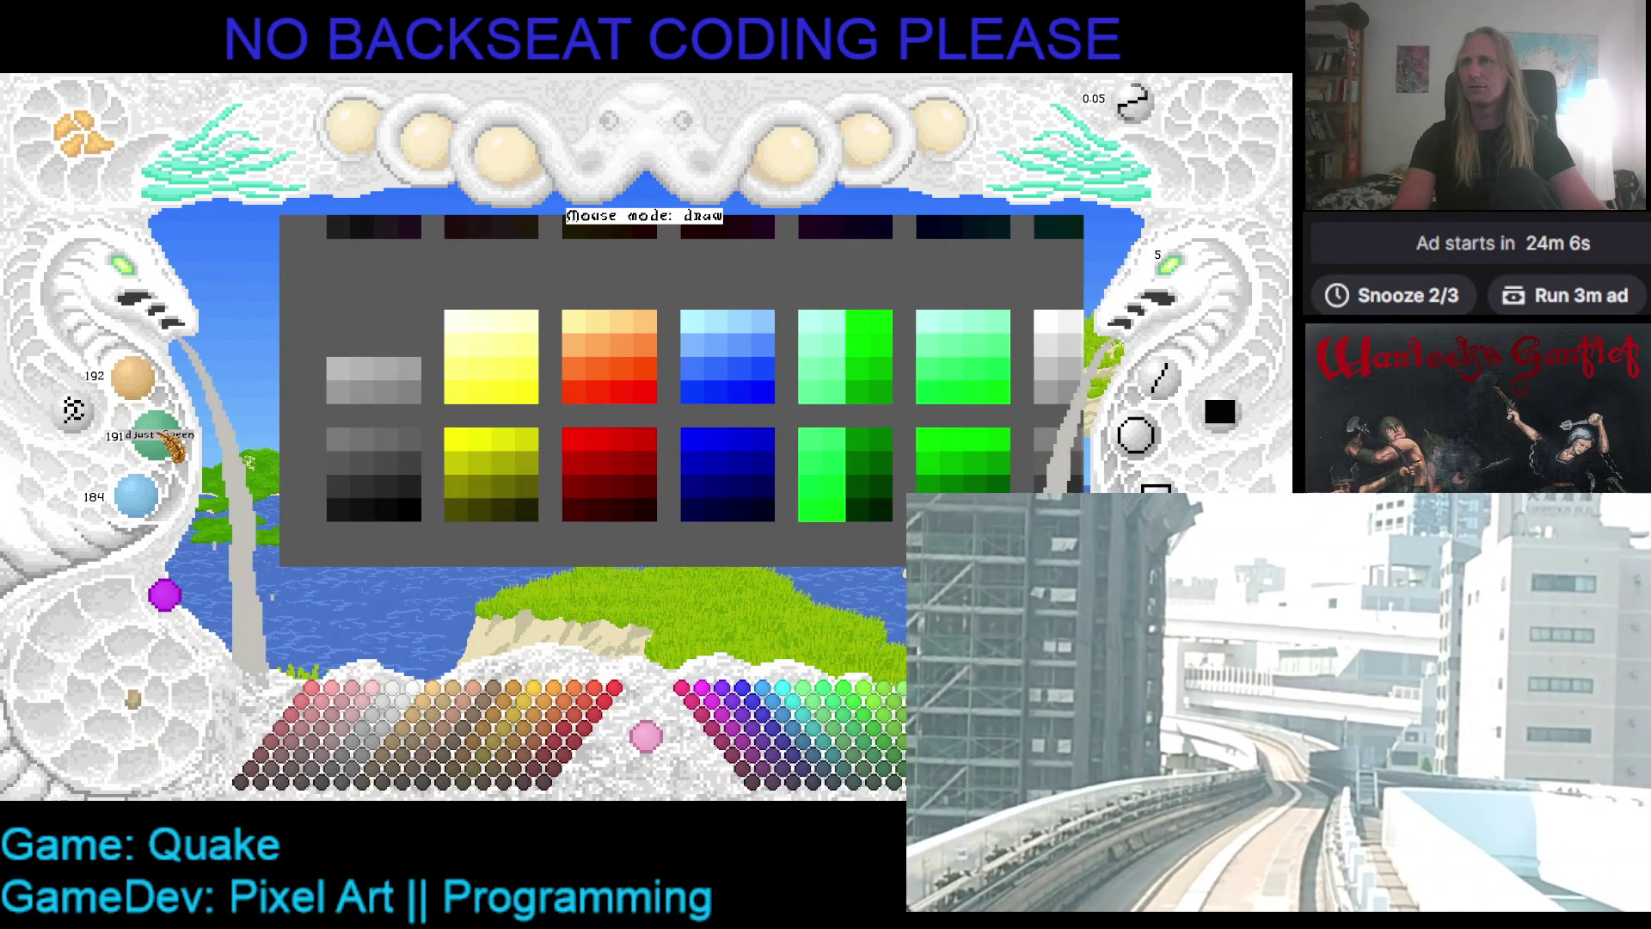
pyautogui.scroll(1, 163, 437)
pyautogui.scroll(7, 145, 514)
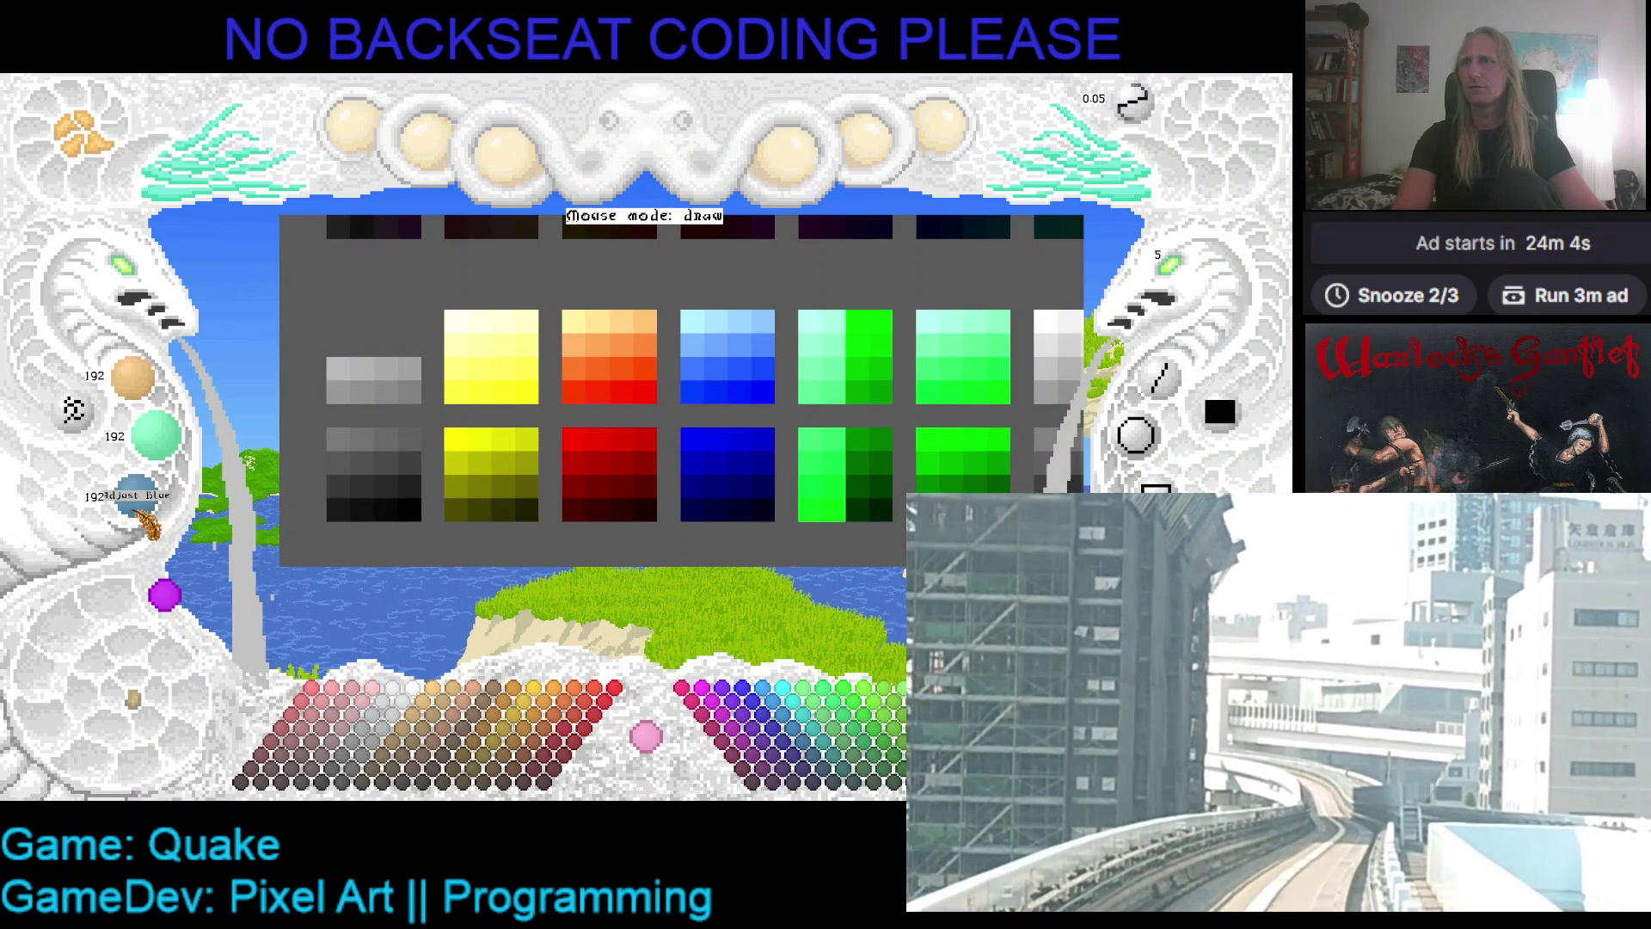
pyautogui.scroll(1, 146, 516)
pyautogui.click(409, 344)
# - Add a 200 grey block to the swatch's top row and a 224 grey top-right cell
pyautogui.scroll(8, 137, 391)
pyautogui.scroll(6, 162, 447)
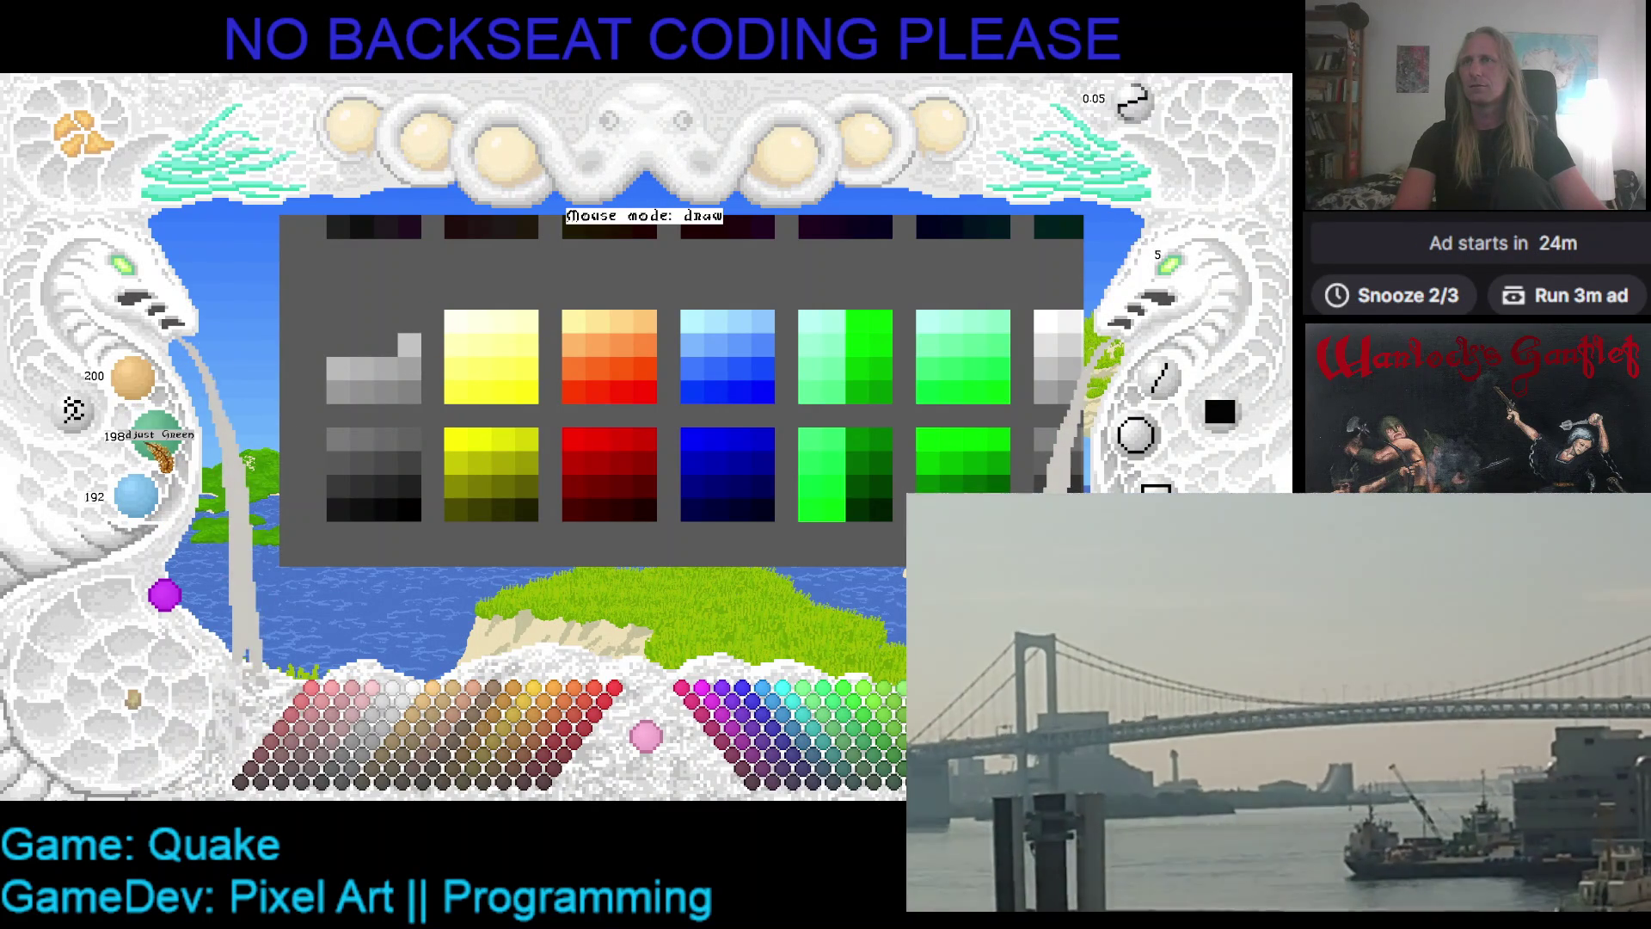
pyautogui.scroll(2, 163, 452)
pyautogui.scroll(3, 142, 507)
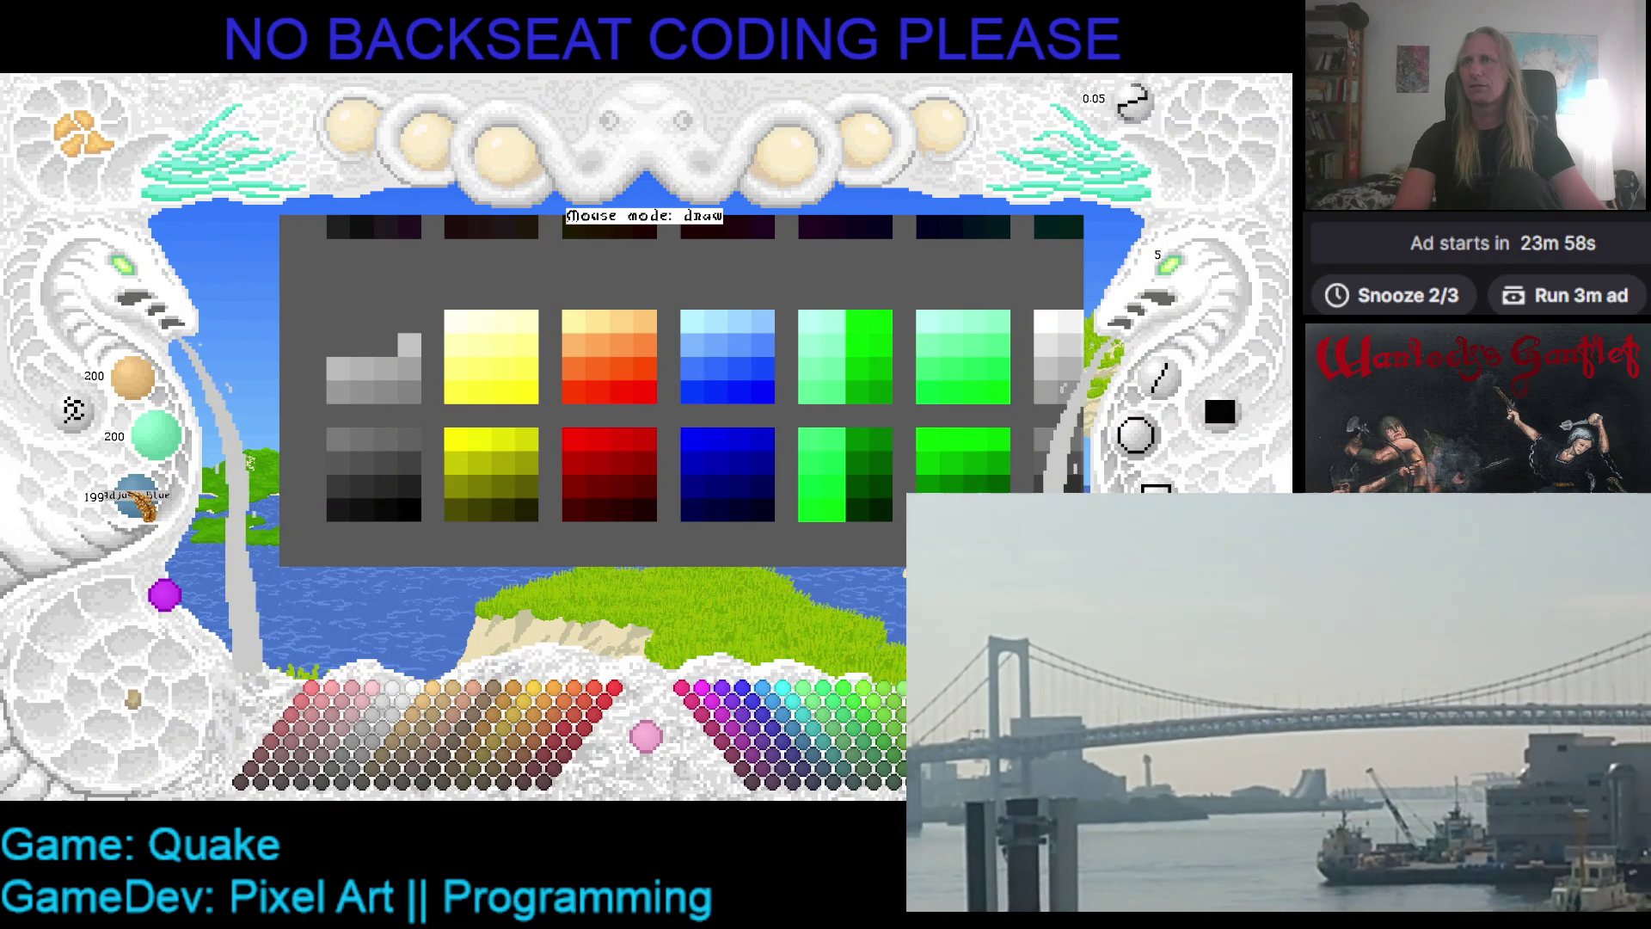
pyautogui.scroll(1, 141, 508)
pyautogui.click(386, 344)
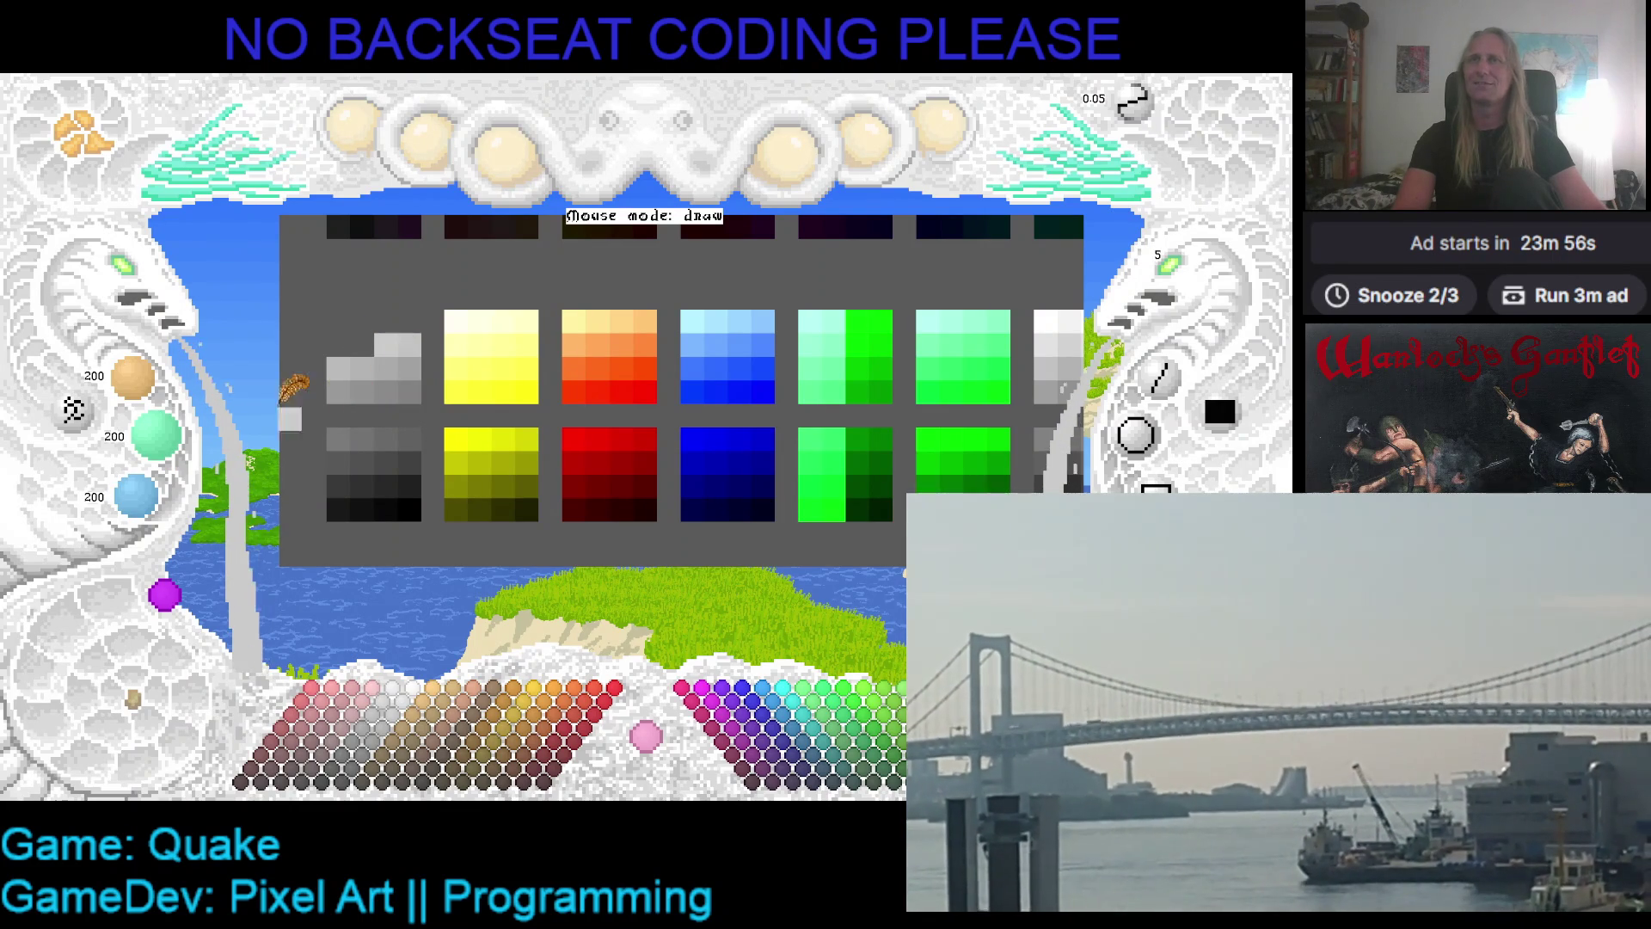
pyautogui.scroll(5, 159, 395)
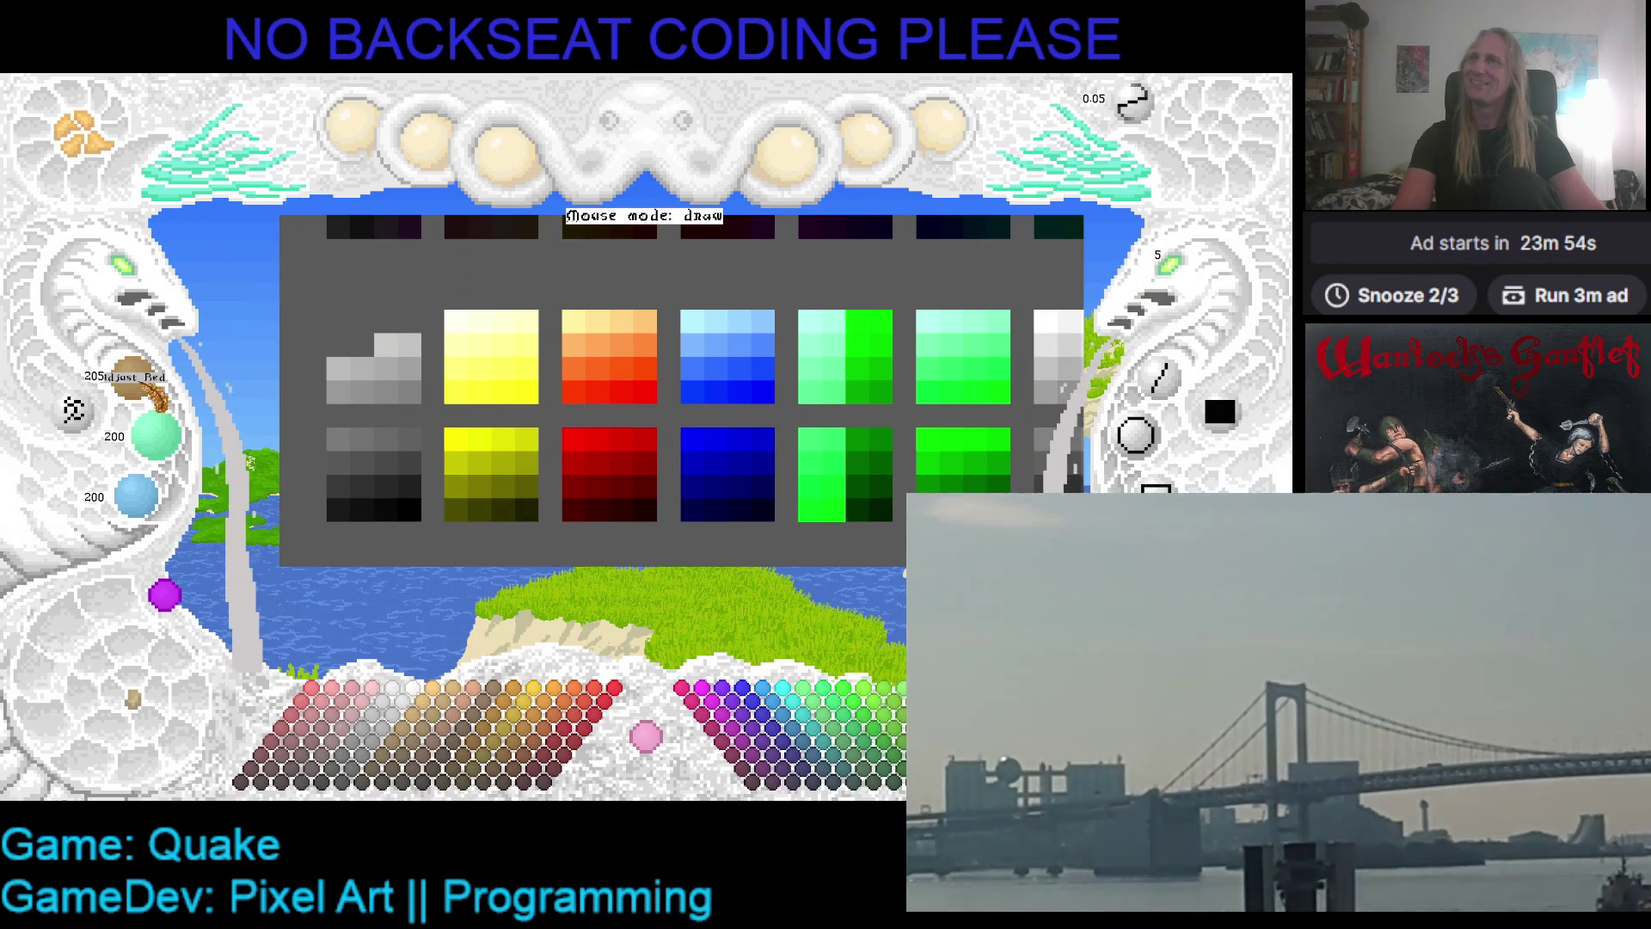
pyautogui.scroll(2, 159, 396)
pyautogui.scroll(2, 164, 447)
pyautogui.scroll(6, 154, 490)
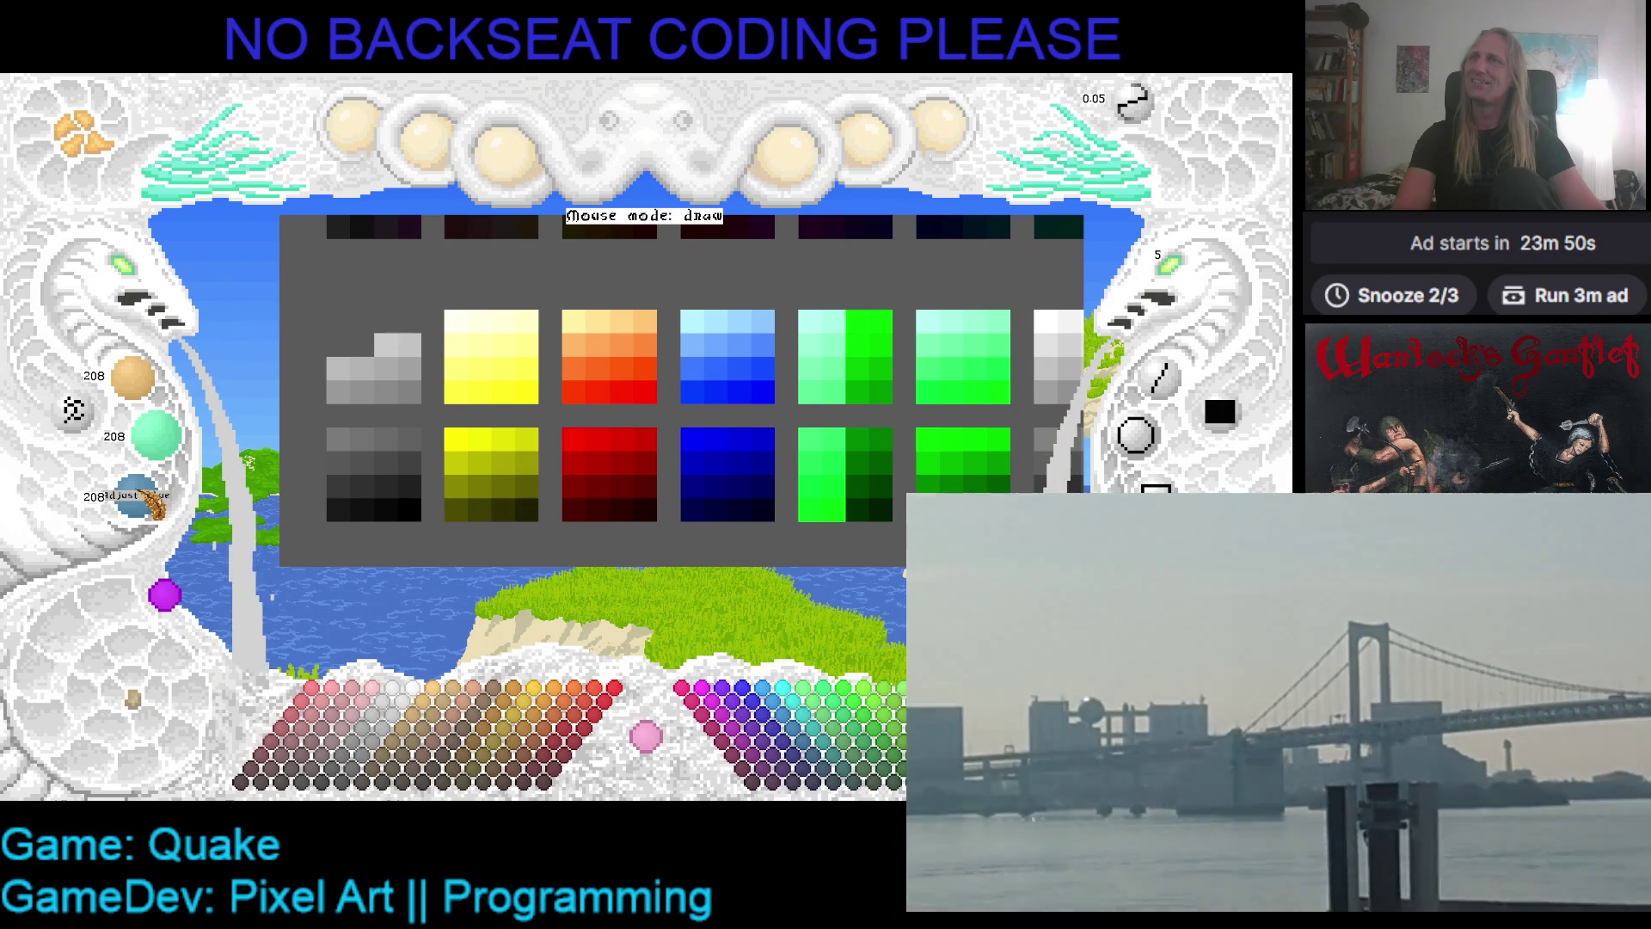
pyautogui.scroll(3, 138, 383)
pyautogui.scroll(5, 164, 443)
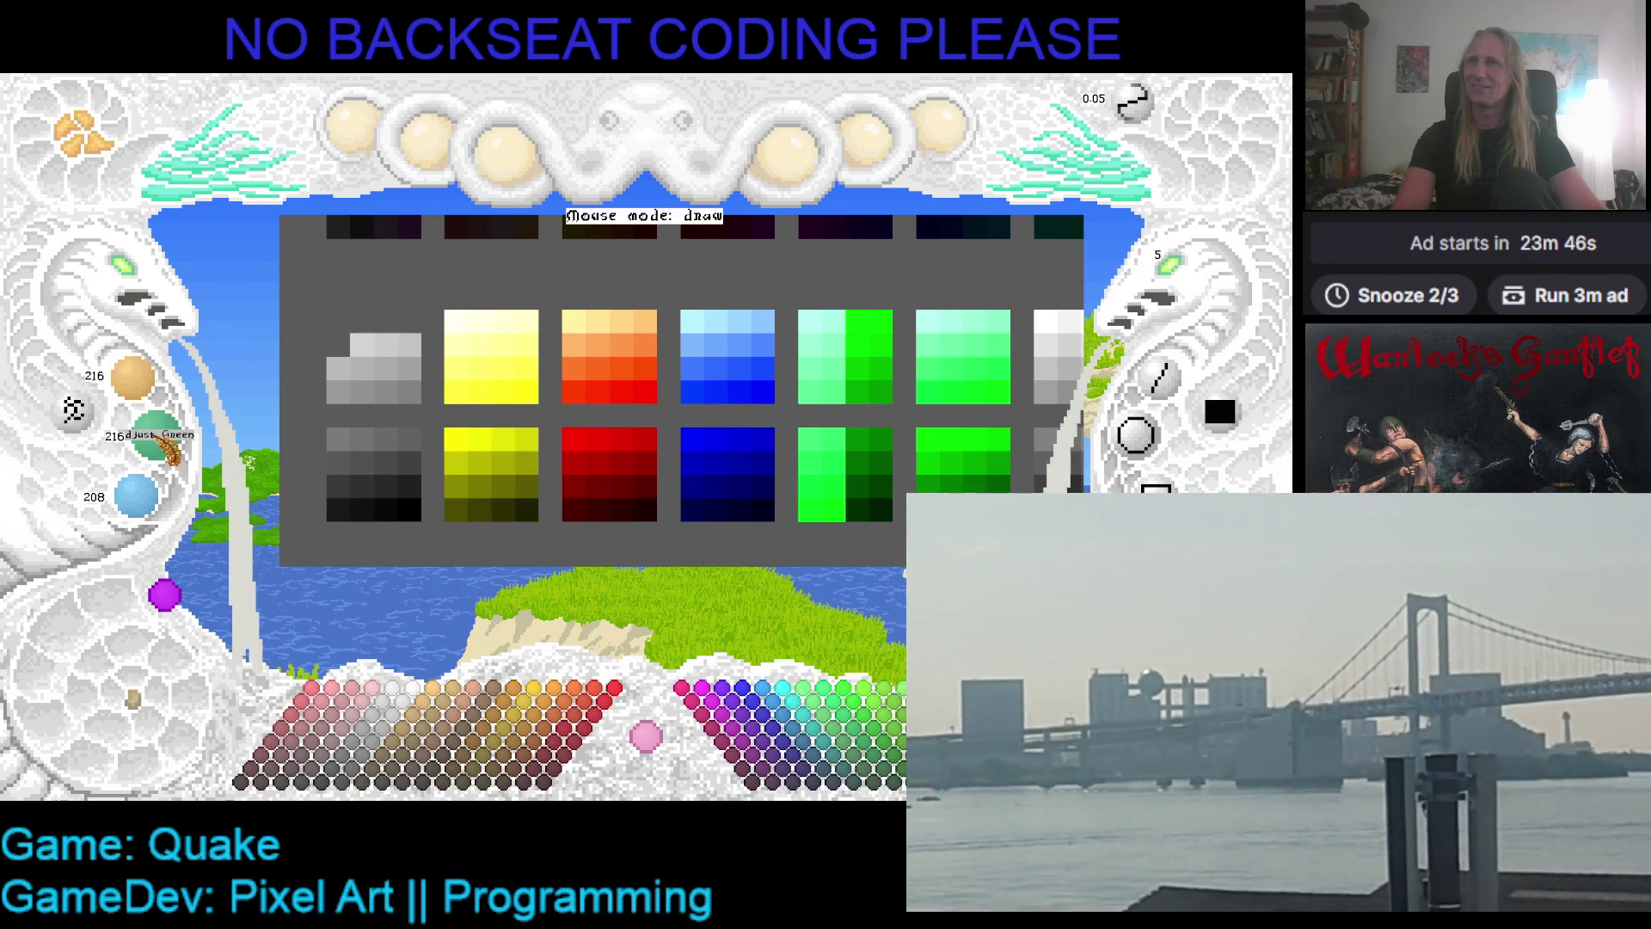
pyautogui.scroll(8, 141, 507)
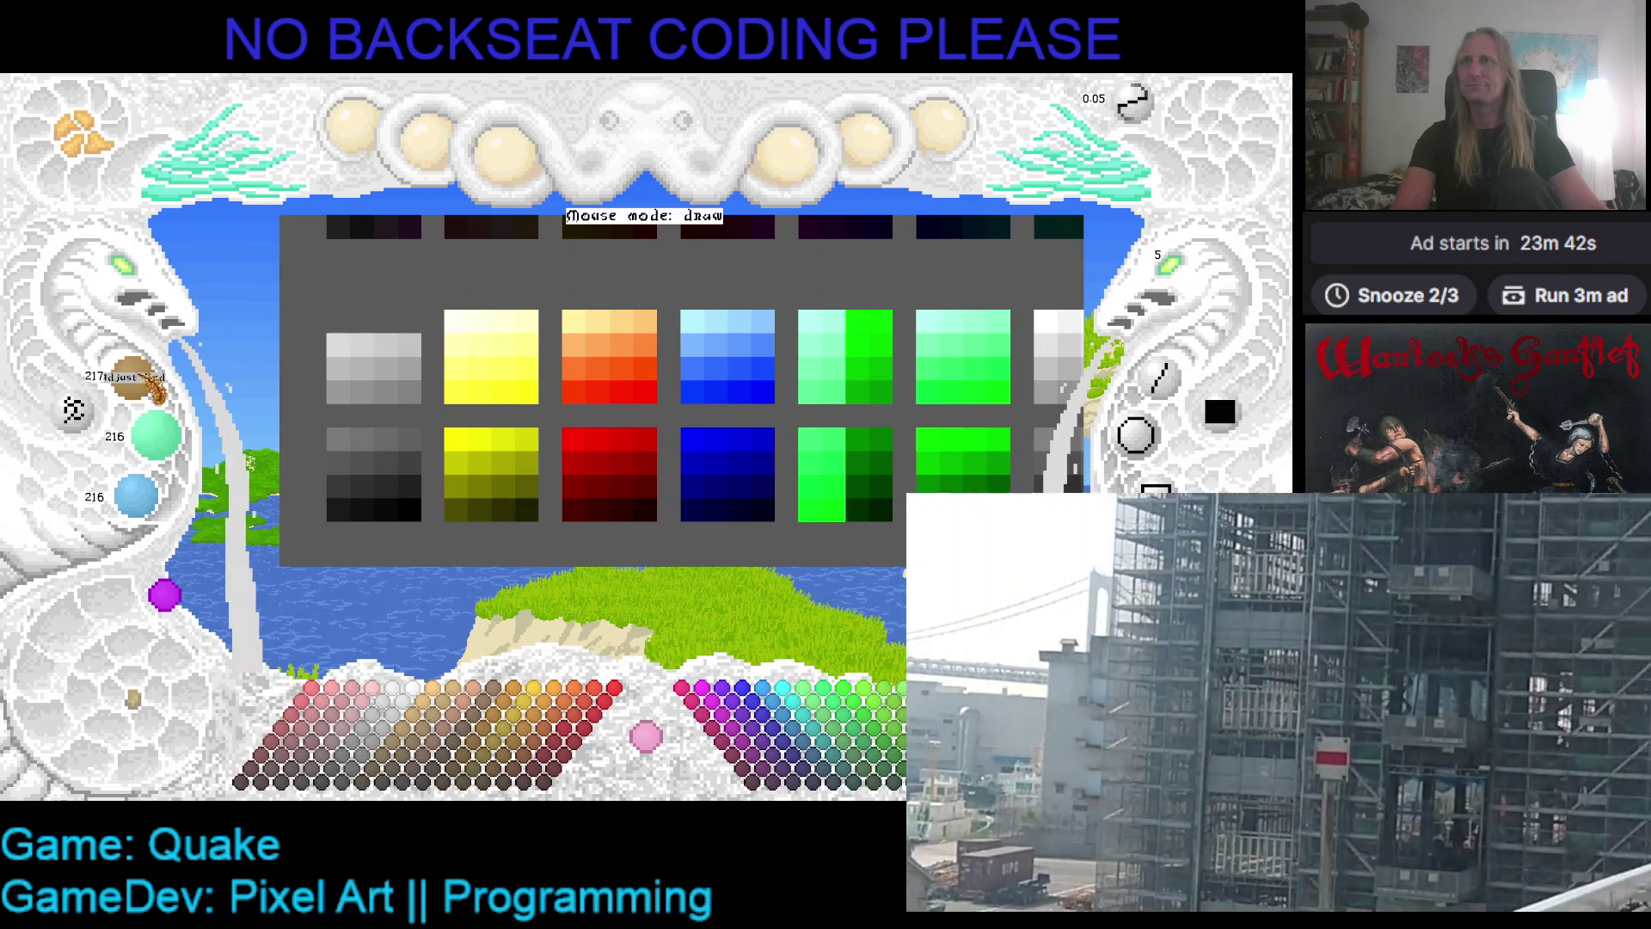
pyautogui.scroll(8, 155, 389)
pyautogui.scroll(5, 172, 443)
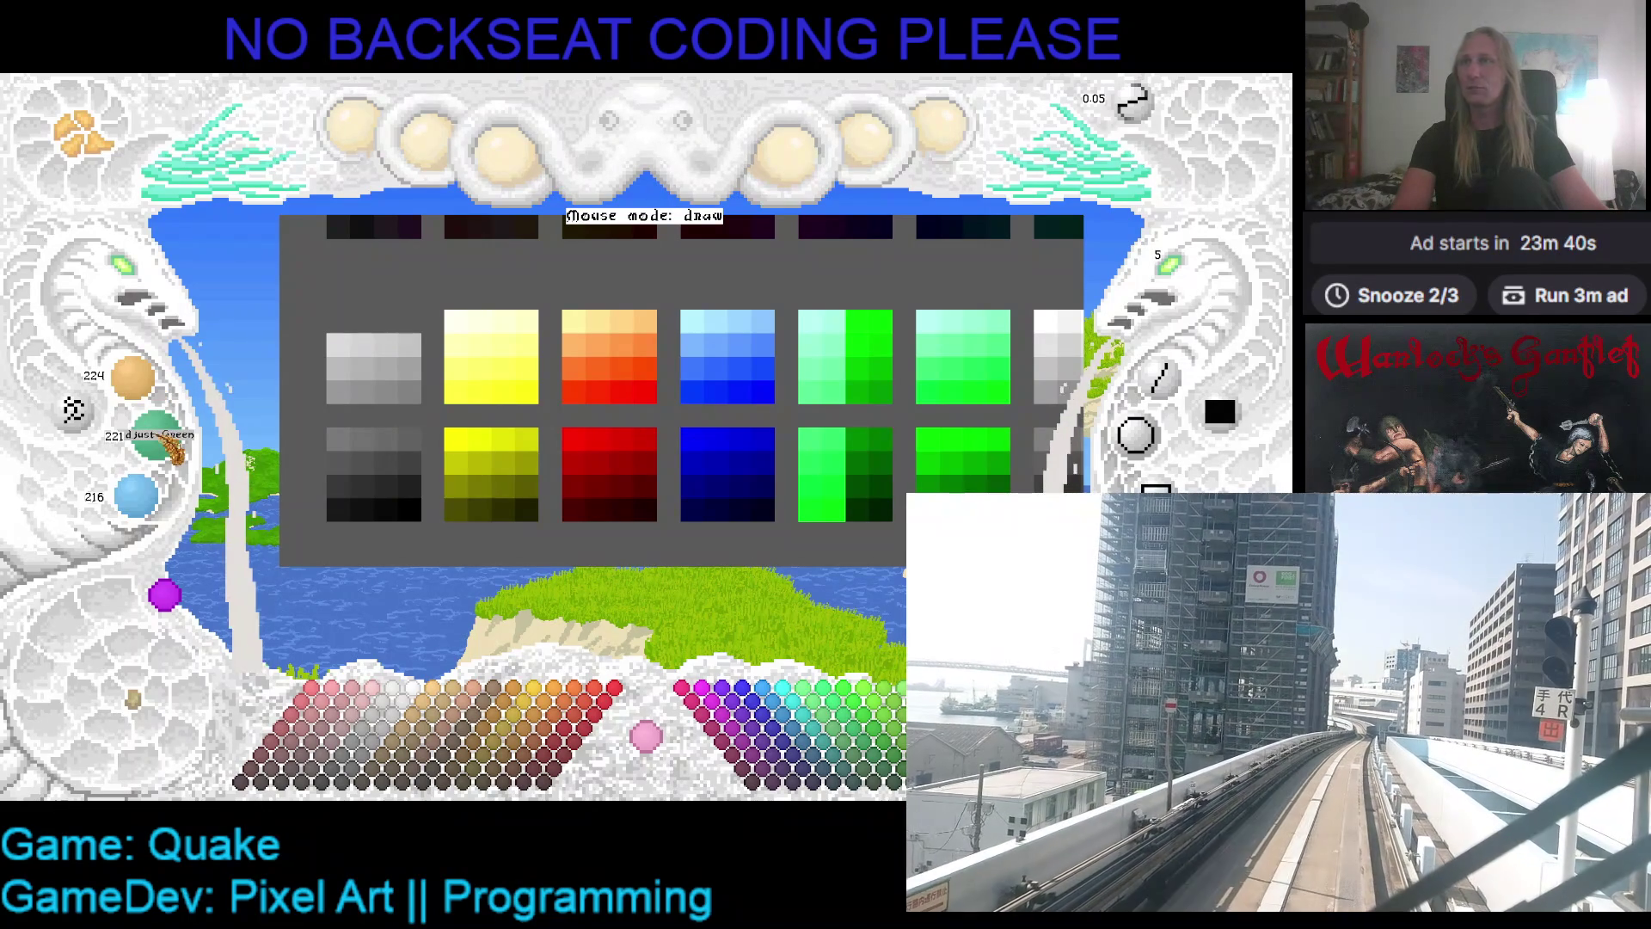
pyautogui.scroll(2, 172, 446)
pyautogui.scroll(2, 154, 509)
pyautogui.scroll(2, 150, 507)
pyautogui.click(411, 318)
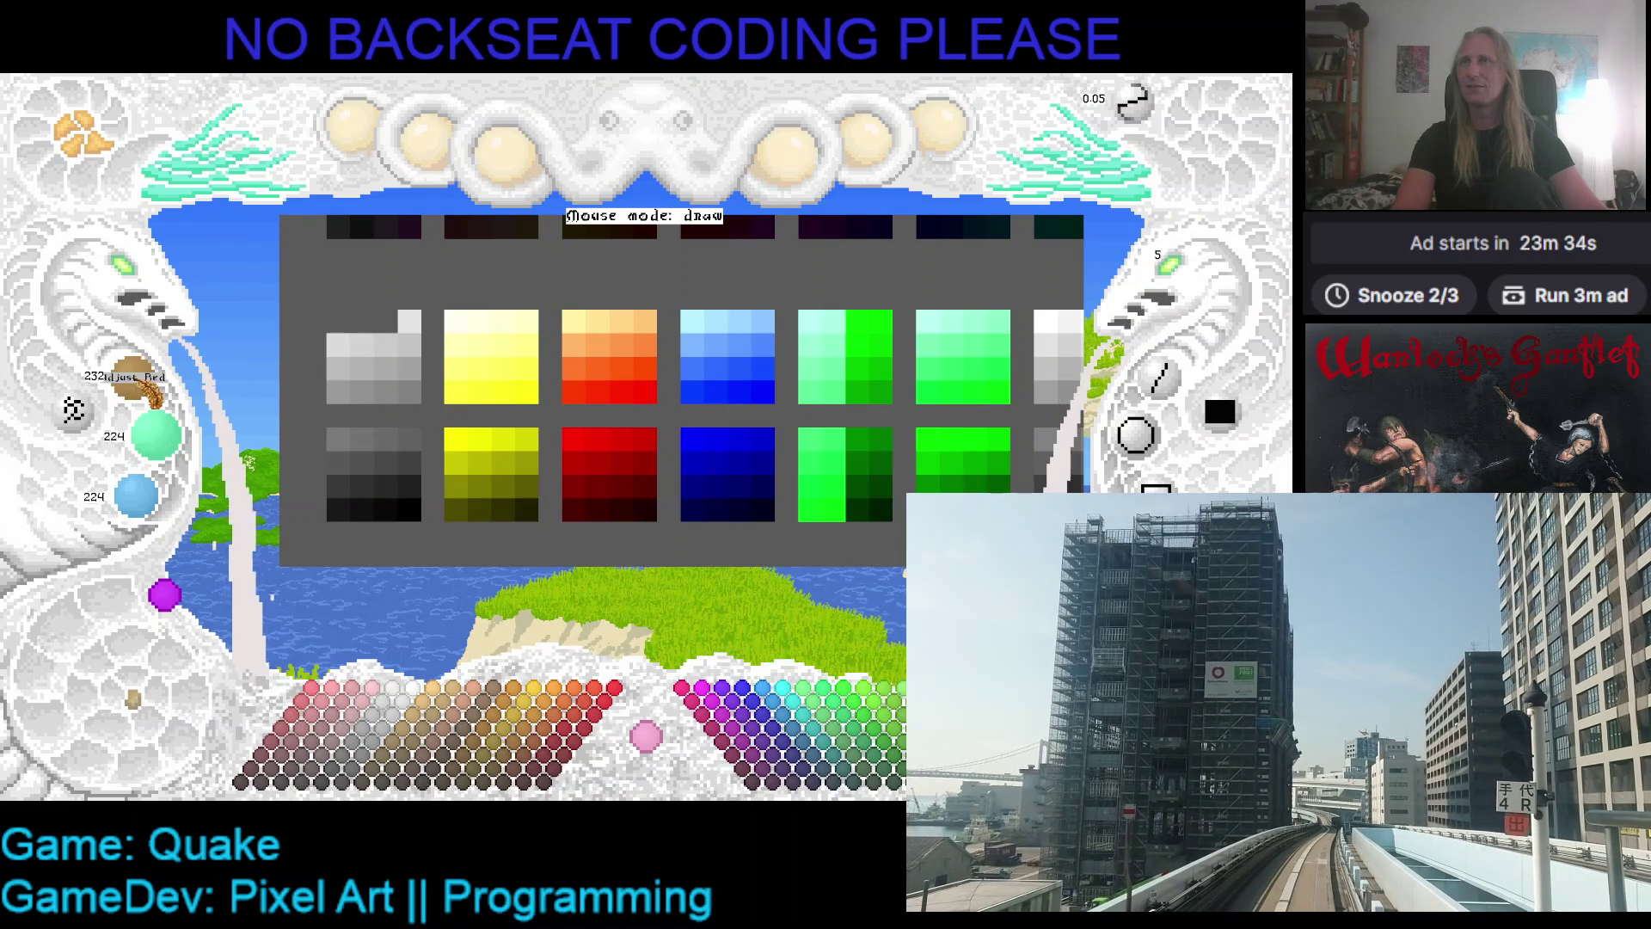
# - Paint the lighter top cells, including 240 grey, then a near-white 248 pixel onto the palette
pyautogui.scroll(3, 182, 456)
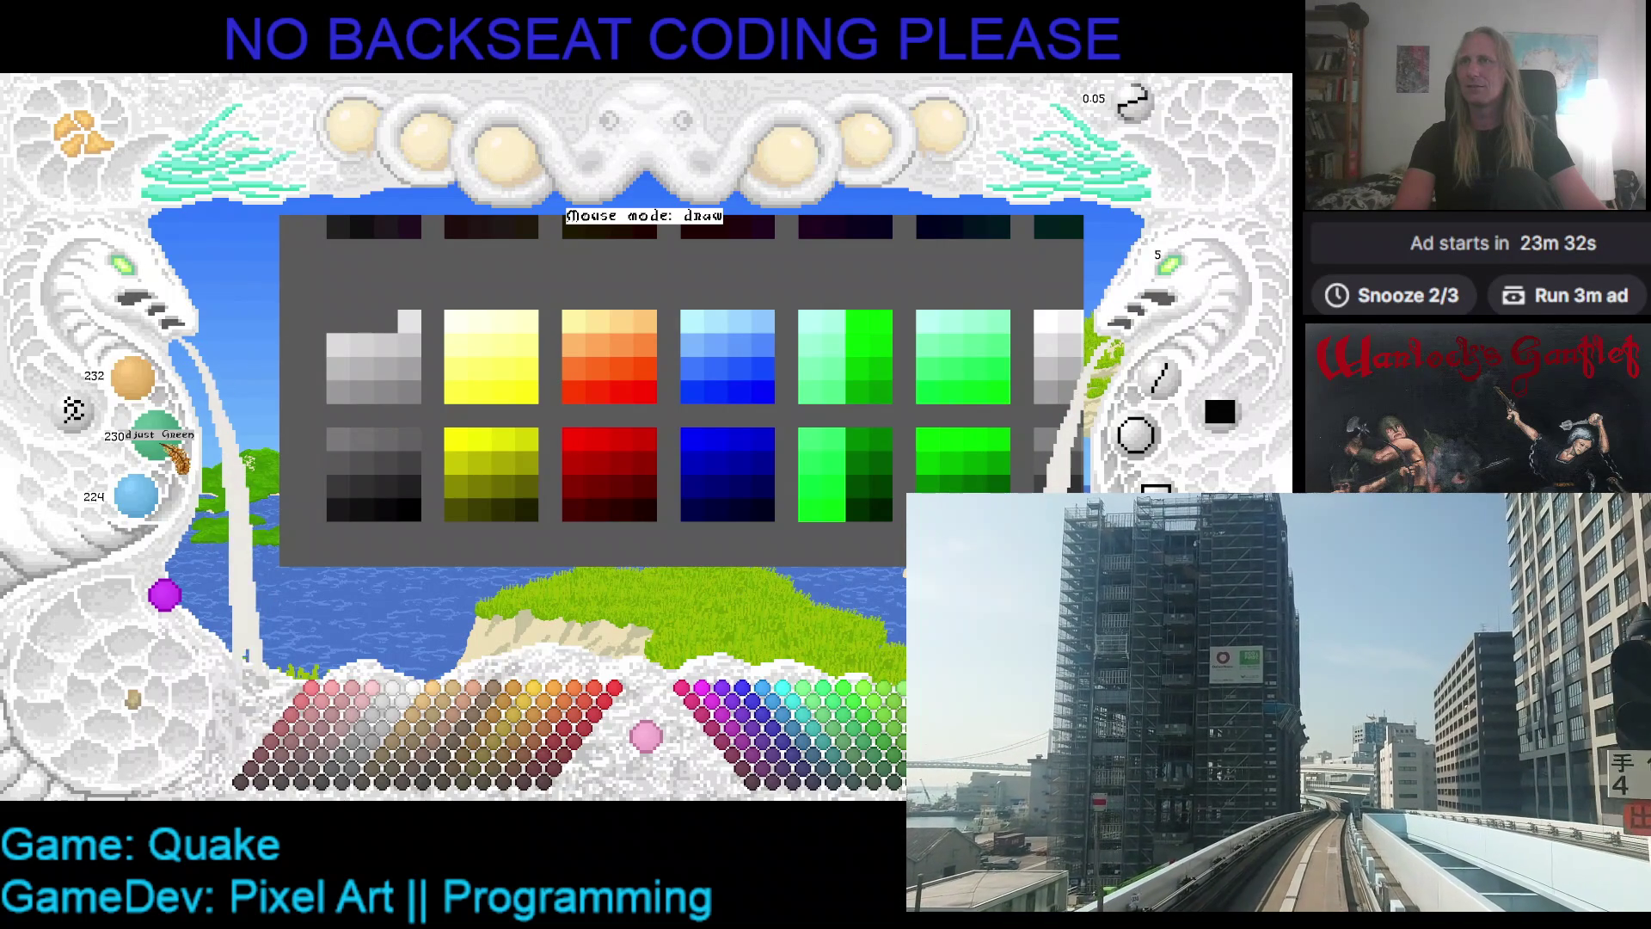
pyautogui.scroll(2, 178, 456)
pyautogui.scroll(6, 157, 511)
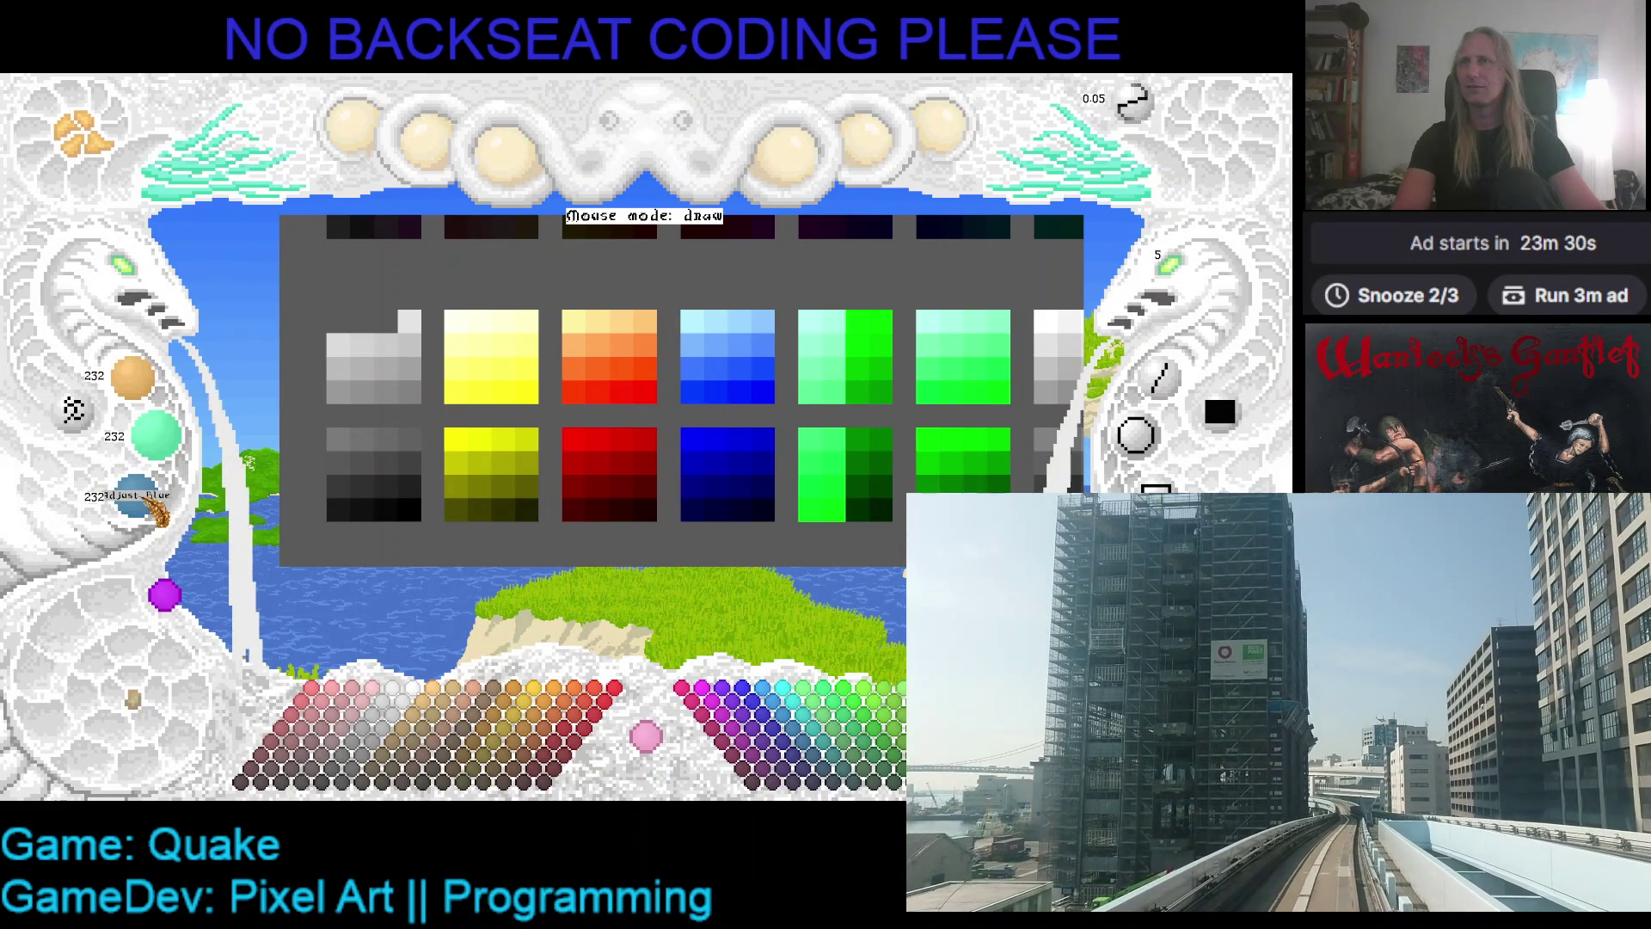
pyautogui.click(385, 320)
pyautogui.scroll(3, 138, 389)
pyautogui.scroll(8, 156, 434)
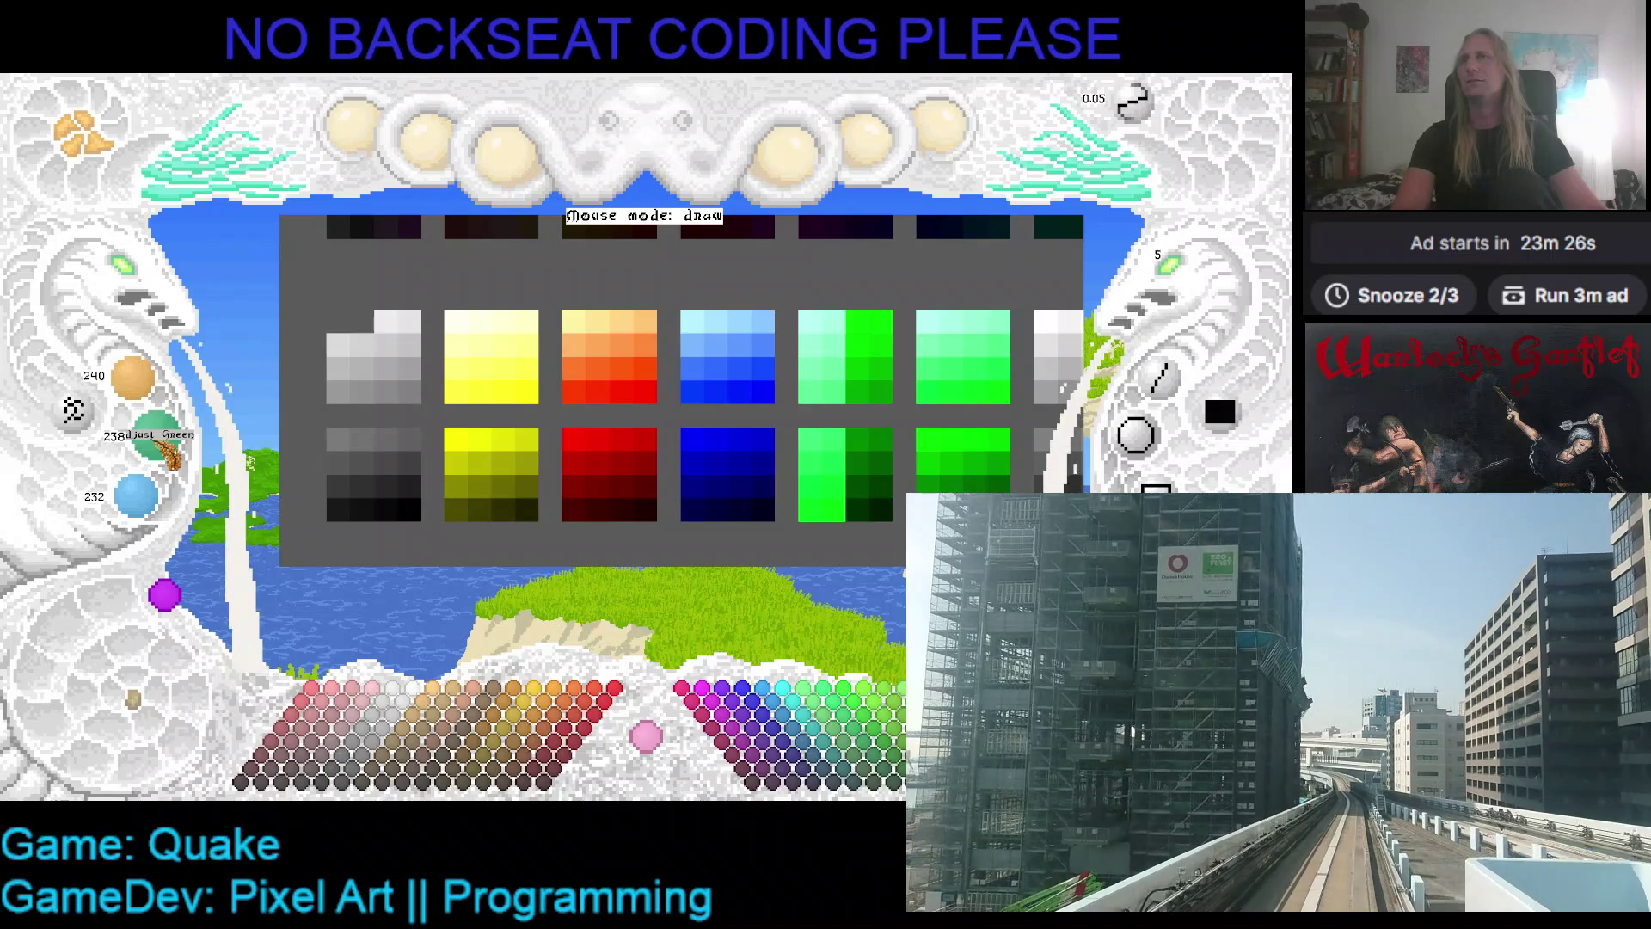
pyautogui.scroll(8, 138, 499)
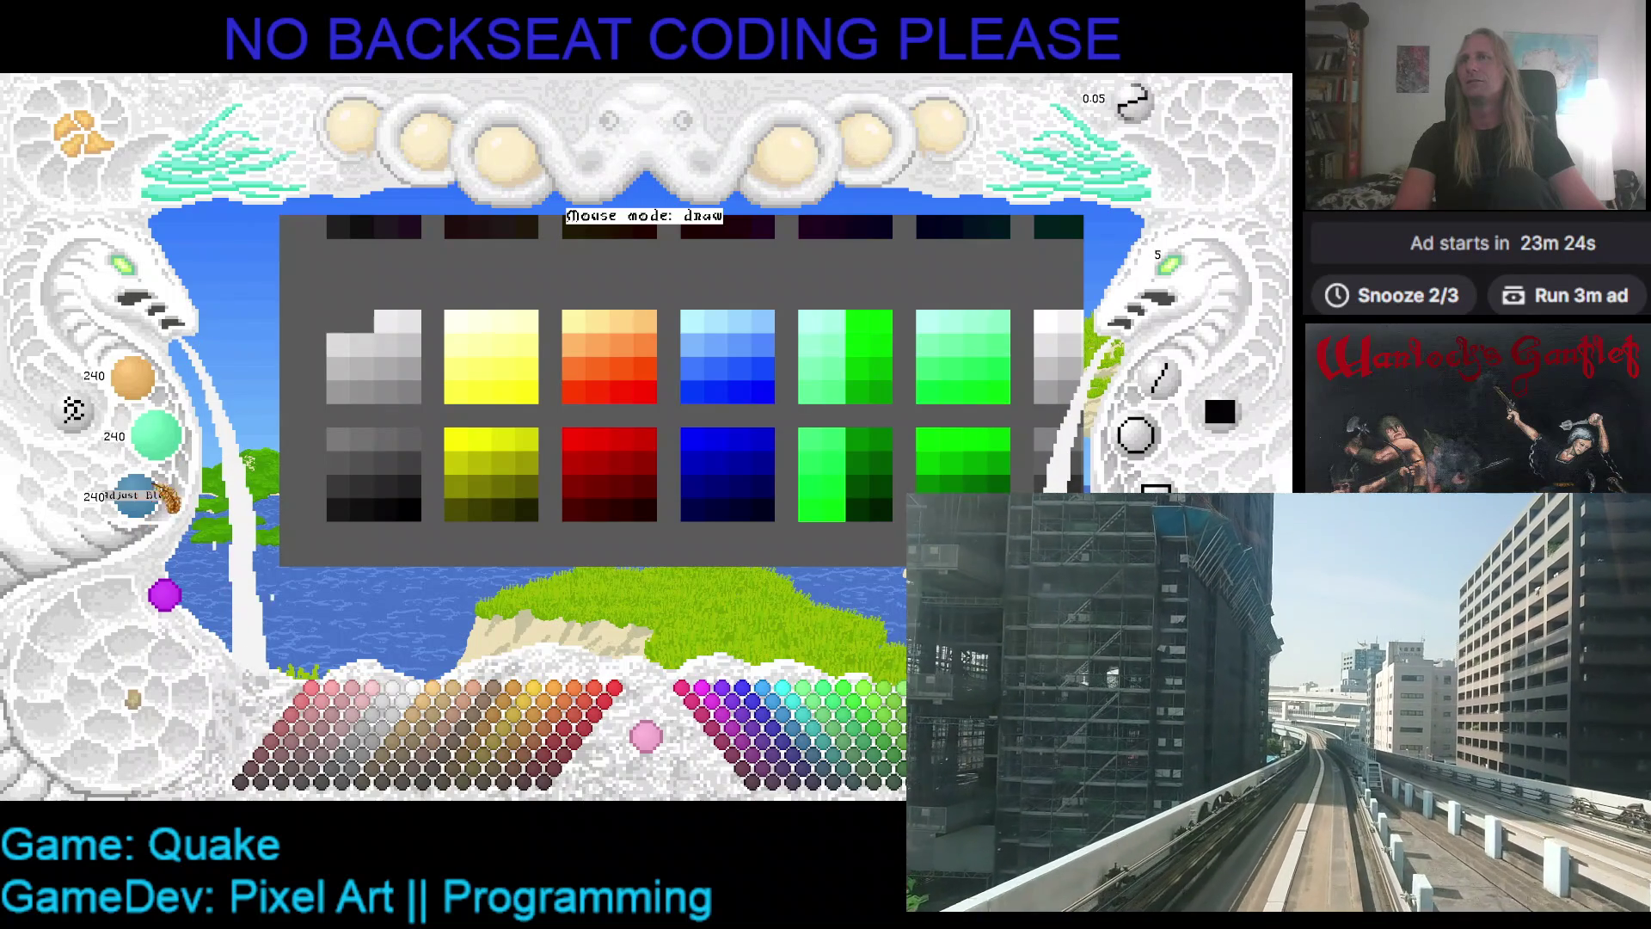
pyautogui.click(362, 321)
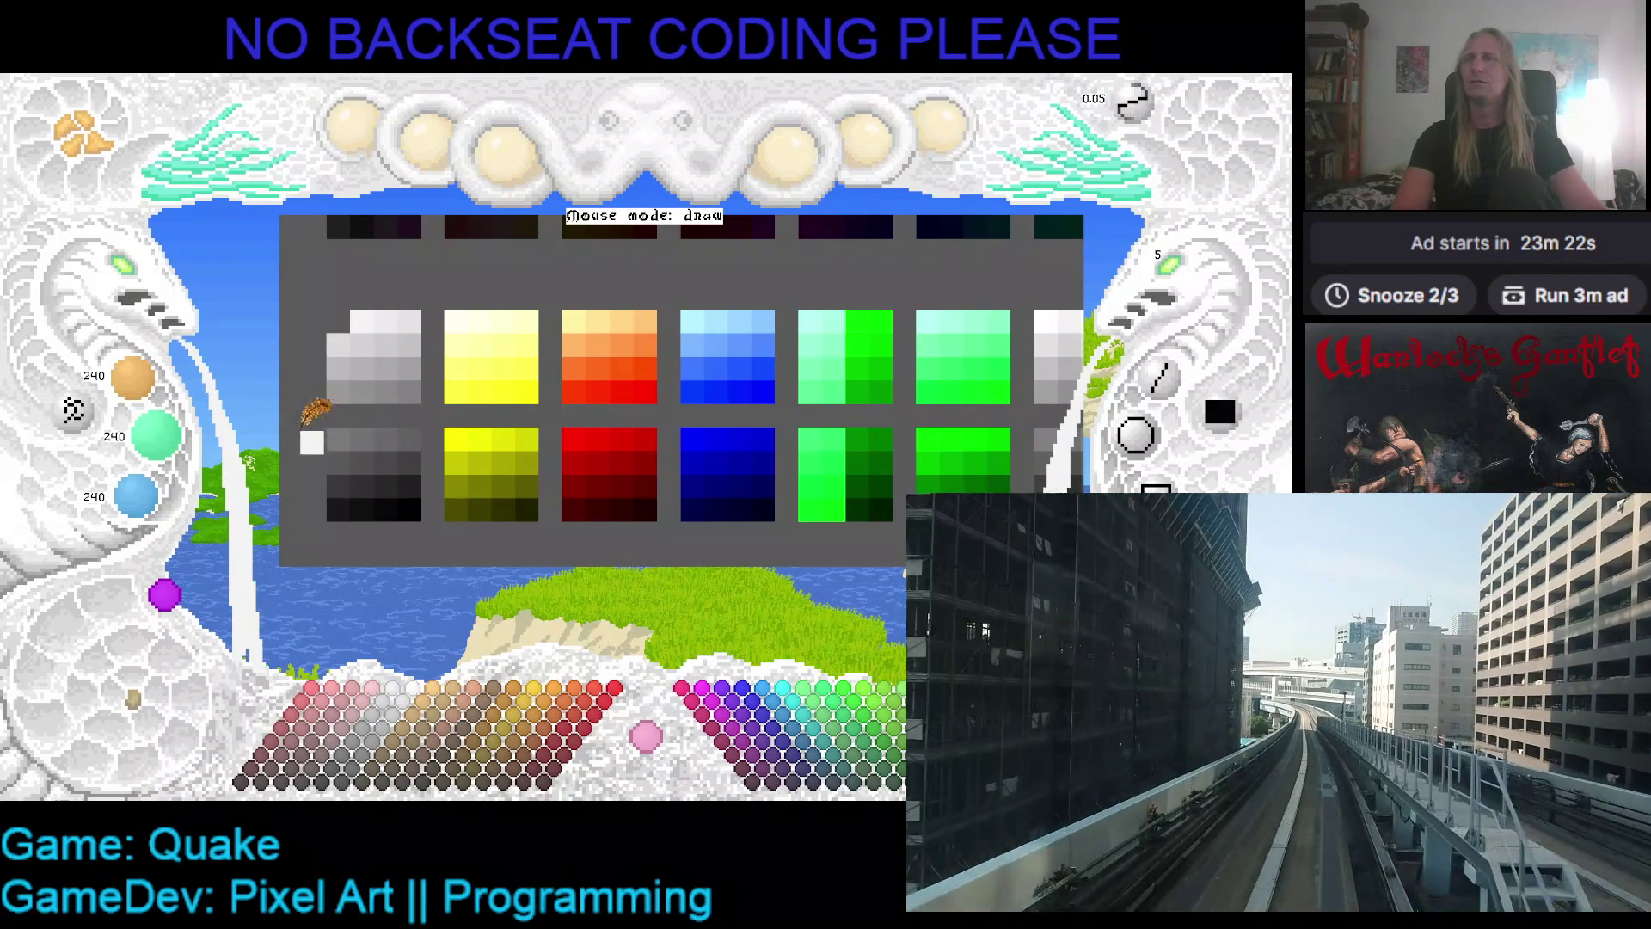
pyautogui.scroll(5, 151, 391)
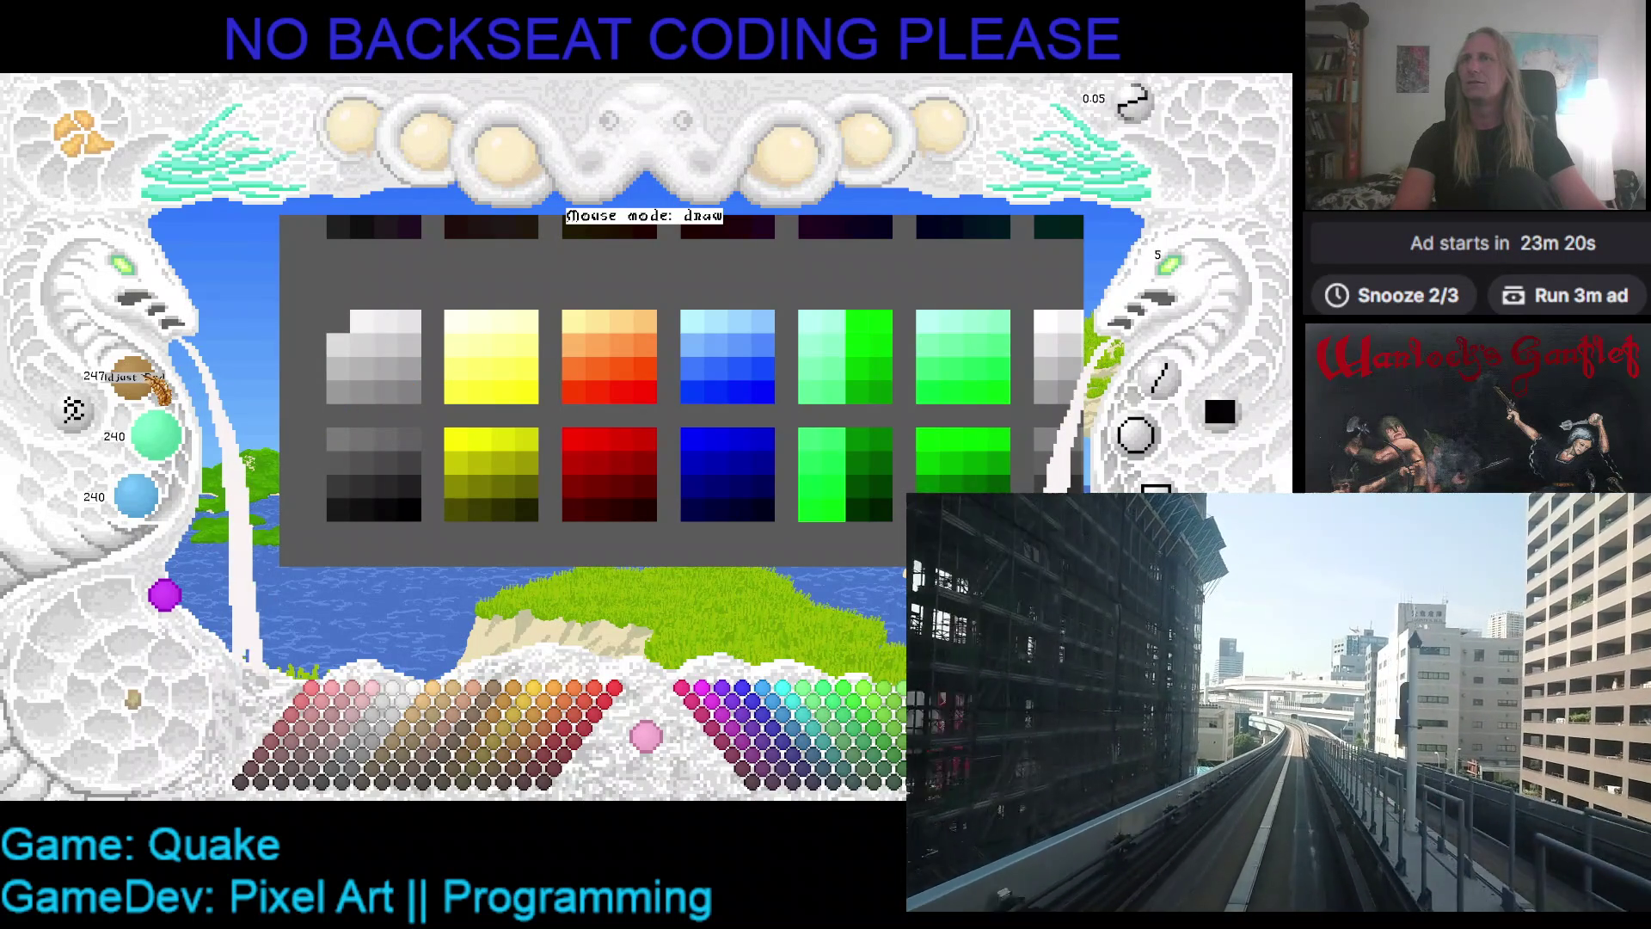
pyautogui.scroll(1, 154, 391)
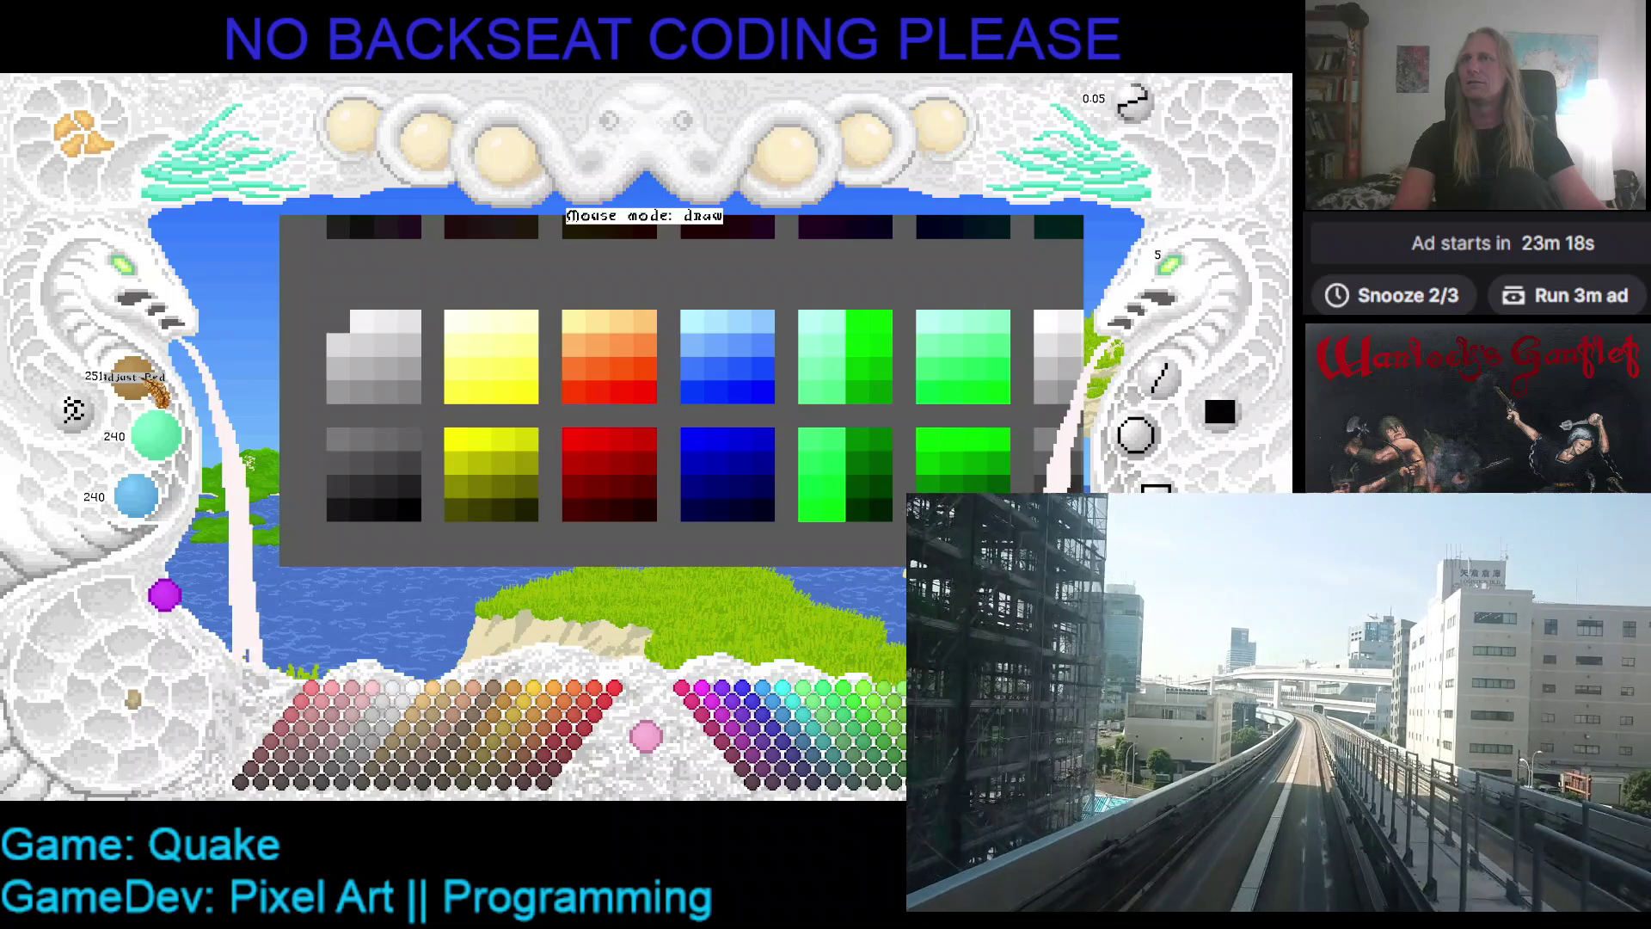
pyautogui.scroll(-1, 155, 392)
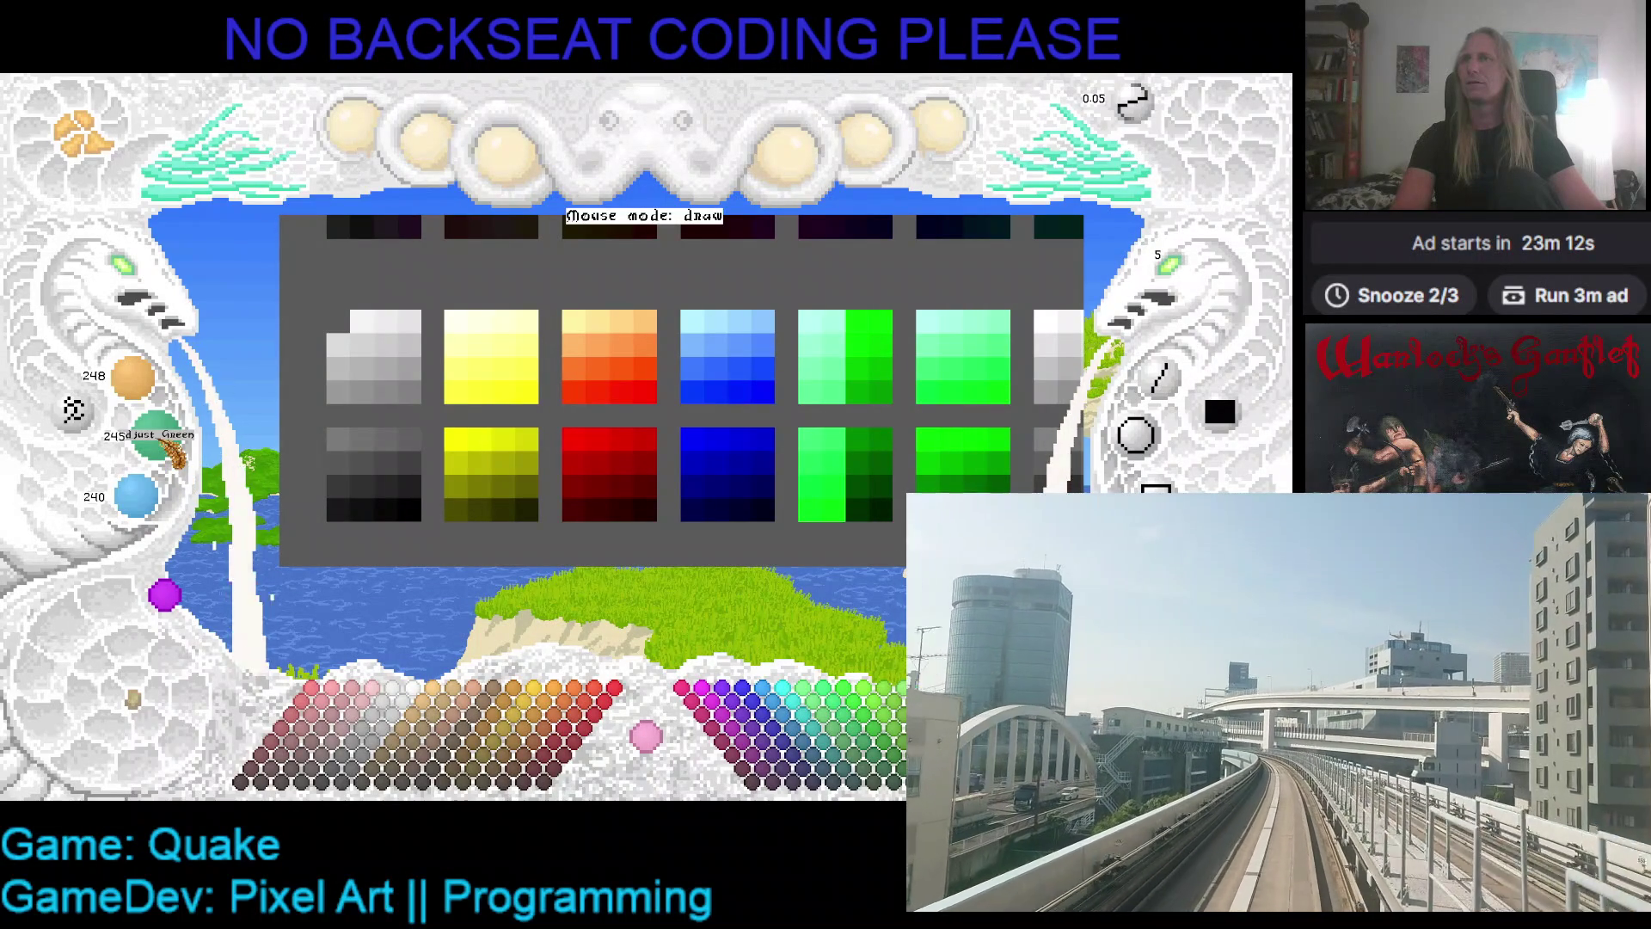
pyautogui.scroll(1, 163, 442)
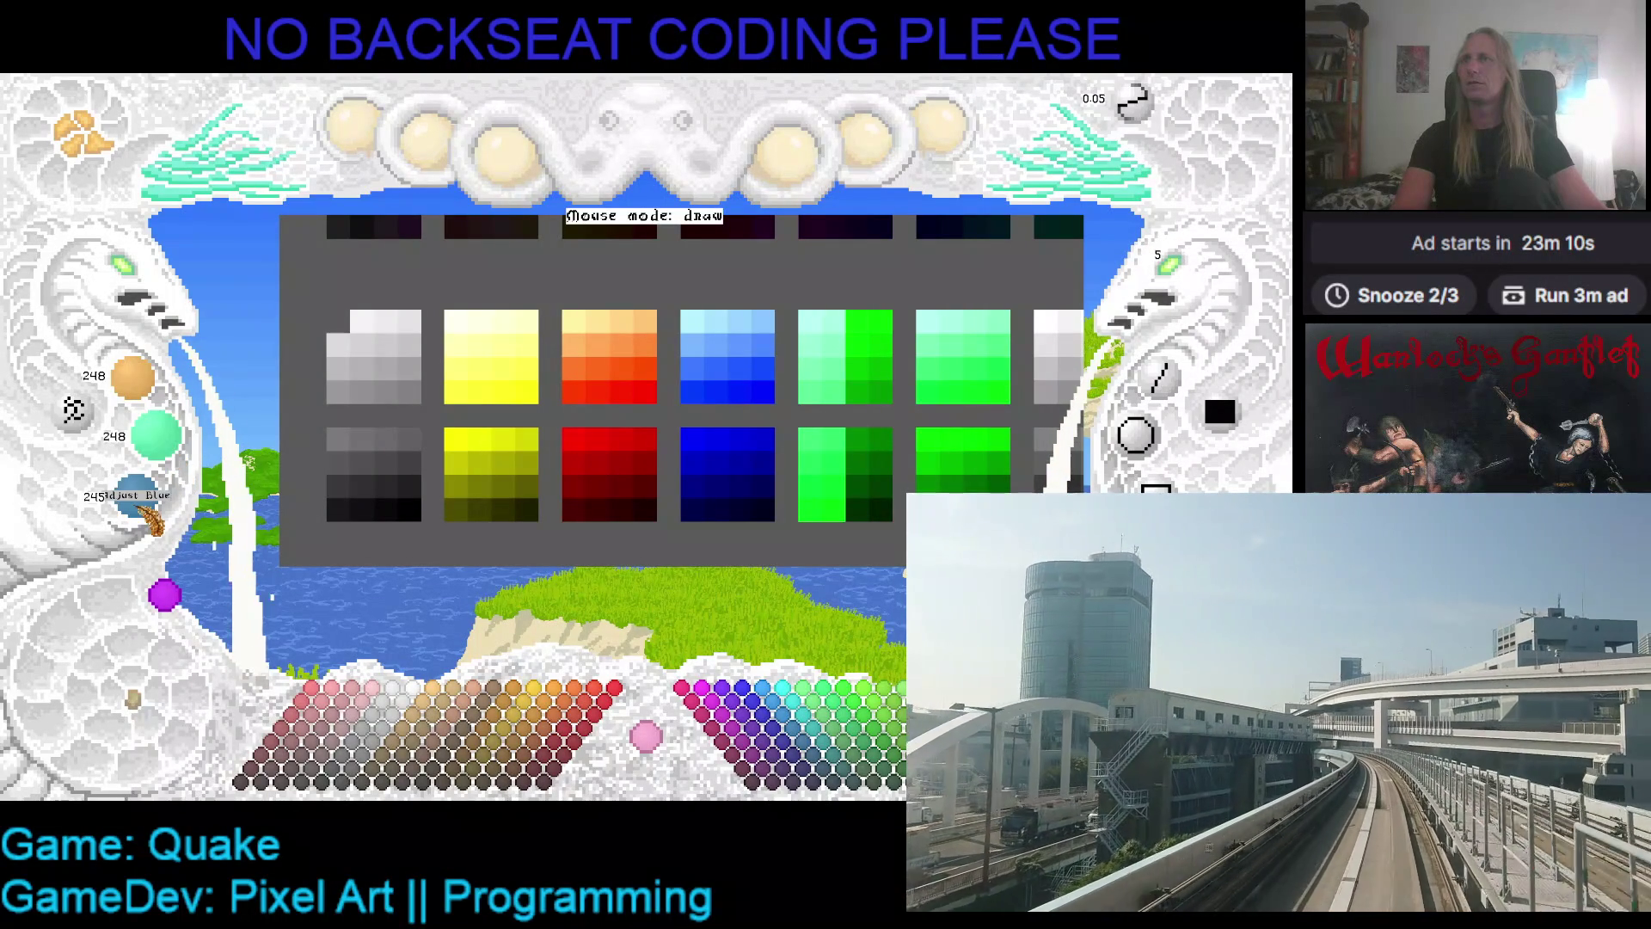
pyautogui.scroll(8, 153, 514)
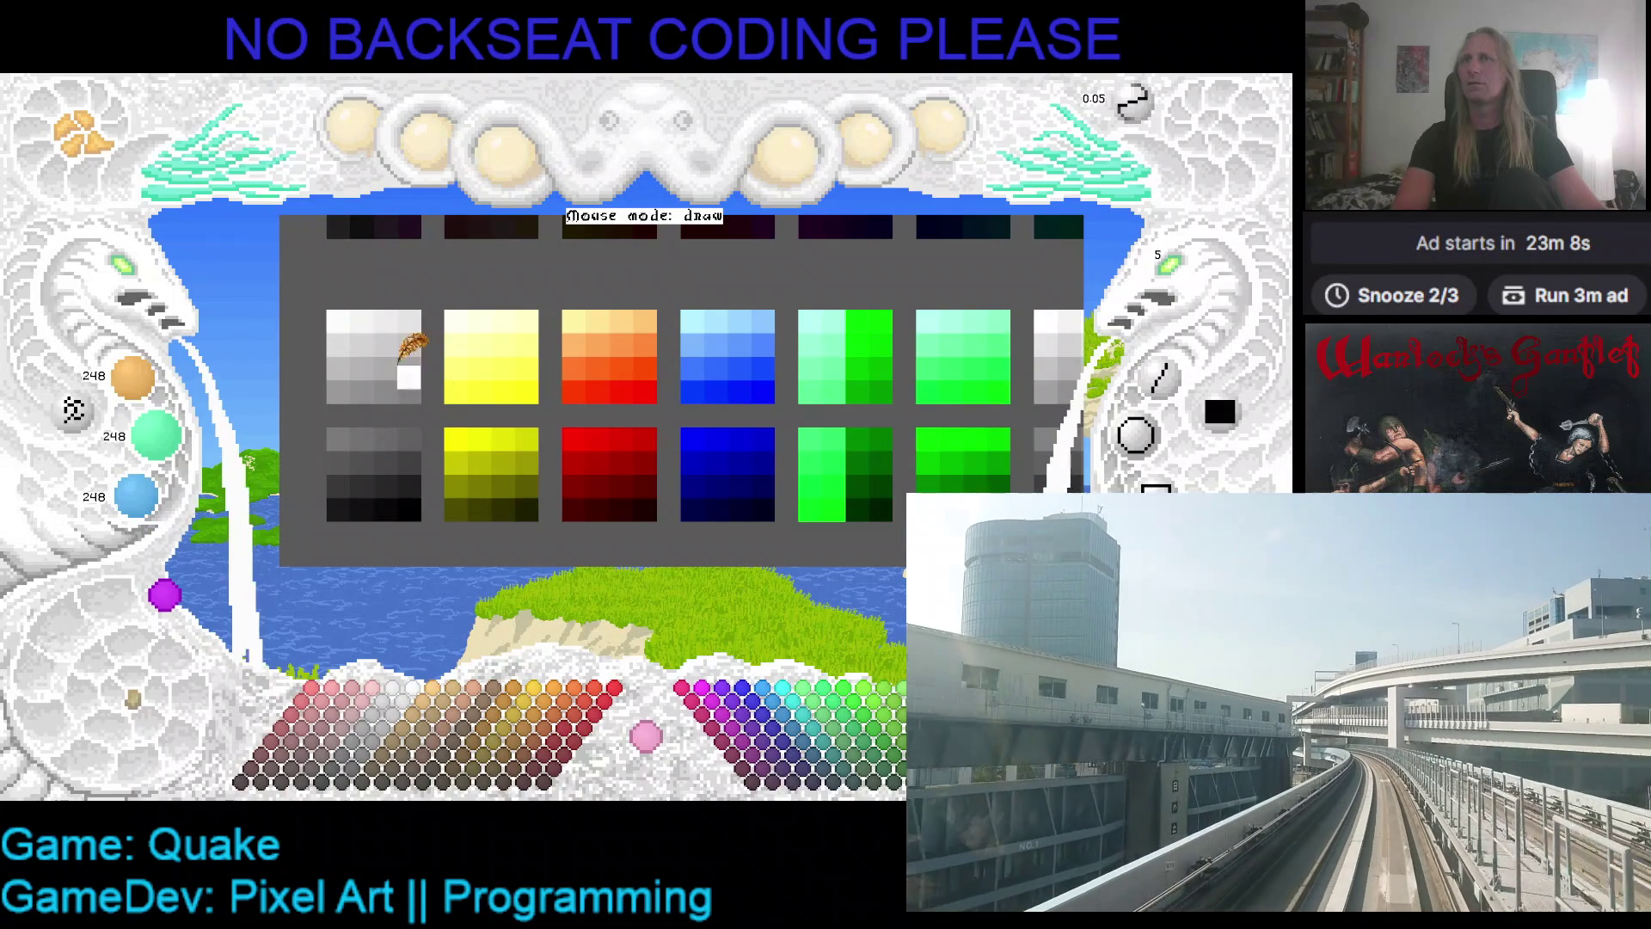
pyautogui.click(457, 464)
pyautogui.scroll(-5, 457, 464)
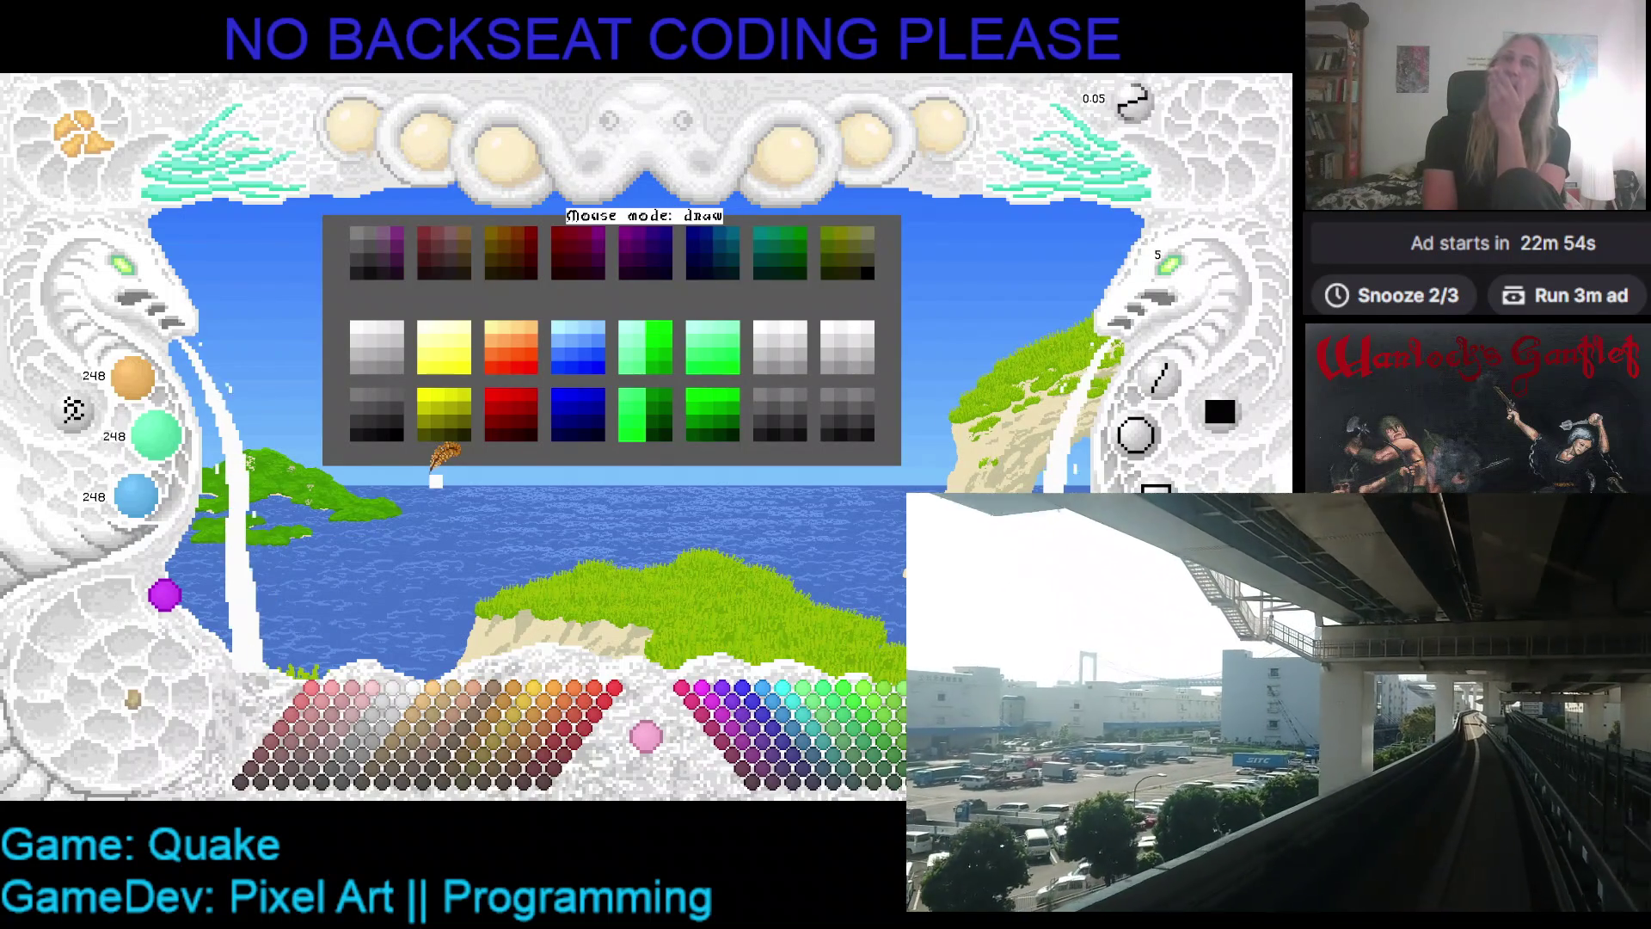
# - Copy the mint-green swatch block over the adjacent split green swatch, with control labels shown
pyautogui.scroll(3, 565, 424)
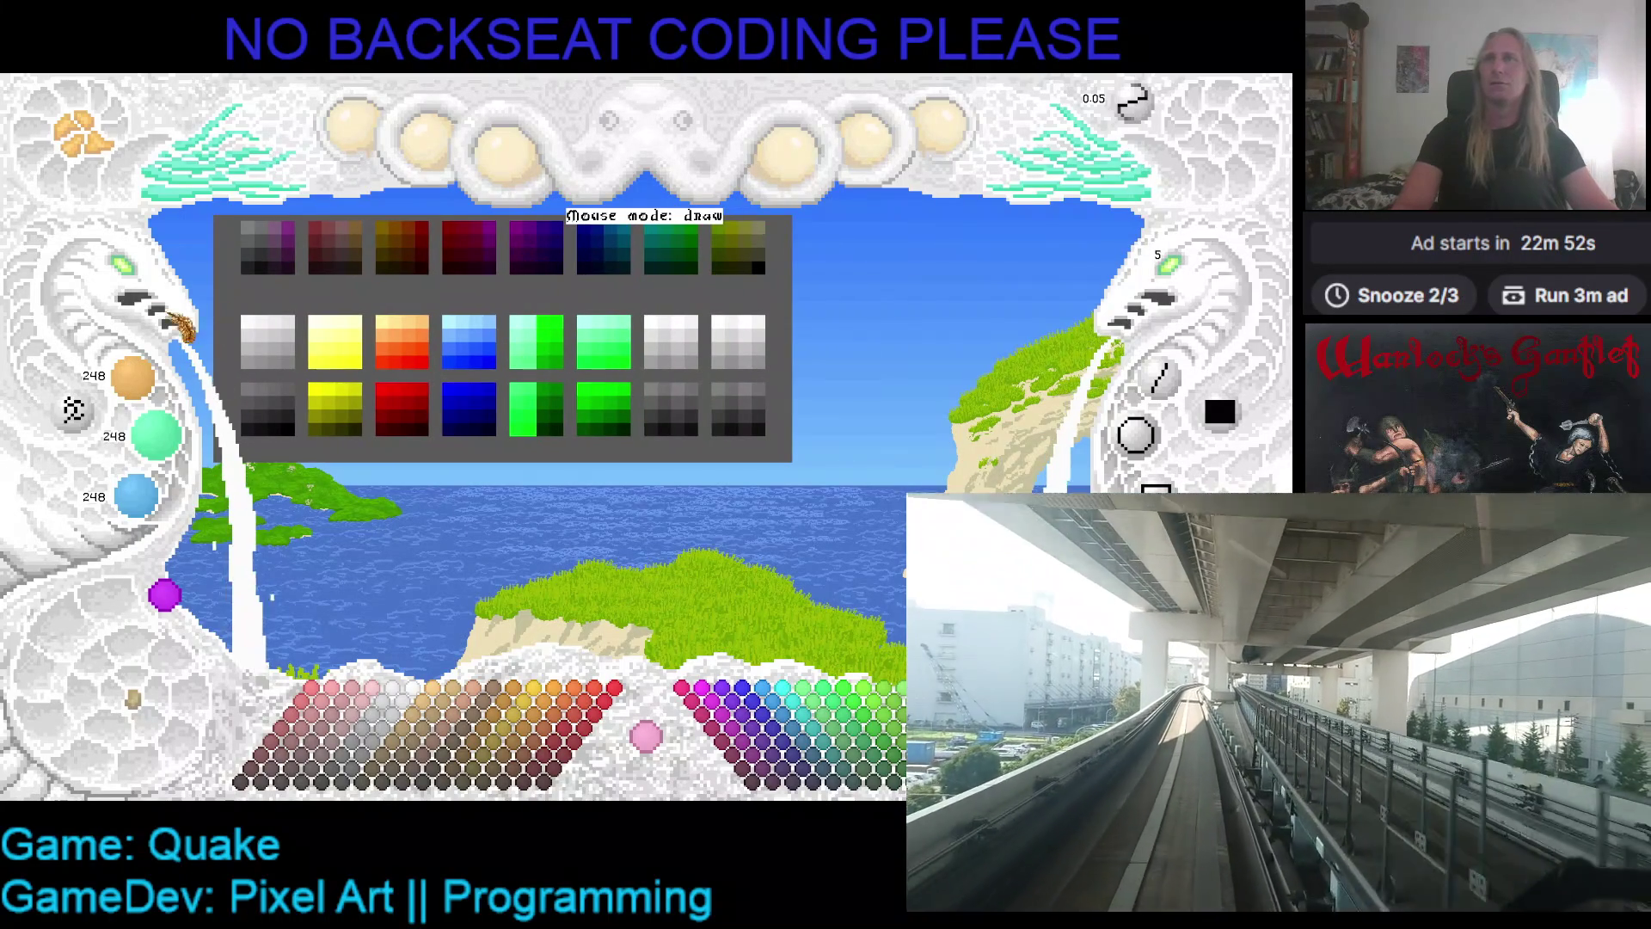
pyautogui.scroll(2, 560, 342)
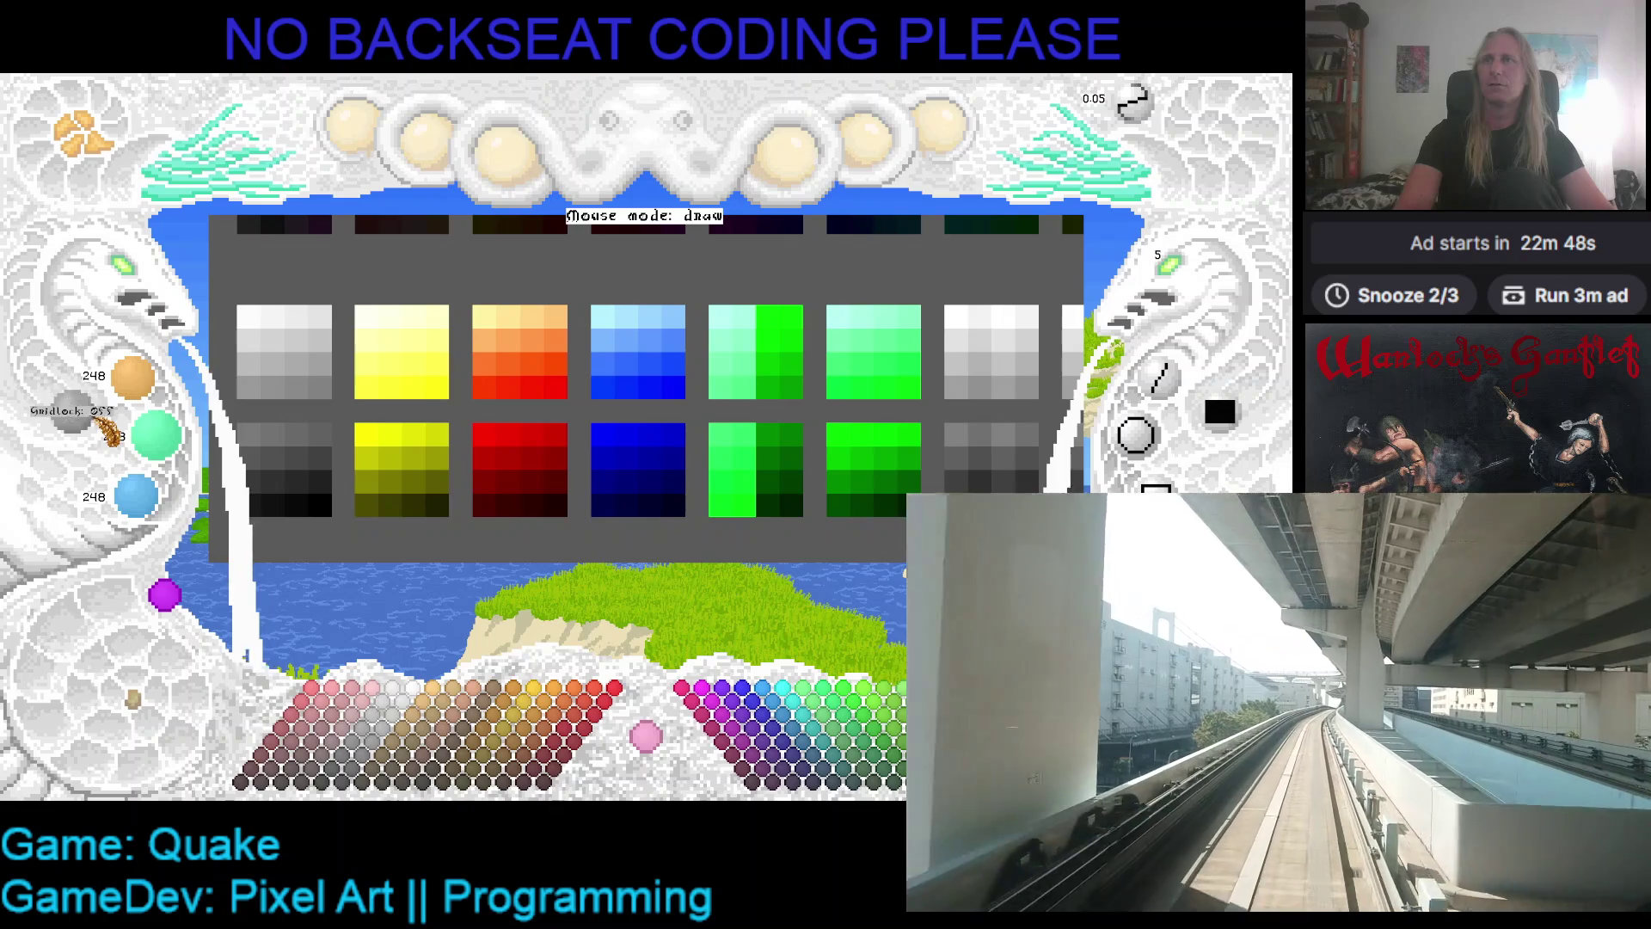
pyautogui.click(177, 196)
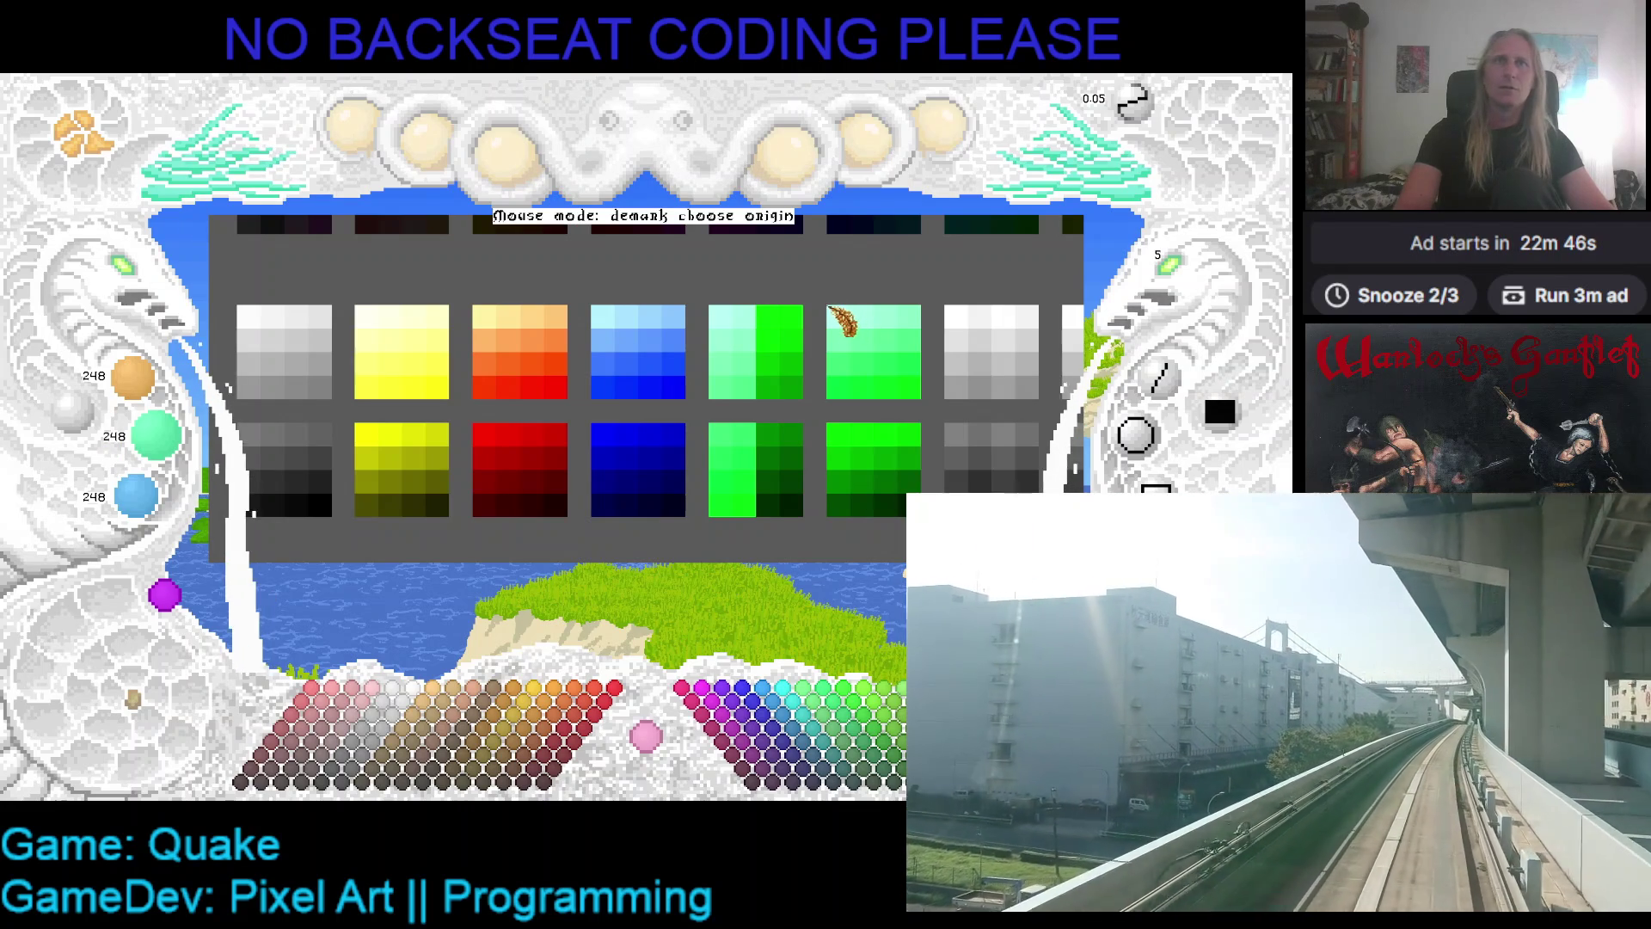
pyautogui.click(828, 306)
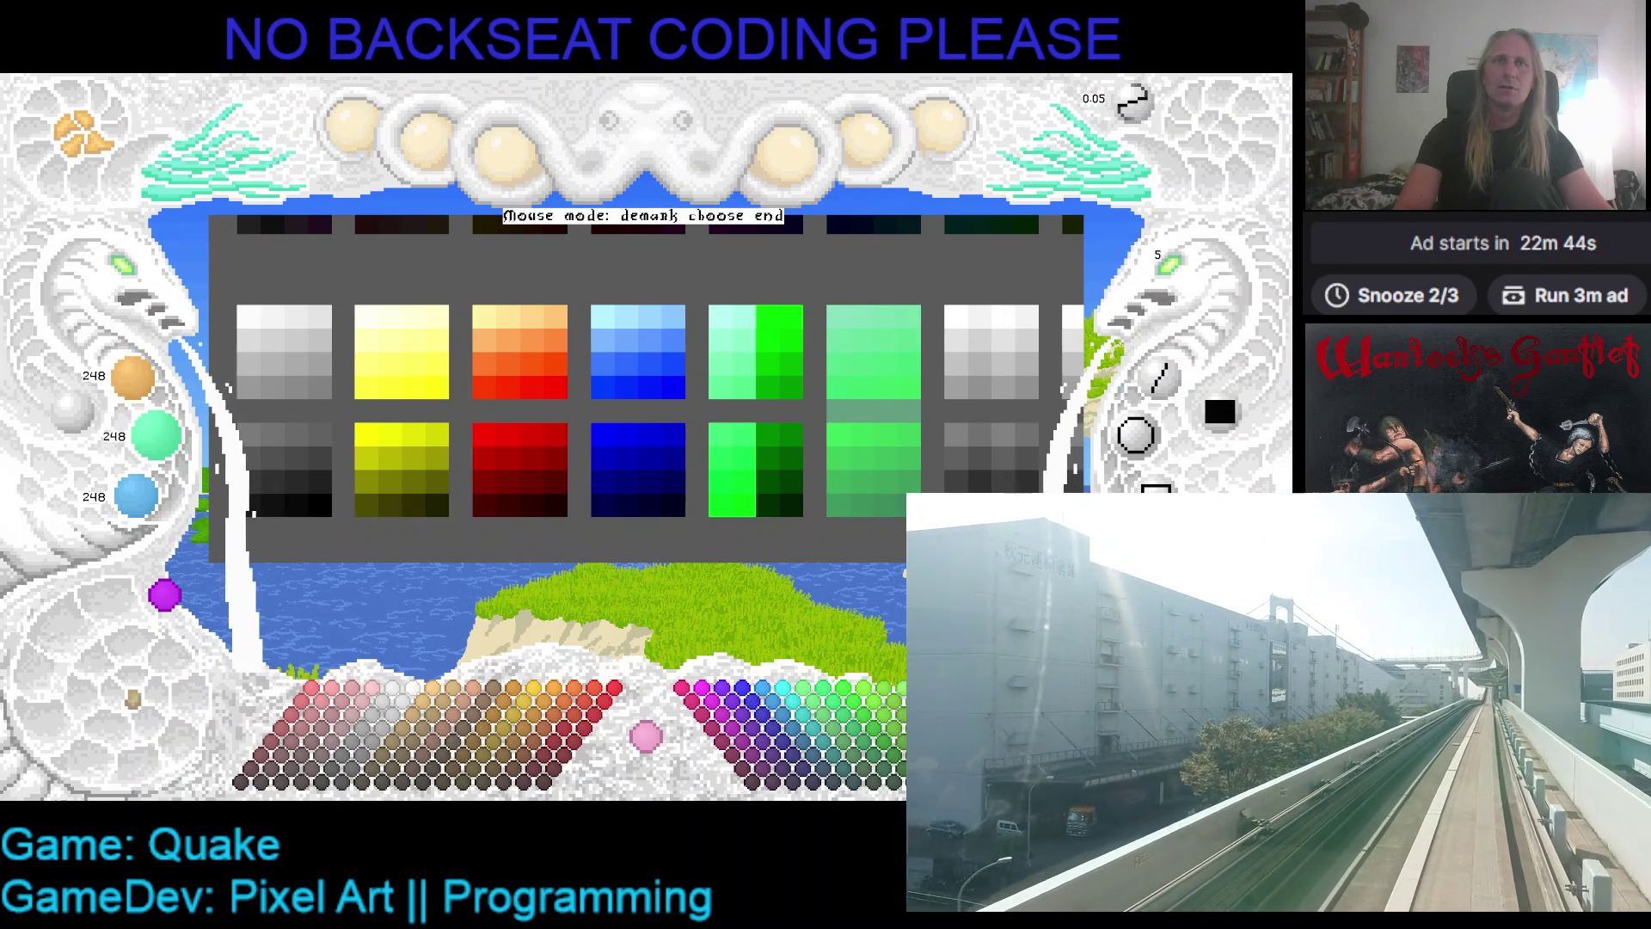
pyautogui.click(918, 516)
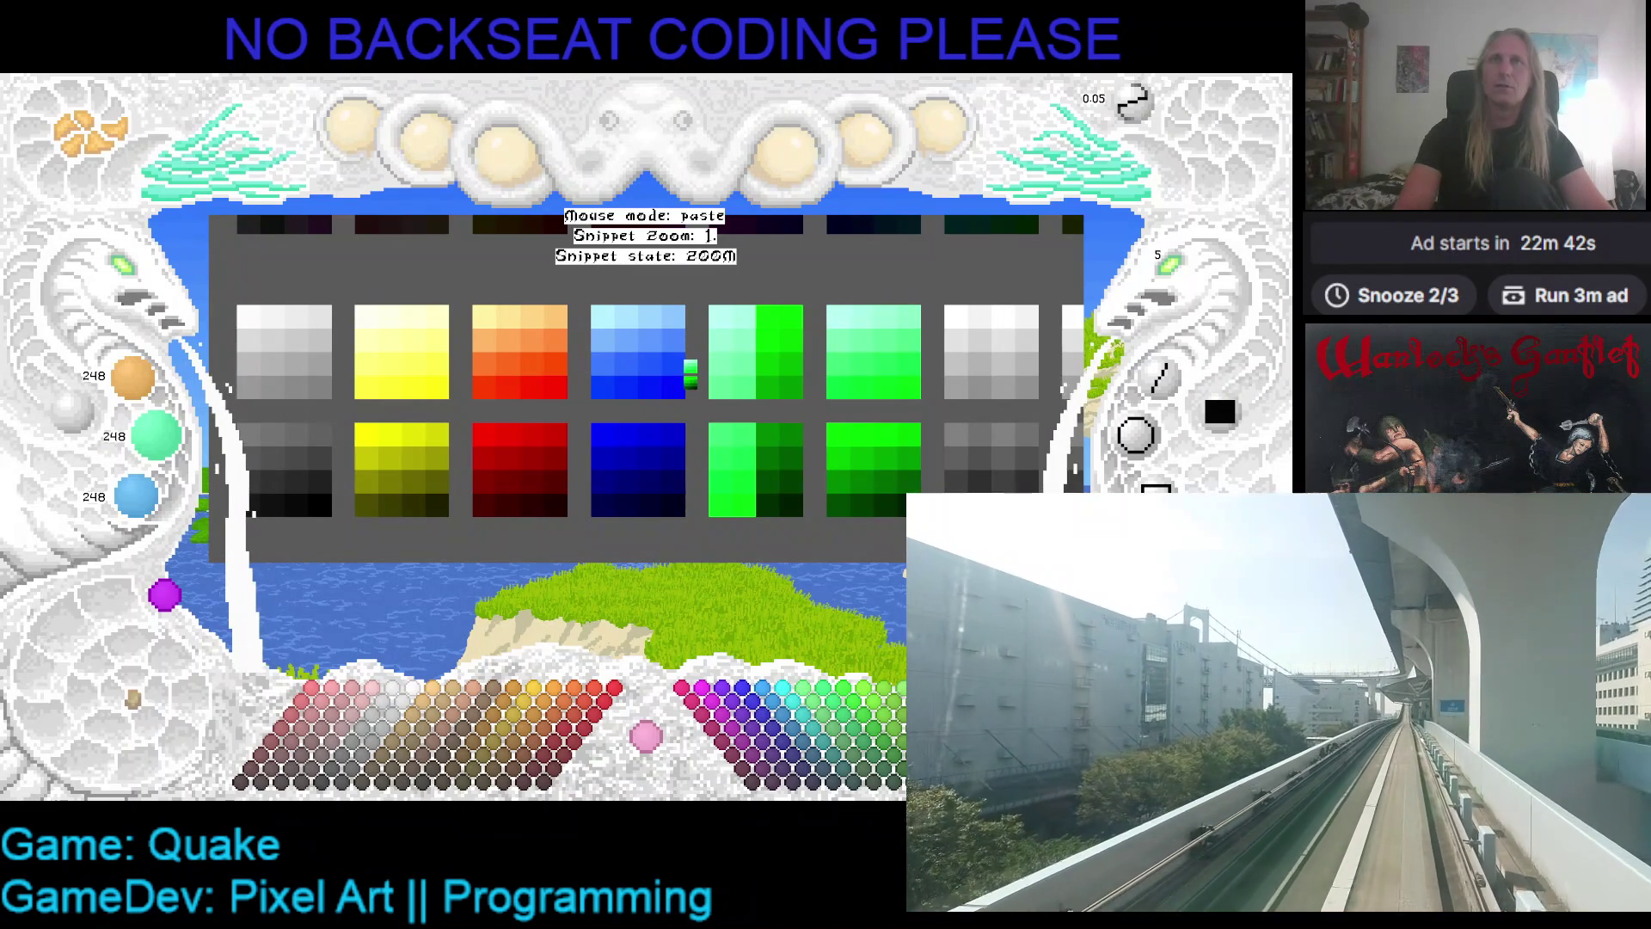
pyautogui.press('Tab')
pyautogui.scroll(6, 705, 361)
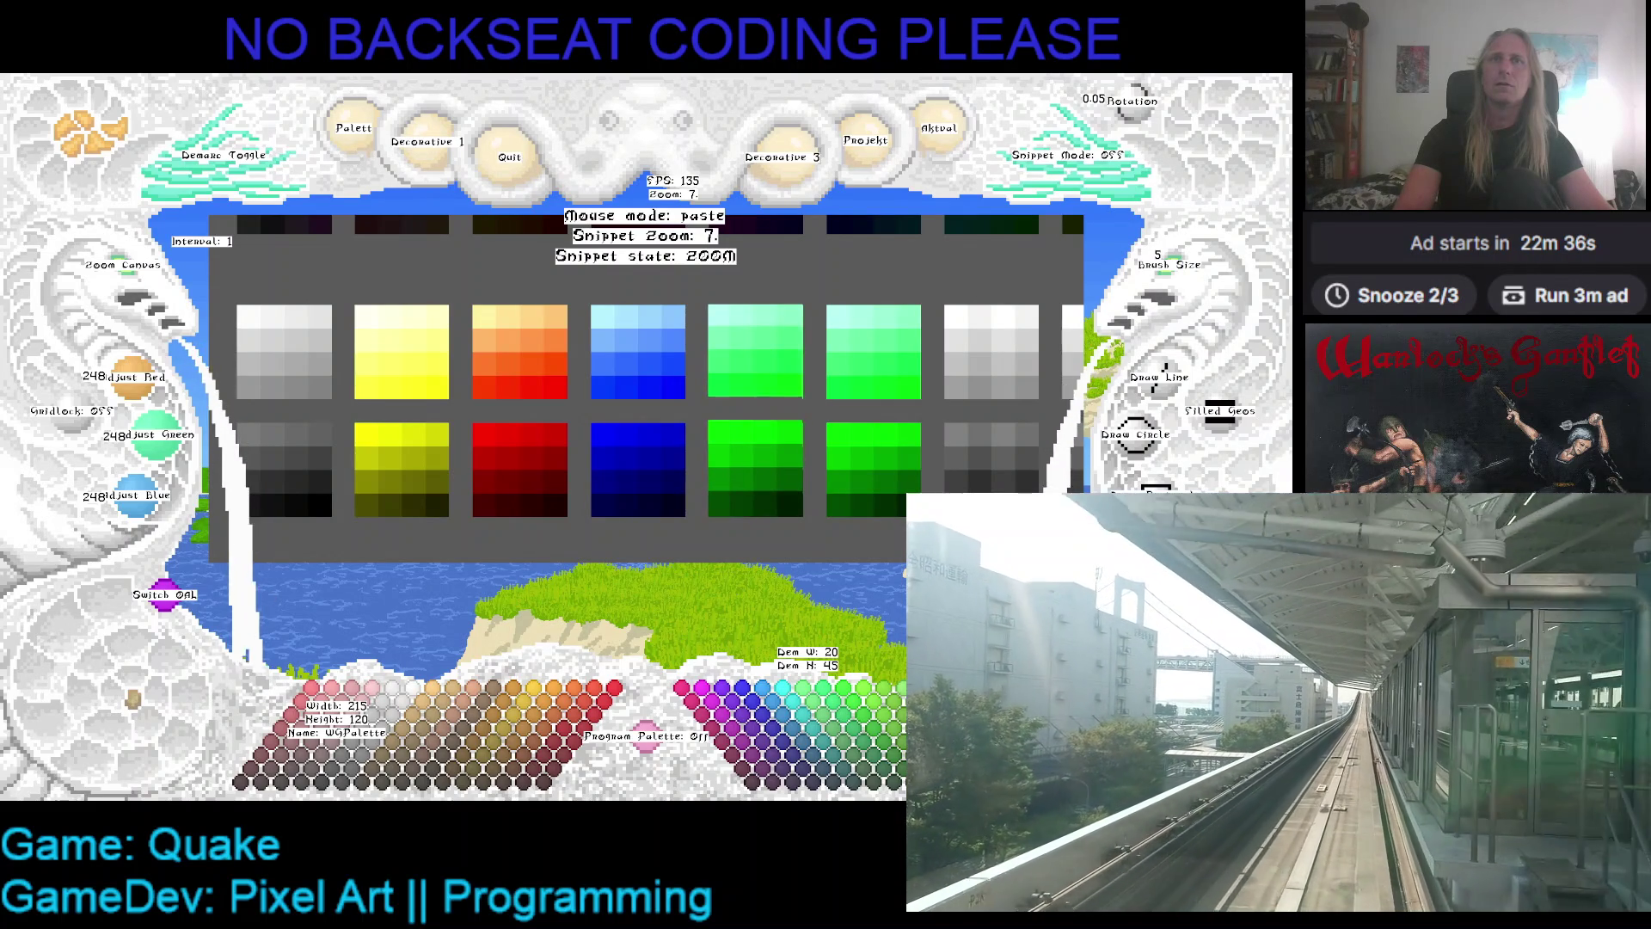
pyautogui.press('Escape')
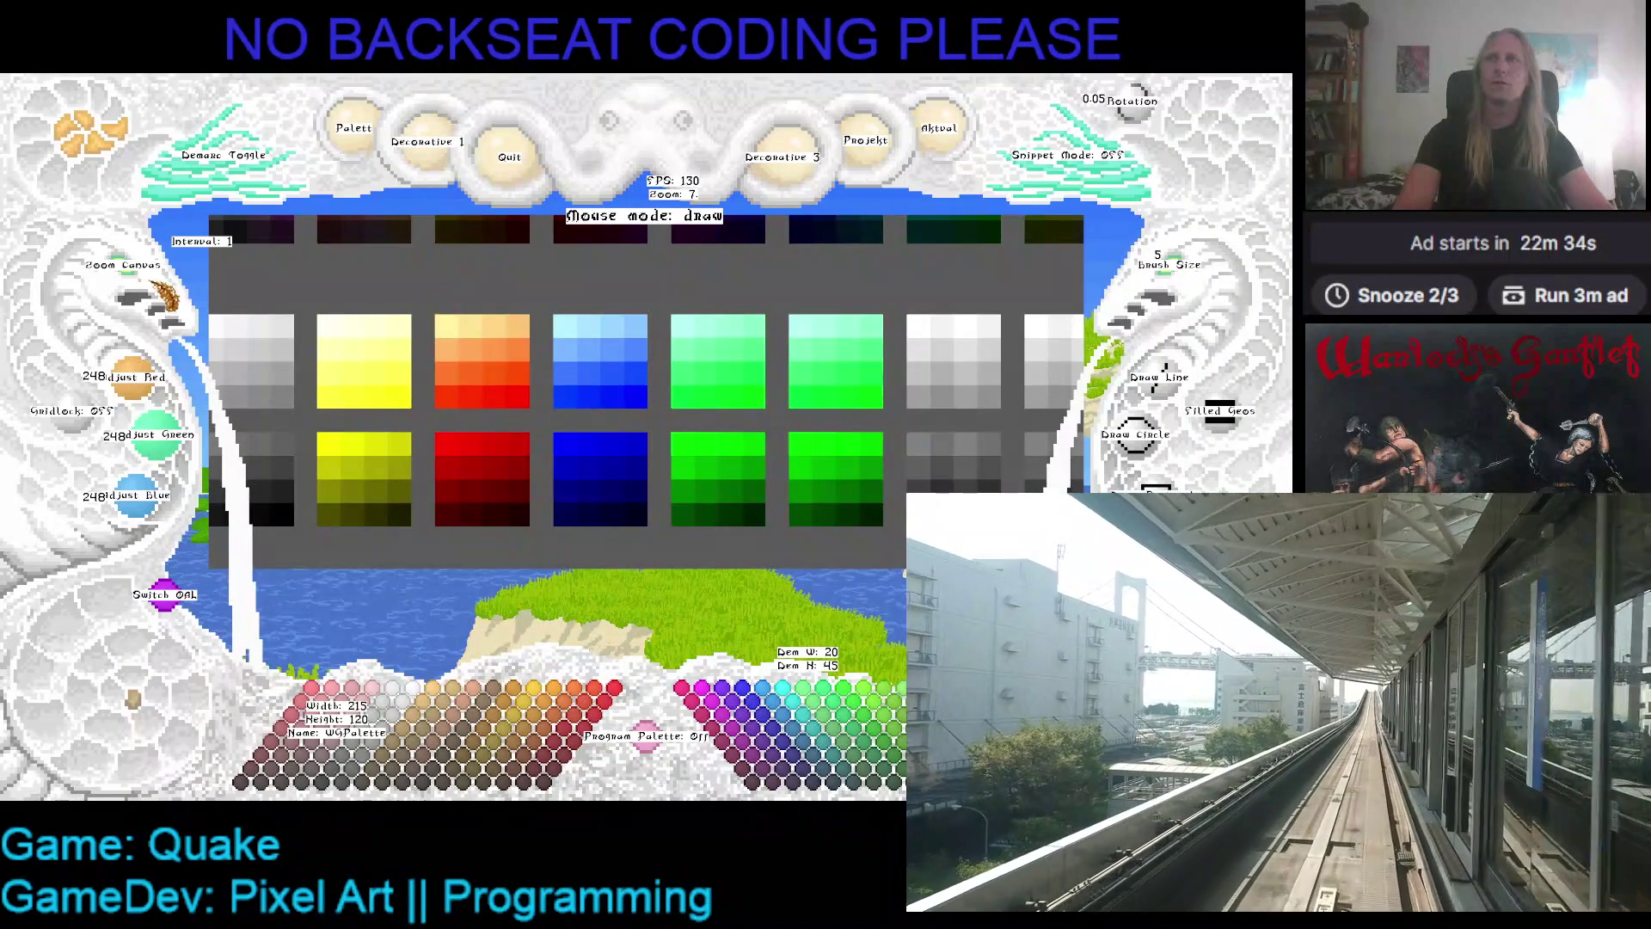
pyautogui.scroll(-2, 406, 416)
pyautogui.scroll(-1, 406, 415)
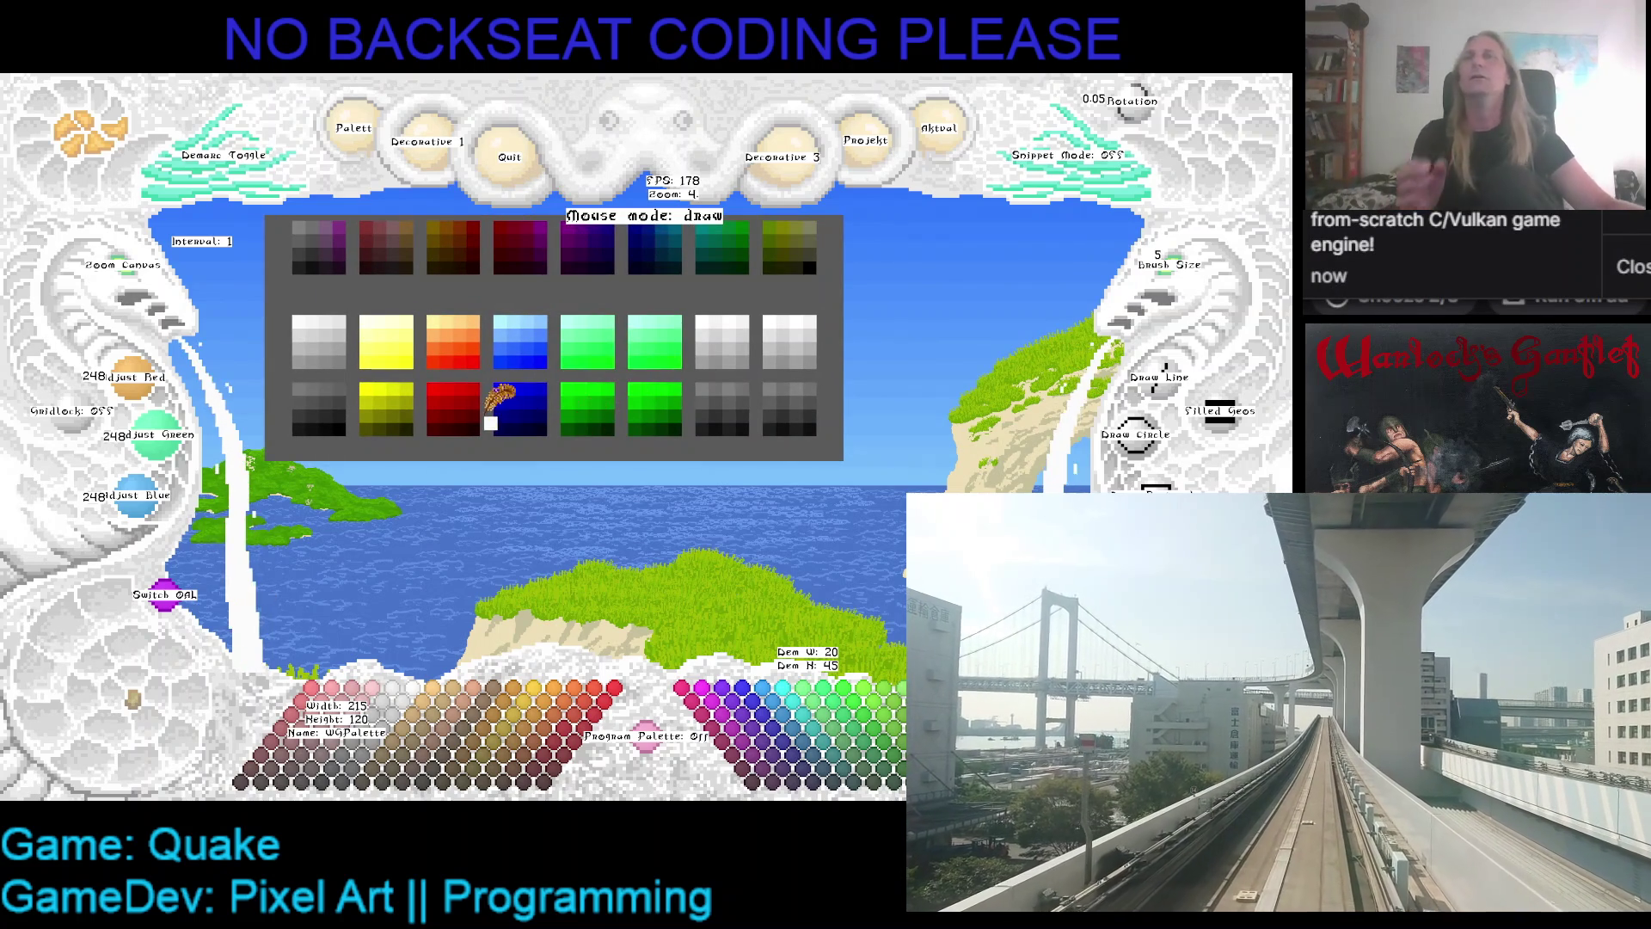
# - Shift the palette canvas left and zoom in on the green and grey swatches
pyautogui.moveTo(576, 416); pyautogui.dragTo(514, 418)
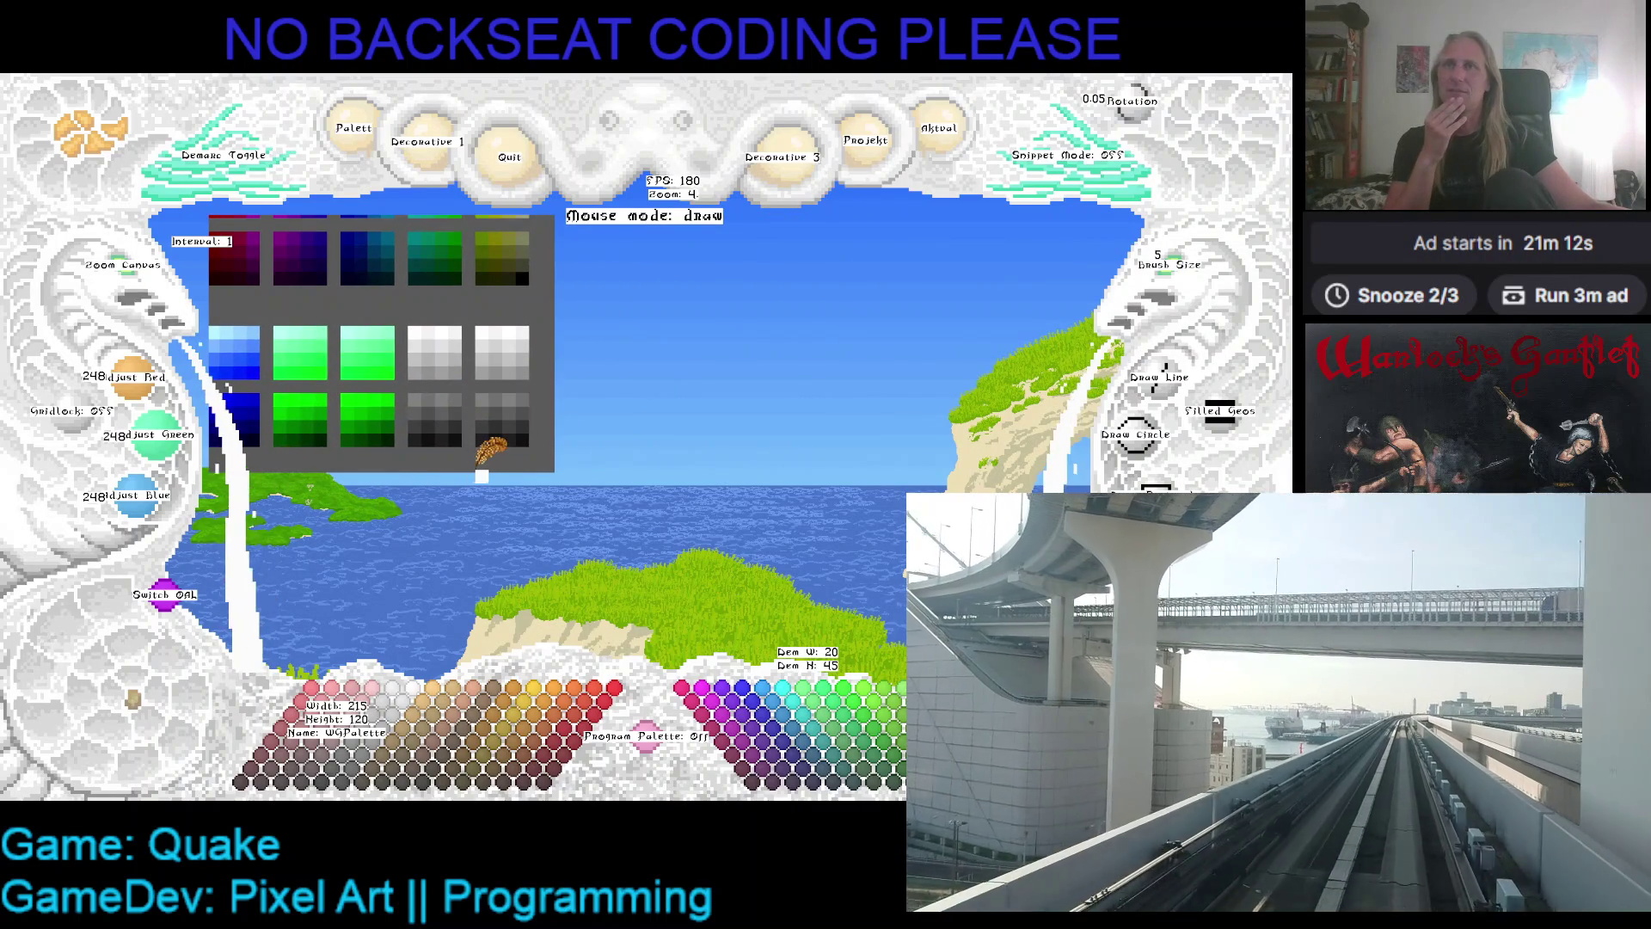
pyautogui.click(131, 294)
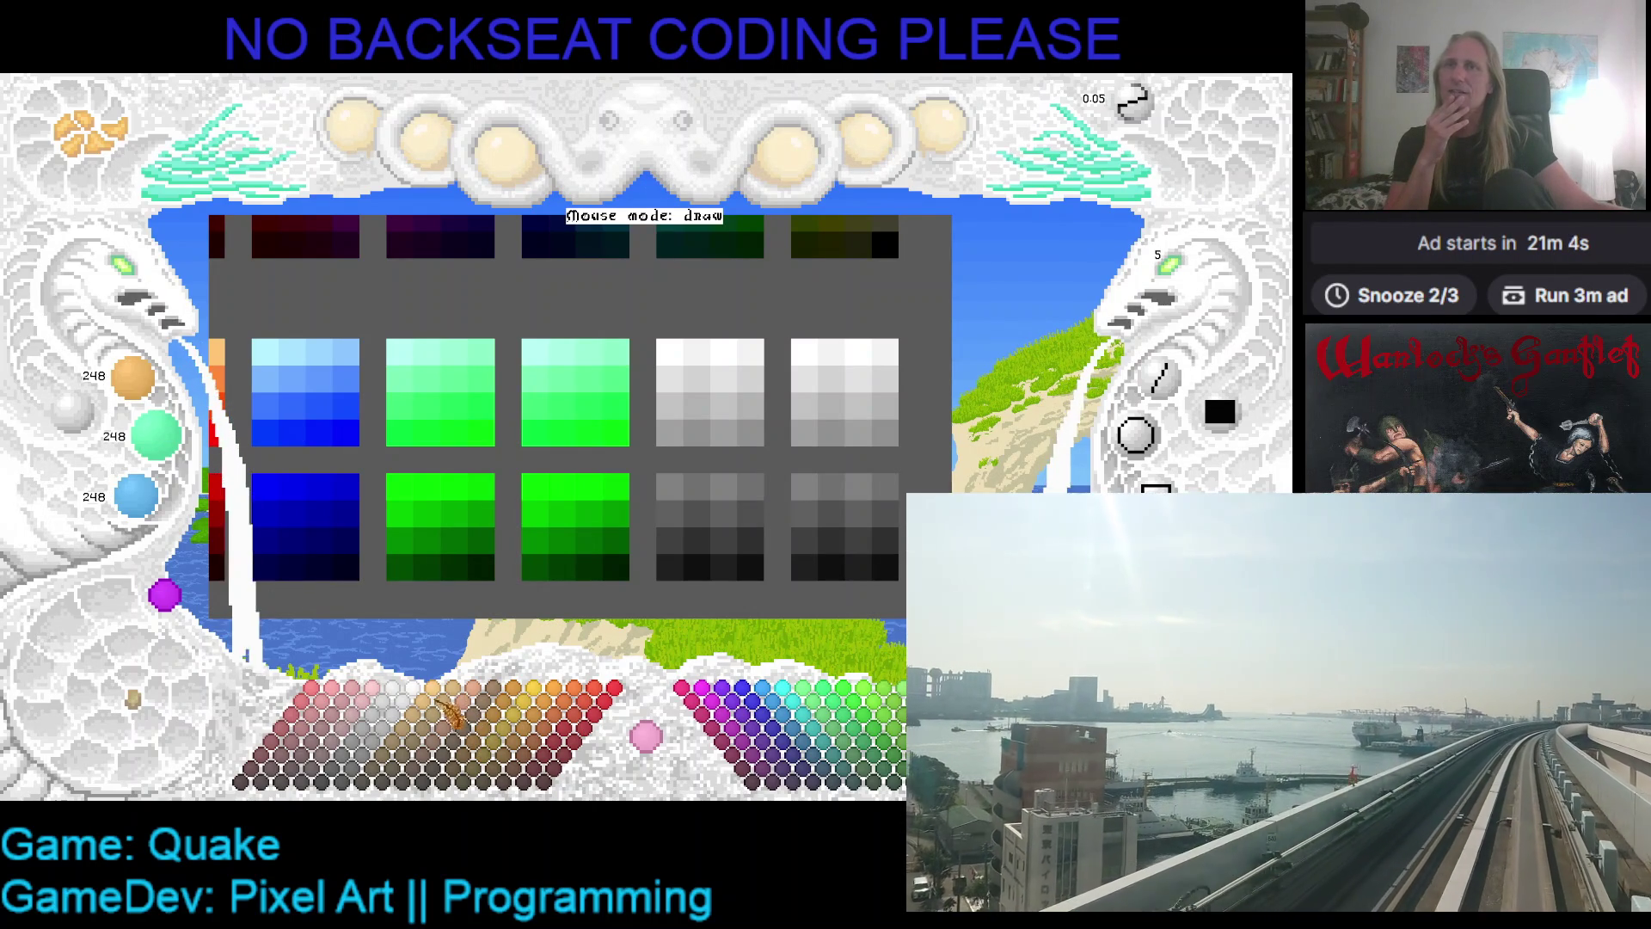
# - Pick an orange drawing colour, tune it, and paint an orange blob on the white swatch
pyautogui.click(420, 698)
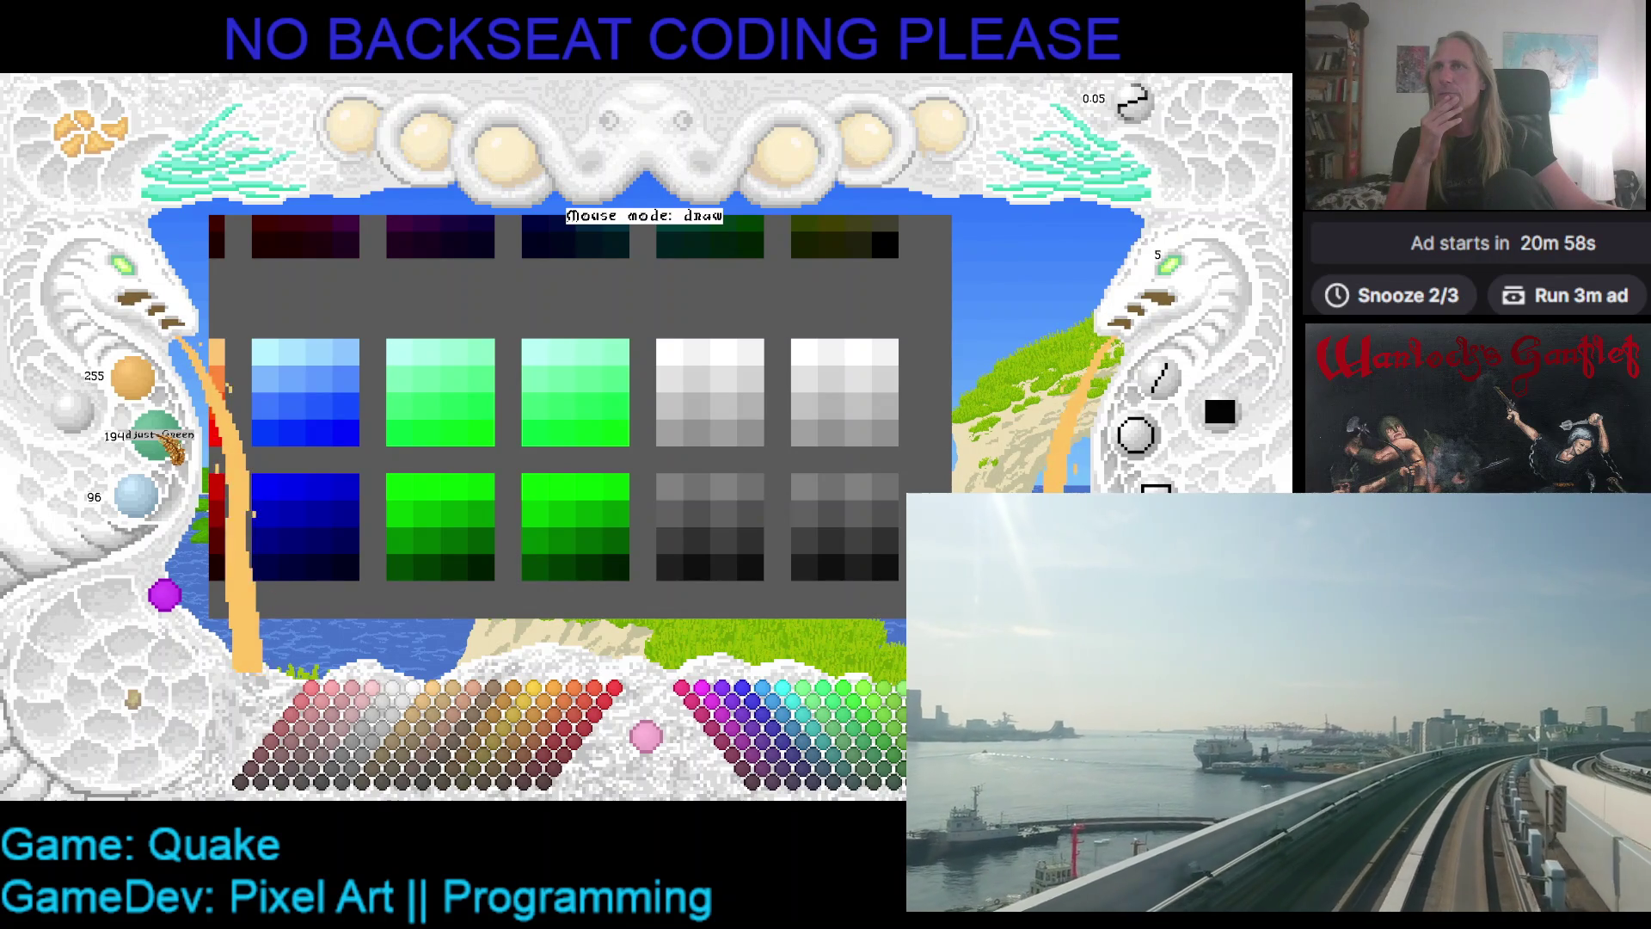
pyautogui.scroll(4, 177, 449)
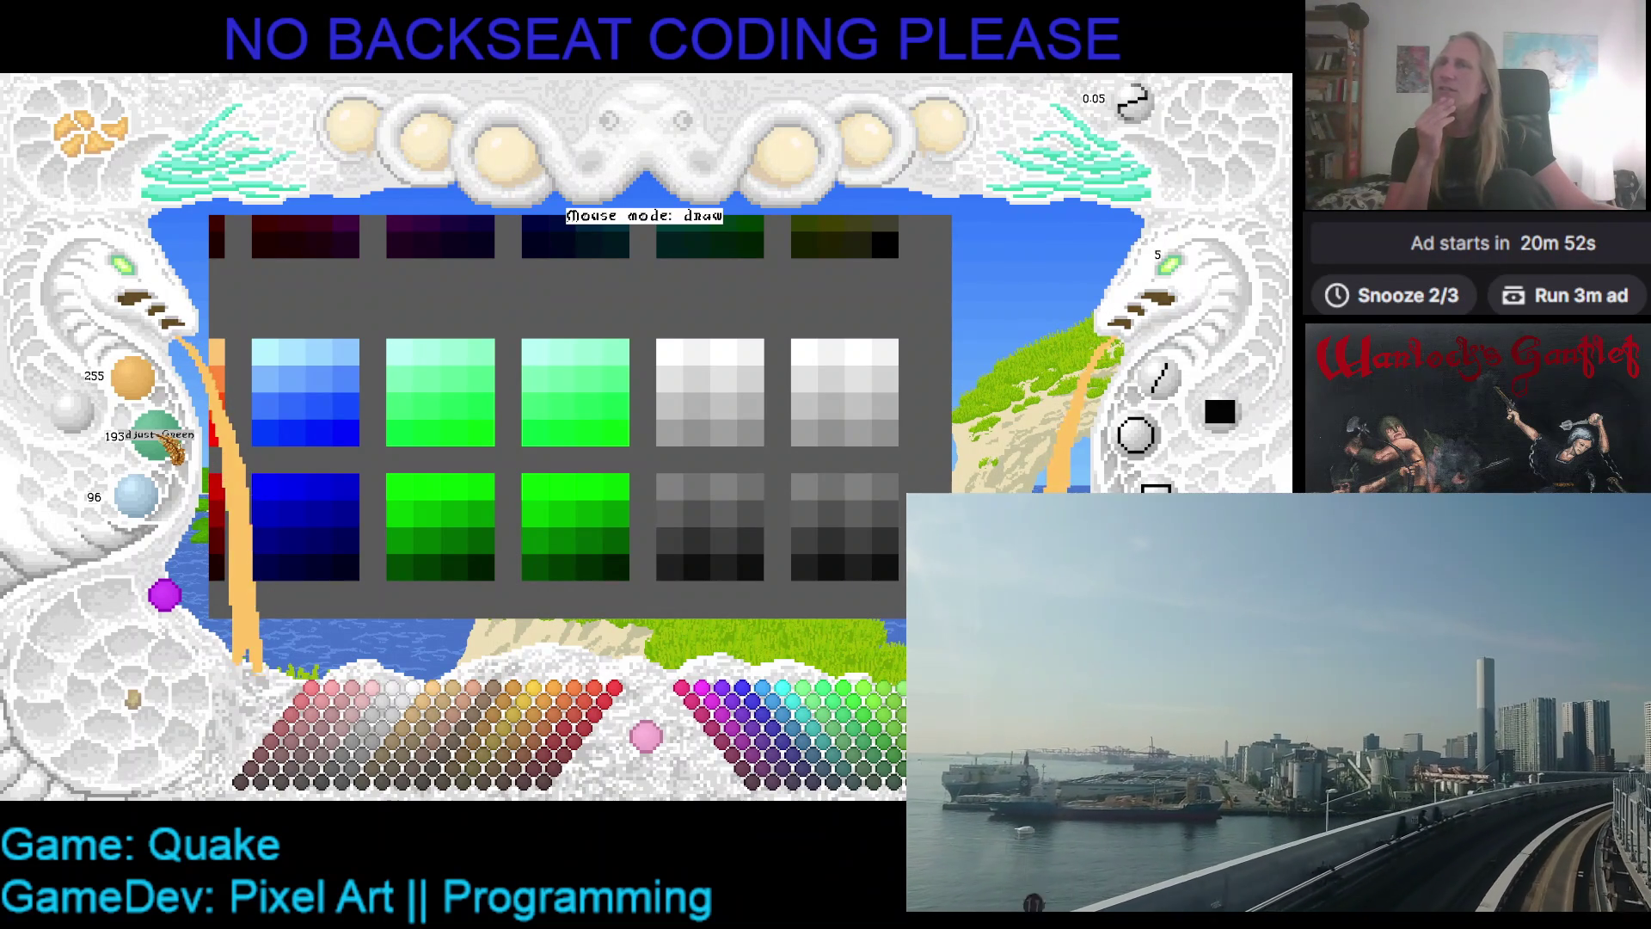
pyautogui.scroll(-7, 151, 511)
pyautogui.scroll(2, 150, 512)
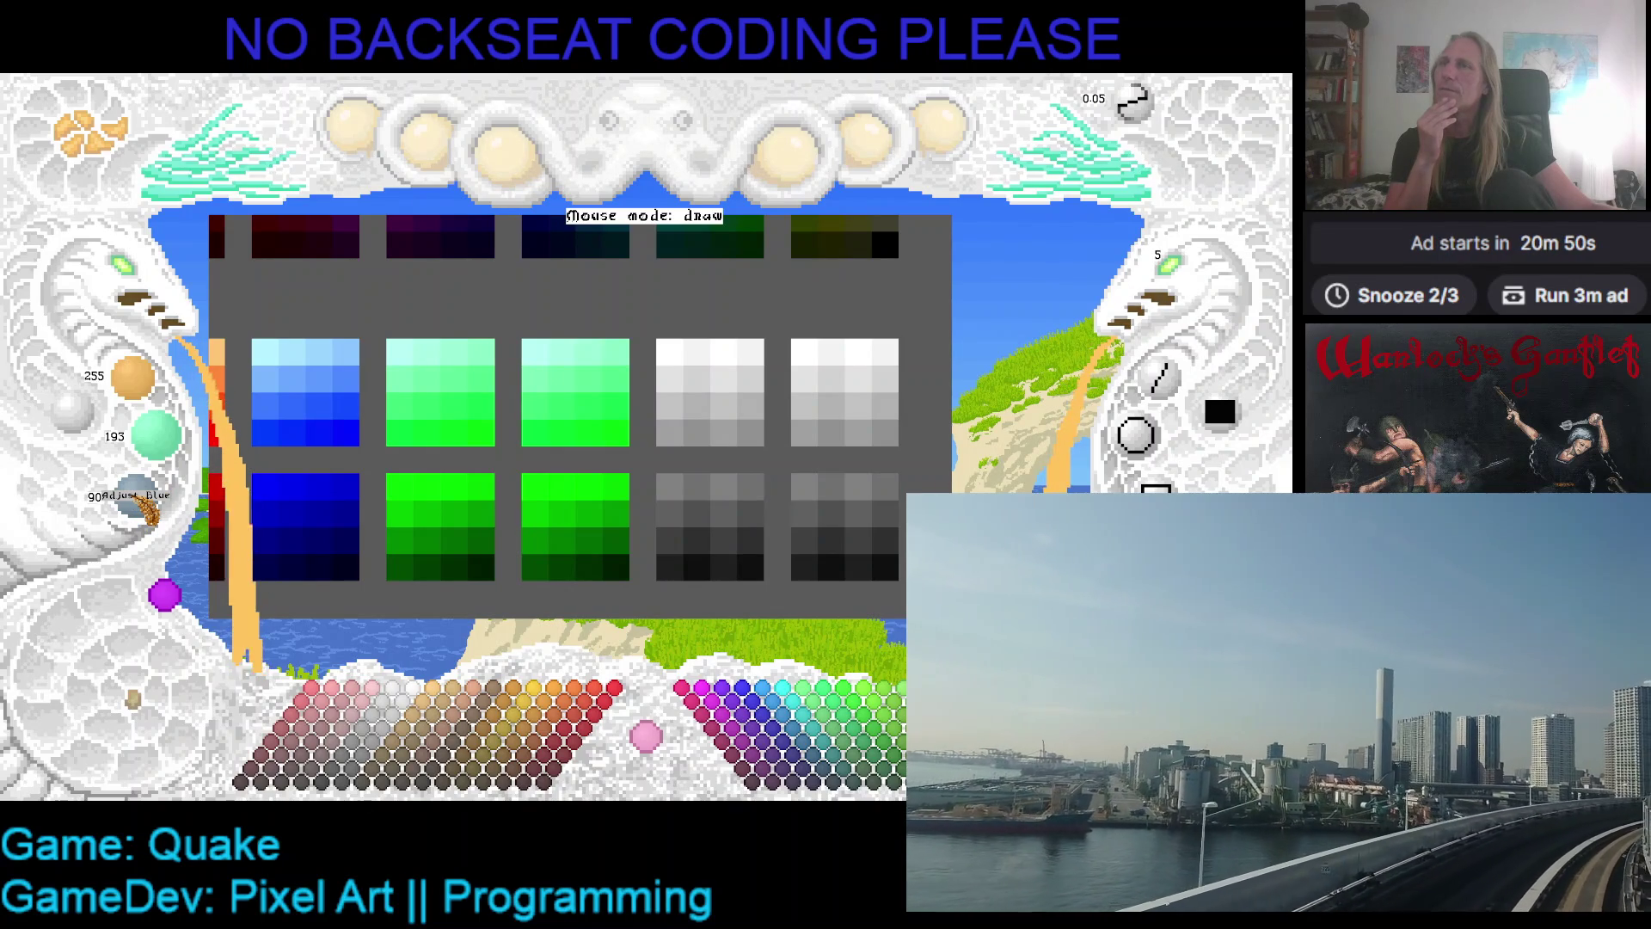
pyautogui.scroll(-2, 177, 449)
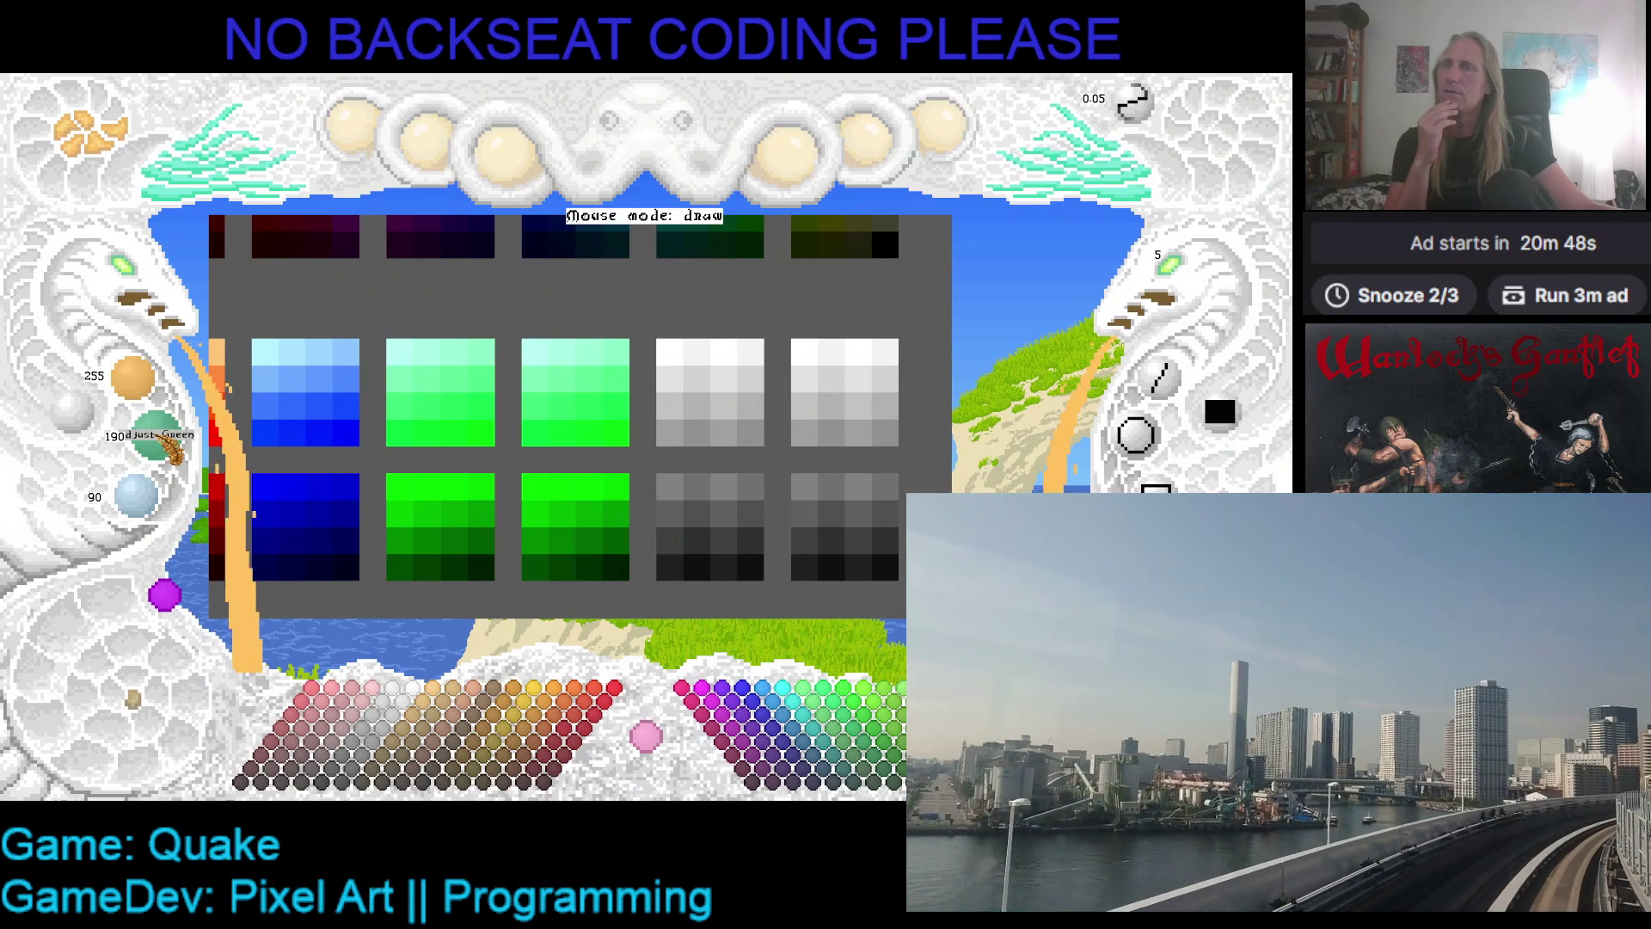
pyautogui.scroll(-15, 176, 449)
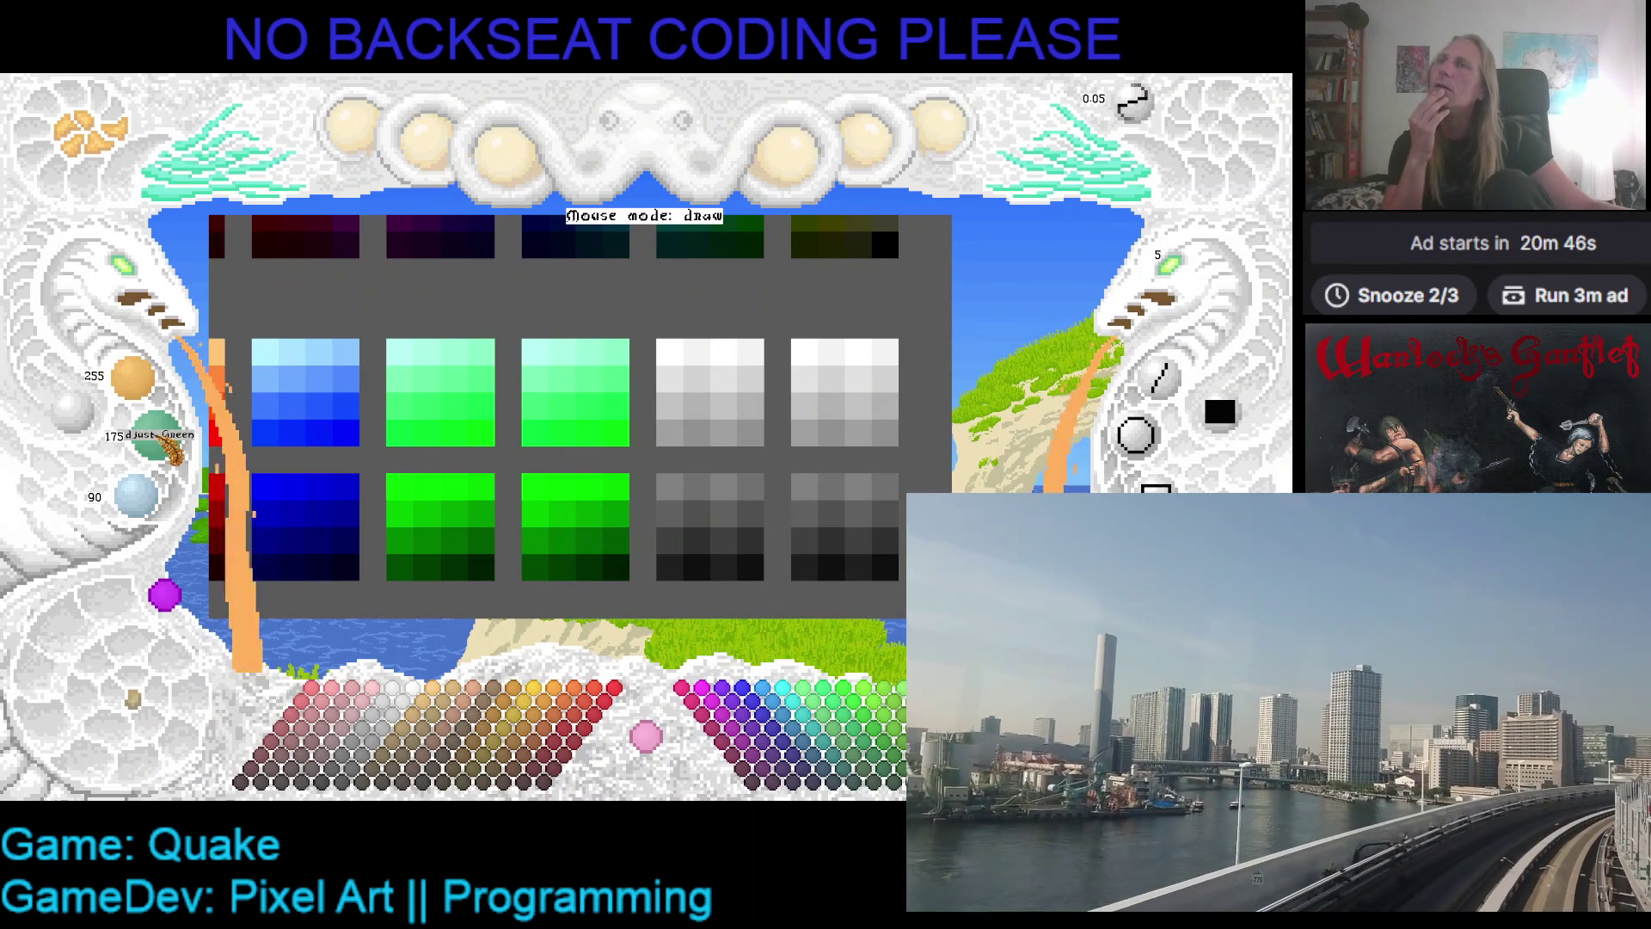
pyautogui.scroll(5, 176, 449)
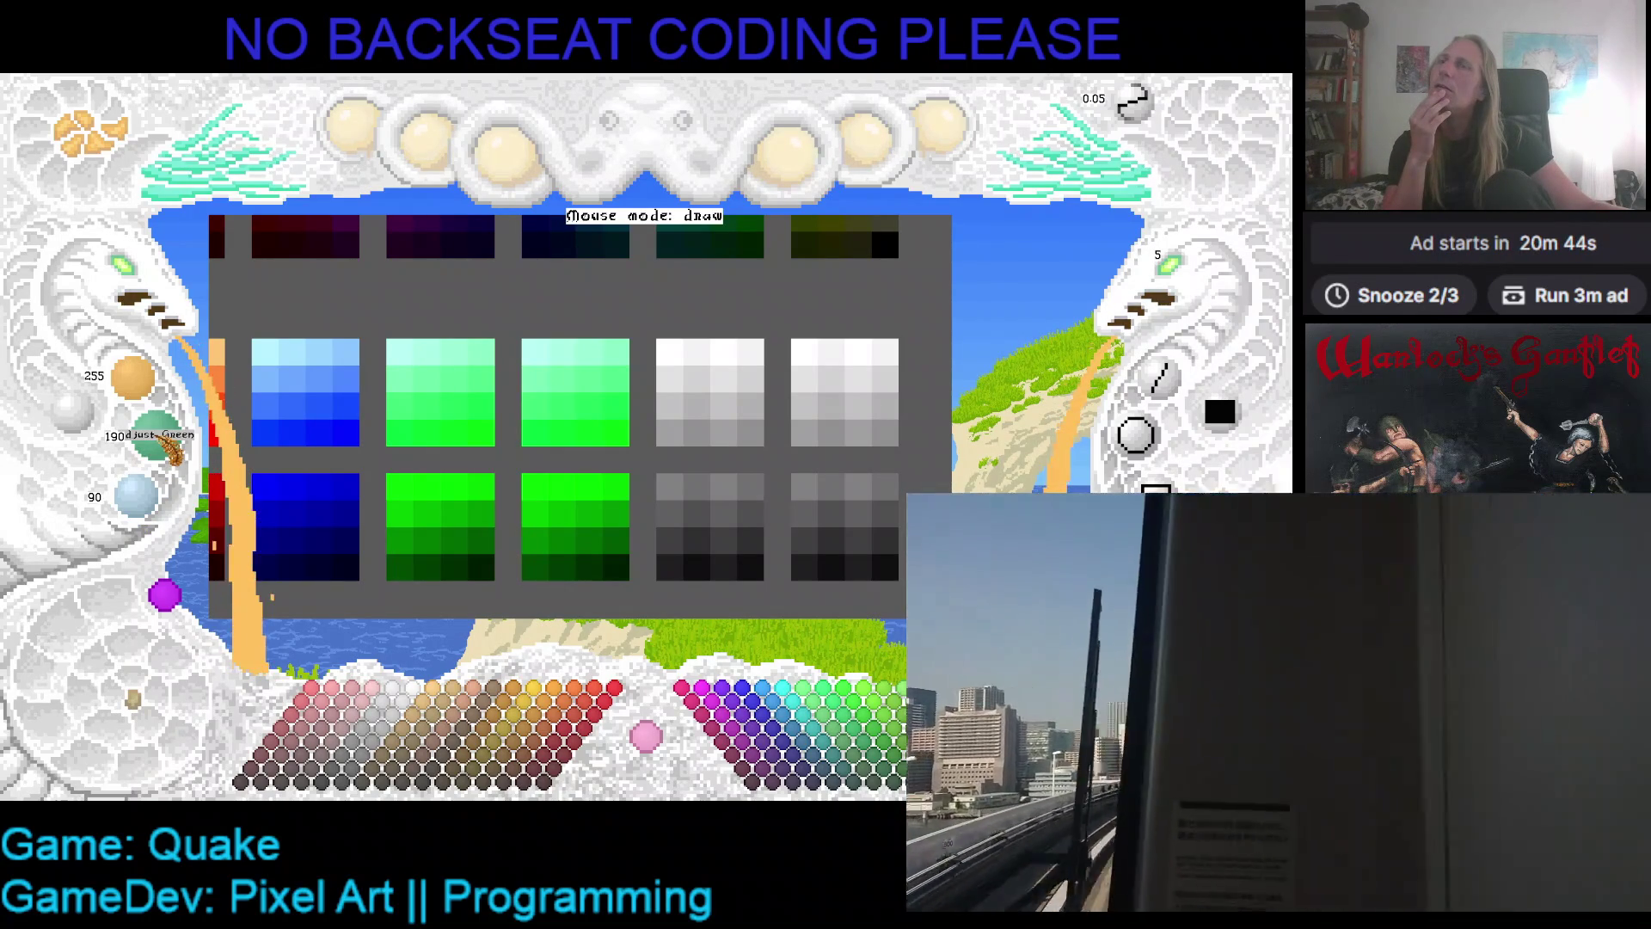
pyautogui.scroll(15, 172, 456)
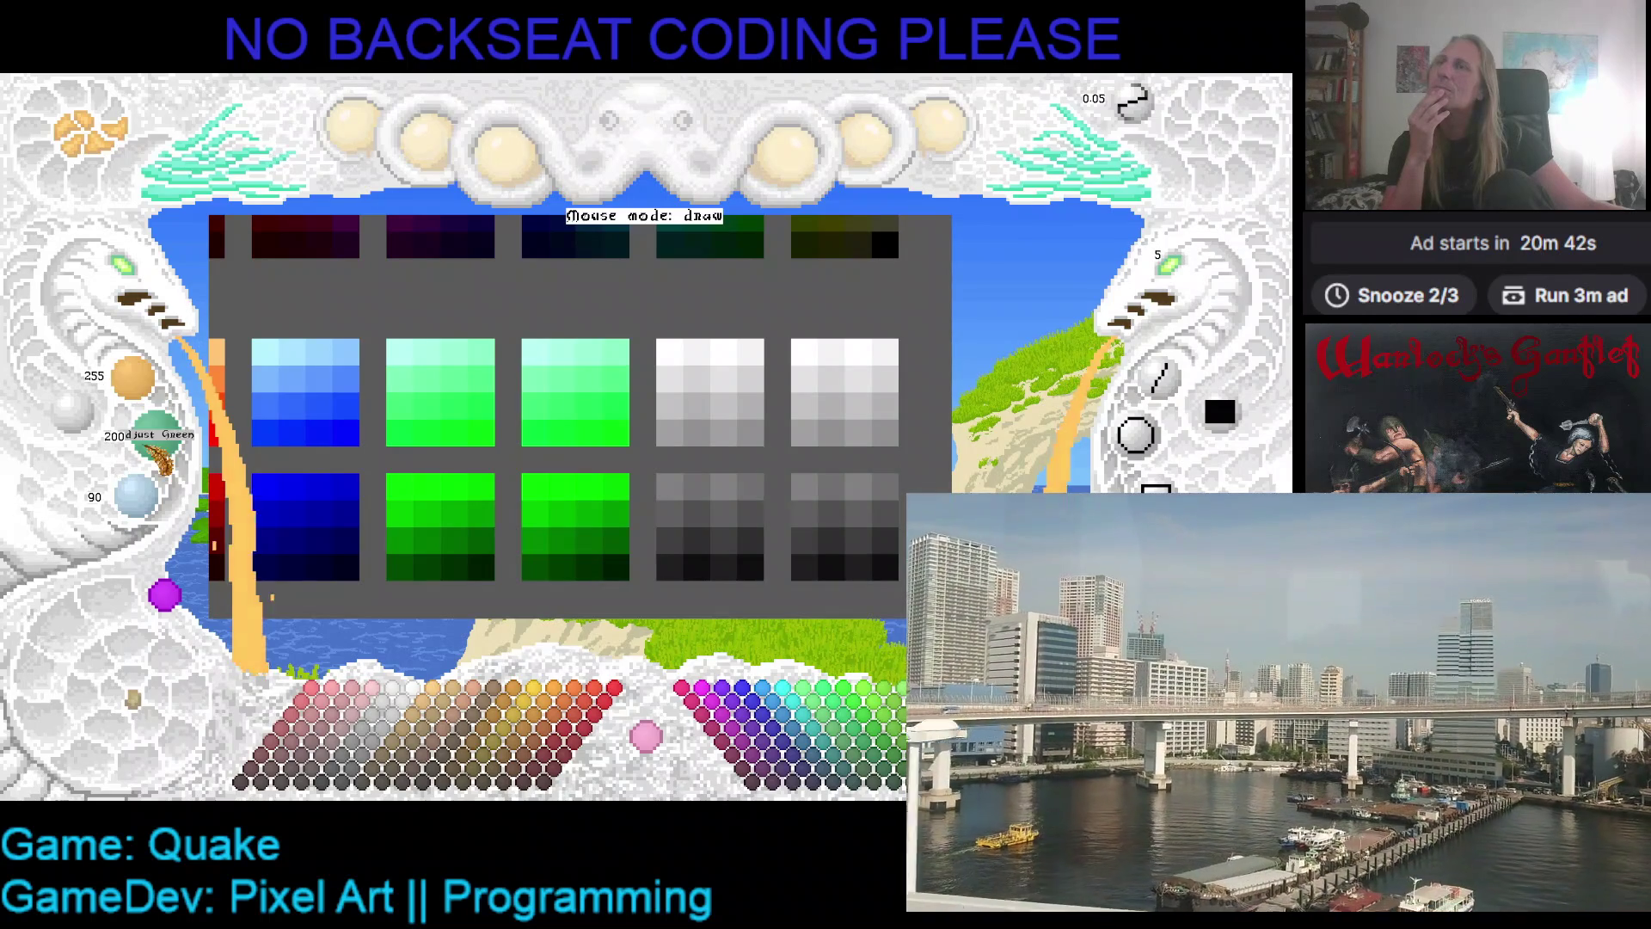
pyautogui.scroll(10, 151, 511)
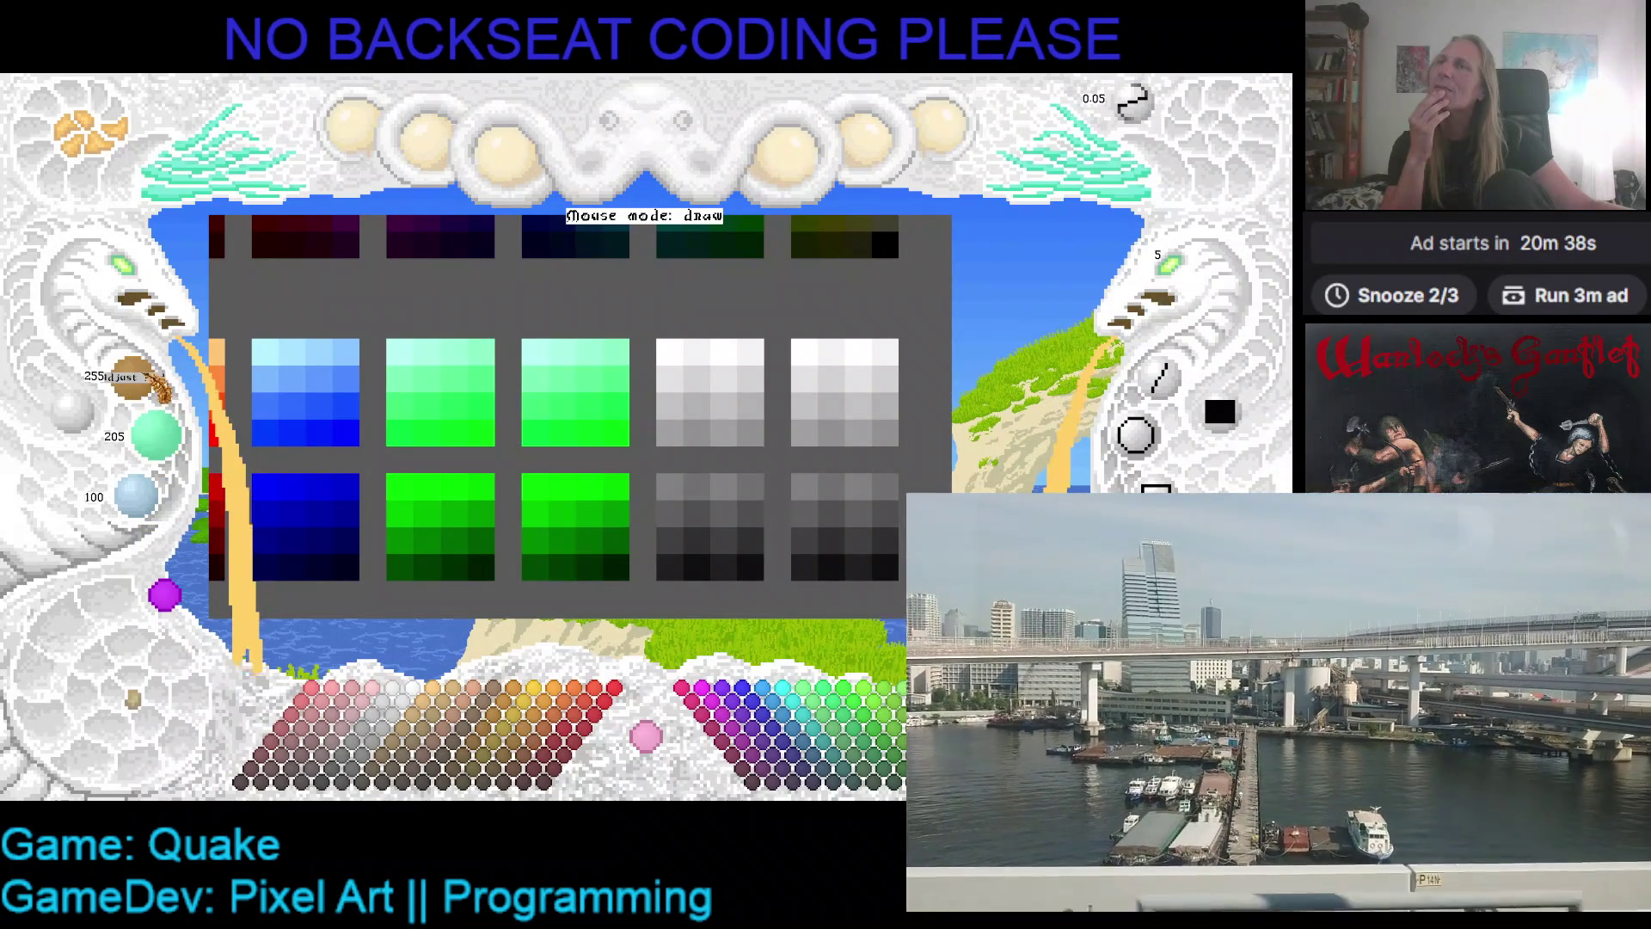
pyautogui.click(680, 361)
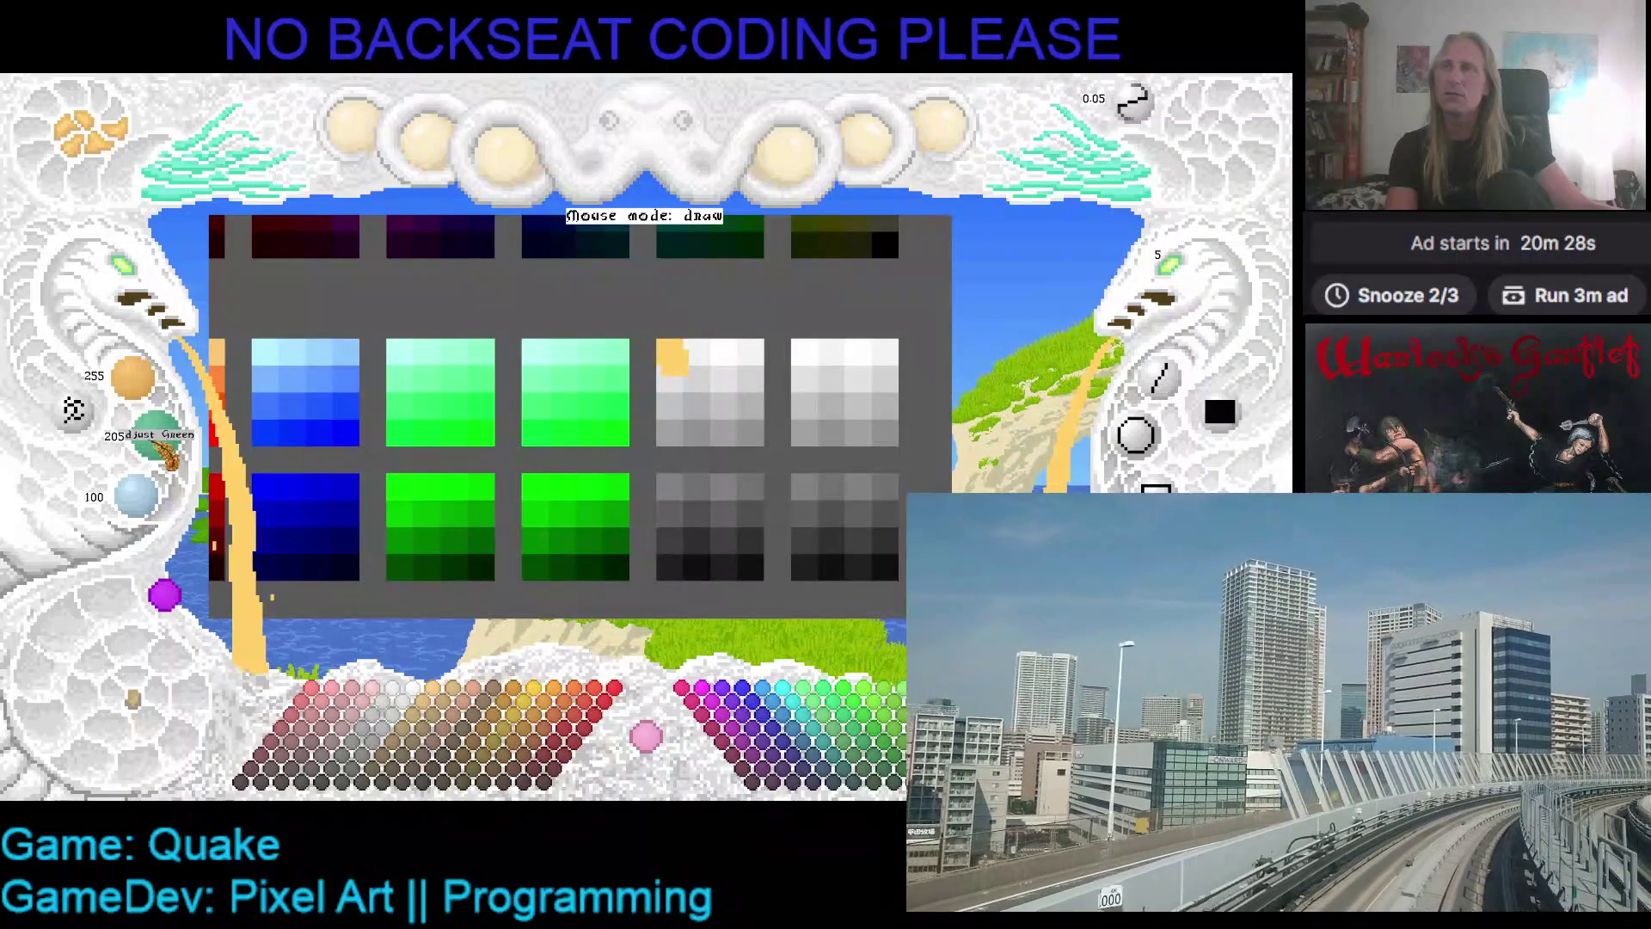
# - Pick a light yellow-orange from the yellow swatch and paint a pale yellow cell
pyautogui.scroll(-1, 163, 447)
pyautogui.scroll(5, 142, 499)
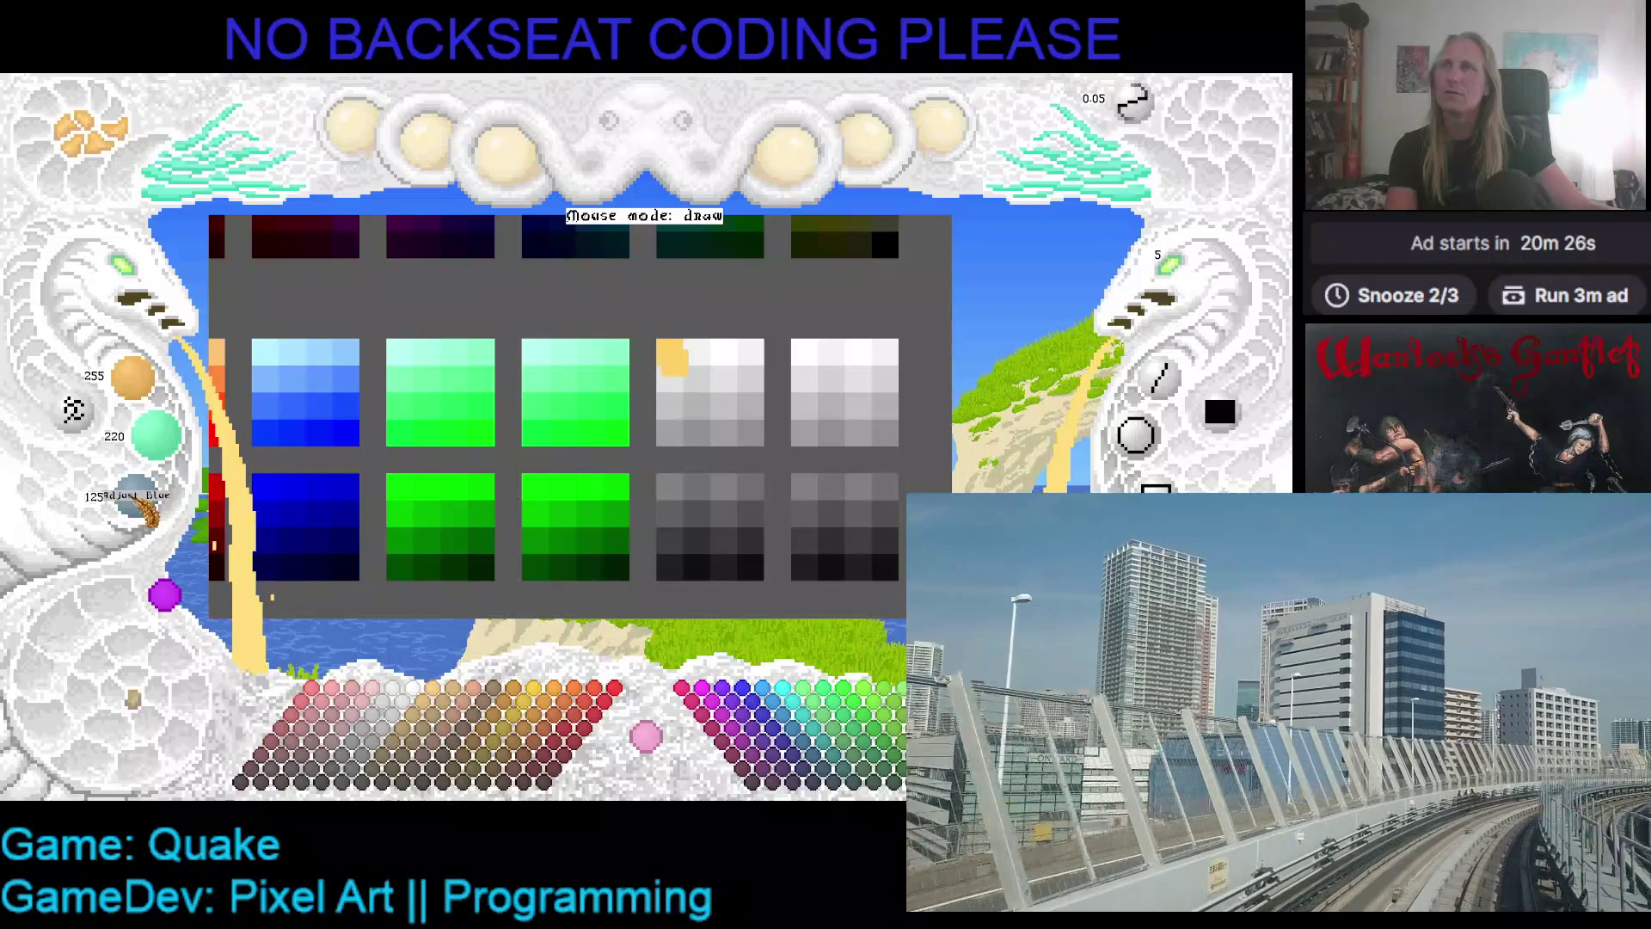
pyautogui.scroll(-1, 156, 515)
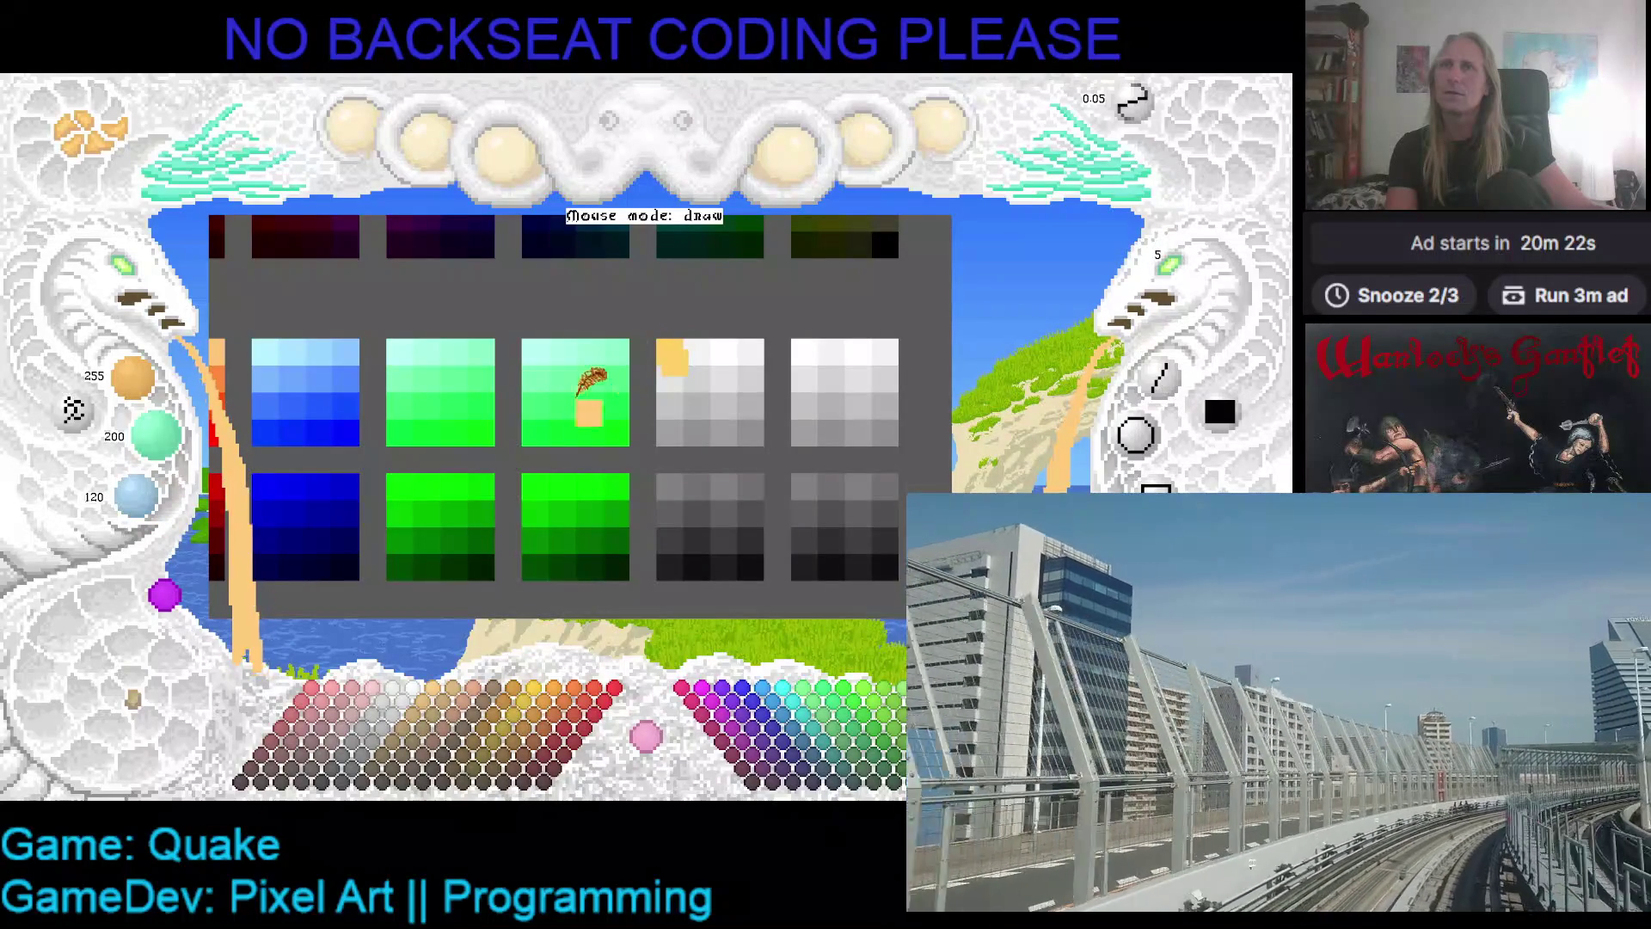
pyautogui.scroll(2, 167, 439)
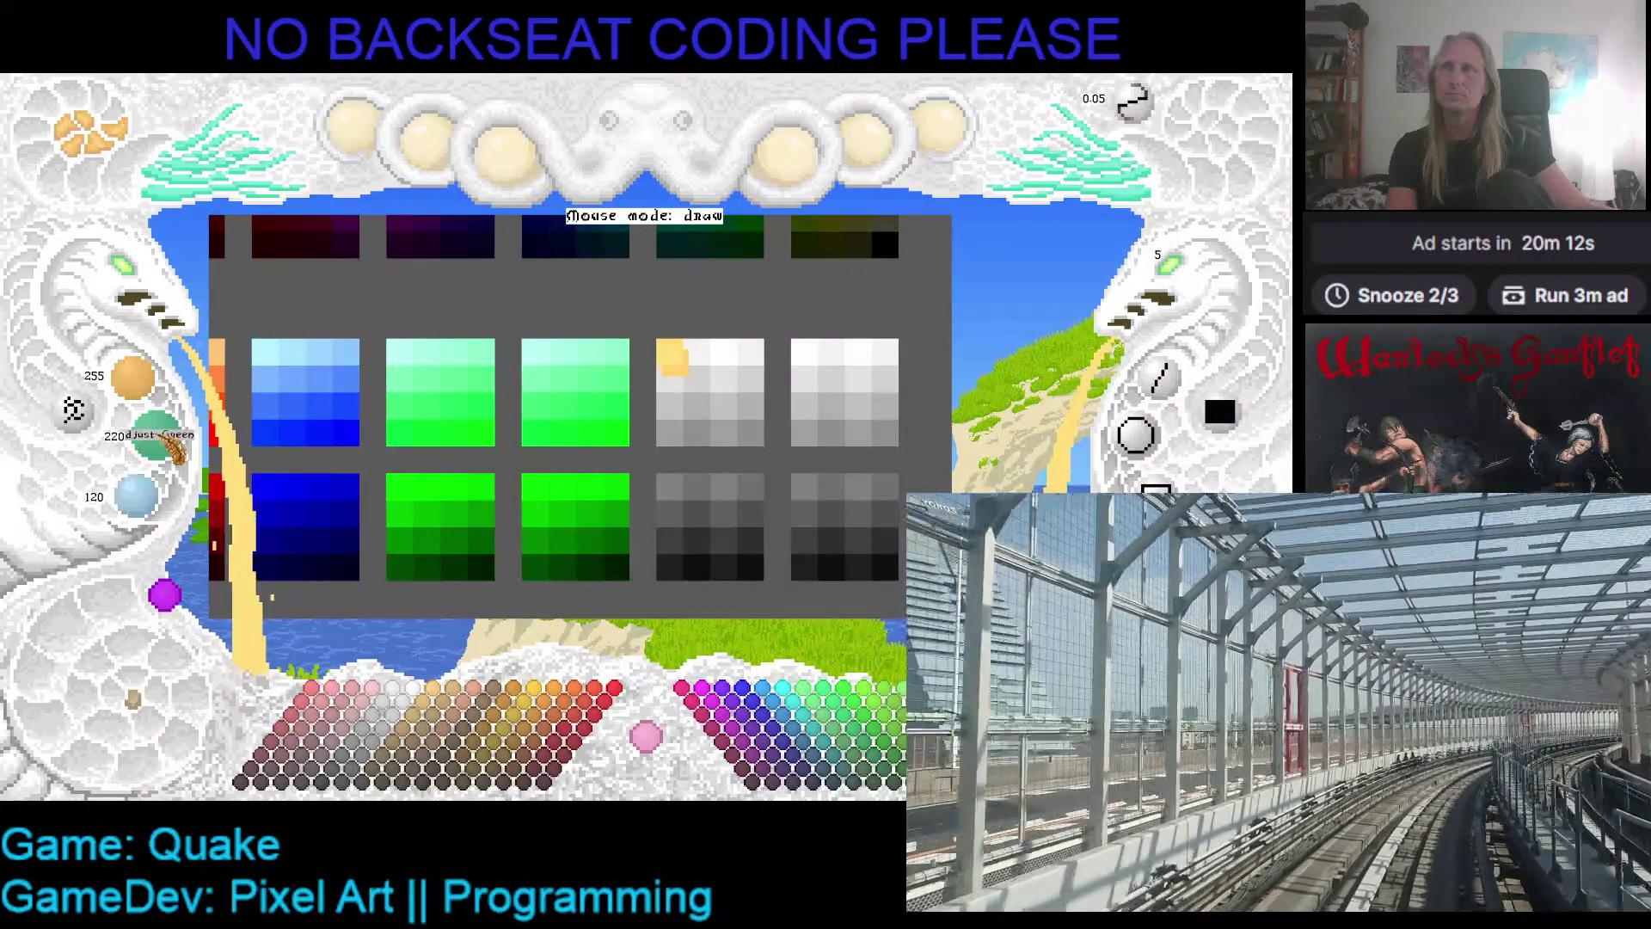
pyautogui.scroll(-3, 157, 434)
pyautogui.scroll(-3, 136, 496)
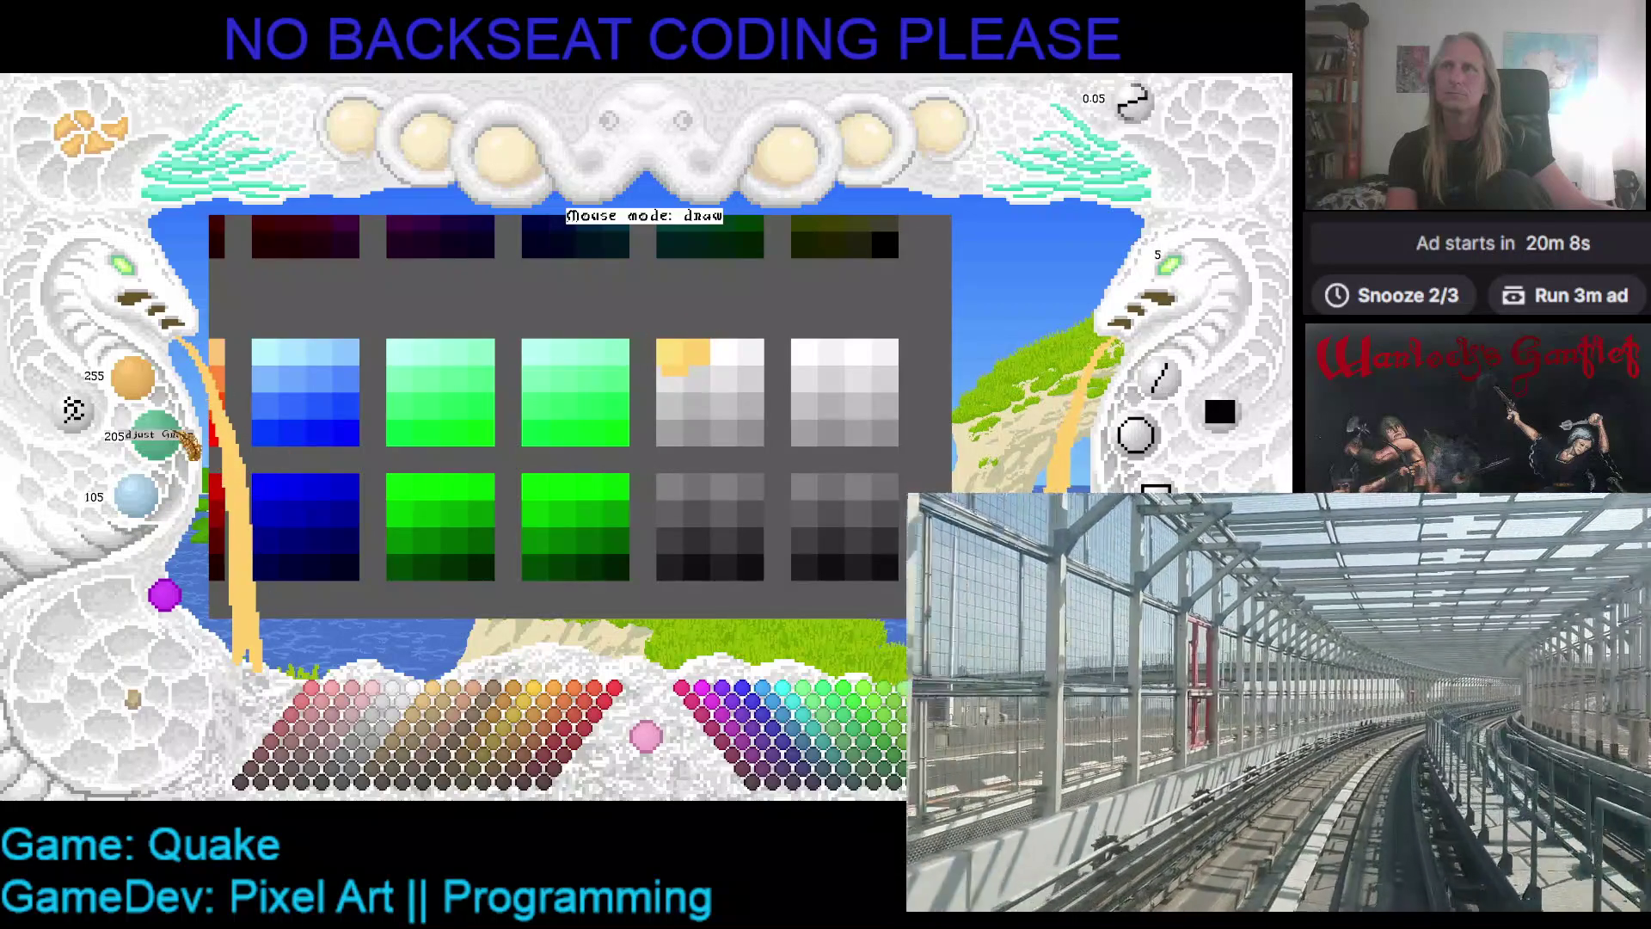
pyautogui.scroll(-1, 157, 436)
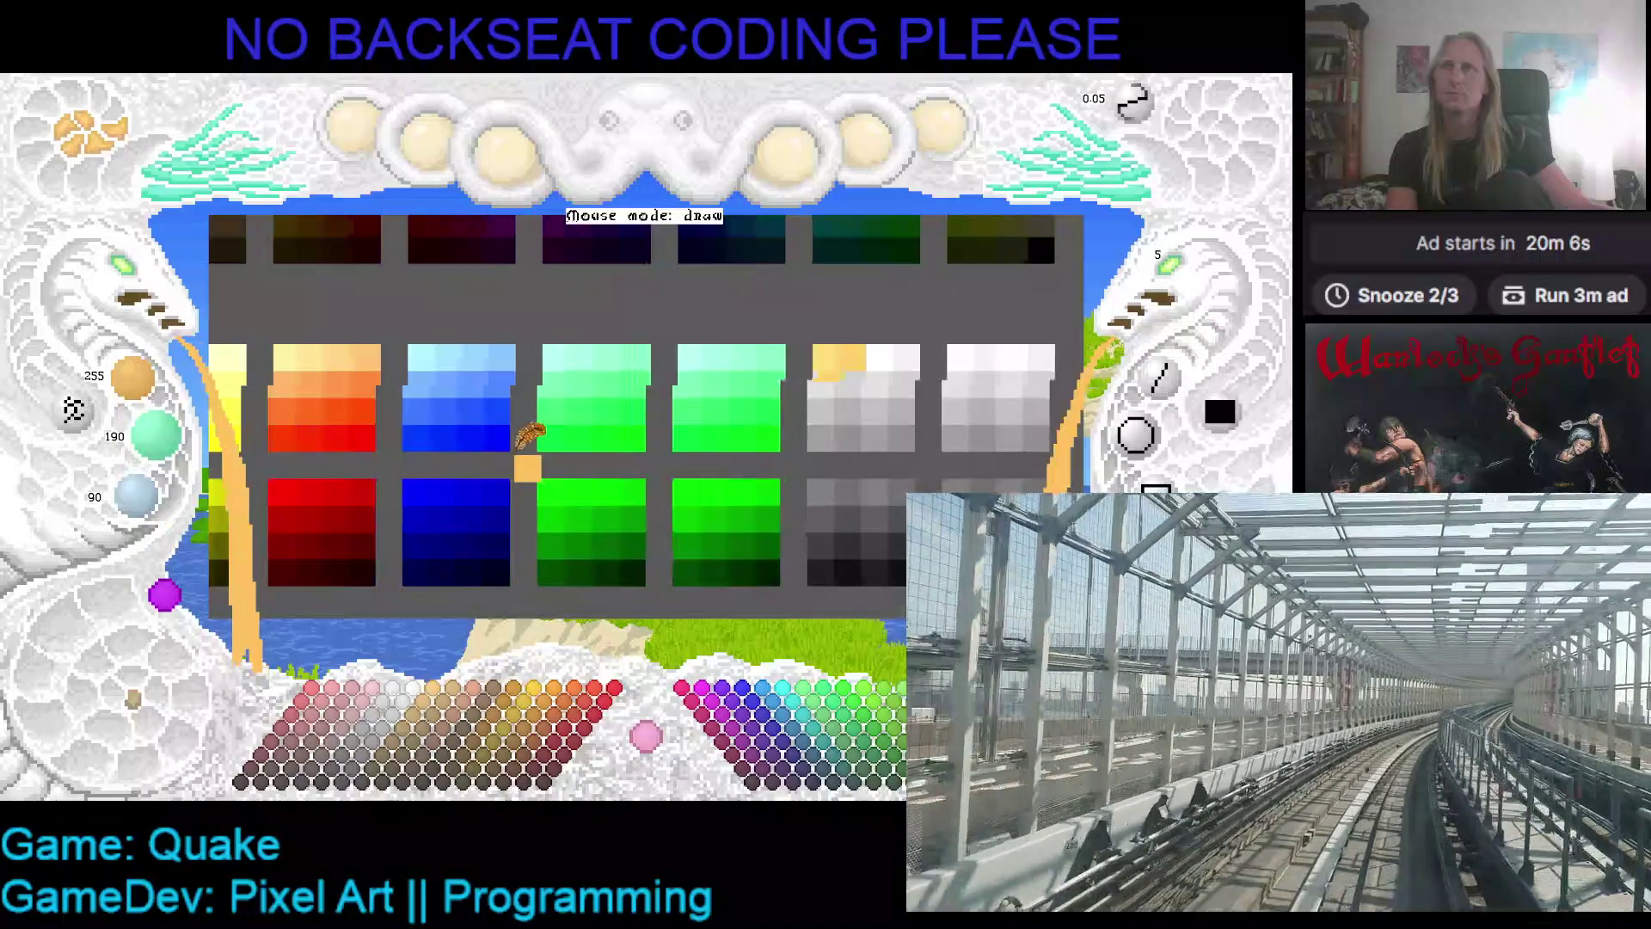
pyautogui.click(559, 352)
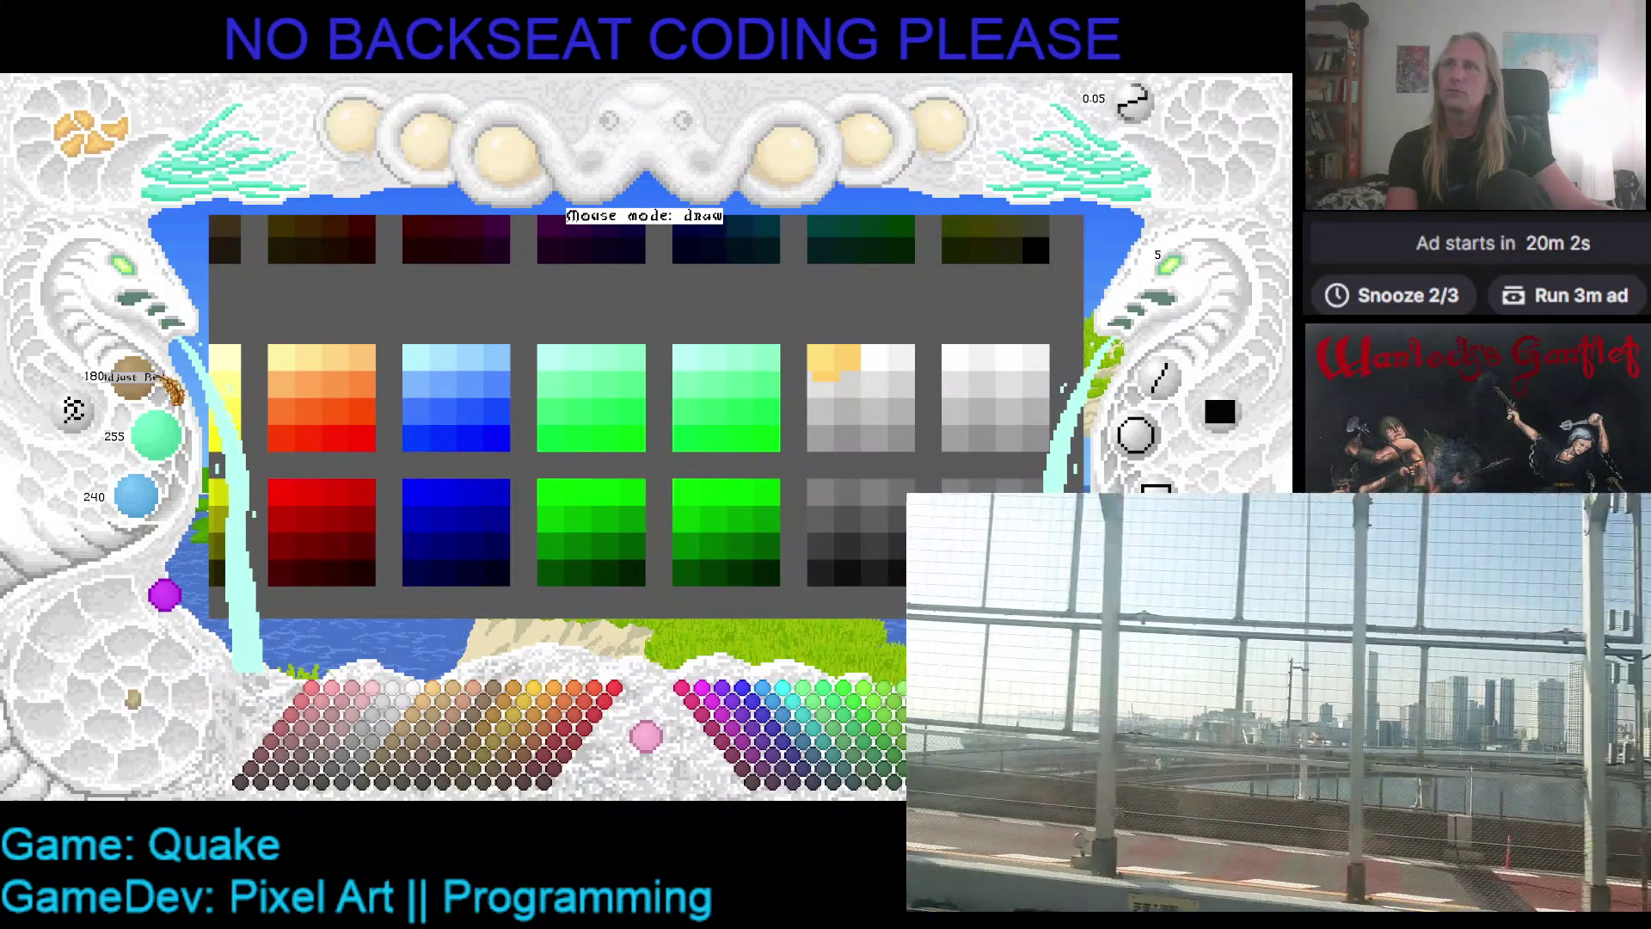
pyautogui.click(827, 357)
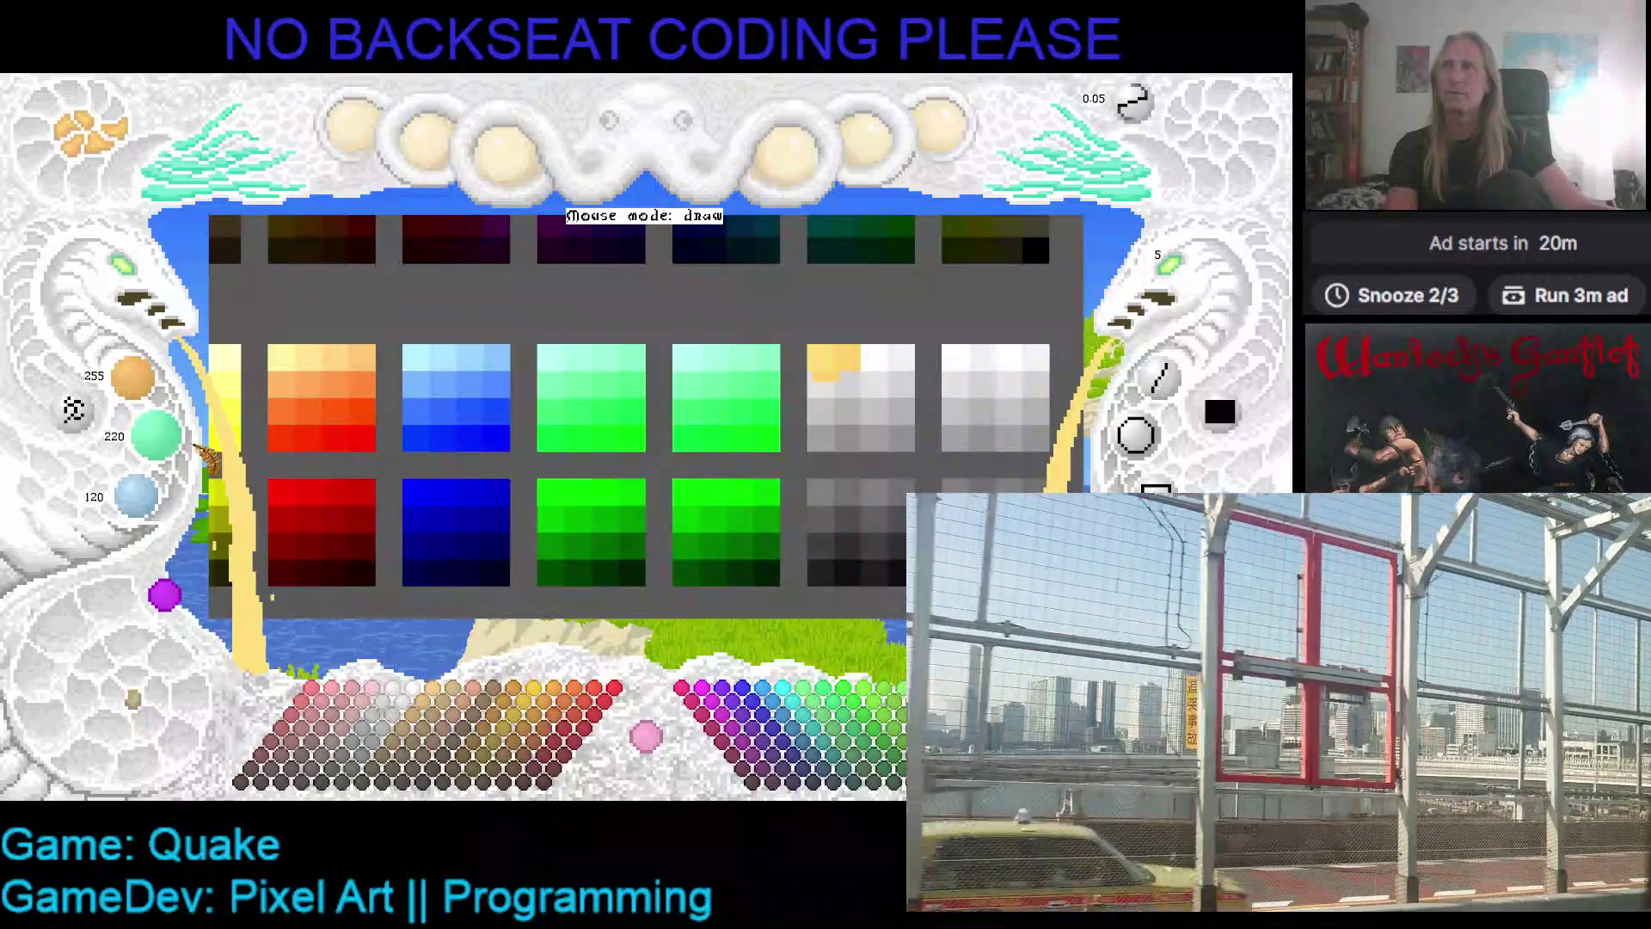
pyautogui.scroll(1, 155, 438)
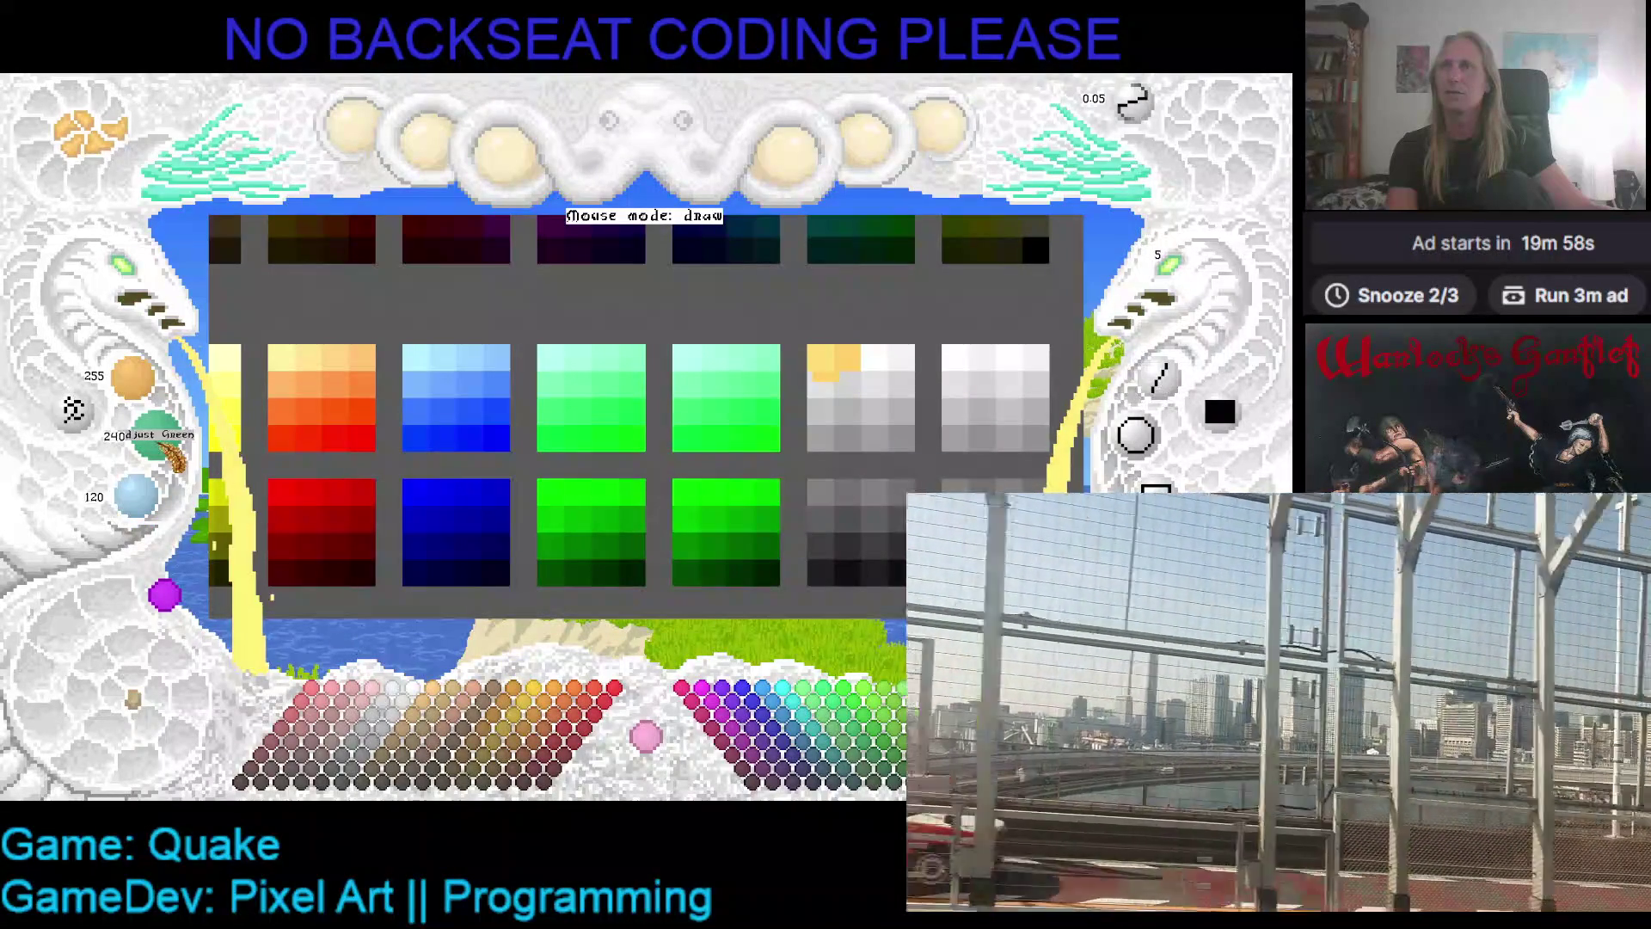
pyautogui.scroll(-3, 156, 499)
pyautogui.scroll(3, 156, 499)
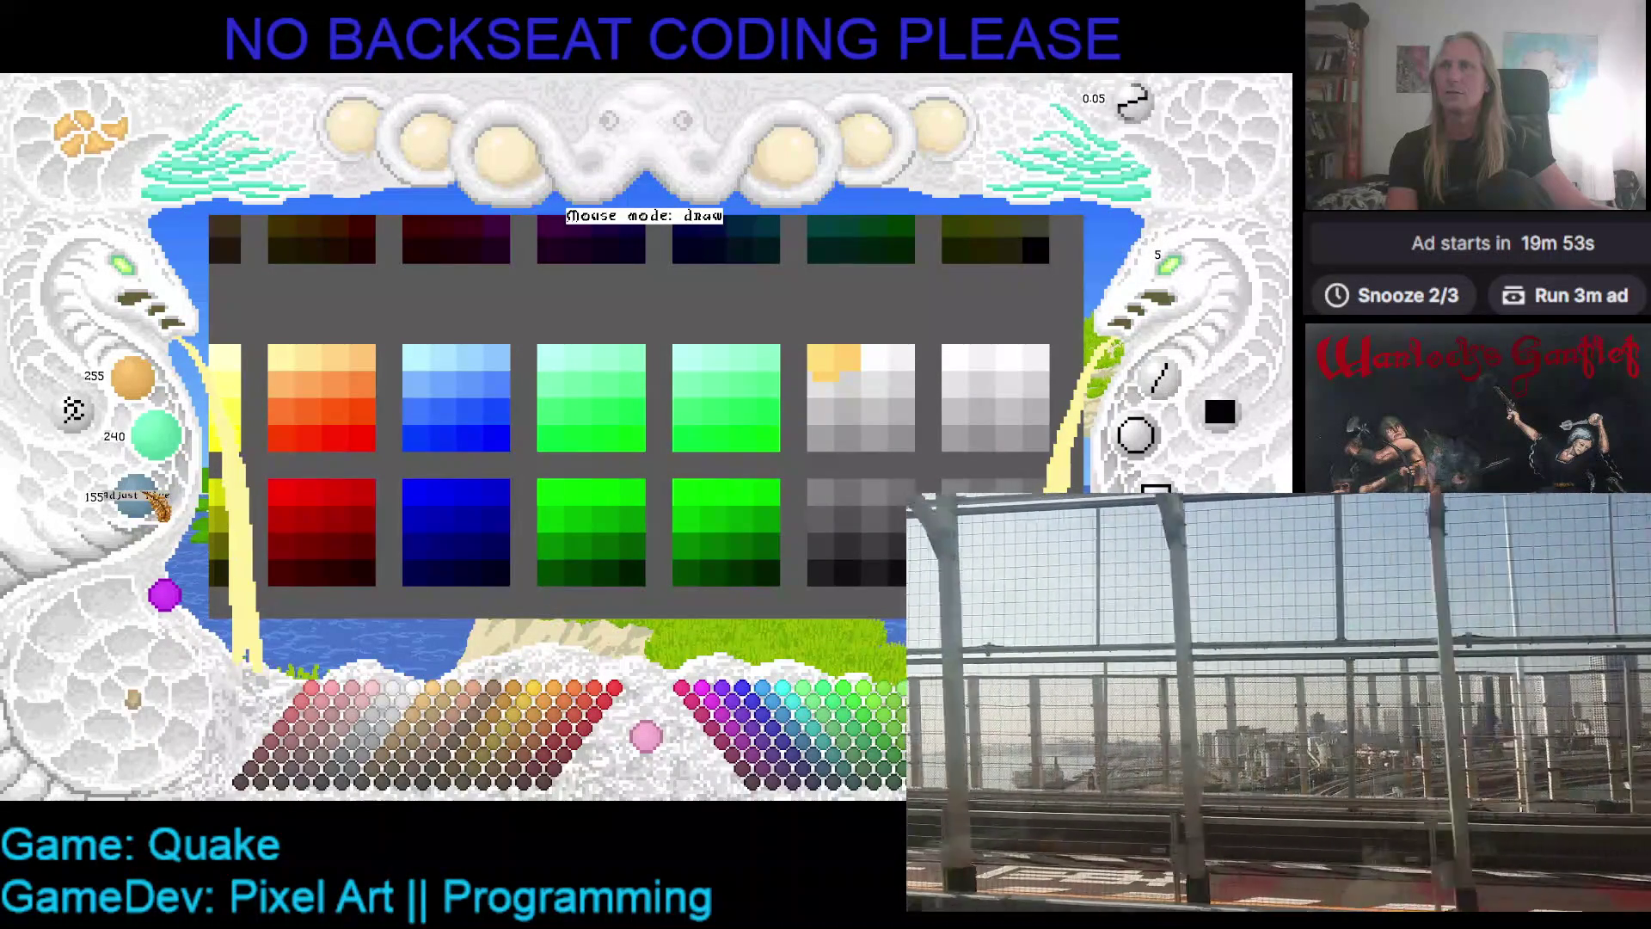
pyautogui.scroll(-1, 405, 482)
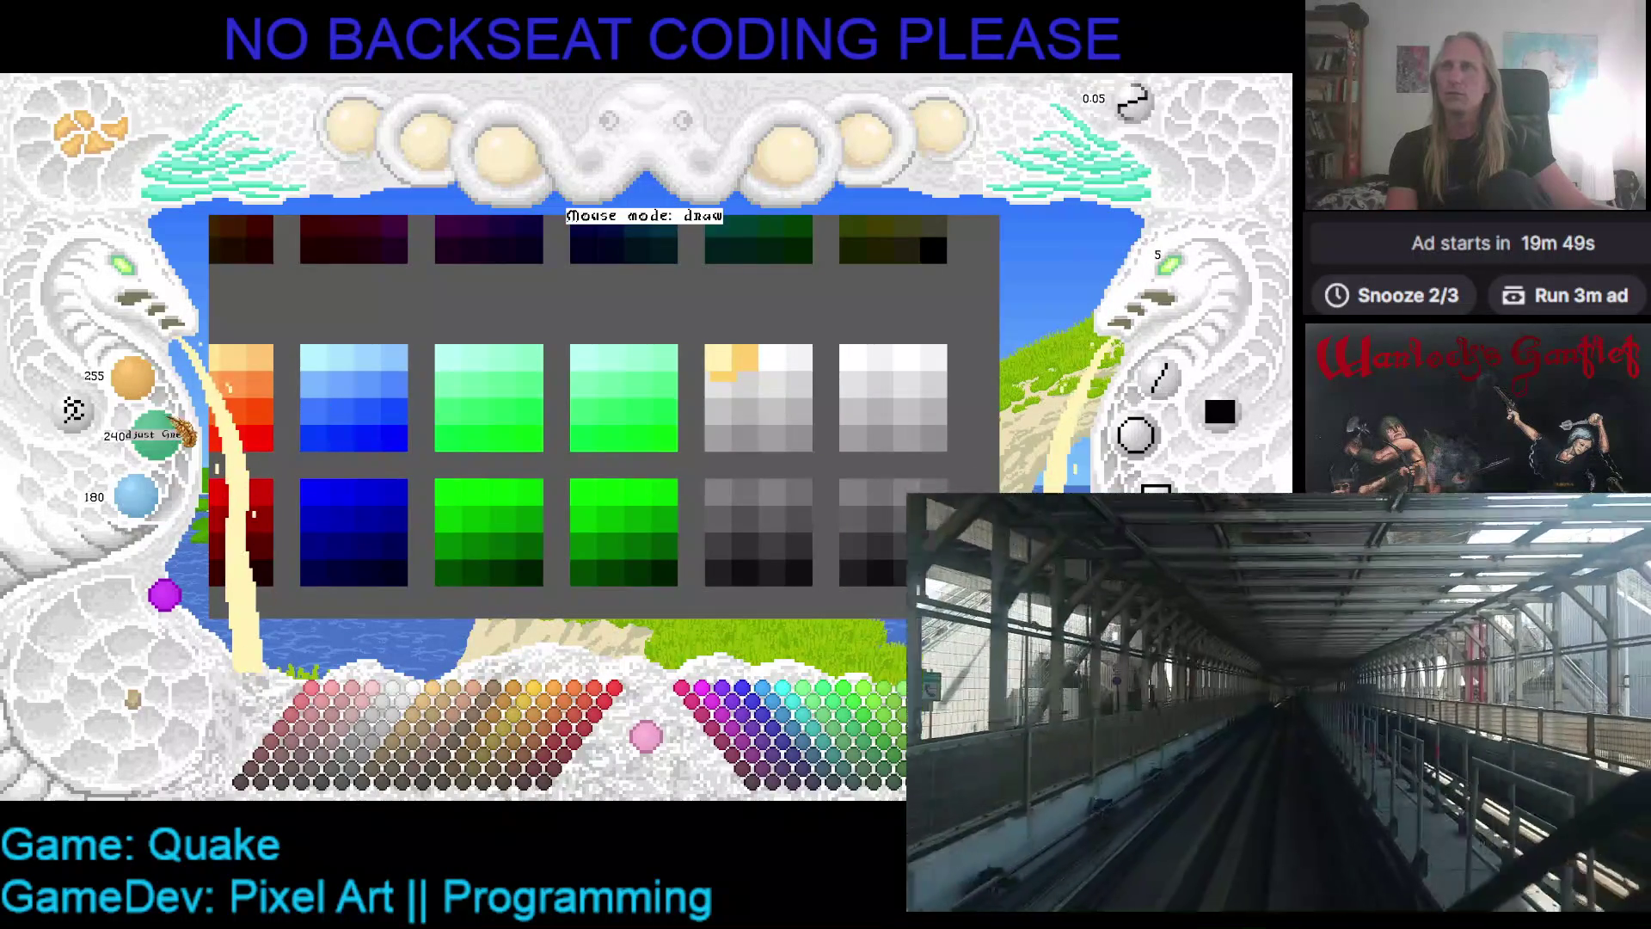
pyautogui.scroll(-3, 135, 496)
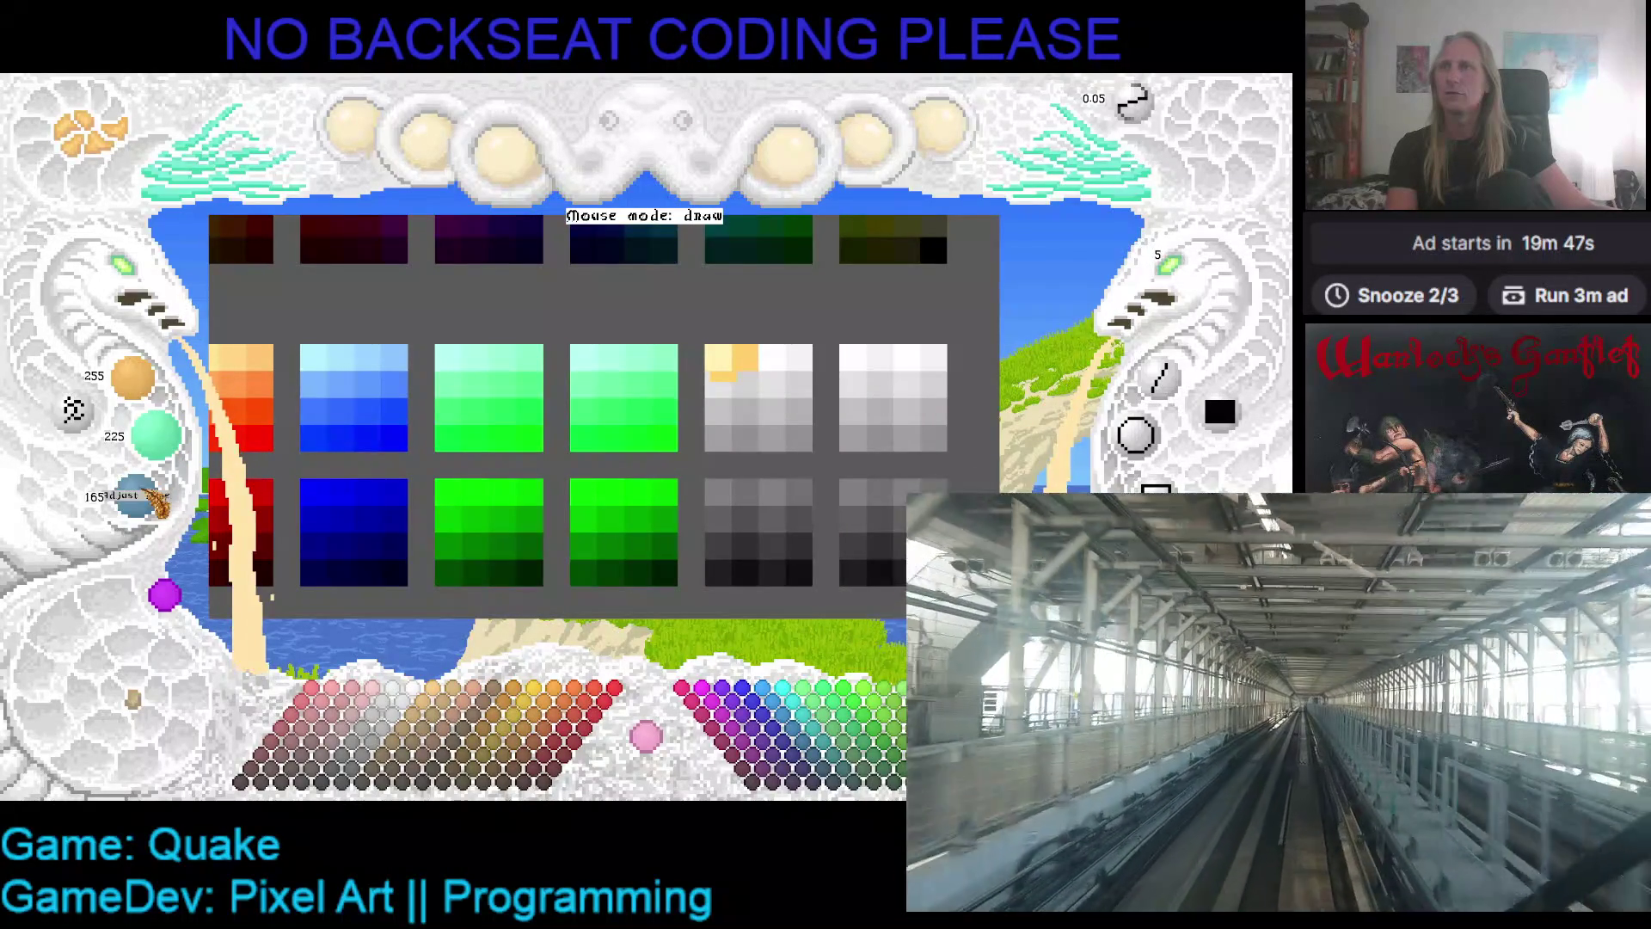
pyautogui.click(757, 372)
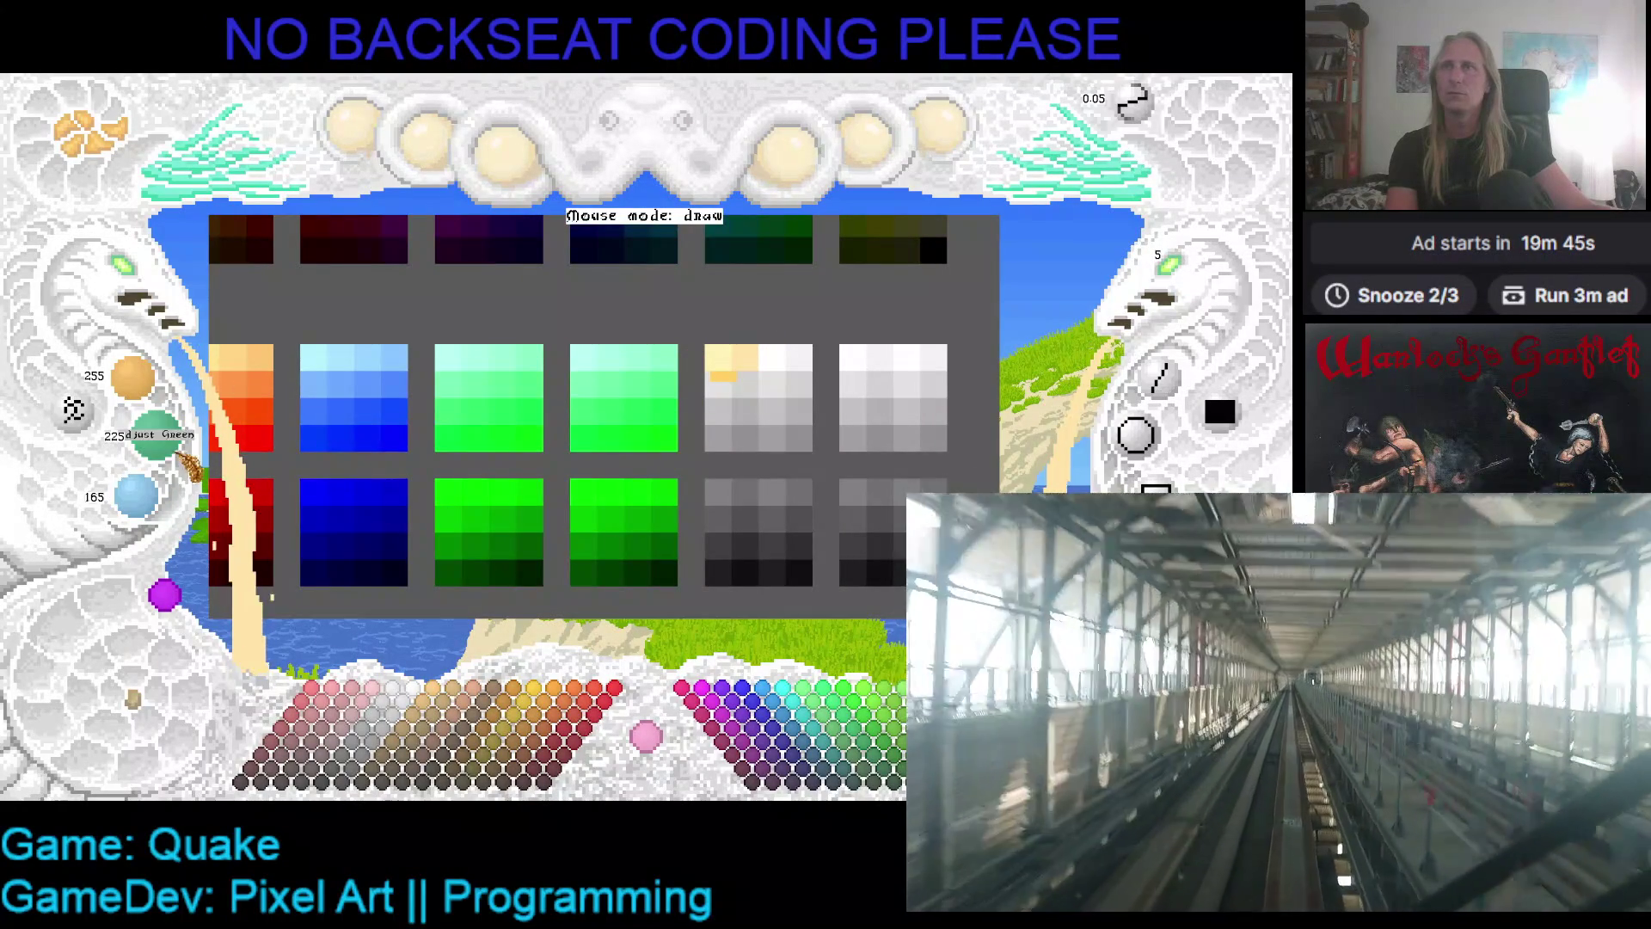
# - Add a pale orange cell and a stronger orange cell beside it
pyautogui.scroll(-3, 168, 494)
pyautogui.click(771, 357)
pyautogui.scroll(-1, 167, 453)
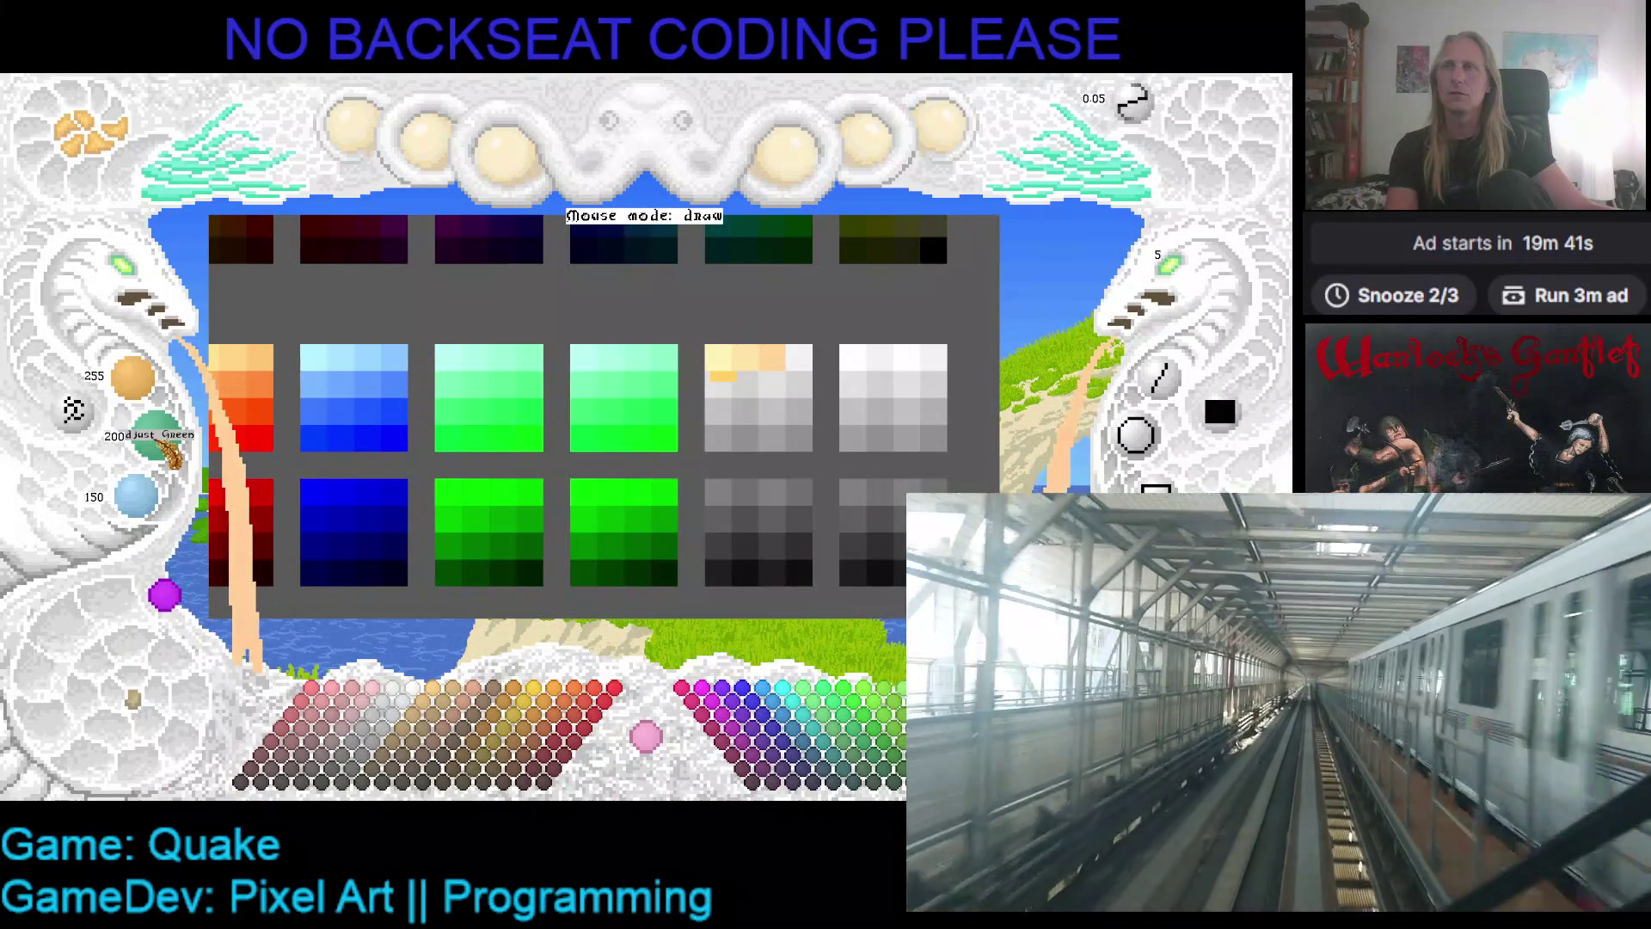
pyautogui.click(800, 357)
# - Paint peach and peach-orange cells into the row, then shift the palette so the red column drops out
pyautogui.scroll(-2, 168, 453)
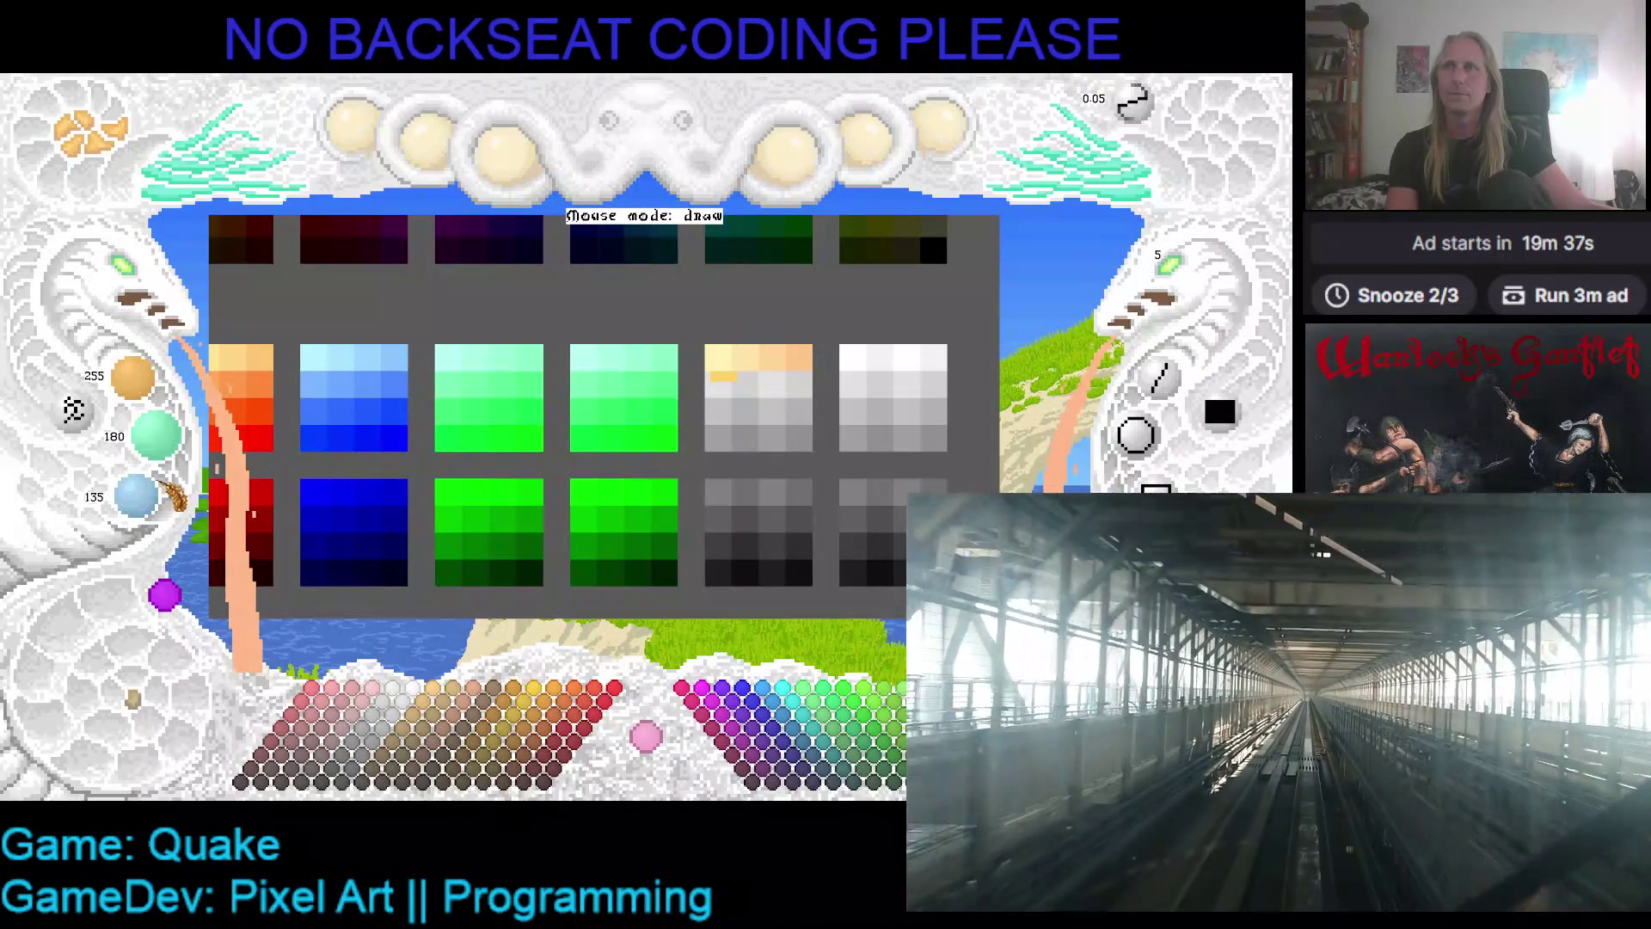
pyautogui.scroll(-3, 138, 494)
pyautogui.click(716, 411)
pyautogui.click(716, 385)
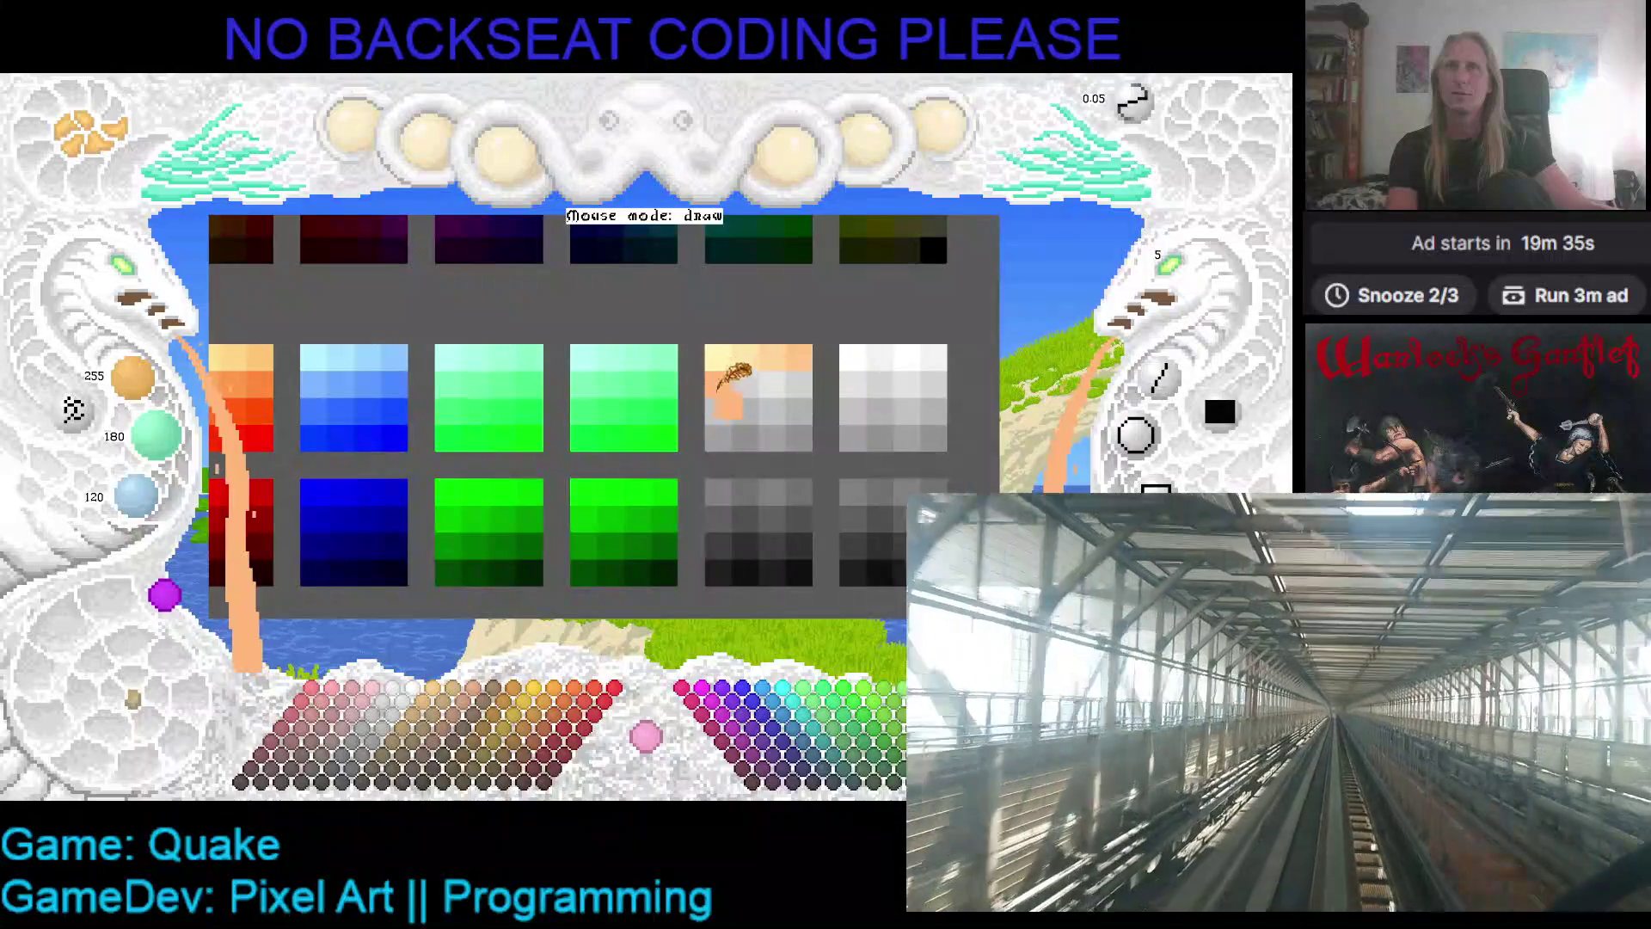
pyautogui.scroll(-2, 155, 516)
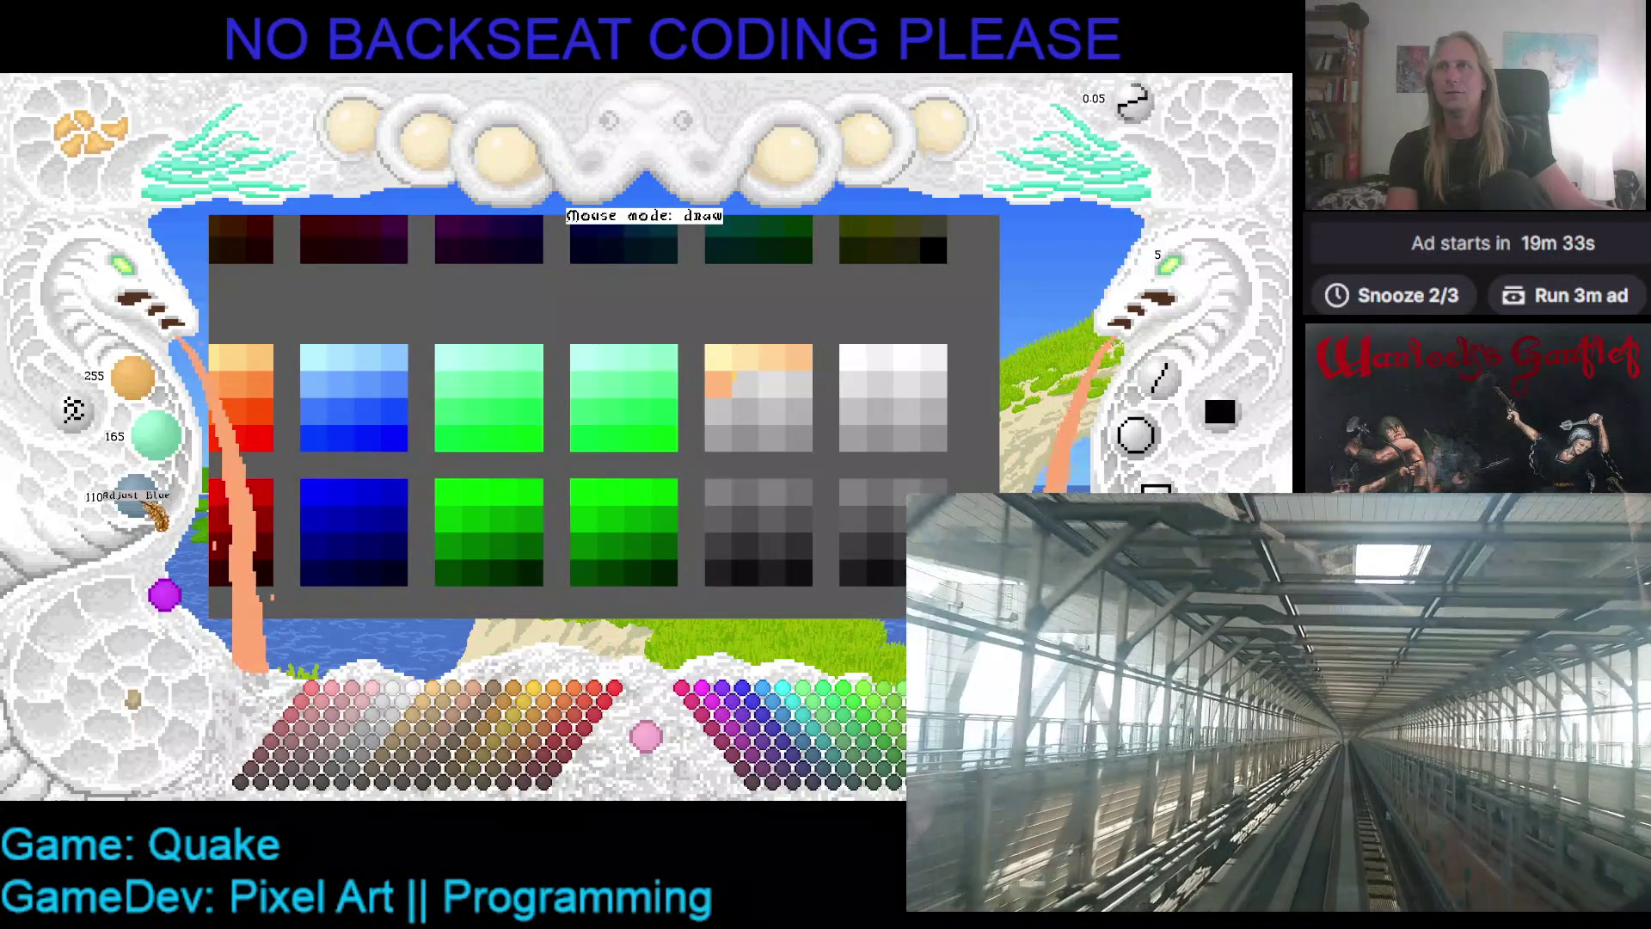
pyautogui.click(743, 382)
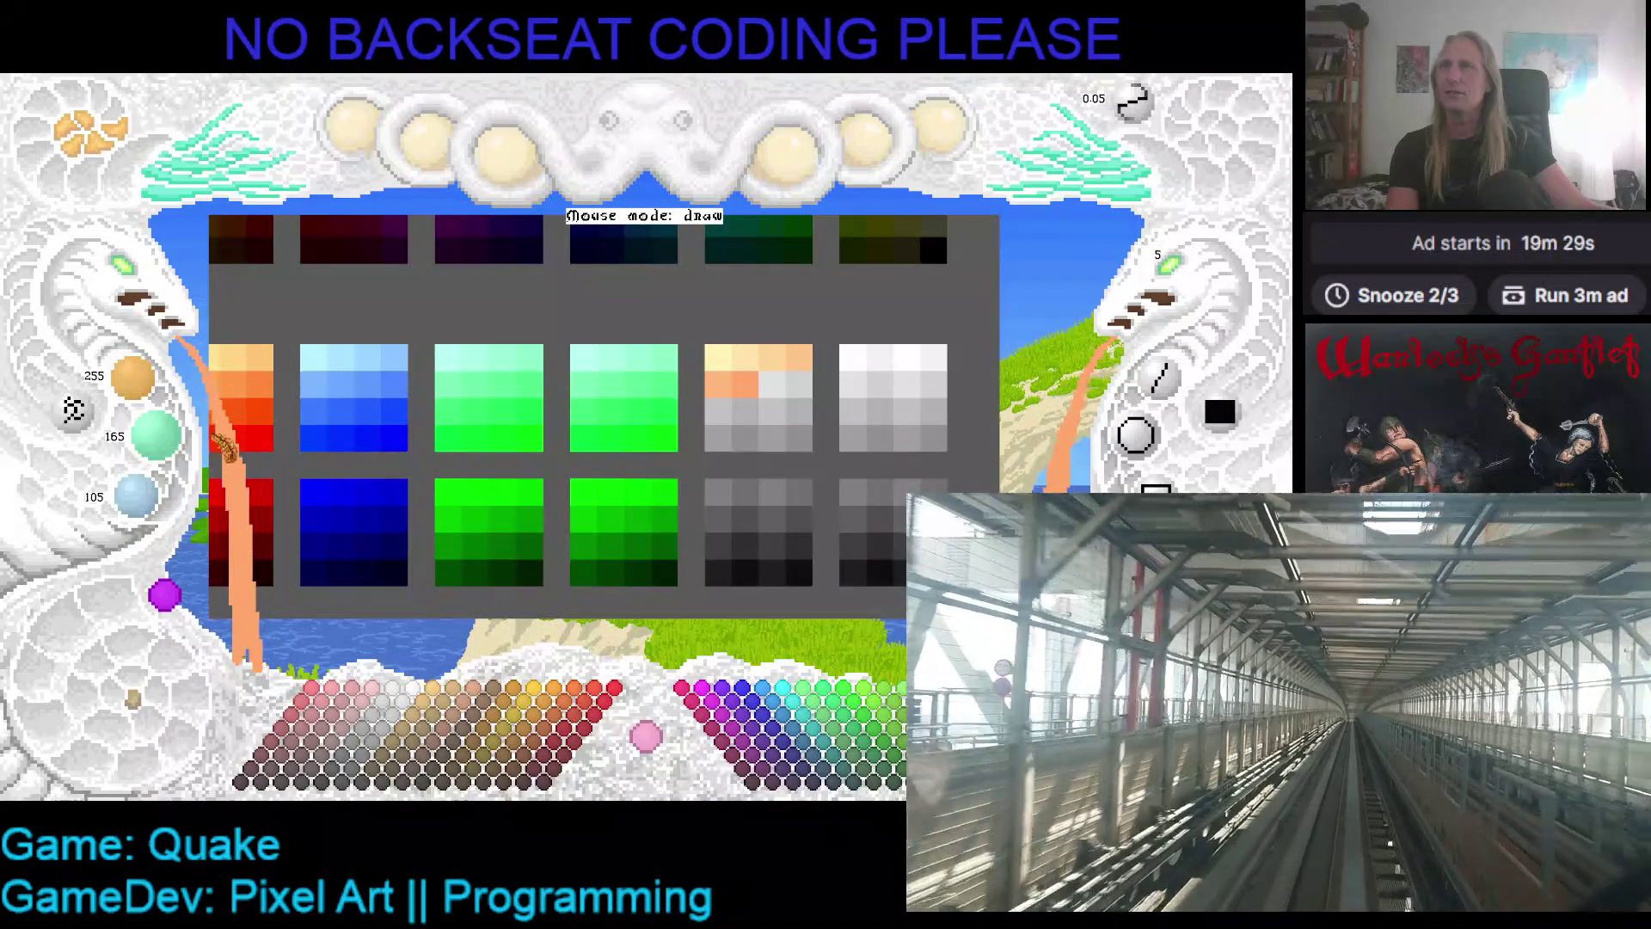
pyautogui.scroll(-1, 182, 451)
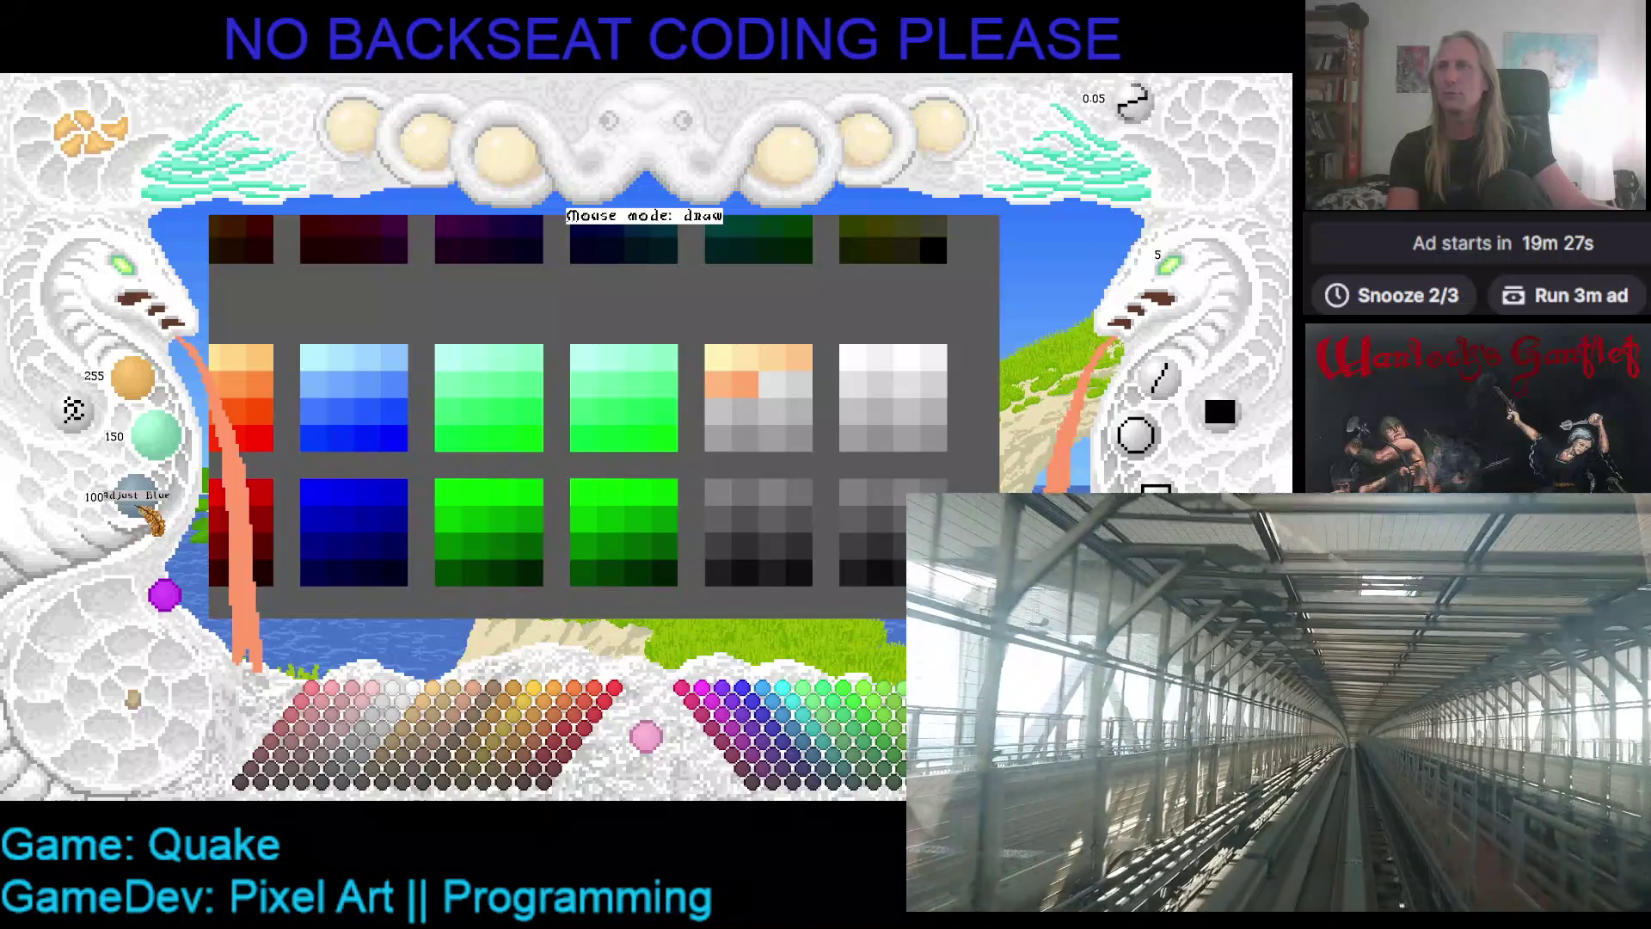
pyautogui.scroll(-2, 155, 516)
pyautogui.click(776, 378)
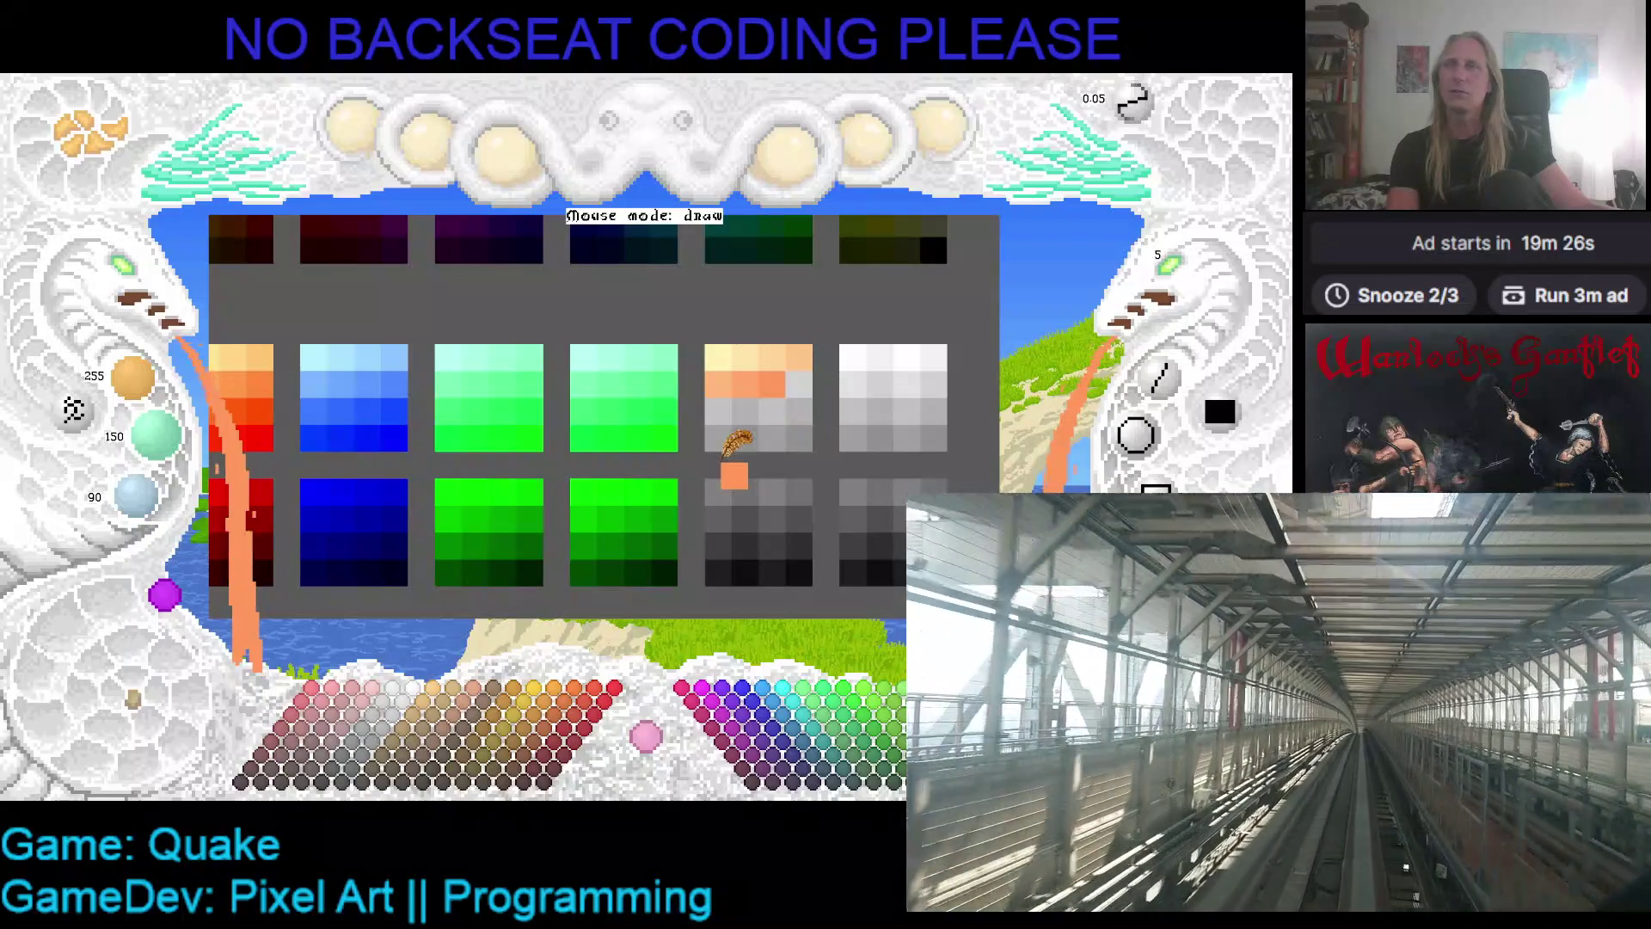
pyautogui.moveTo(391, 460)
pyautogui.mouseDown()
pyautogui.moveTo(258, 451)
pyautogui.moveTo(327, 419)
pyautogui.mouseUp()
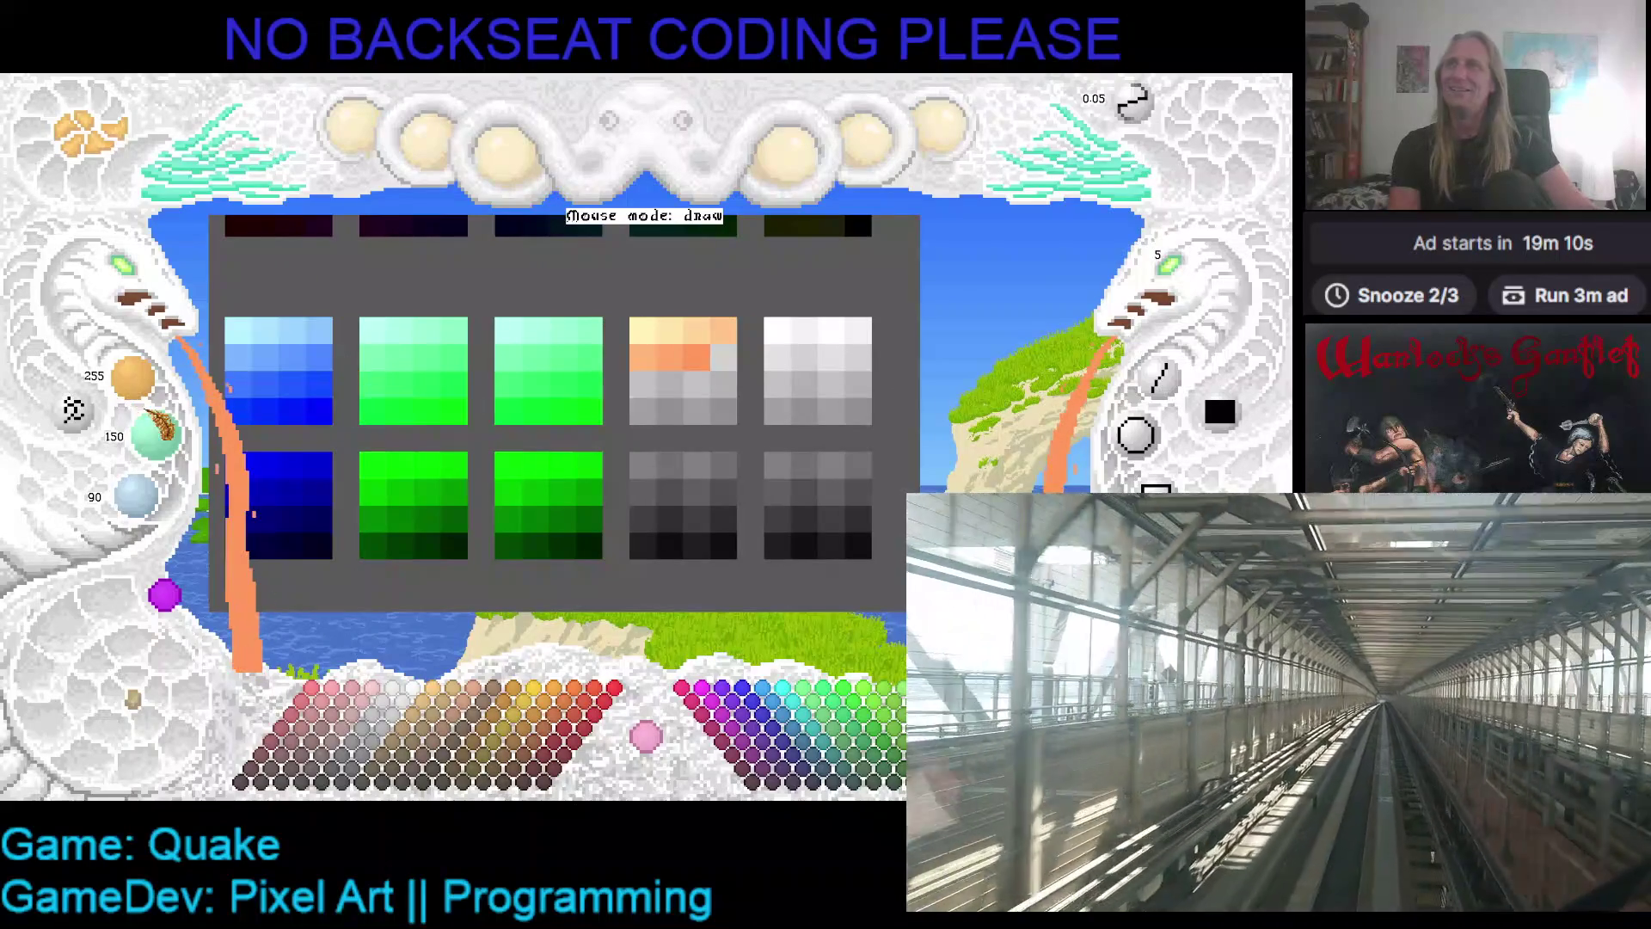
# - Lower the green and blue channels, then pick the light peach cell (255, 225, 165) as drawing colour
pyautogui.scroll(1, 163, 443)
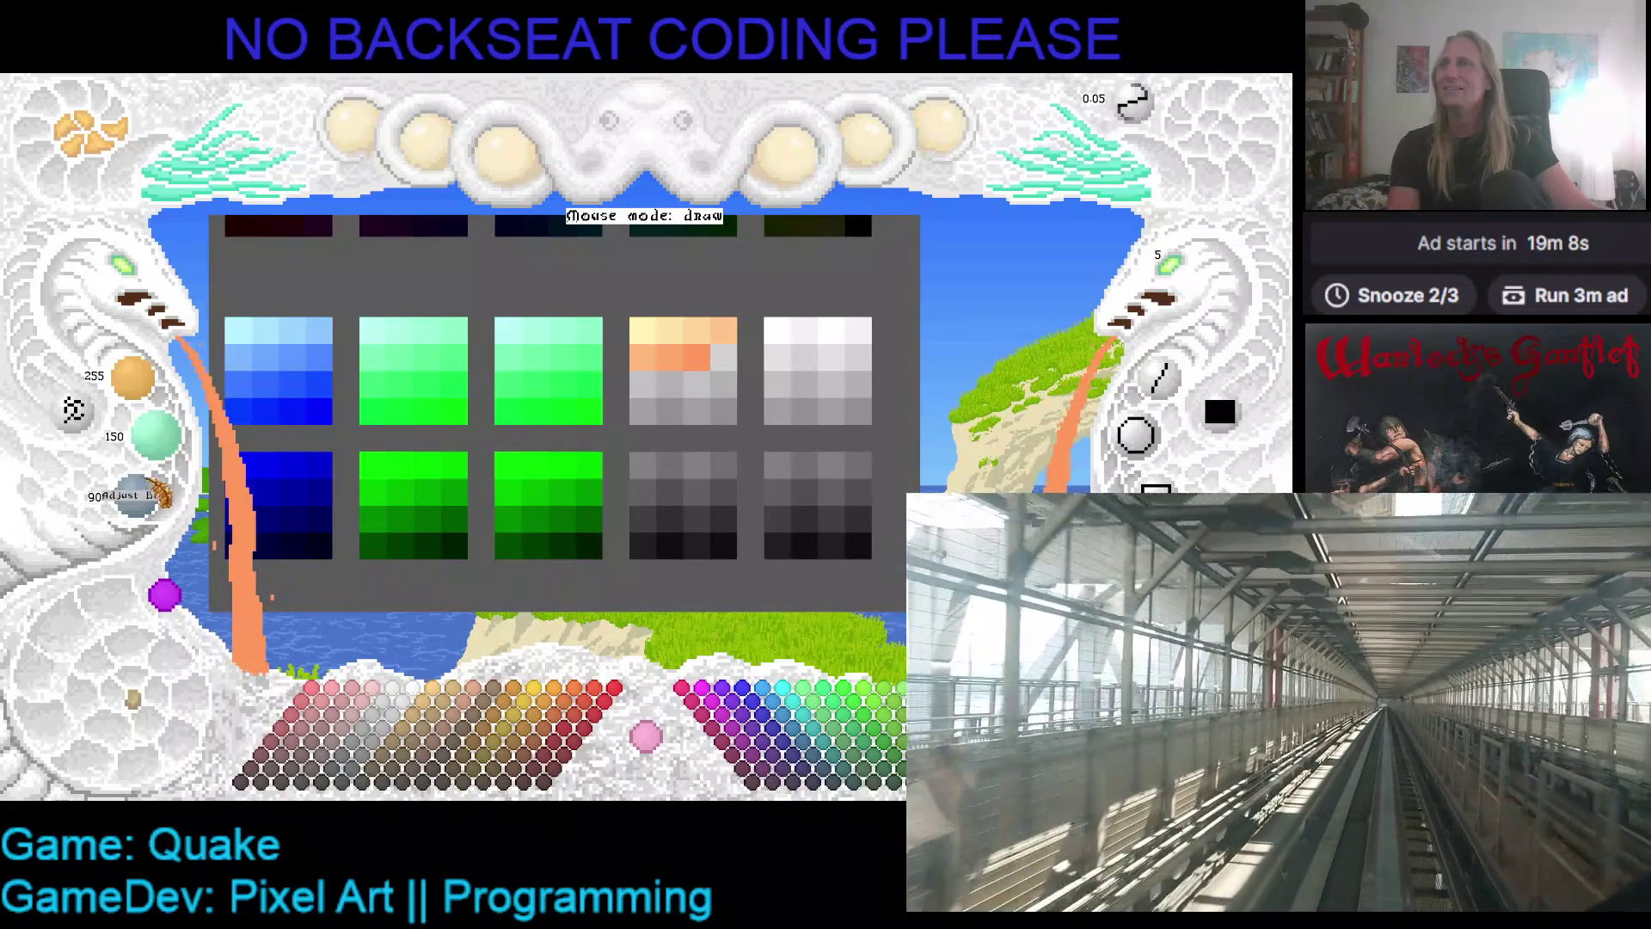
pyautogui.scroll(15, 159, 443)
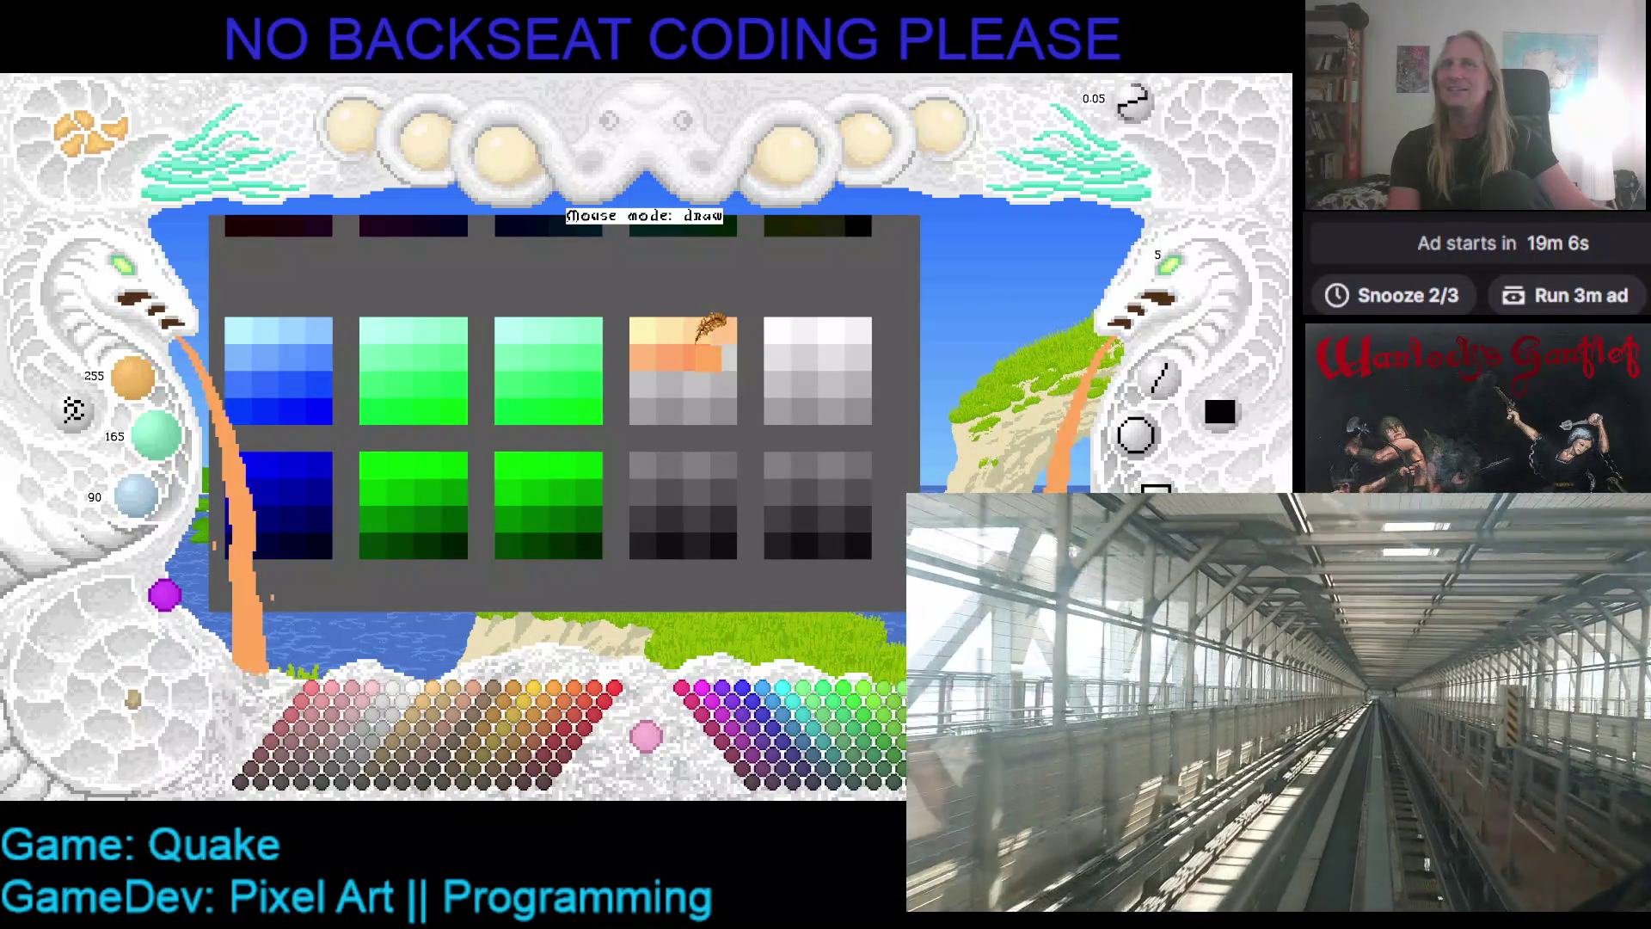
pyautogui.scroll(18, 138, 494)
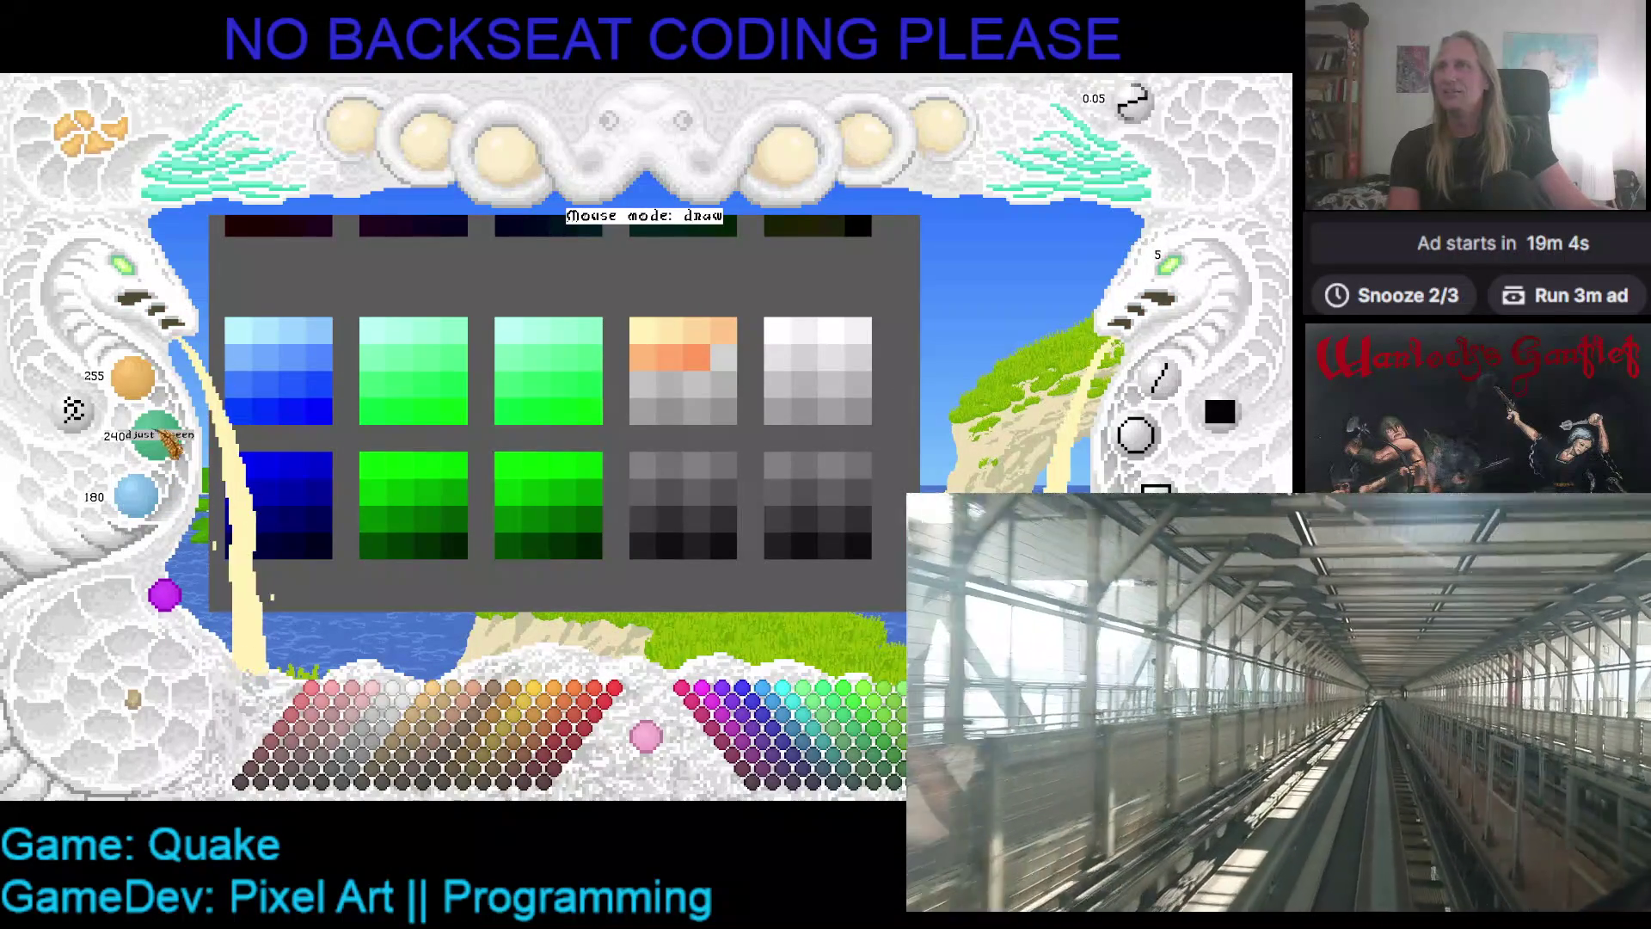
pyautogui.scroll(-1, 163, 442)
pyautogui.scroll(-1, 155, 503)
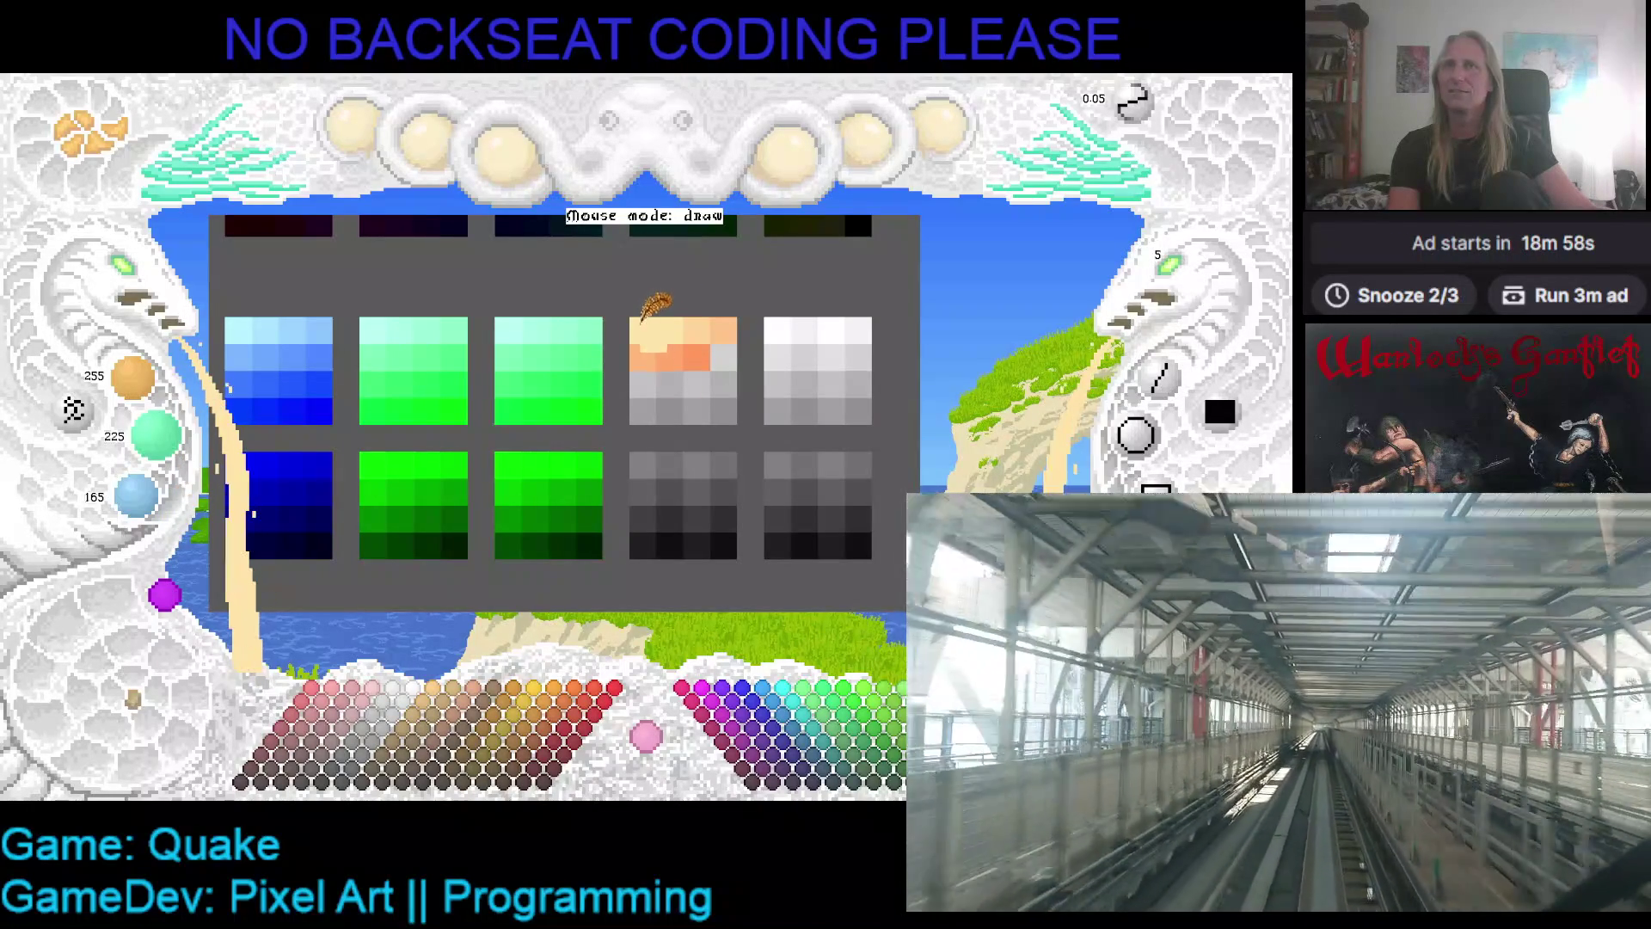
pyautogui.scroll(-2, 163, 447)
pyautogui.scroll(-3, 150, 497)
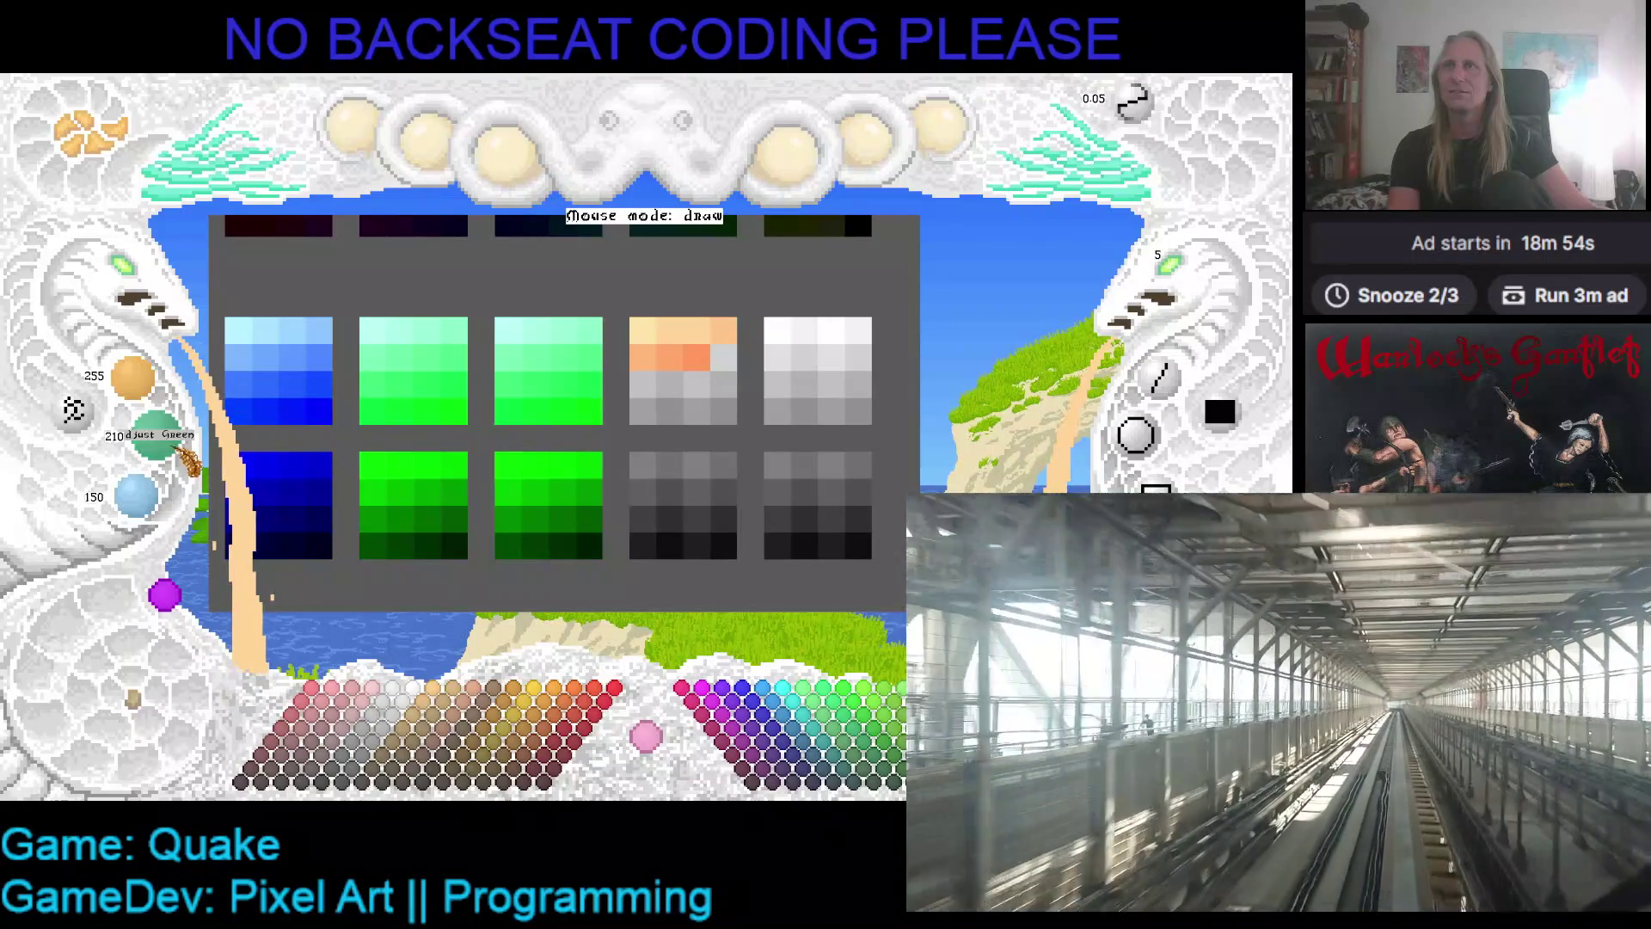
pyautogui.scroll(-1, 182, 455)
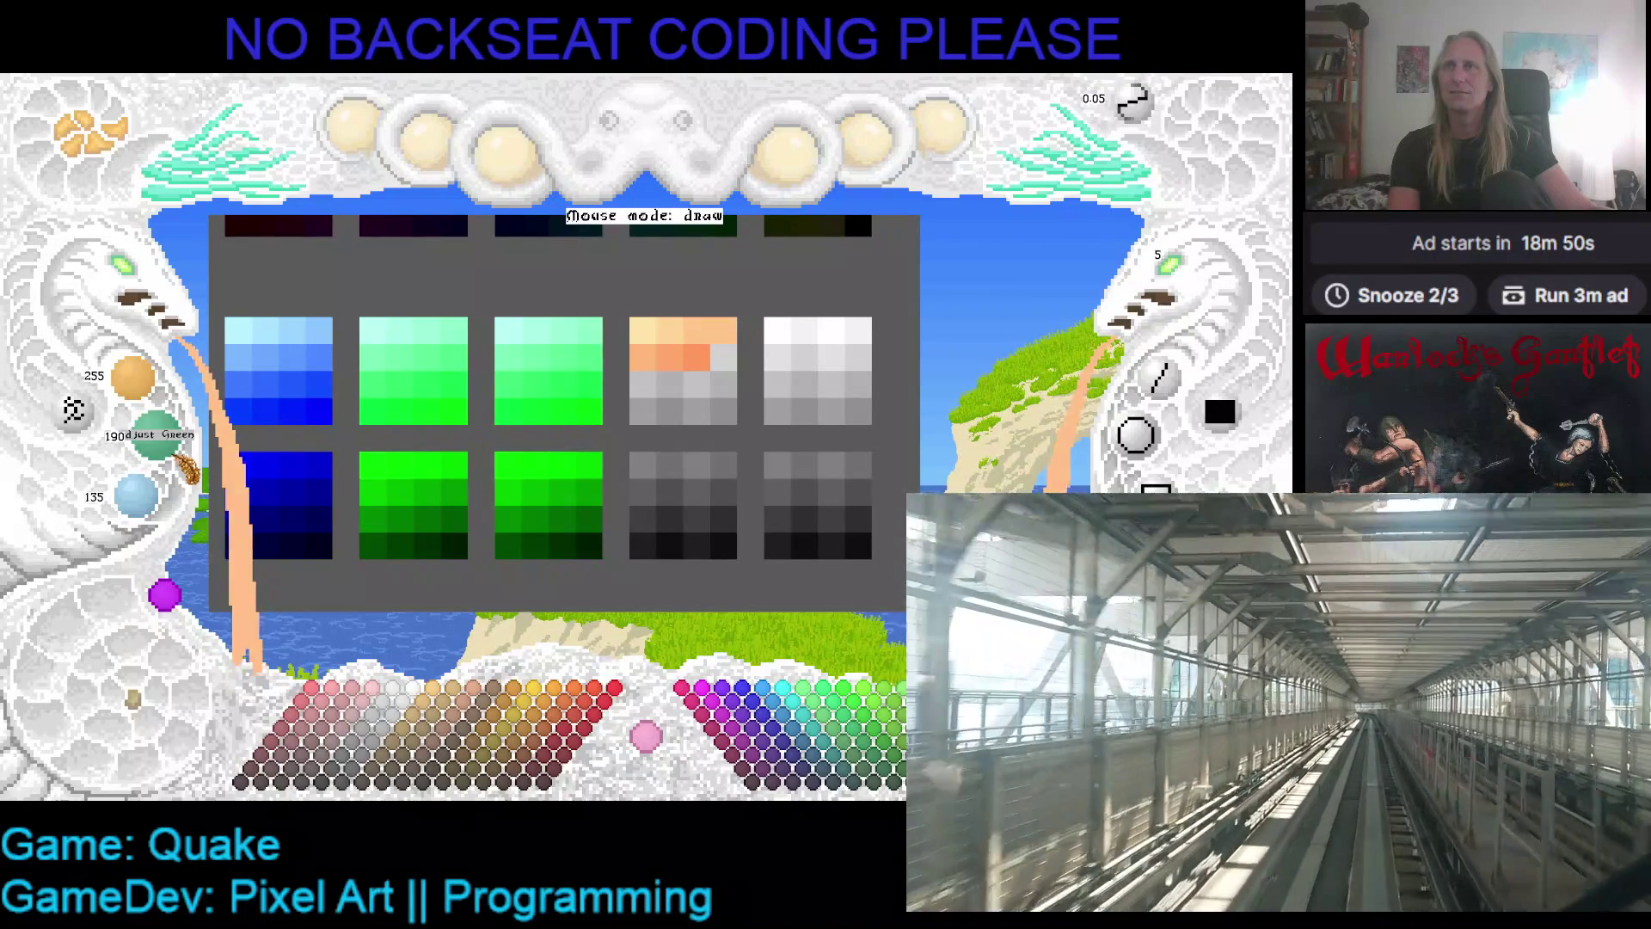
pyautogui.scroll(-2, 184, 469)
pyautogui.scroll(-1, 154, 508)
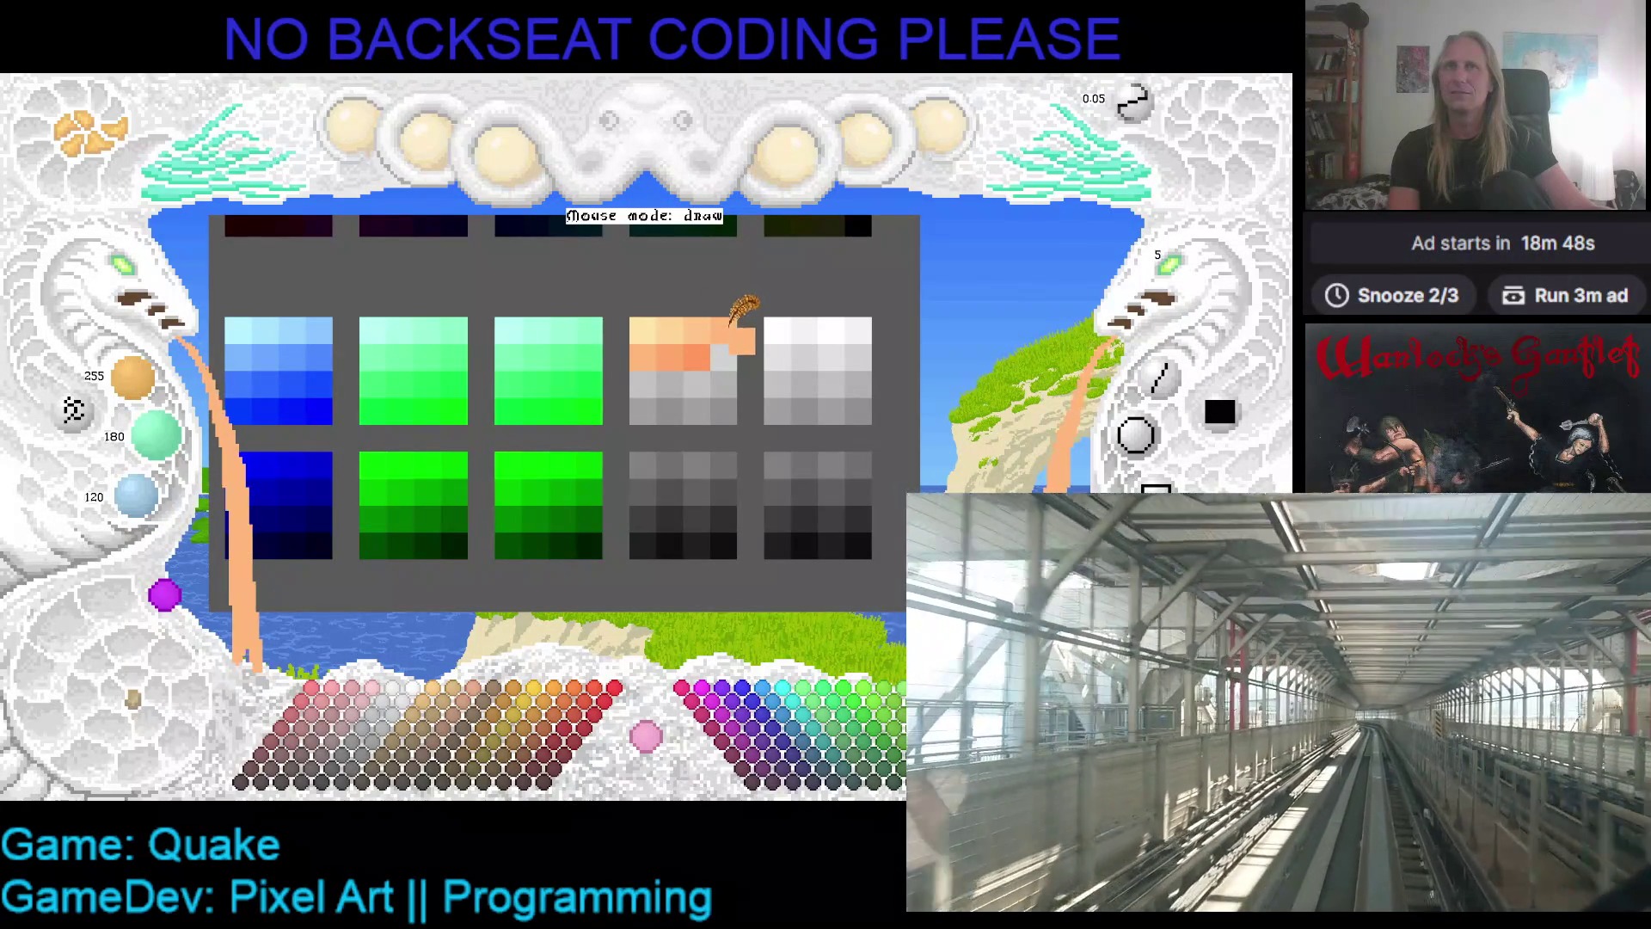
pyautogui.scroll(-2, 163, 439)
pyautogui.scroll(-3, 148, 497)
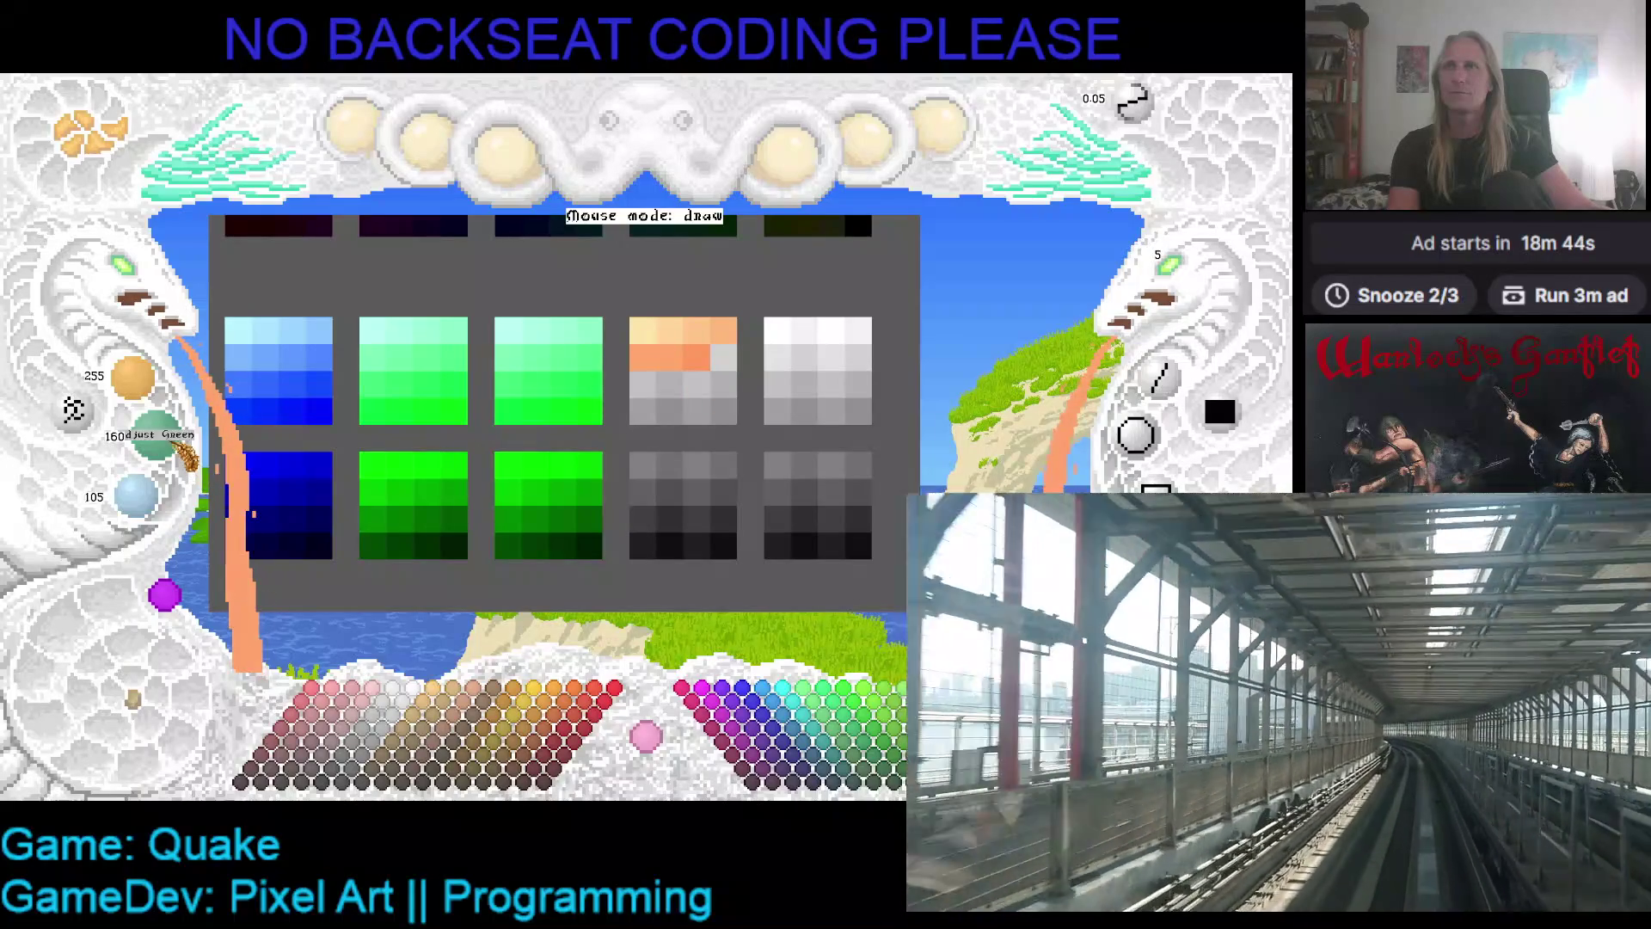
pyautogui.scroll(-3, 148, 497)
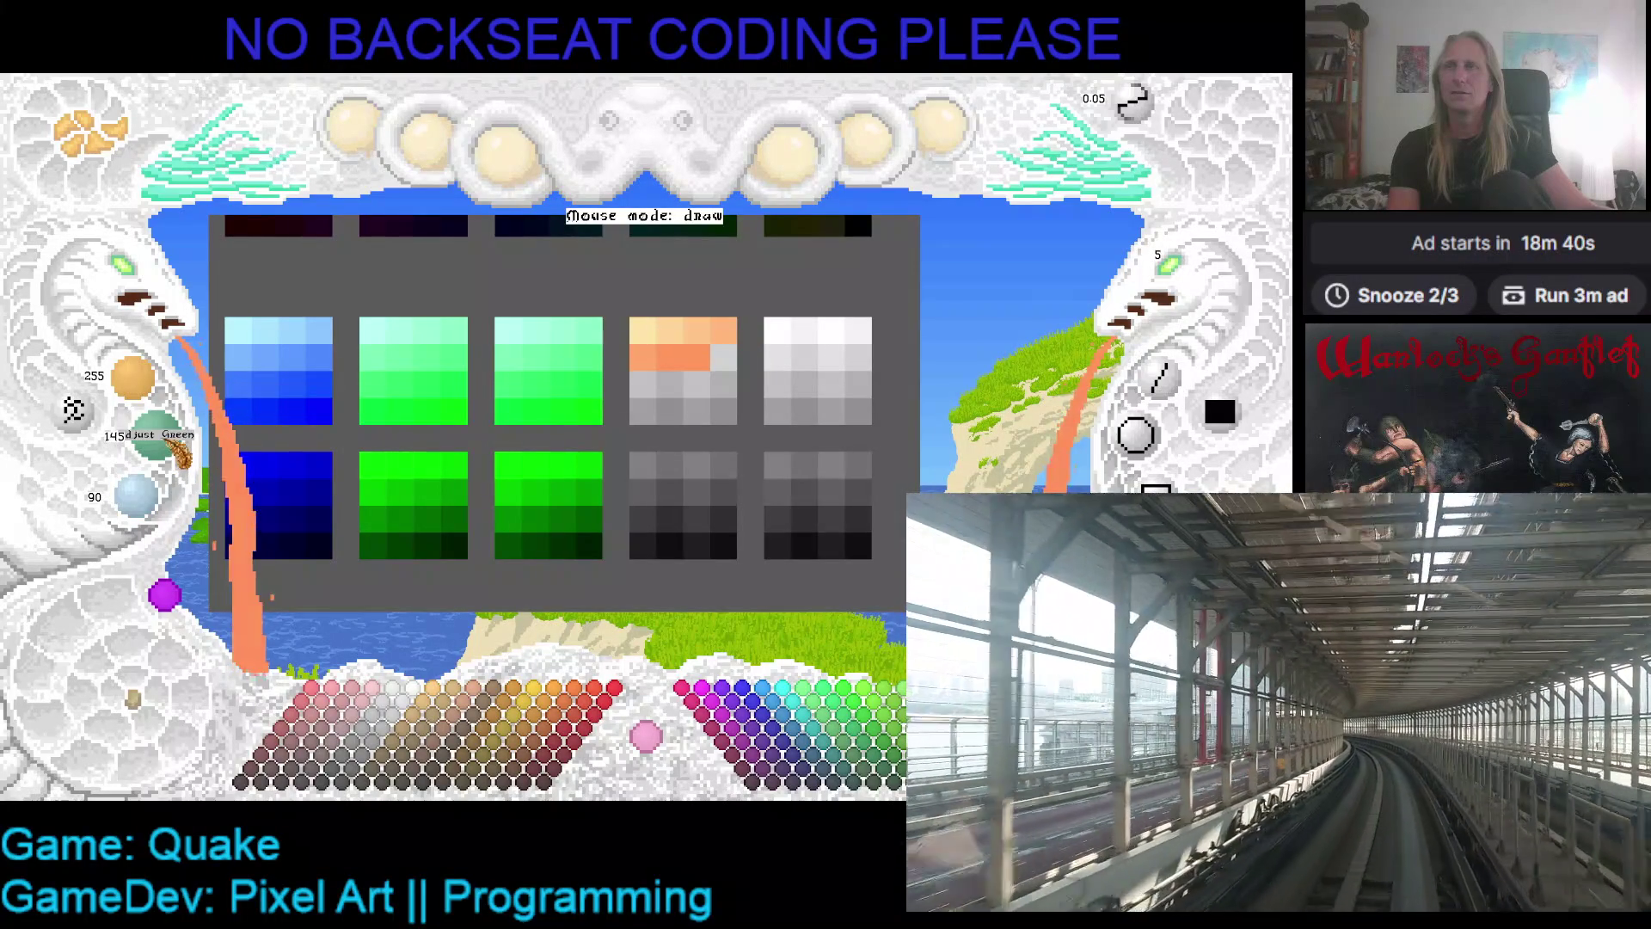
pyautogui.scroll(-3, 176, 501)
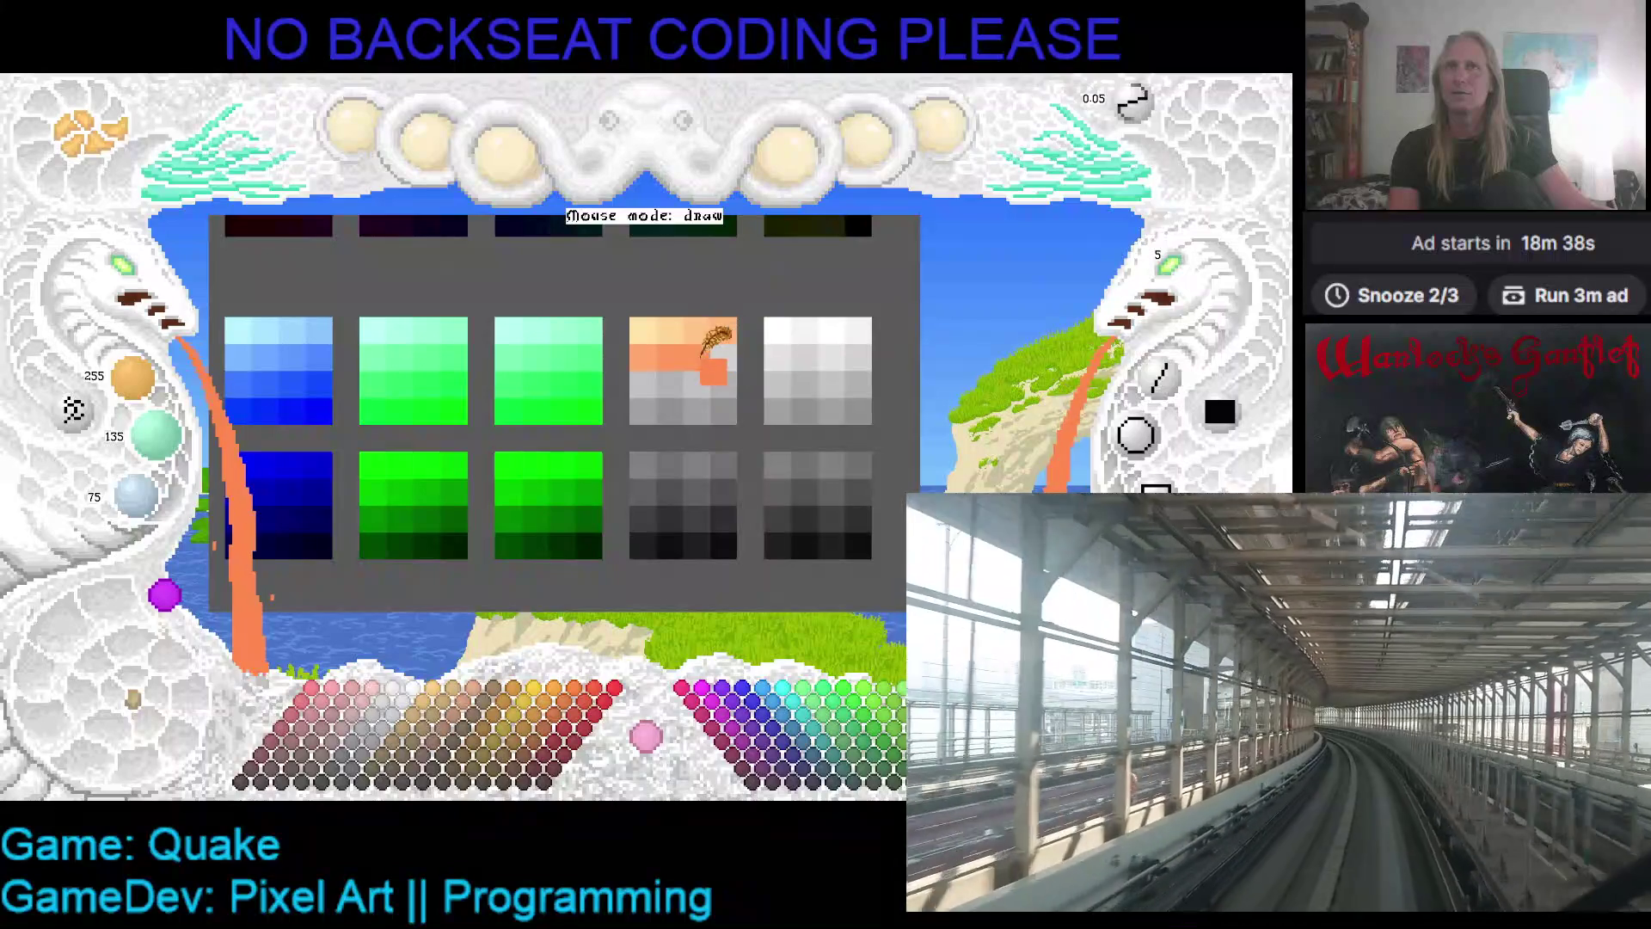
pyautogui.scroll(-1, 185, 455)
pyautogui.scroll(-3, 175, 503)
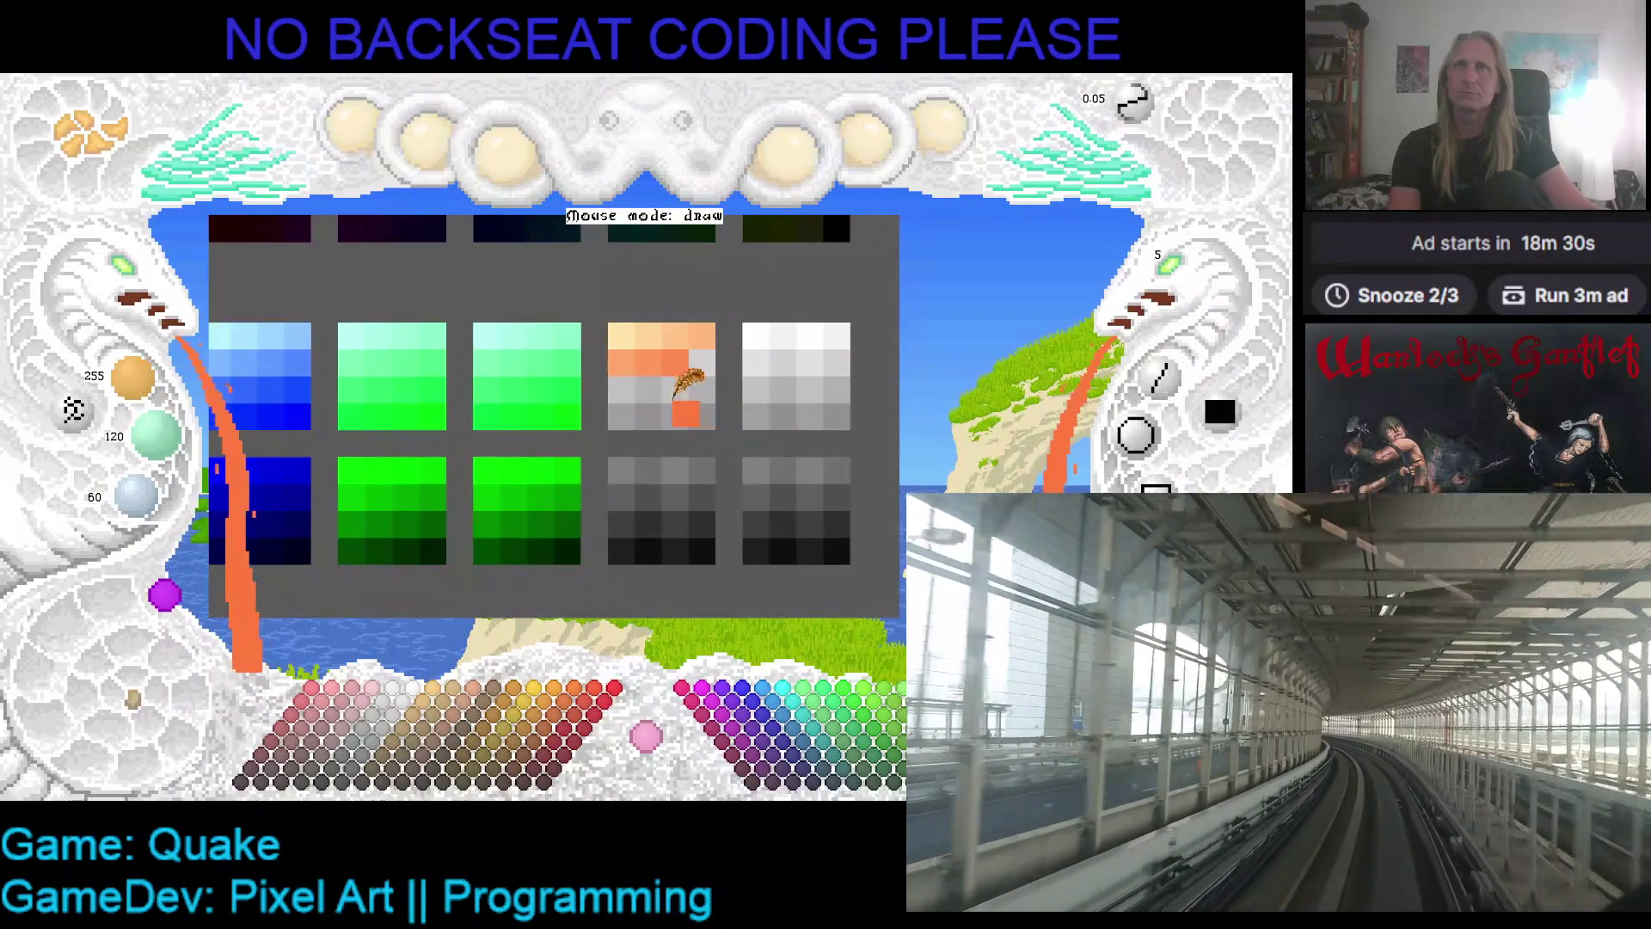
pyautogui.click(623, 337)
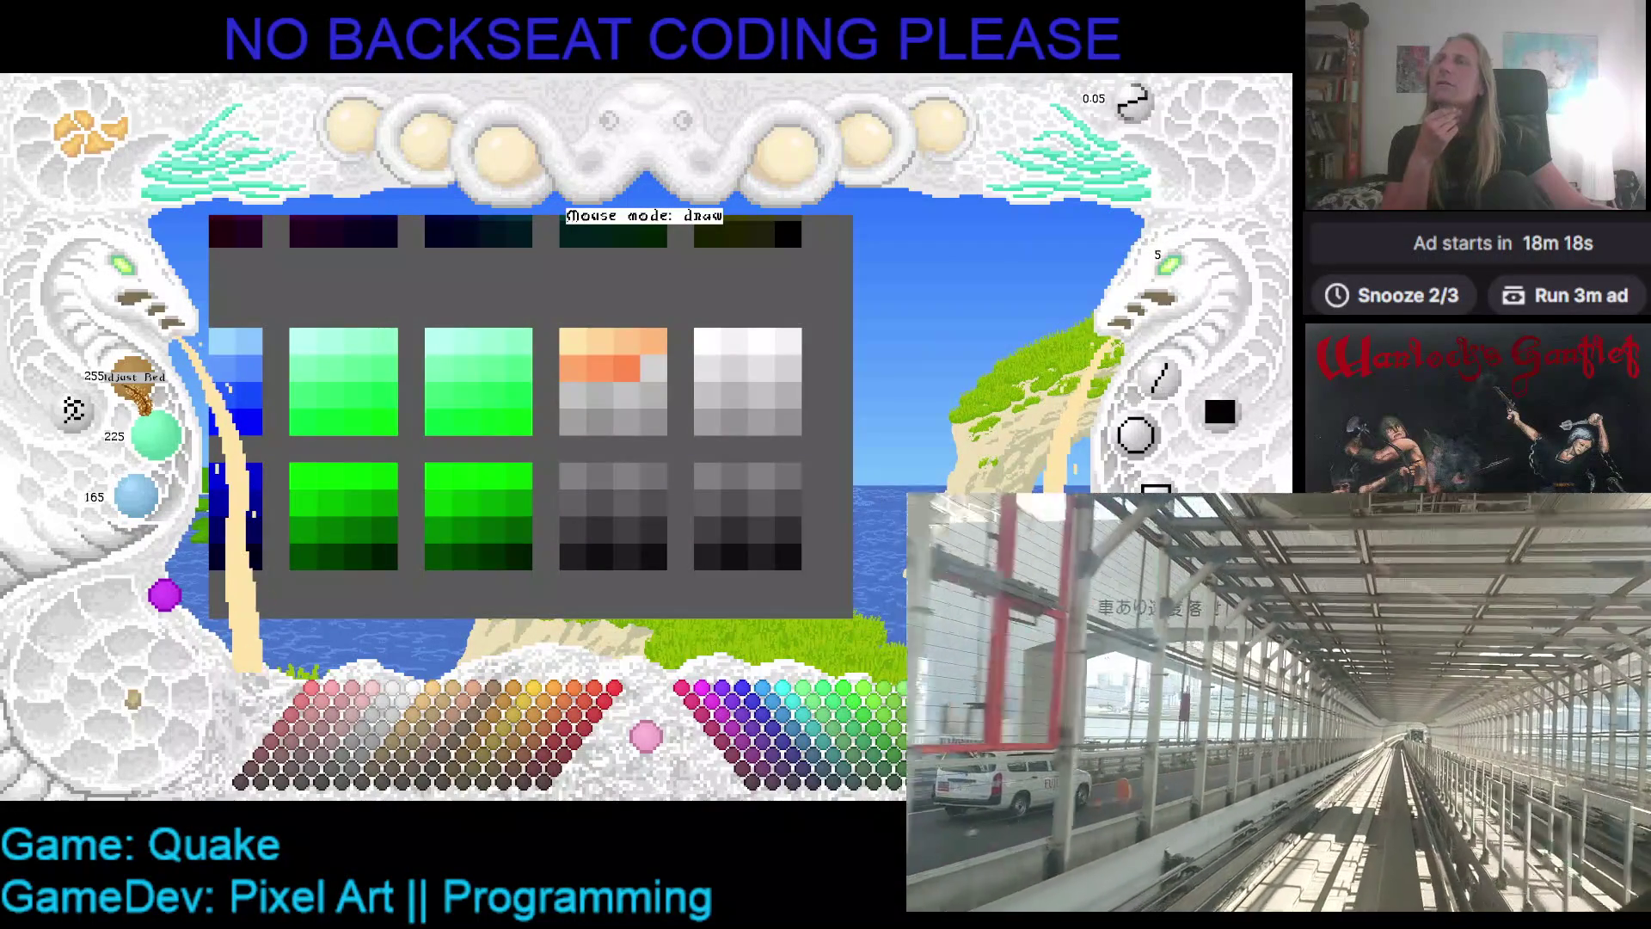
# - Adjust the colour channels and widen the peach stroke beside the left cliff
pyautogui.scroll(-2, 486, 406)
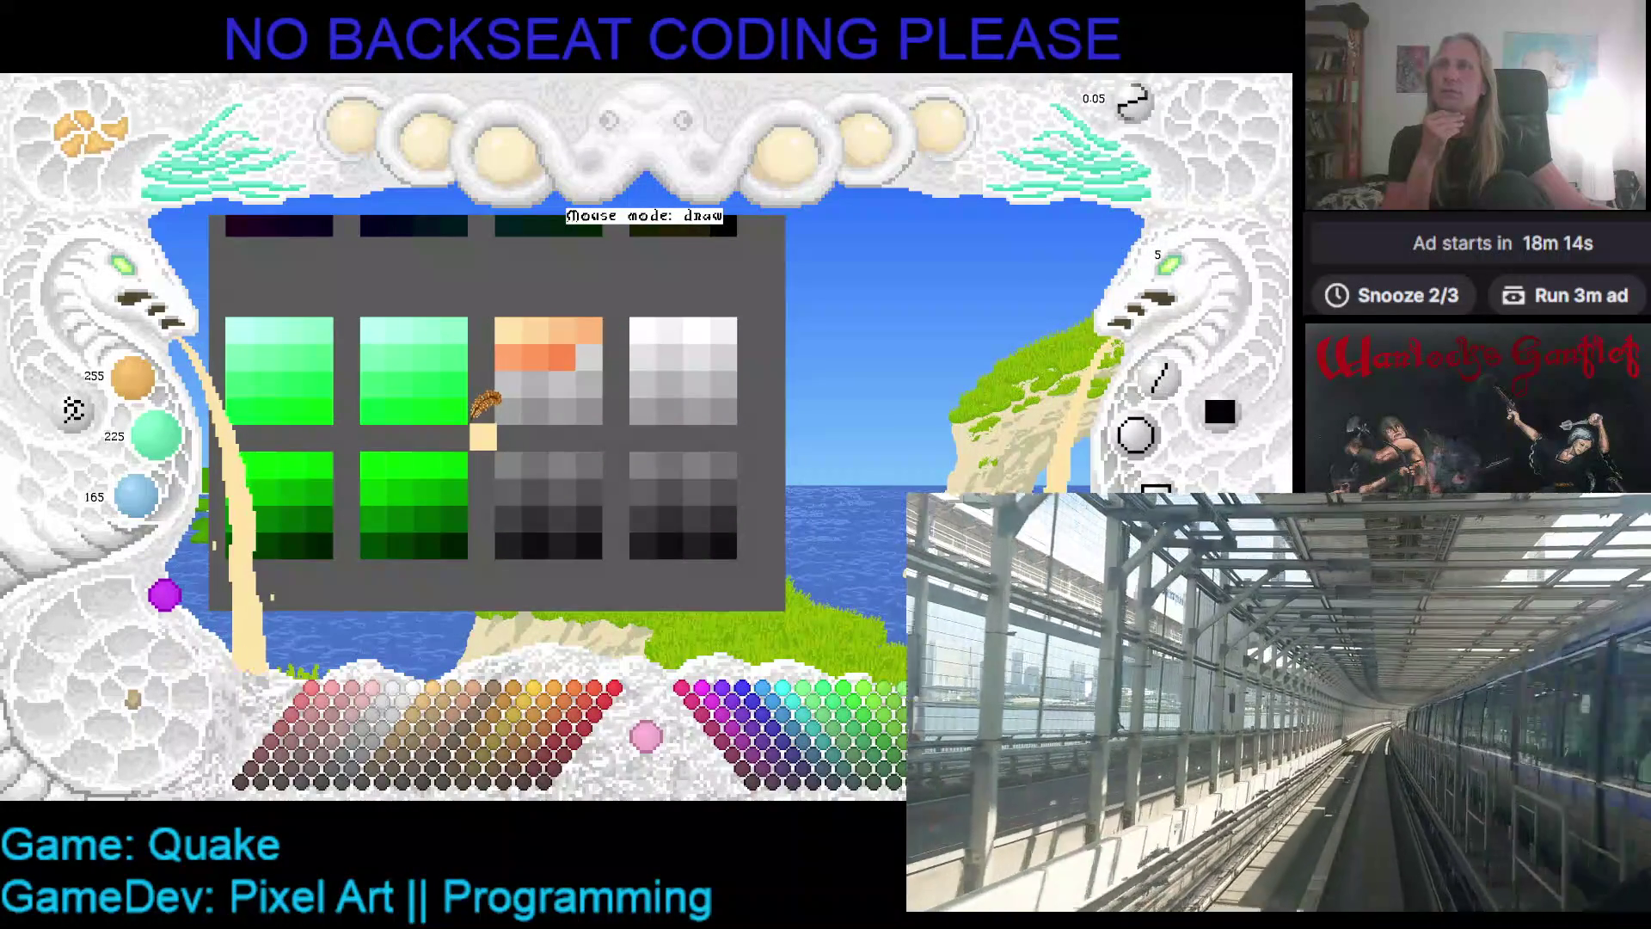
pyautogui.scroll(1, 486, 406)
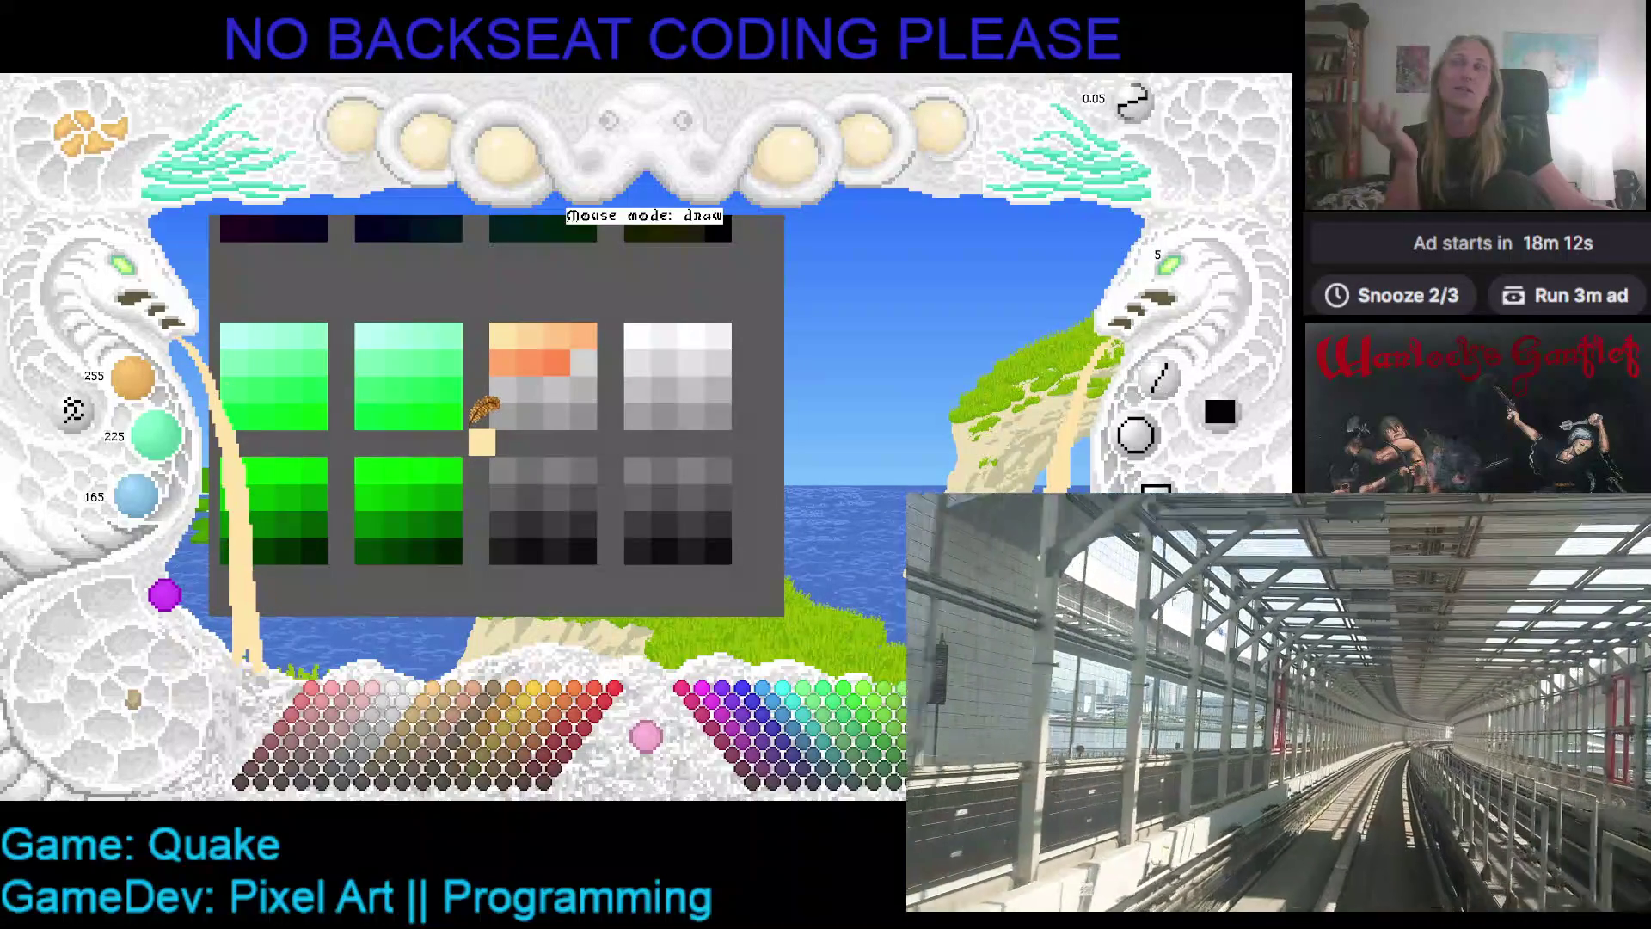
pyautogui.scroll(1, 479, 416)
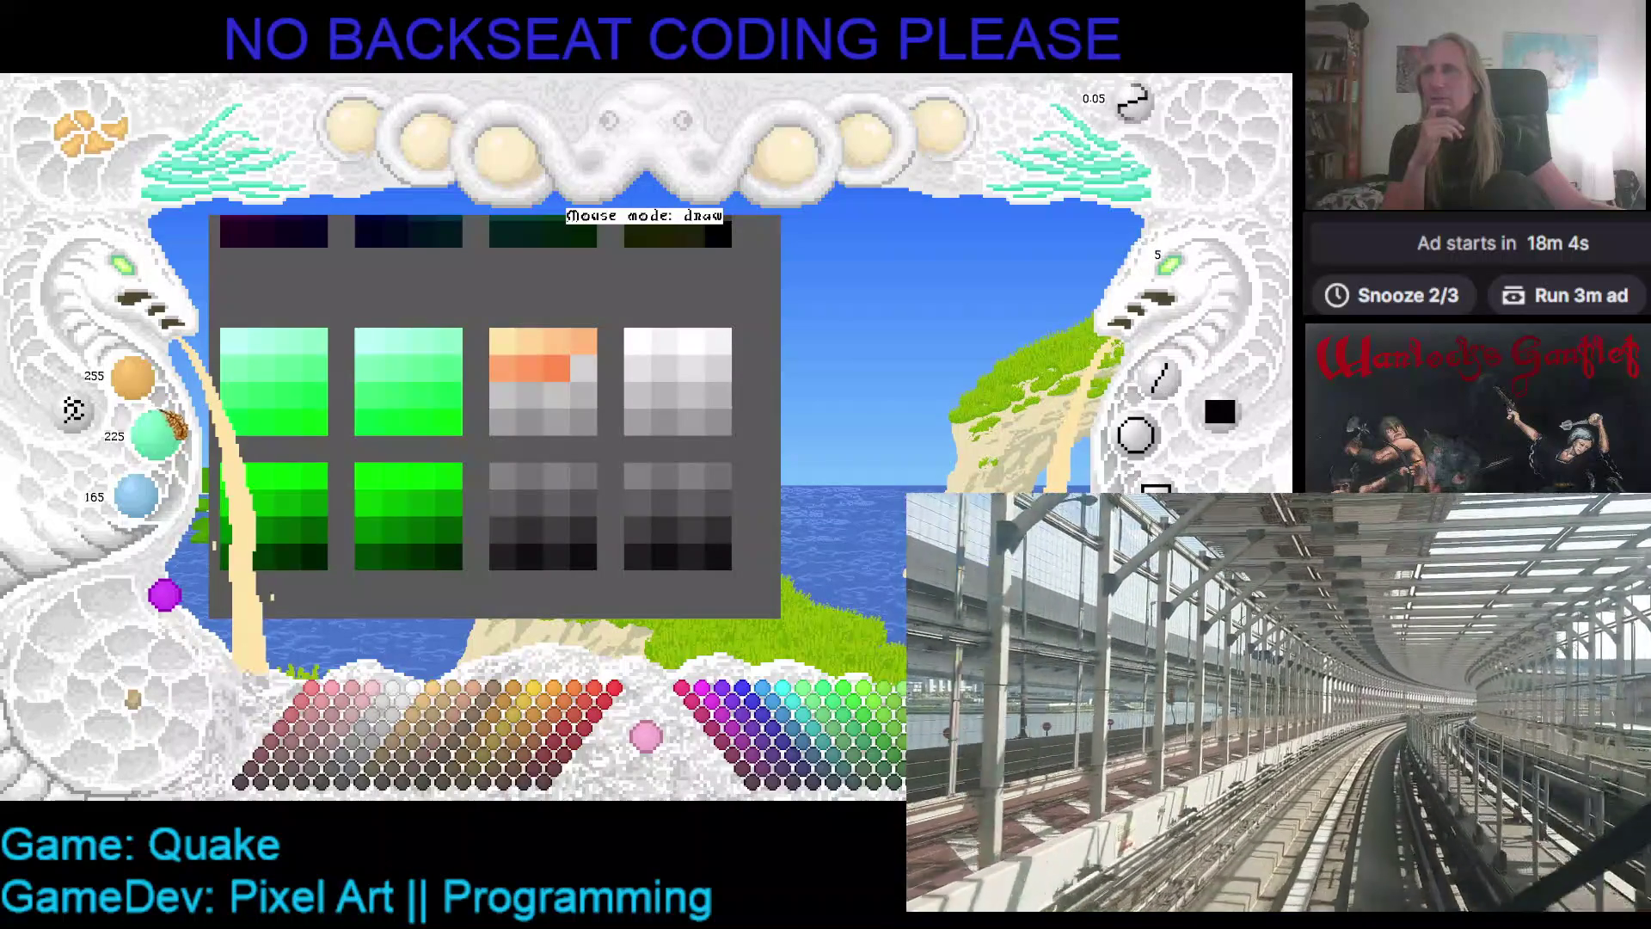
pyautogui.scroll(-1, 180, 452)
pyautogui.scroll(-2, 182, 451)
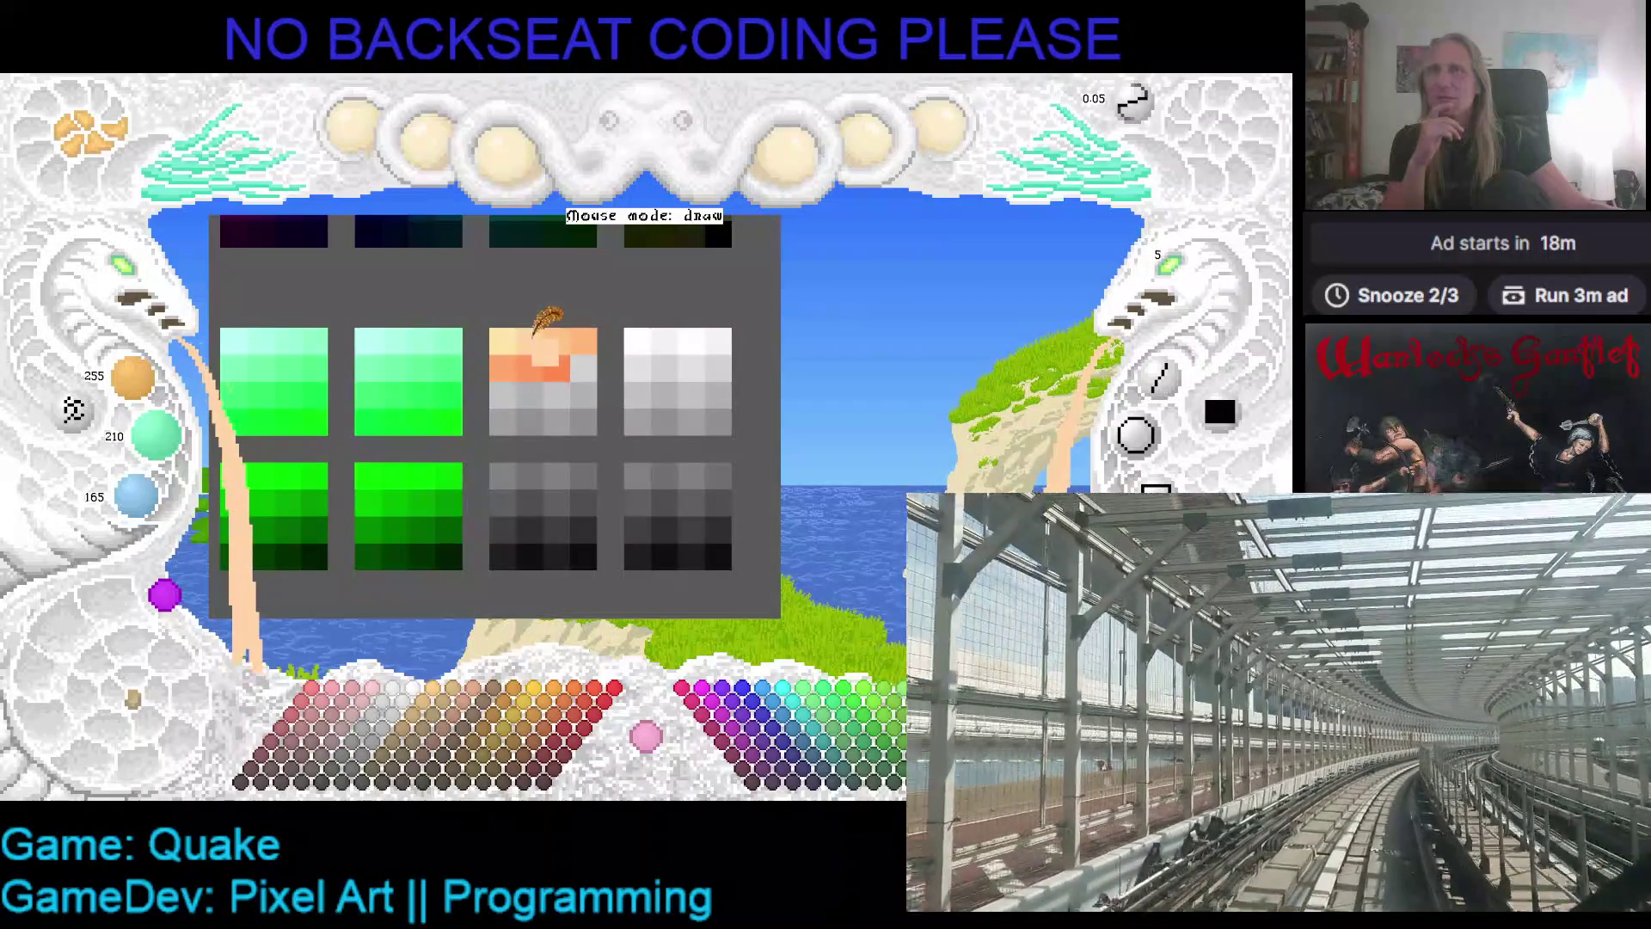
pyautogui.scroll(-1, 177, 455)
pyautogui.scroll(-4, 176, 456)
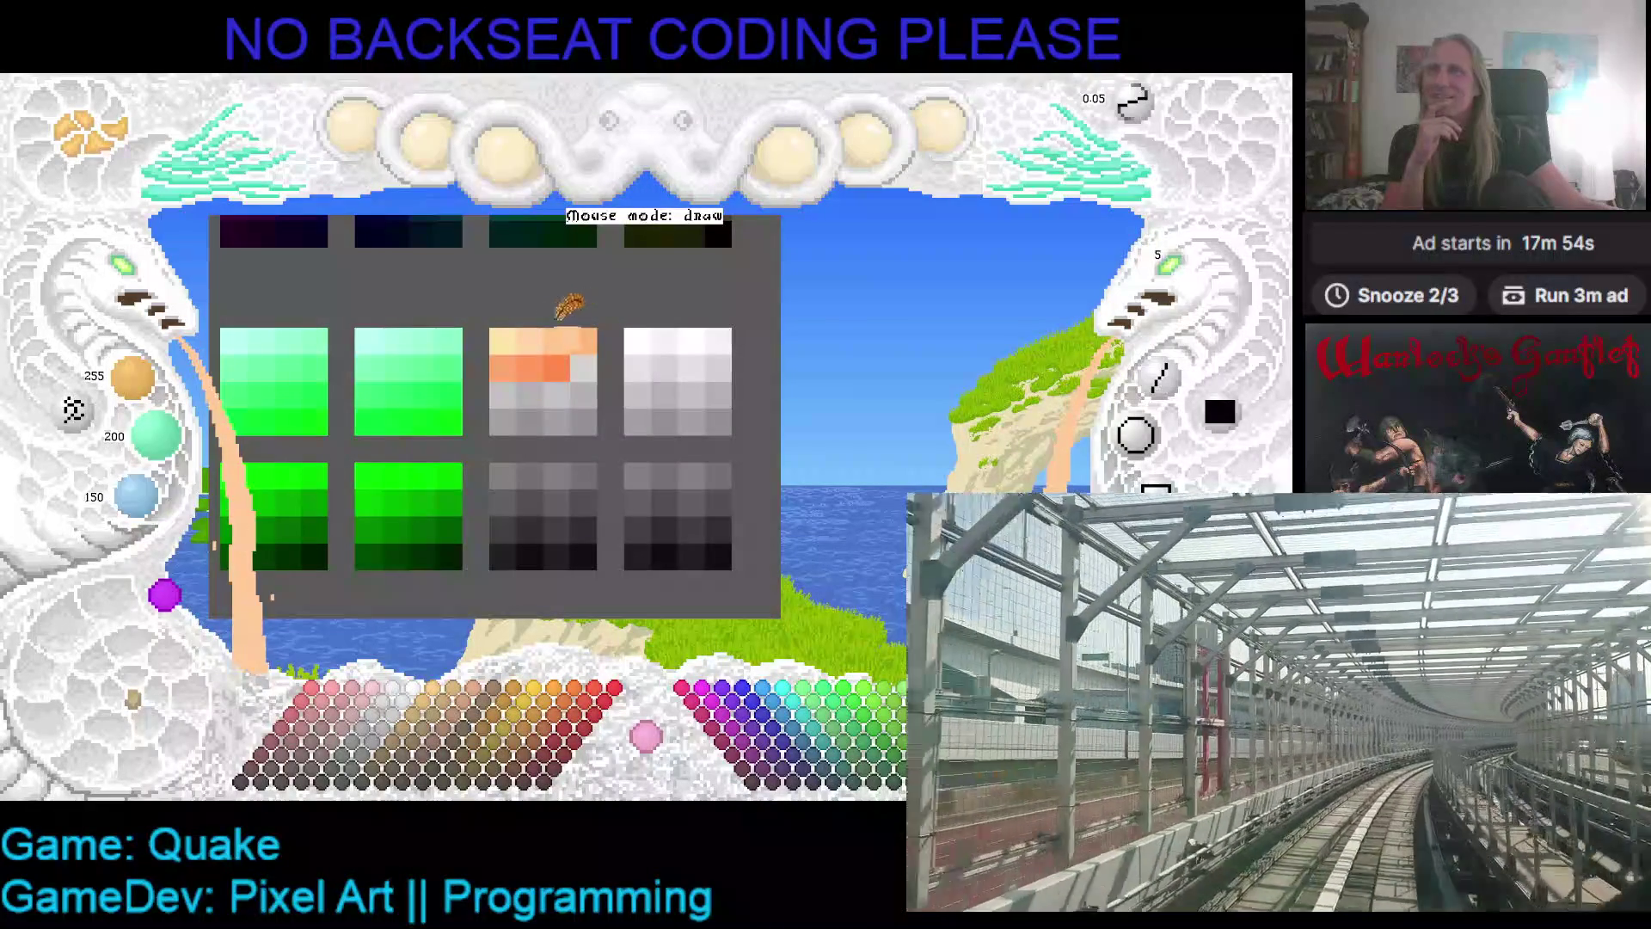
pyautogui.scroll(-1, 134, 383)
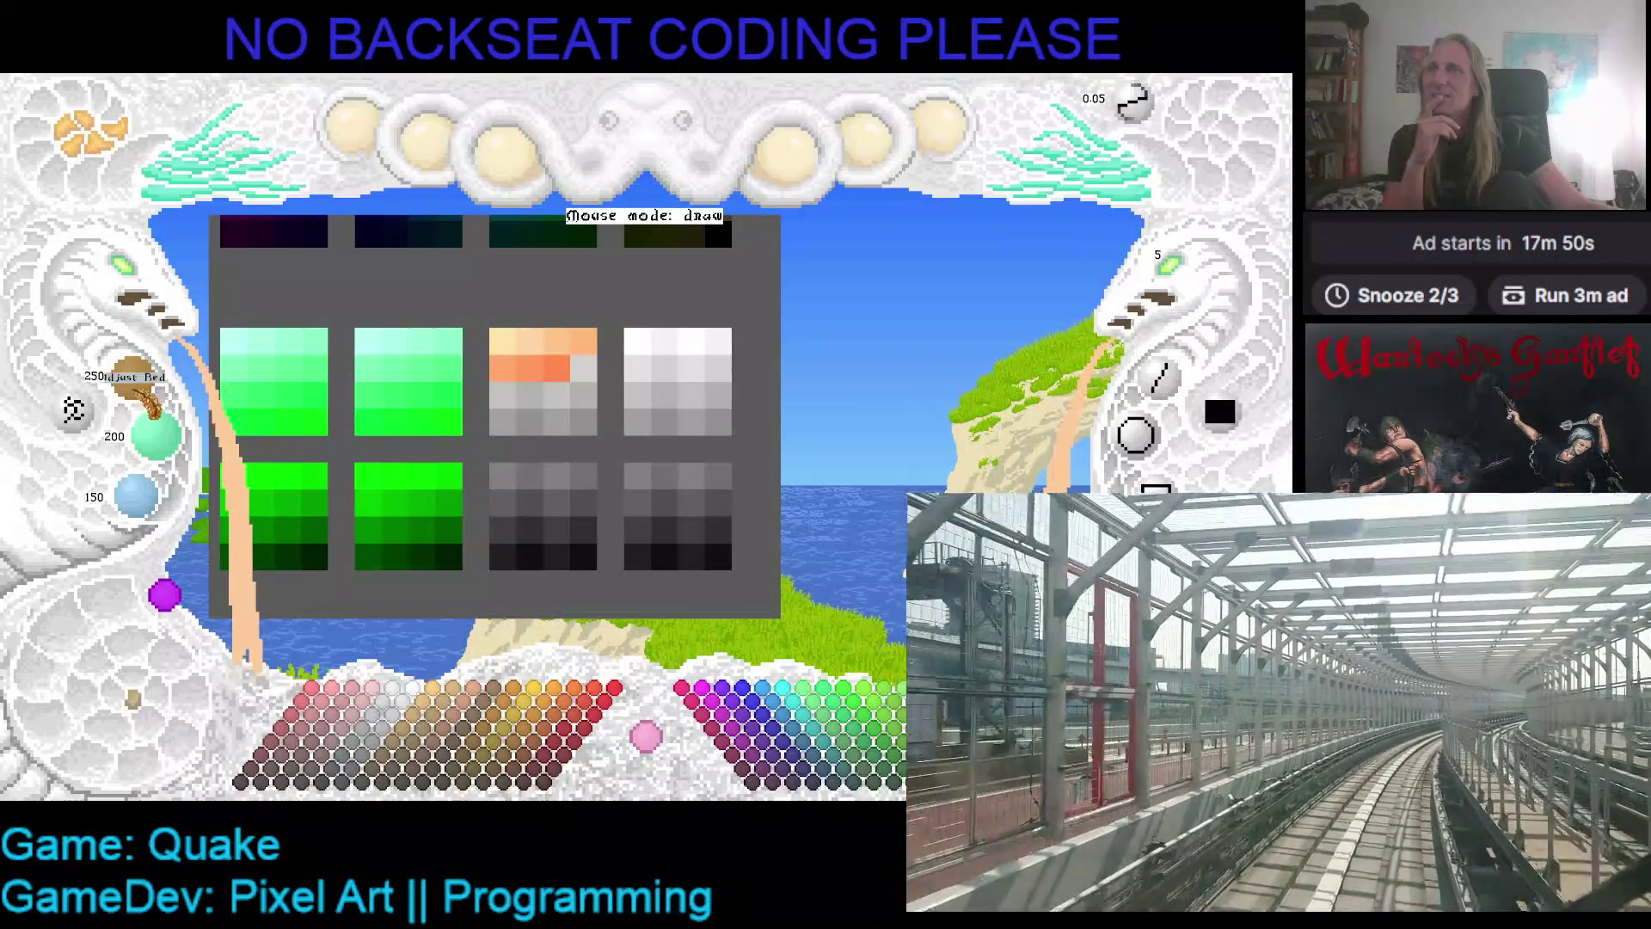
pyautogui.scroll(2, 142, 503)
pyautogui.scroll(2, 146, 507)
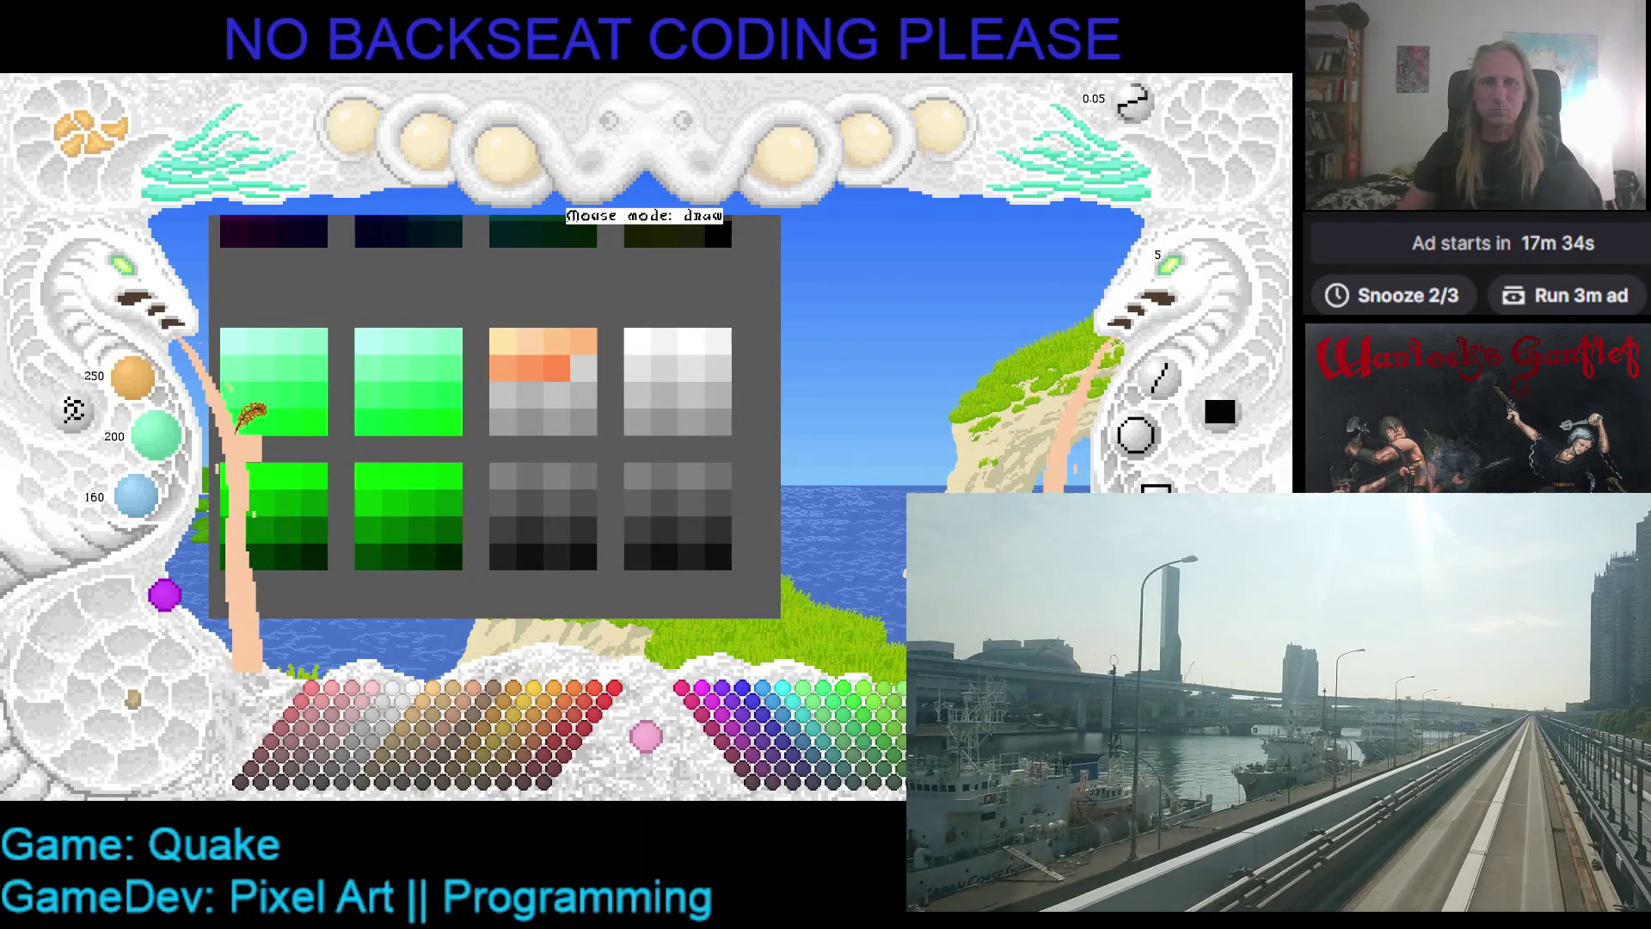
pyautogui.moveTo(232, 422); pyautogui.dragTo(254, 464)
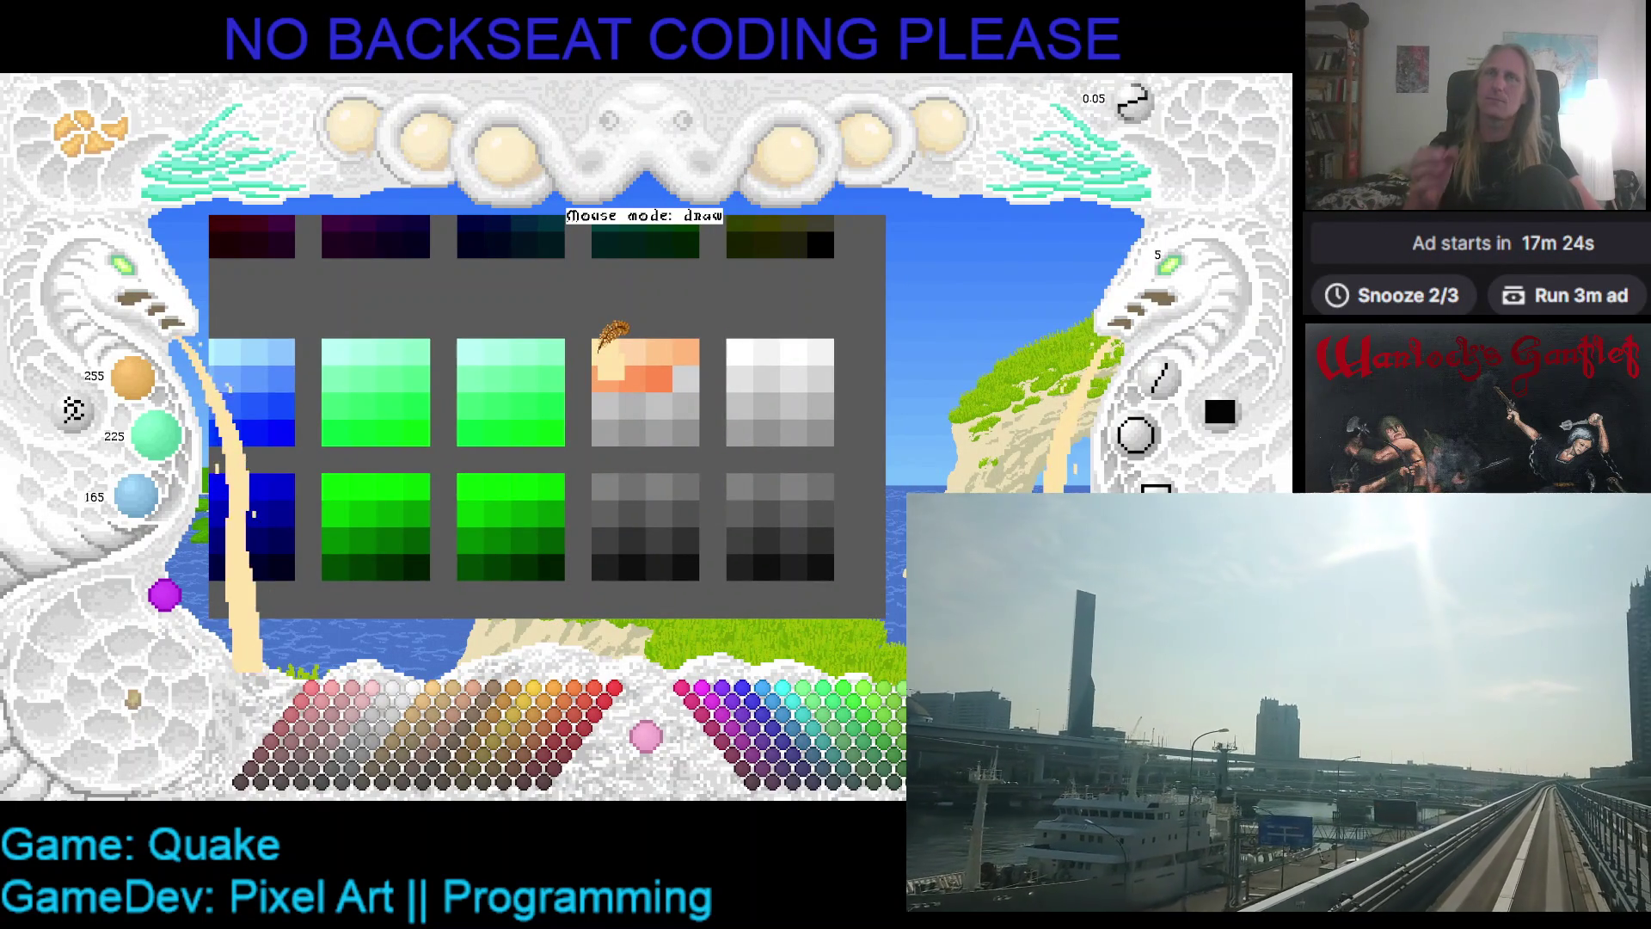
# - Pick pale peach from the palette, lower its red and green slightly, and test-stroke it
pyautogui.click(592, 372)
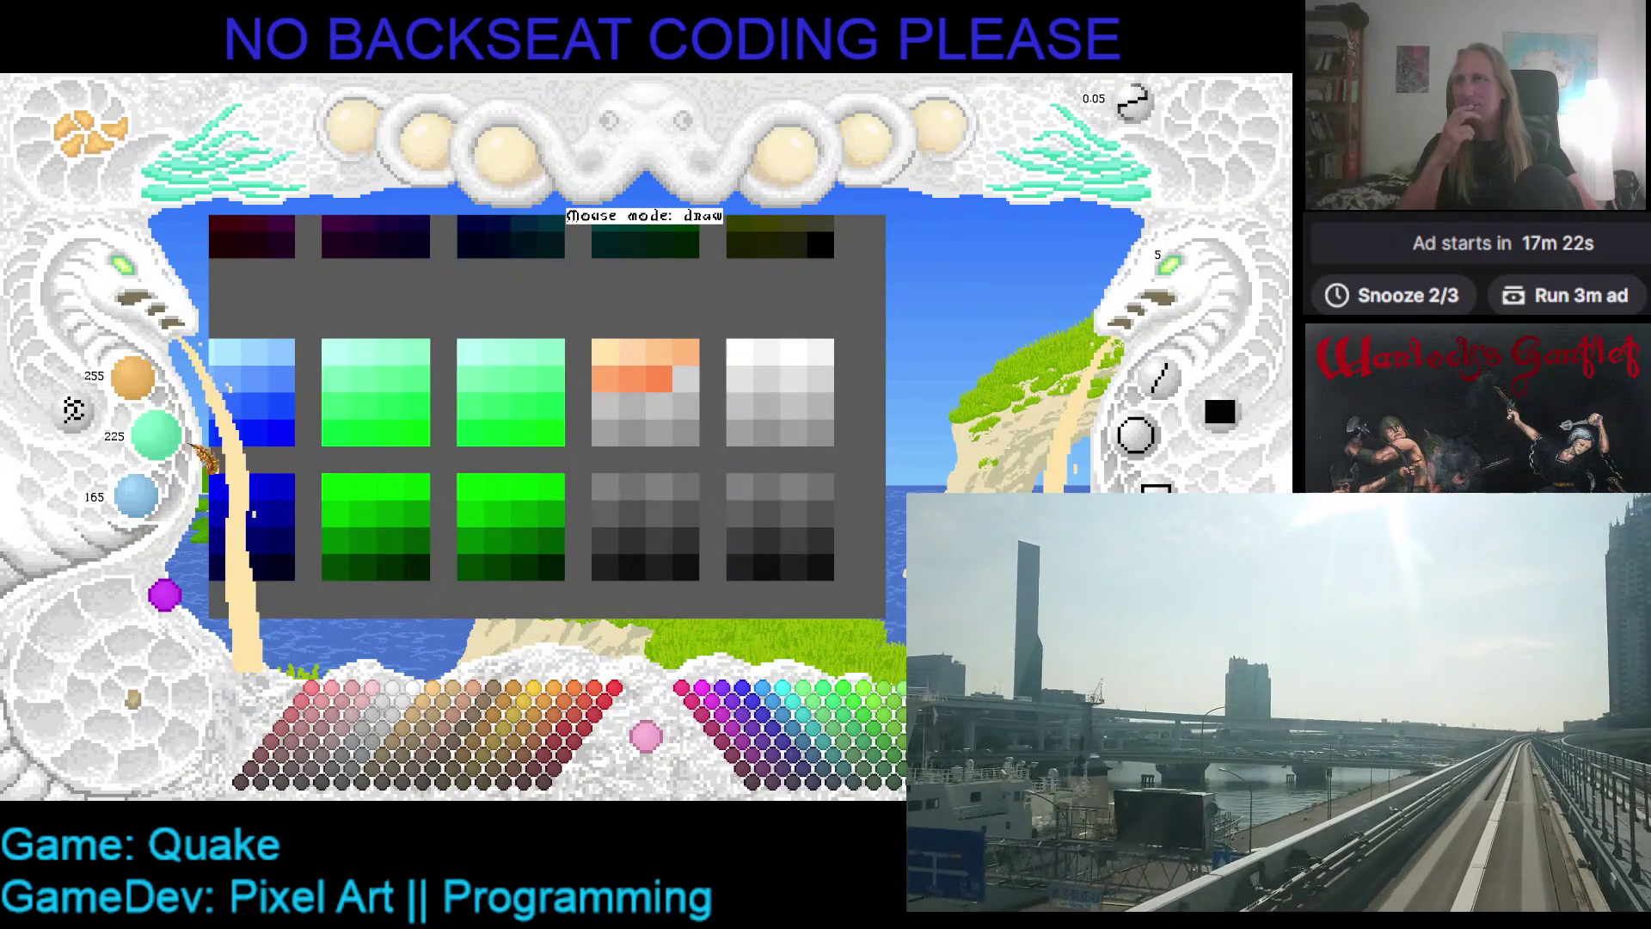
pyautogui.moveTo(156, 434); pyautogui.dragTo(205, 454)
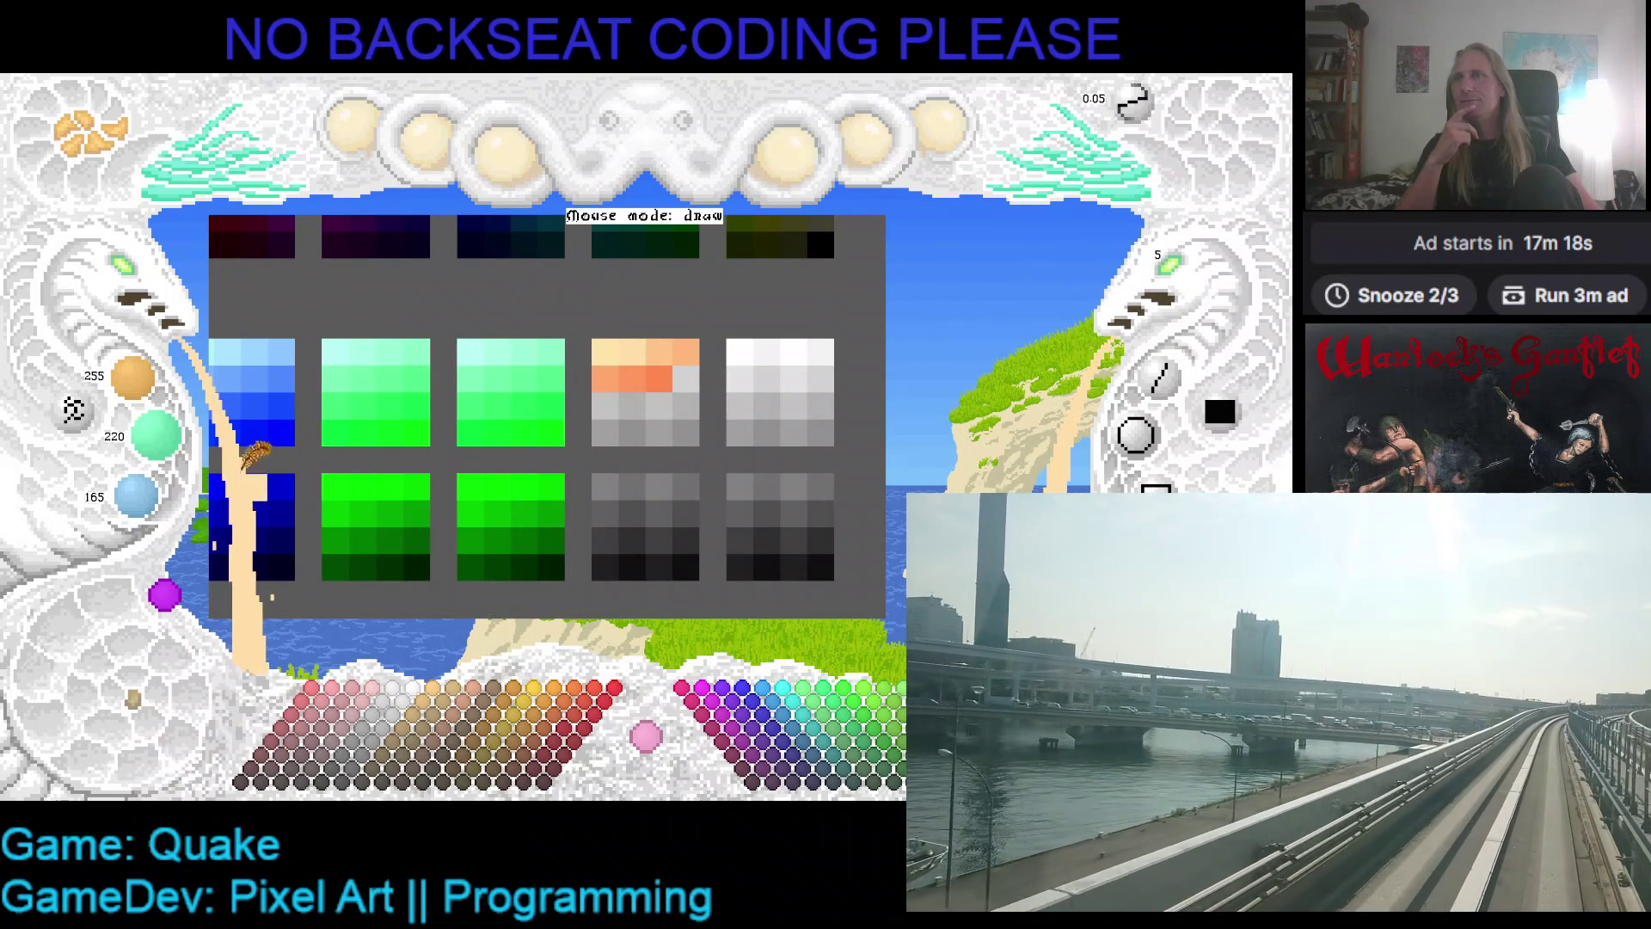
pyautogui.moveTo(133, 378); pyautogui.dragTo(156, 384)
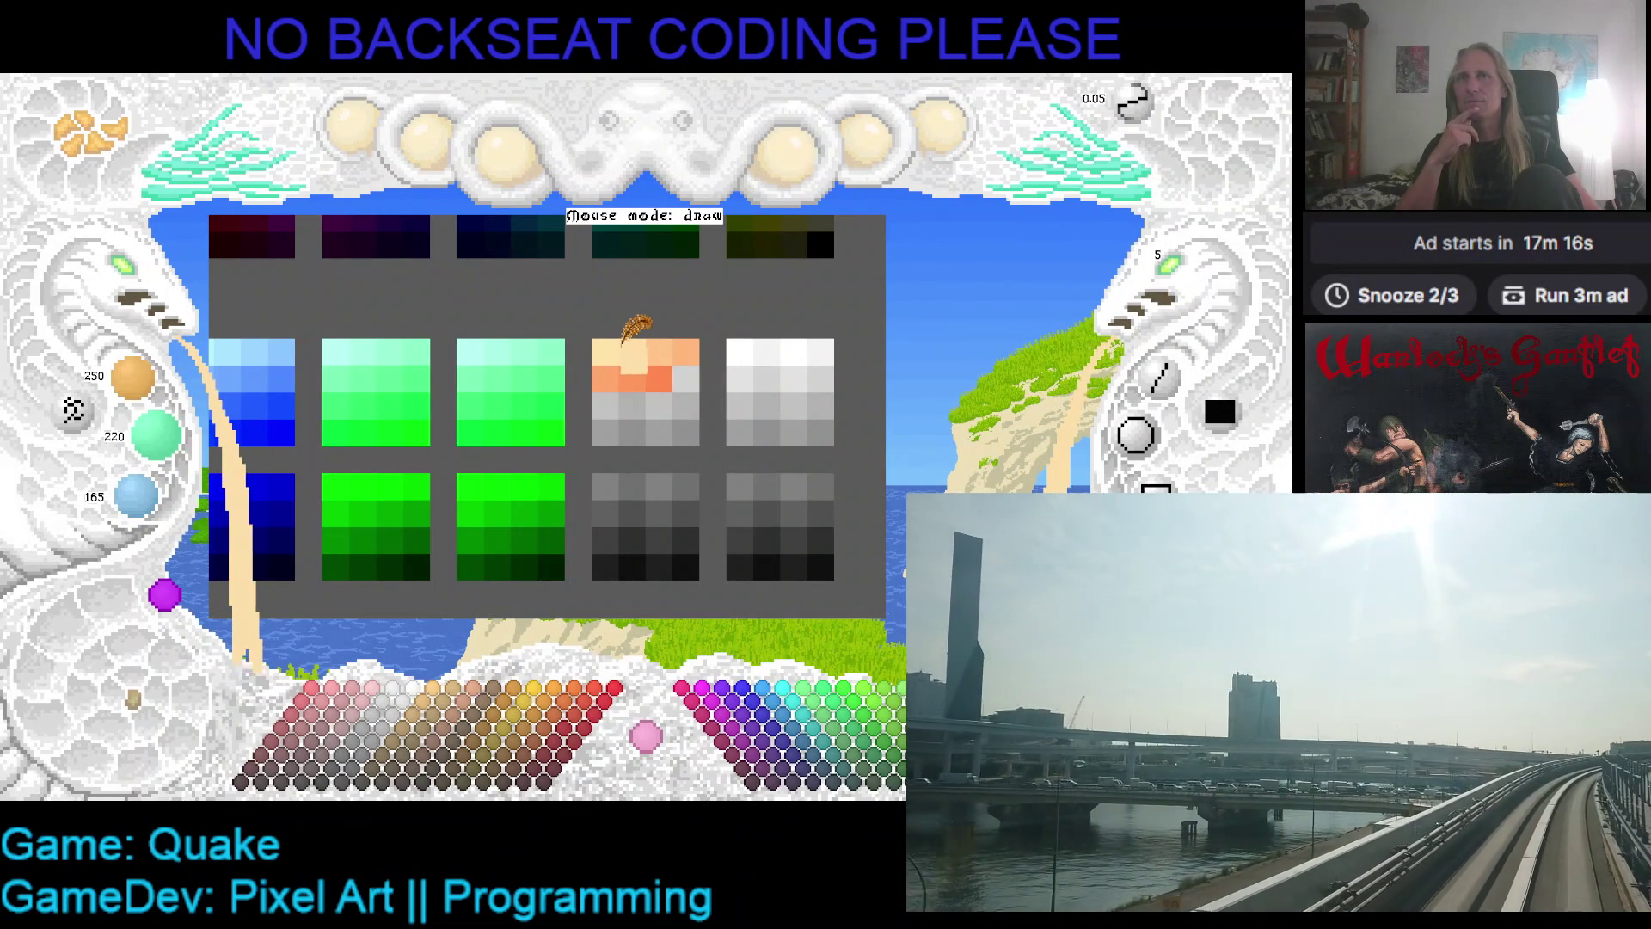
pyautogui.moveTo(619, 376); pyautogui.dragTo(593, 376)
pyautogui.click(606, 344)
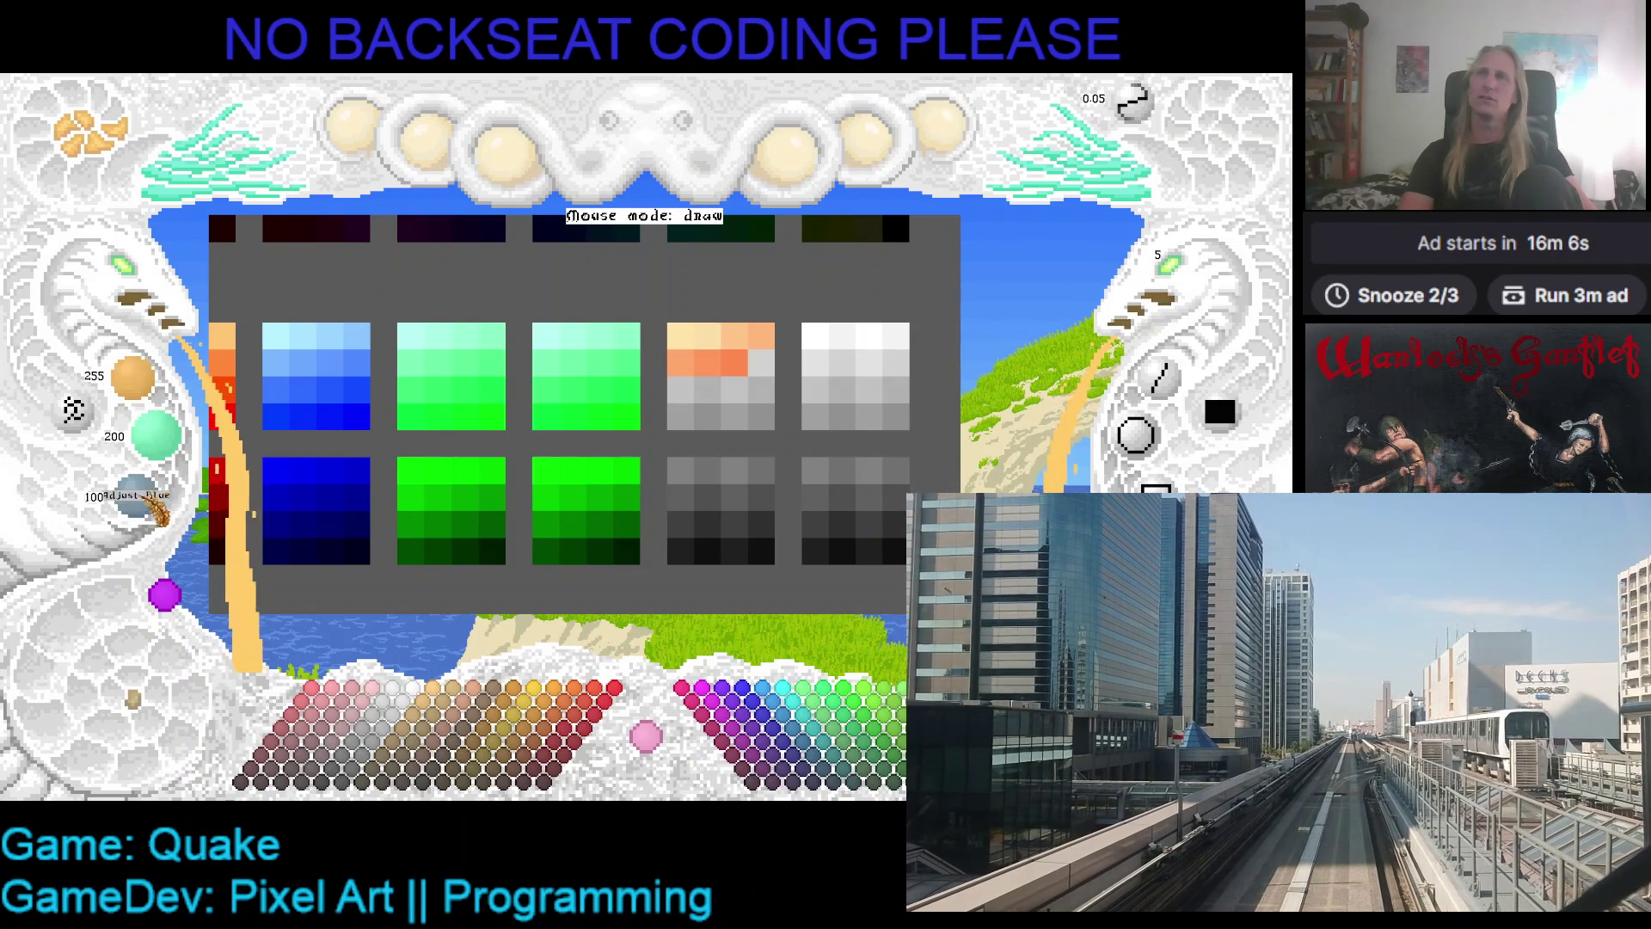
# - Scroll through the palette and try bright red, then very dark red
pyautogui.scroll(2, 700, 344)
pyautogui.scroll(2, 894, 297)
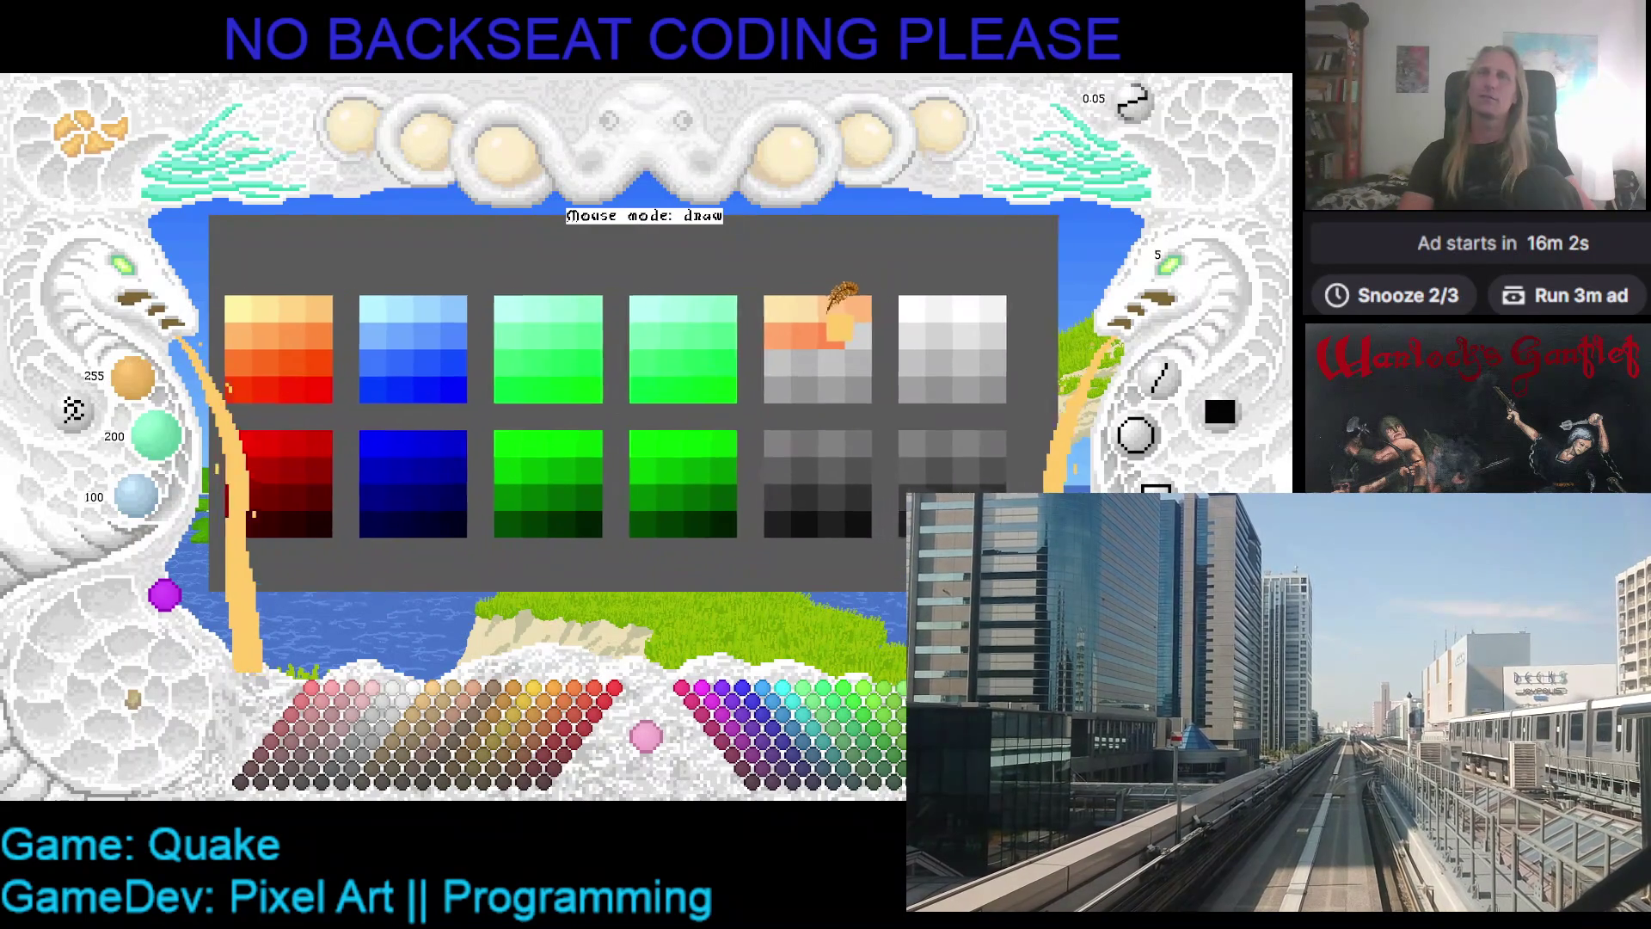
pyautogui.scroll(-2, 804, 305)
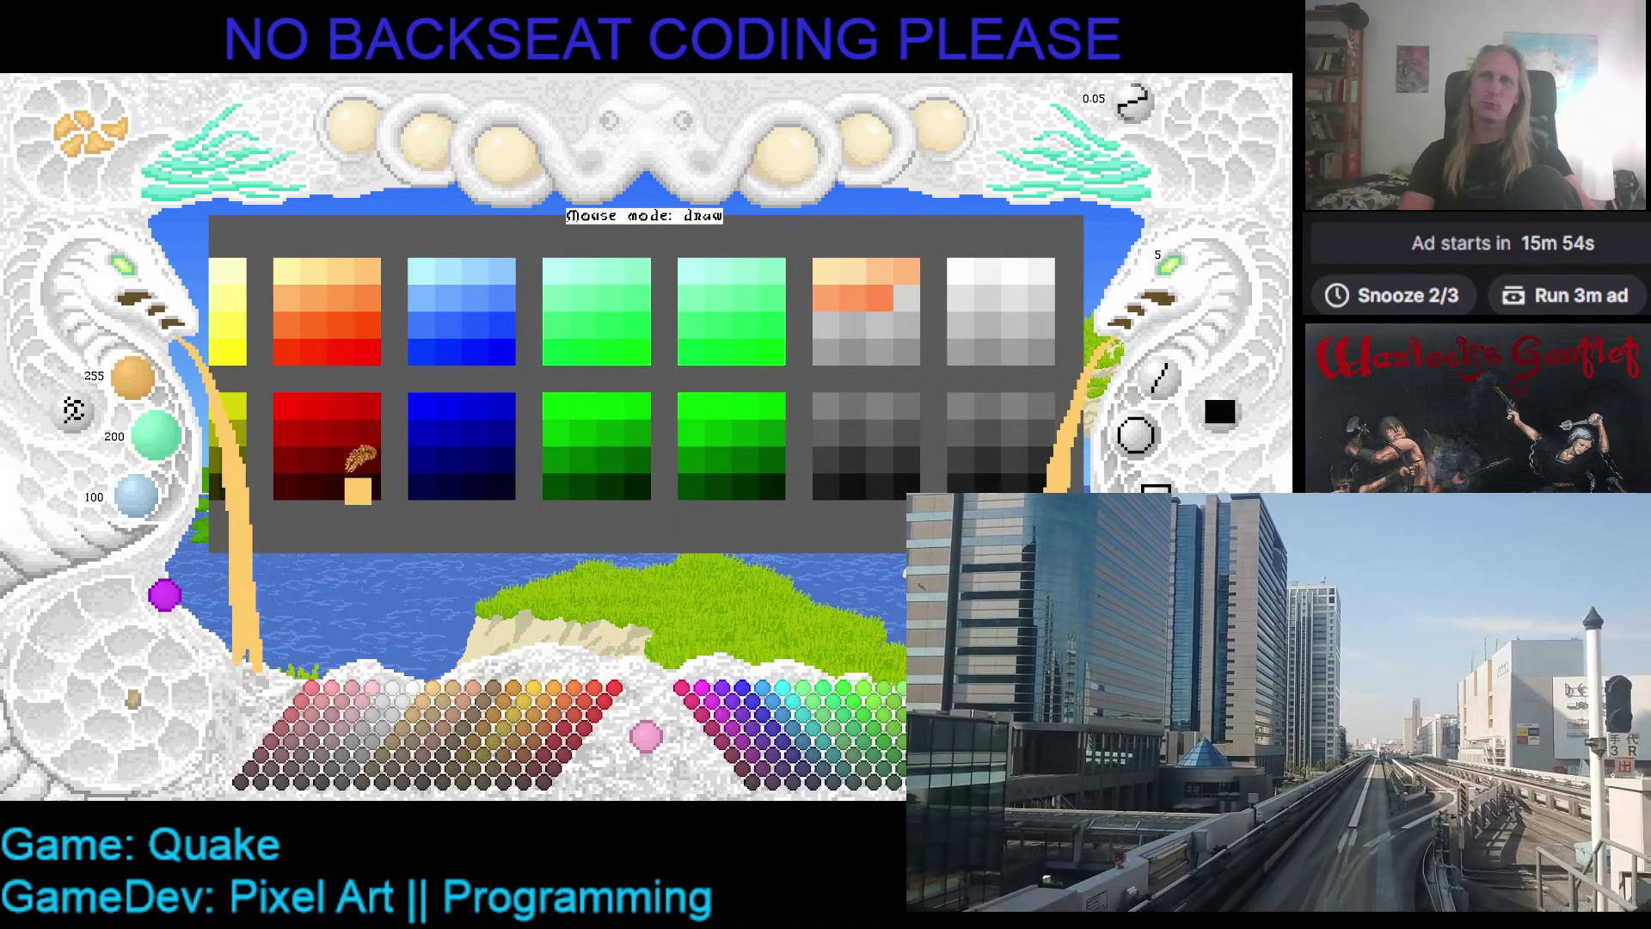
pyautogui.click(314, 440)
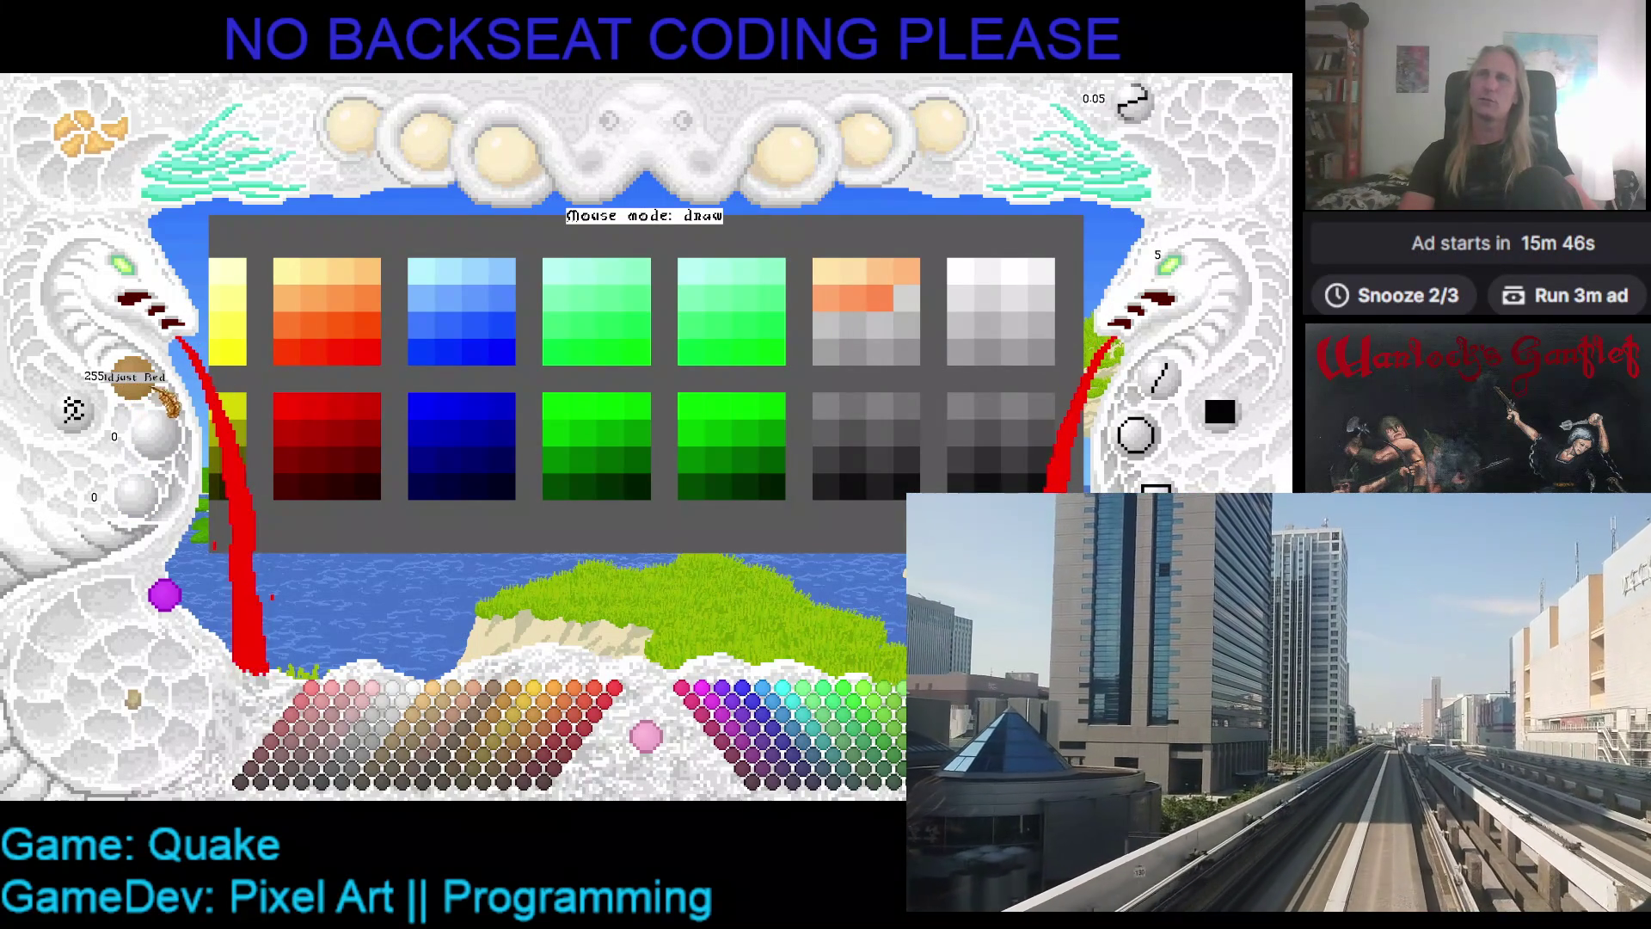
pyautogui.click(303, 447)
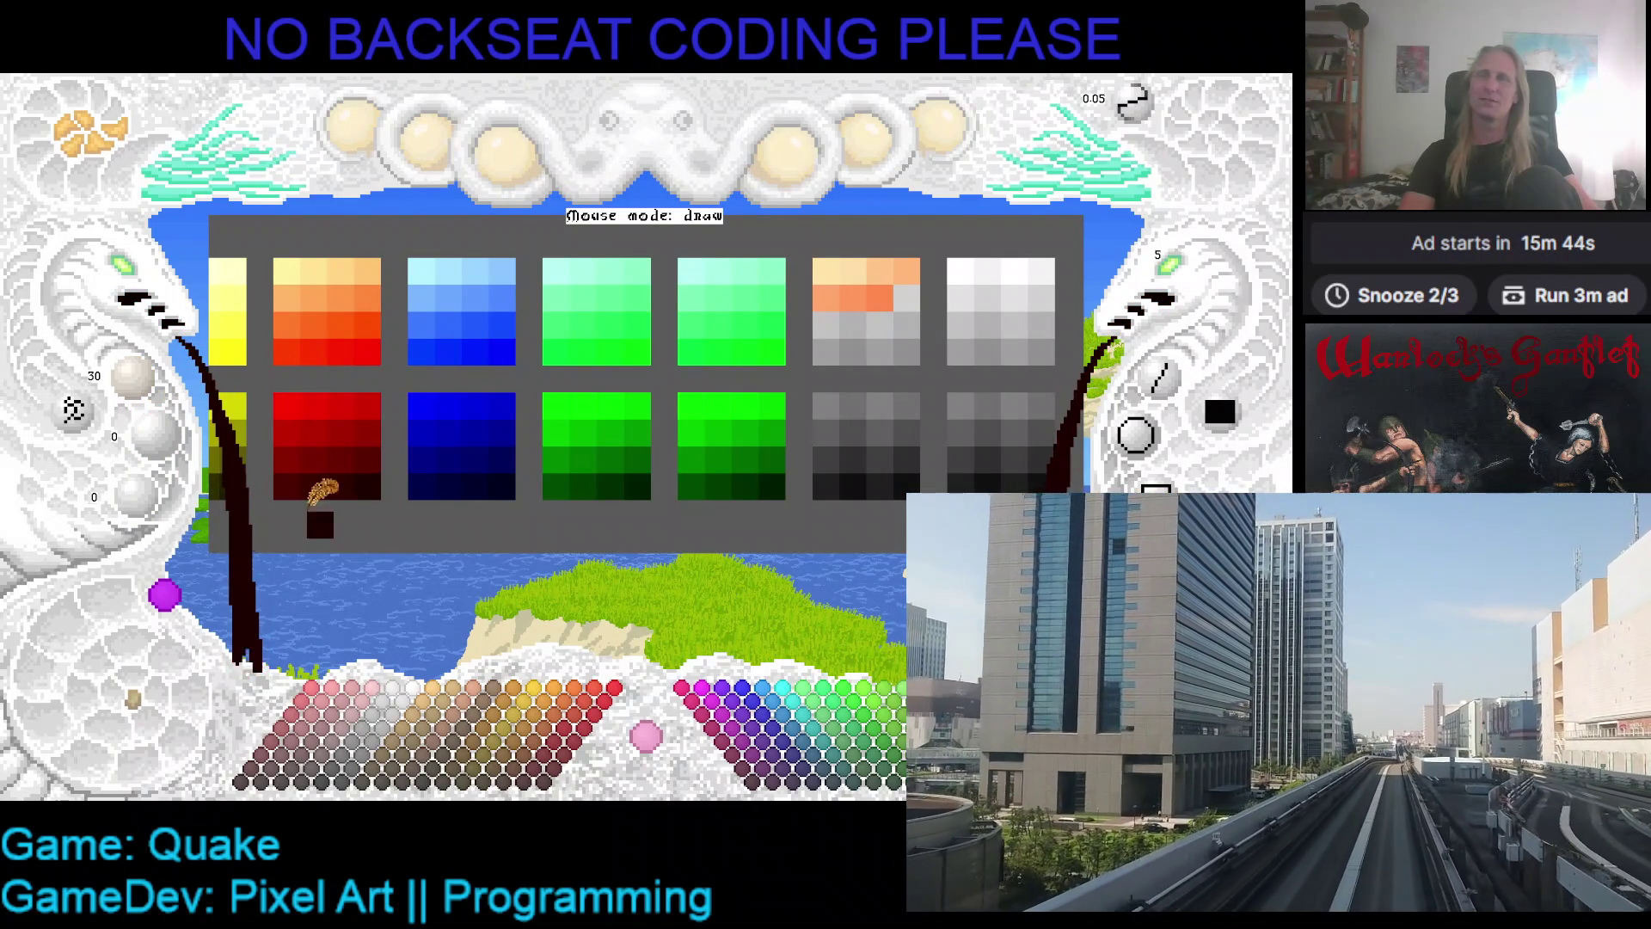
# - Scroll the swatches sideways and try pale yellow, then a red from the orange ramp
pyautogui.hscroll(1, 348, 516)
pyautogui.hscroll(-2, 348, 516)
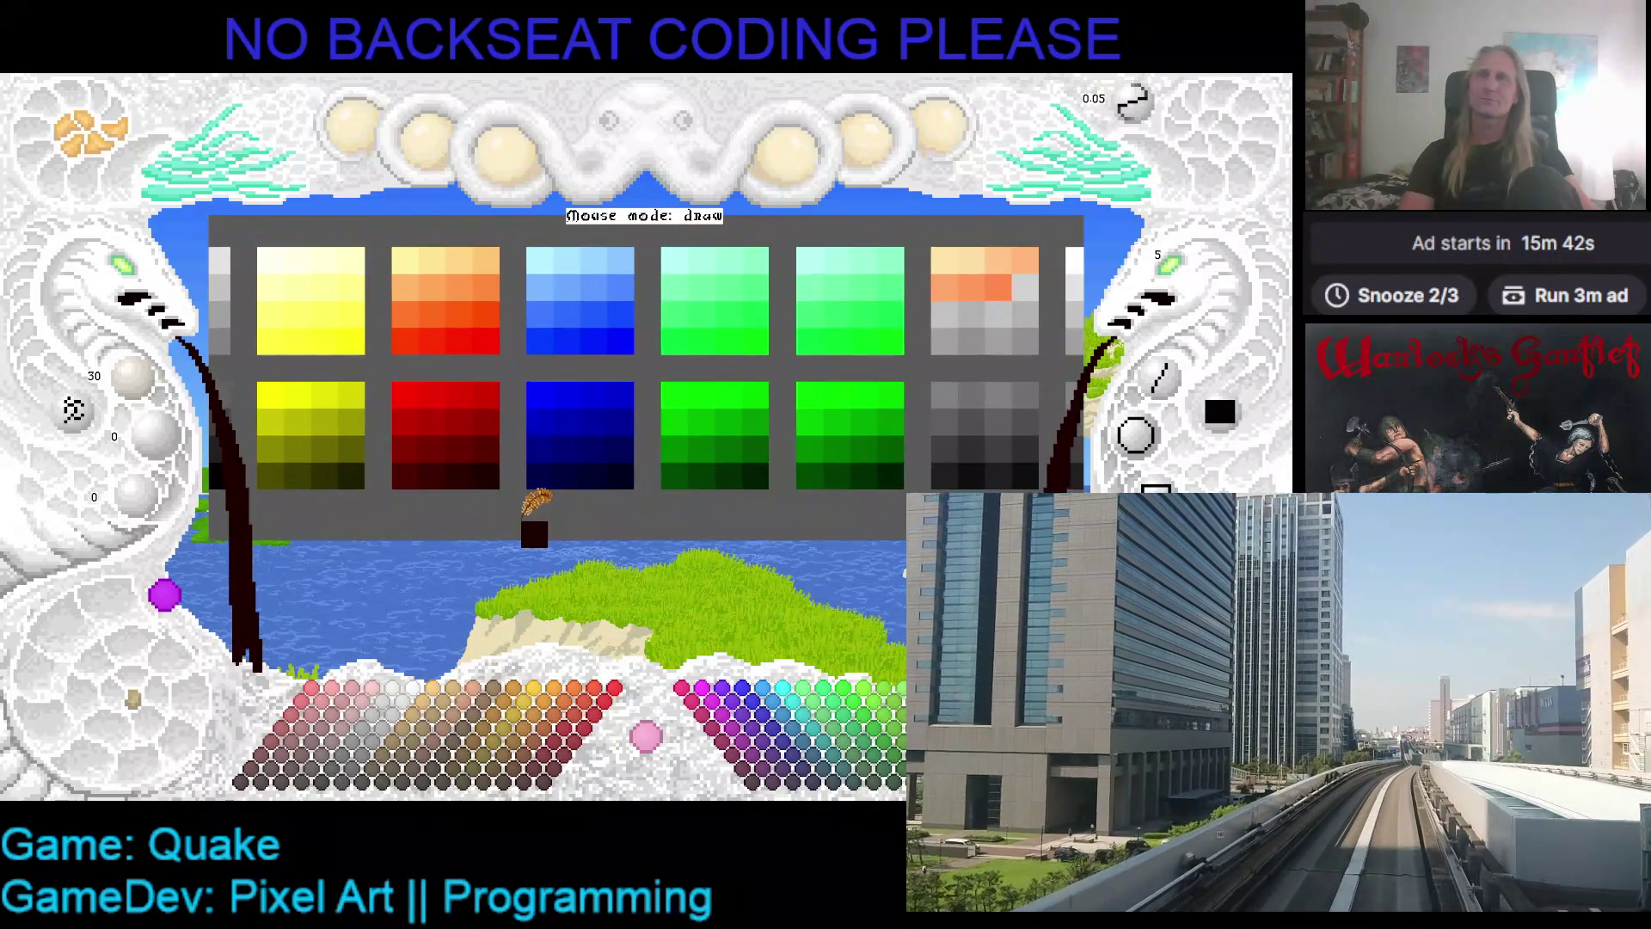
pyautogui.hscroll(2, 404, 534)
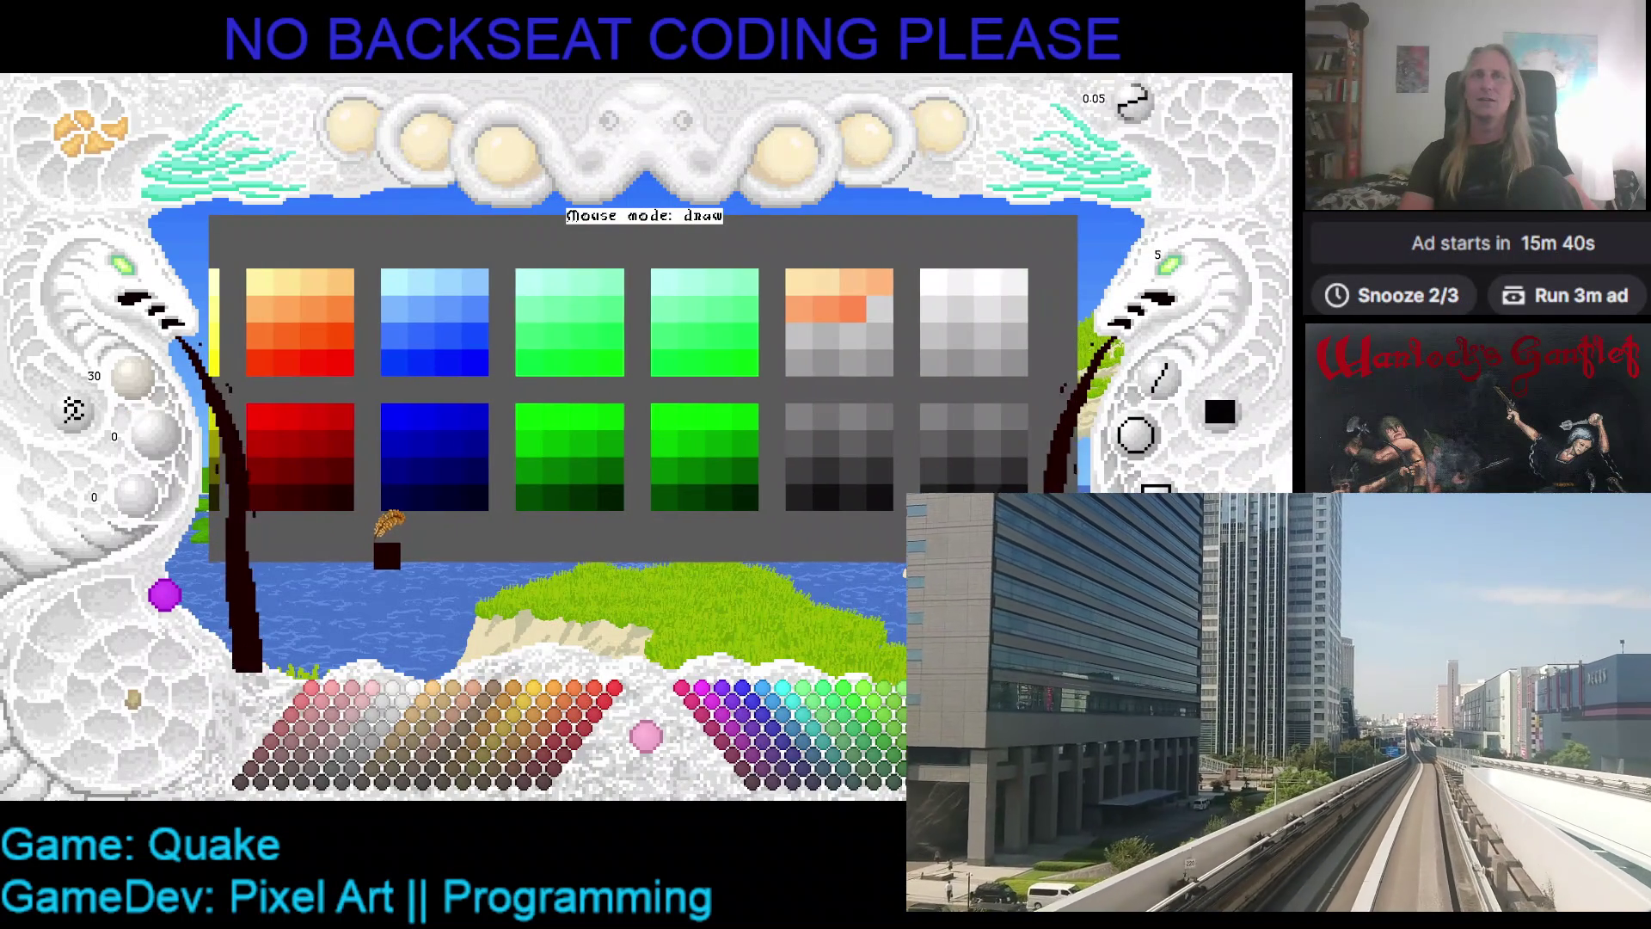
pyautogui.hscroll(-1, 812, 513)
pyautogui.hscroll(2, 538, 526)
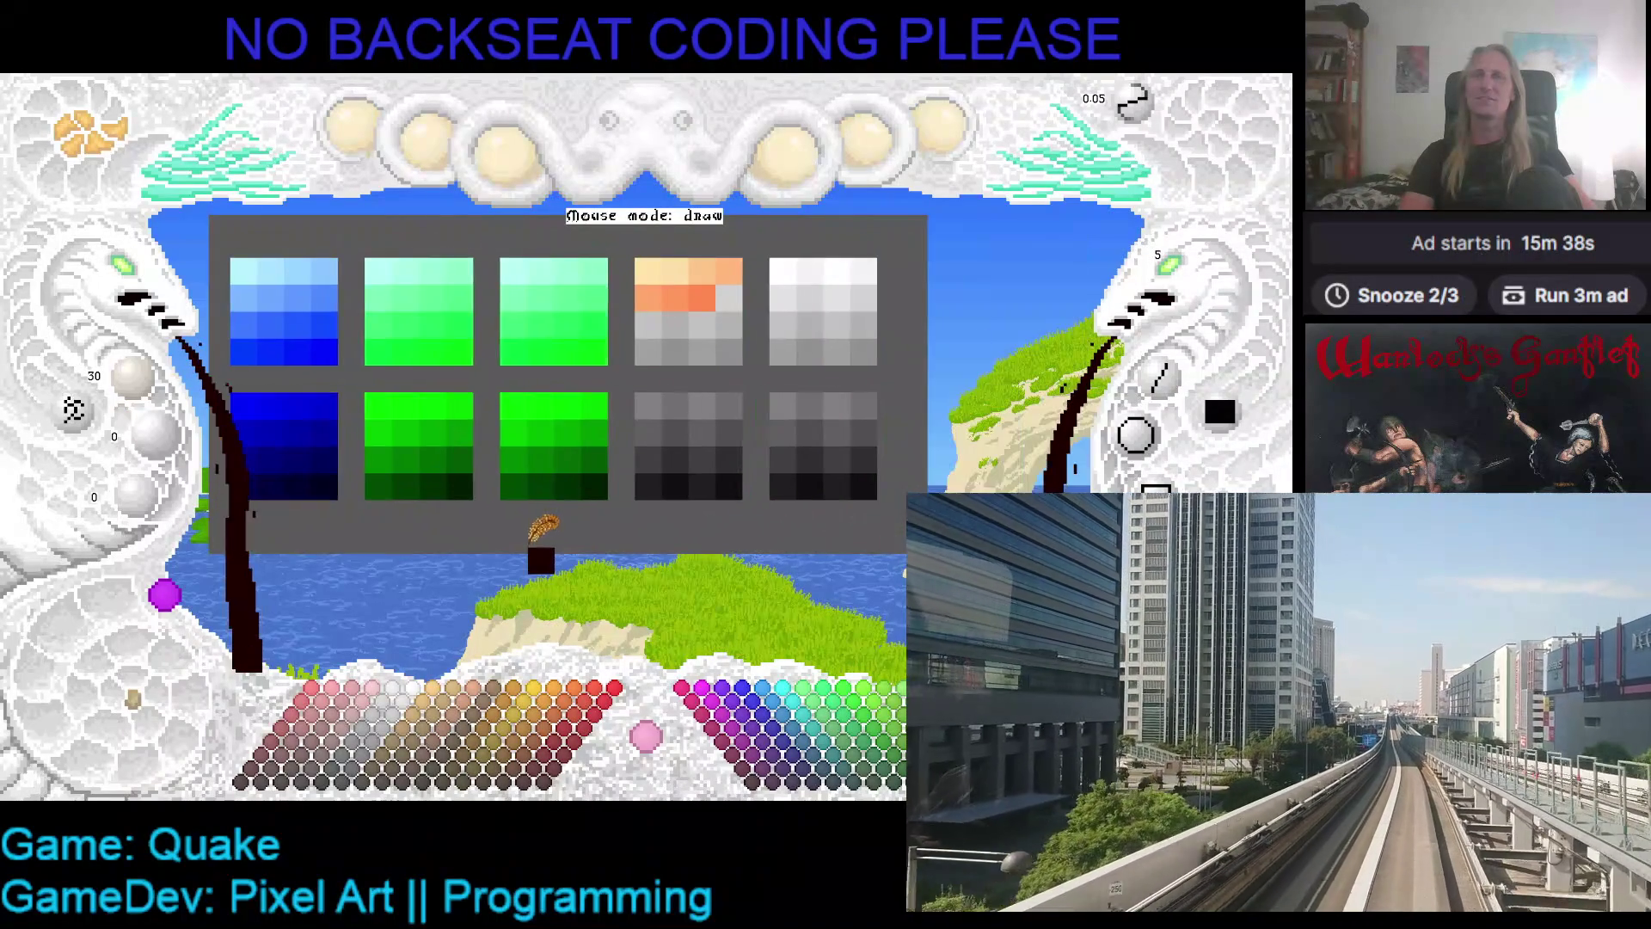
pyautogui.hscroll(-2, 548, 494)
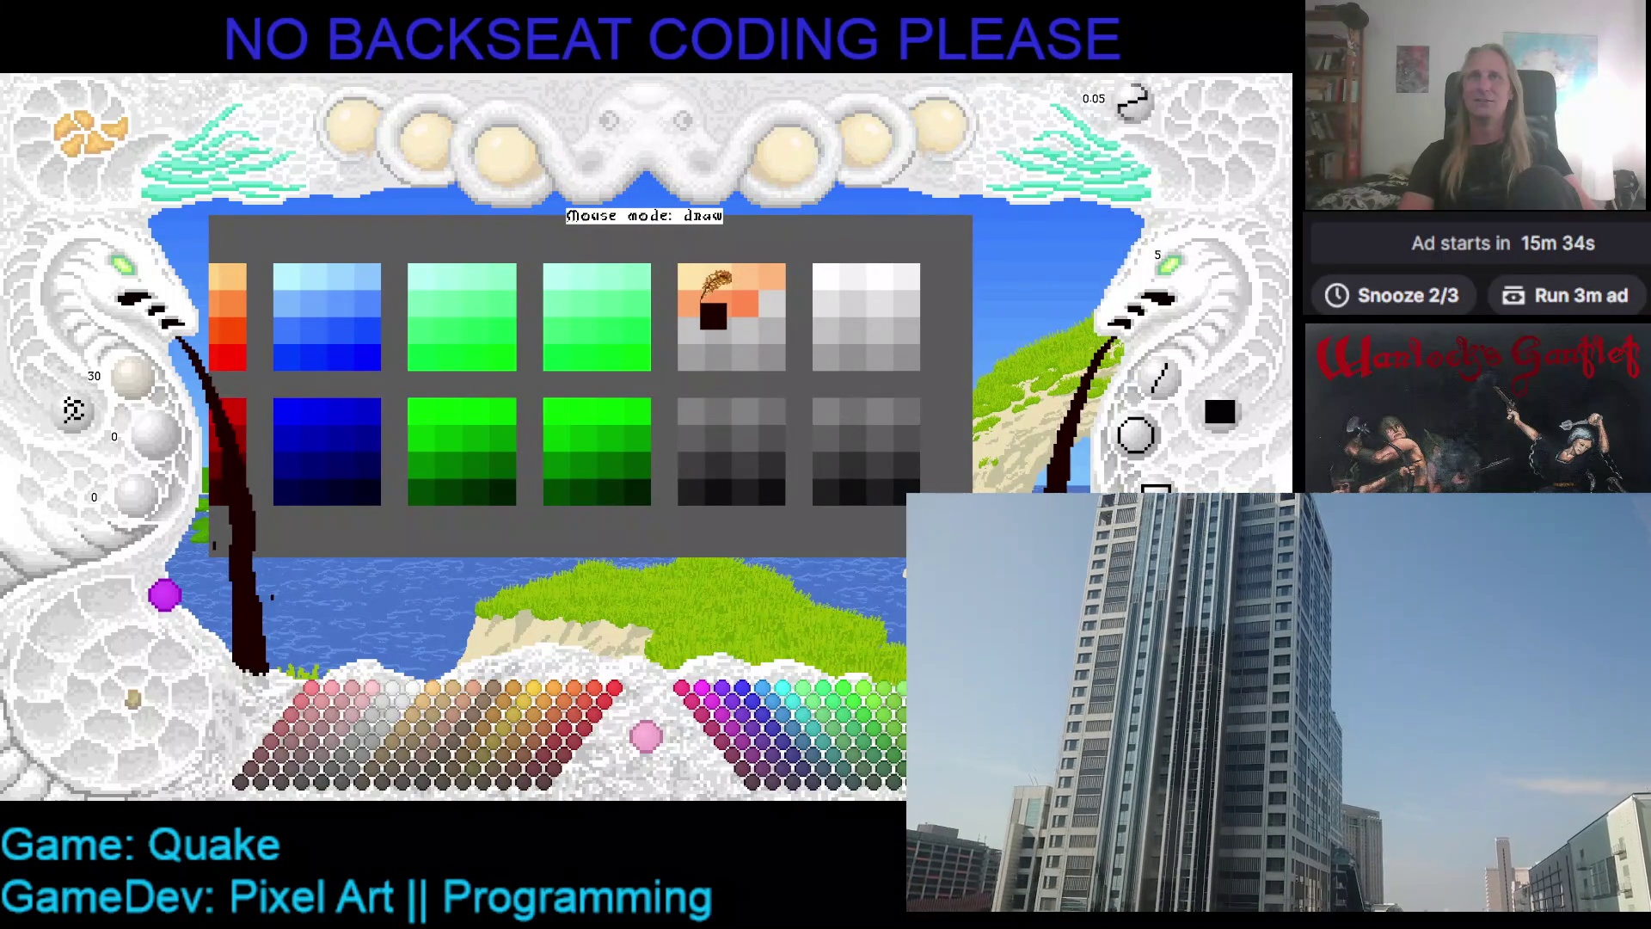
pyautogui.hscroll(-2, 707, 400)
pyautogui.hscroll(2, 707, 389)
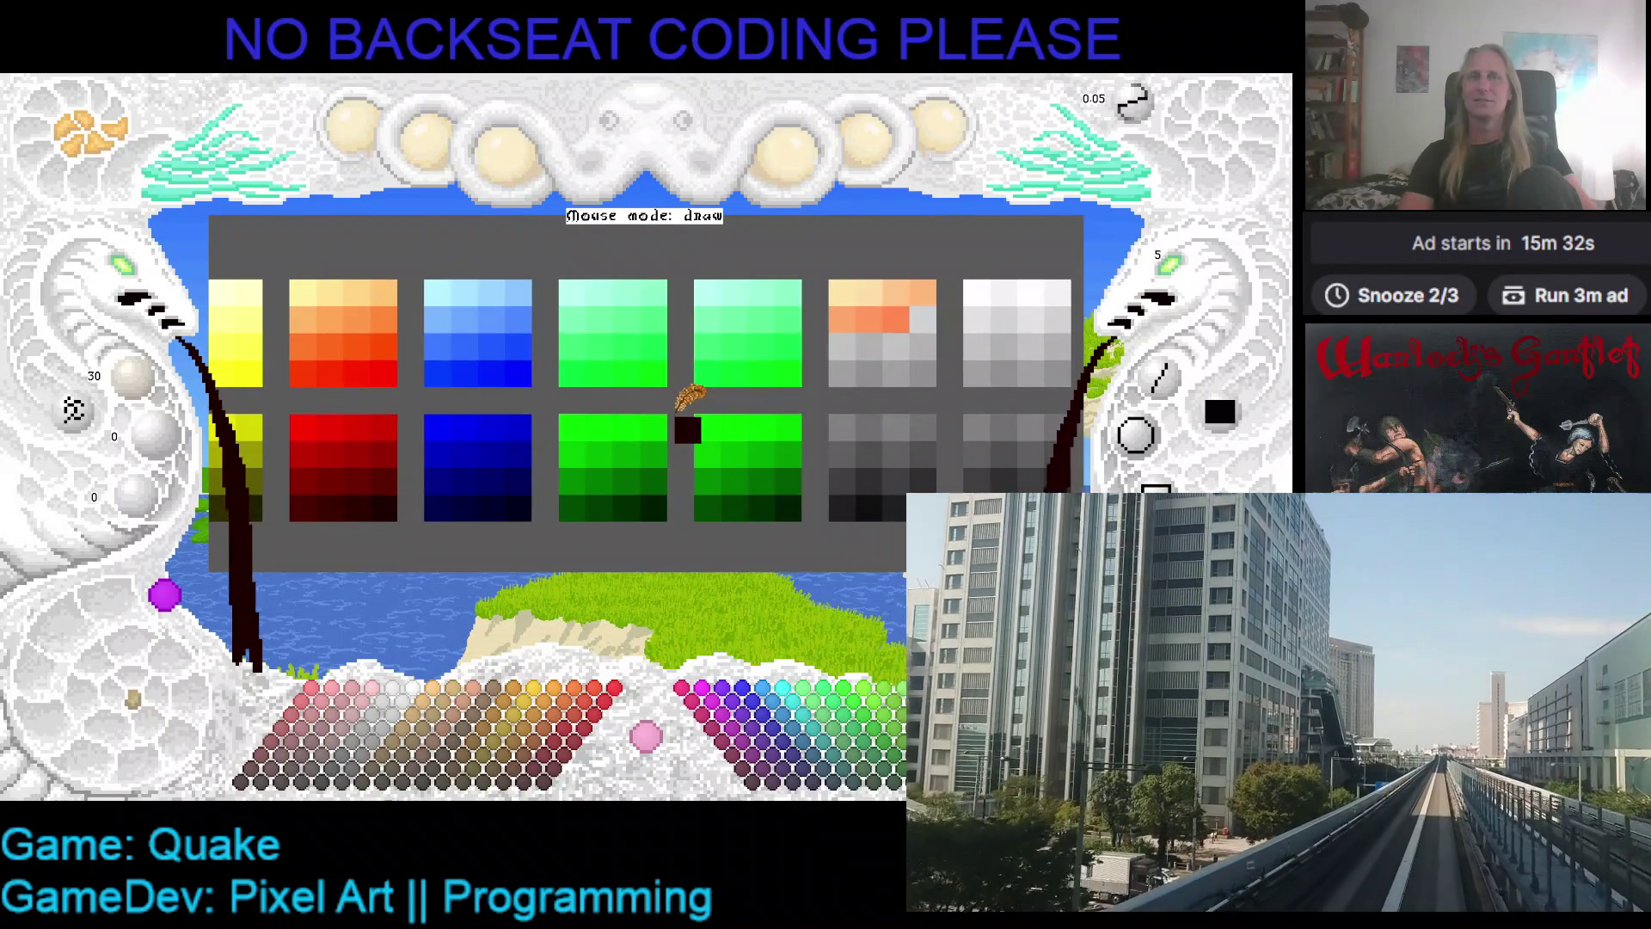
pyautogui.hscroll(-2, 692, 395)
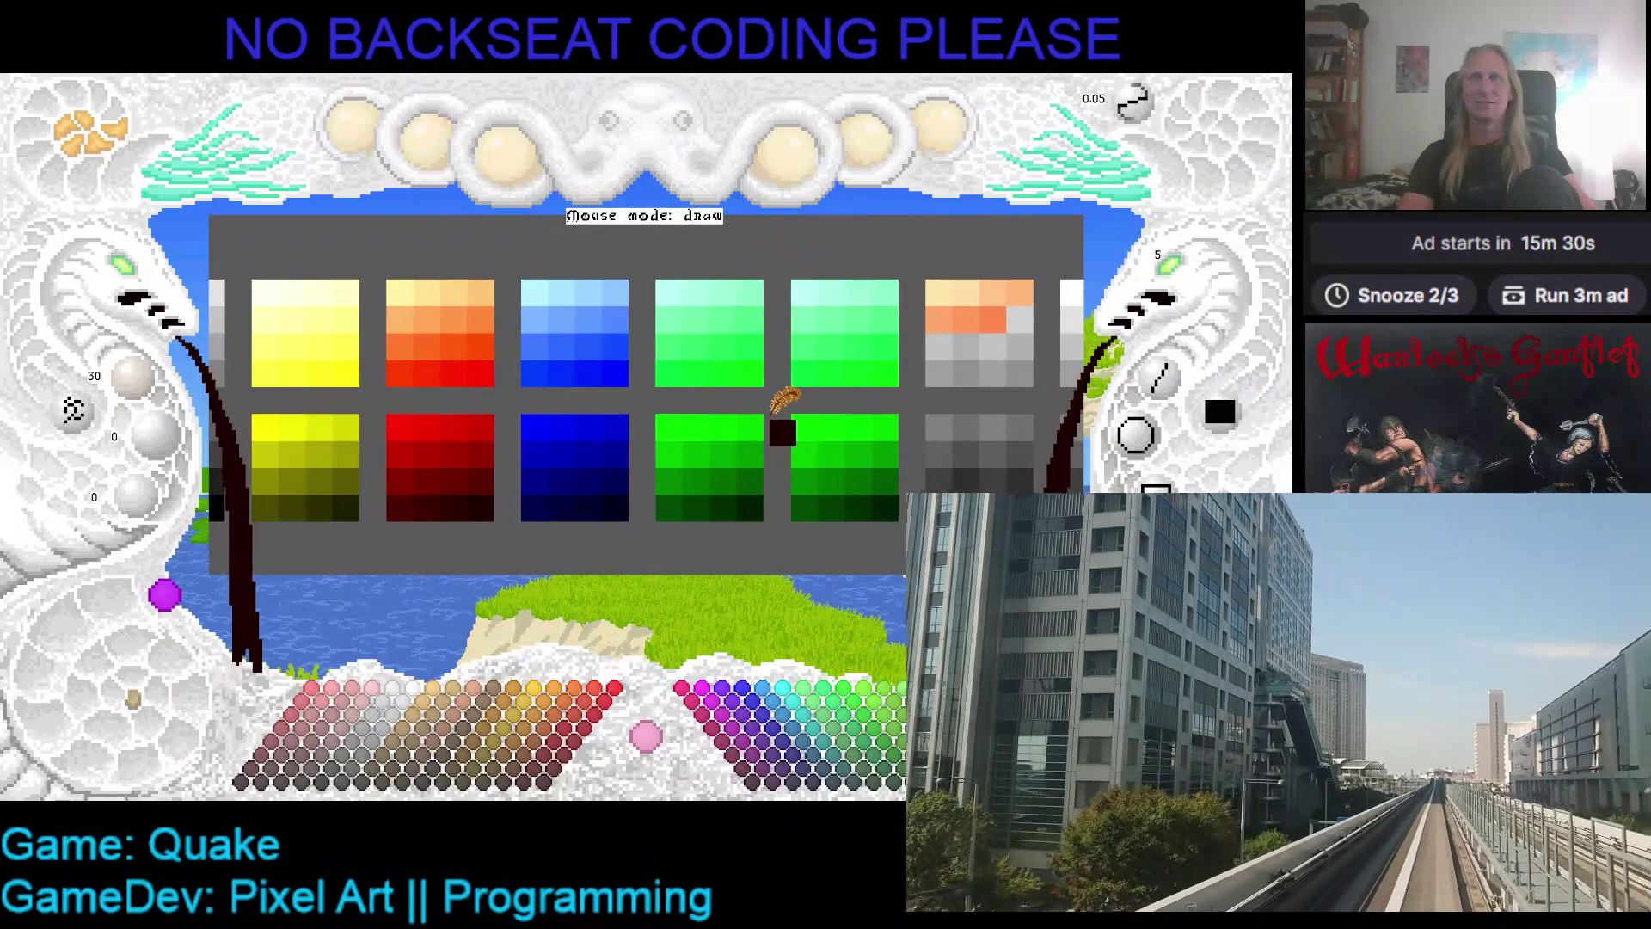
pyautogui.hscroll(-2, 516, 436)
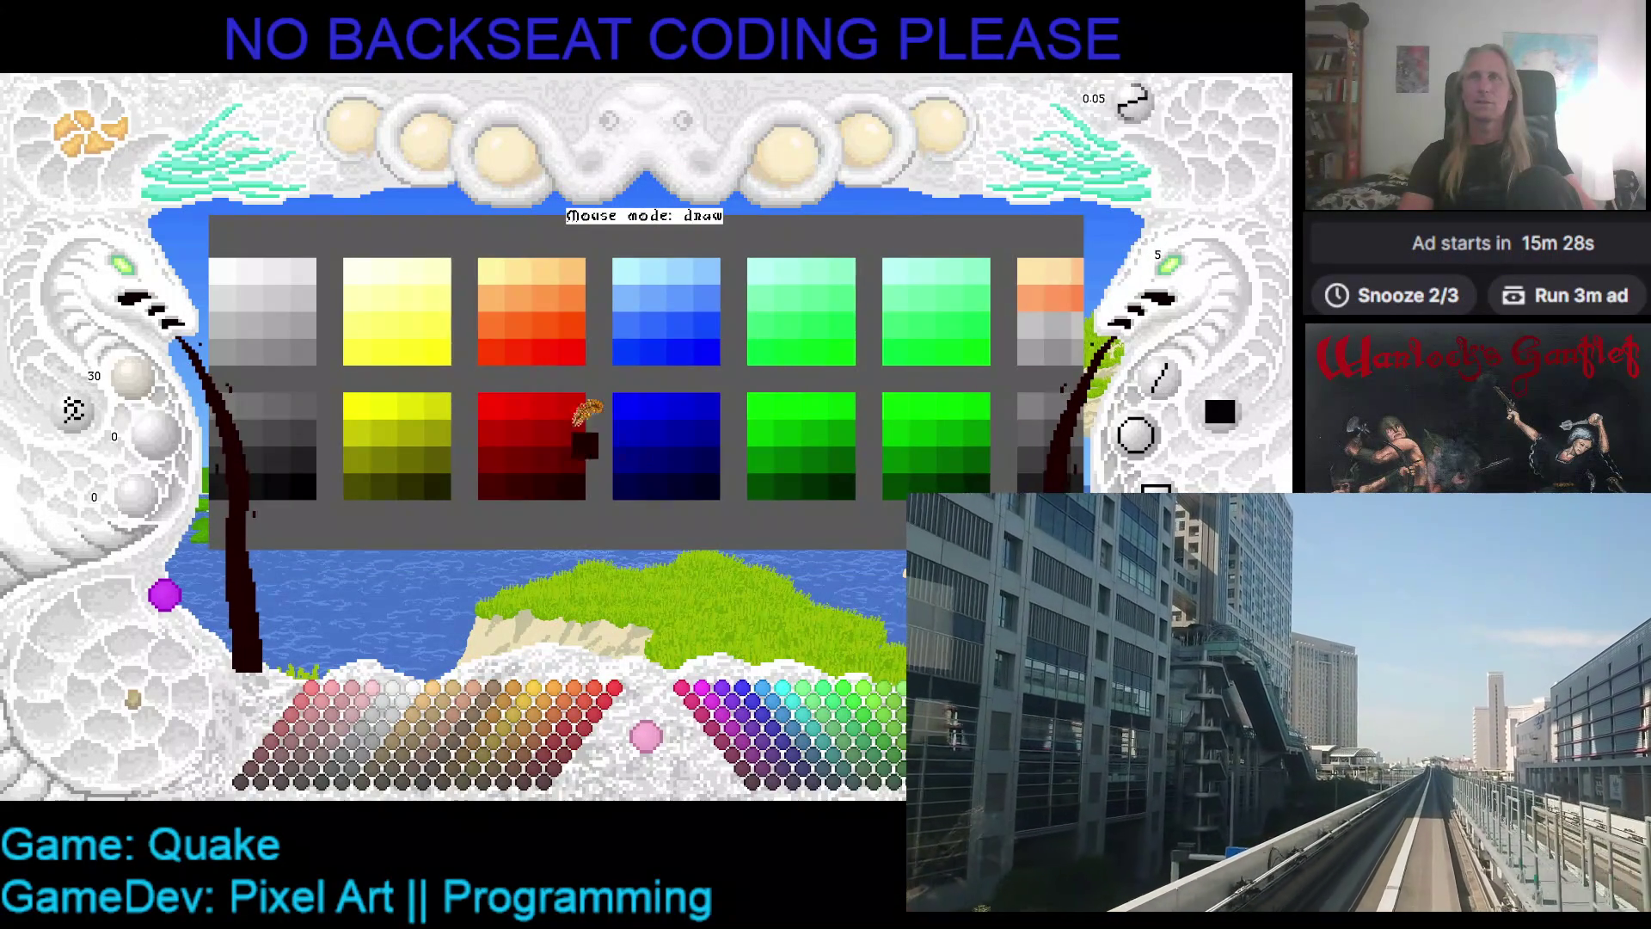
pyautogui.hscroll(2, 546, 440)
pyautogui.hscroll(-1, 555, 327)
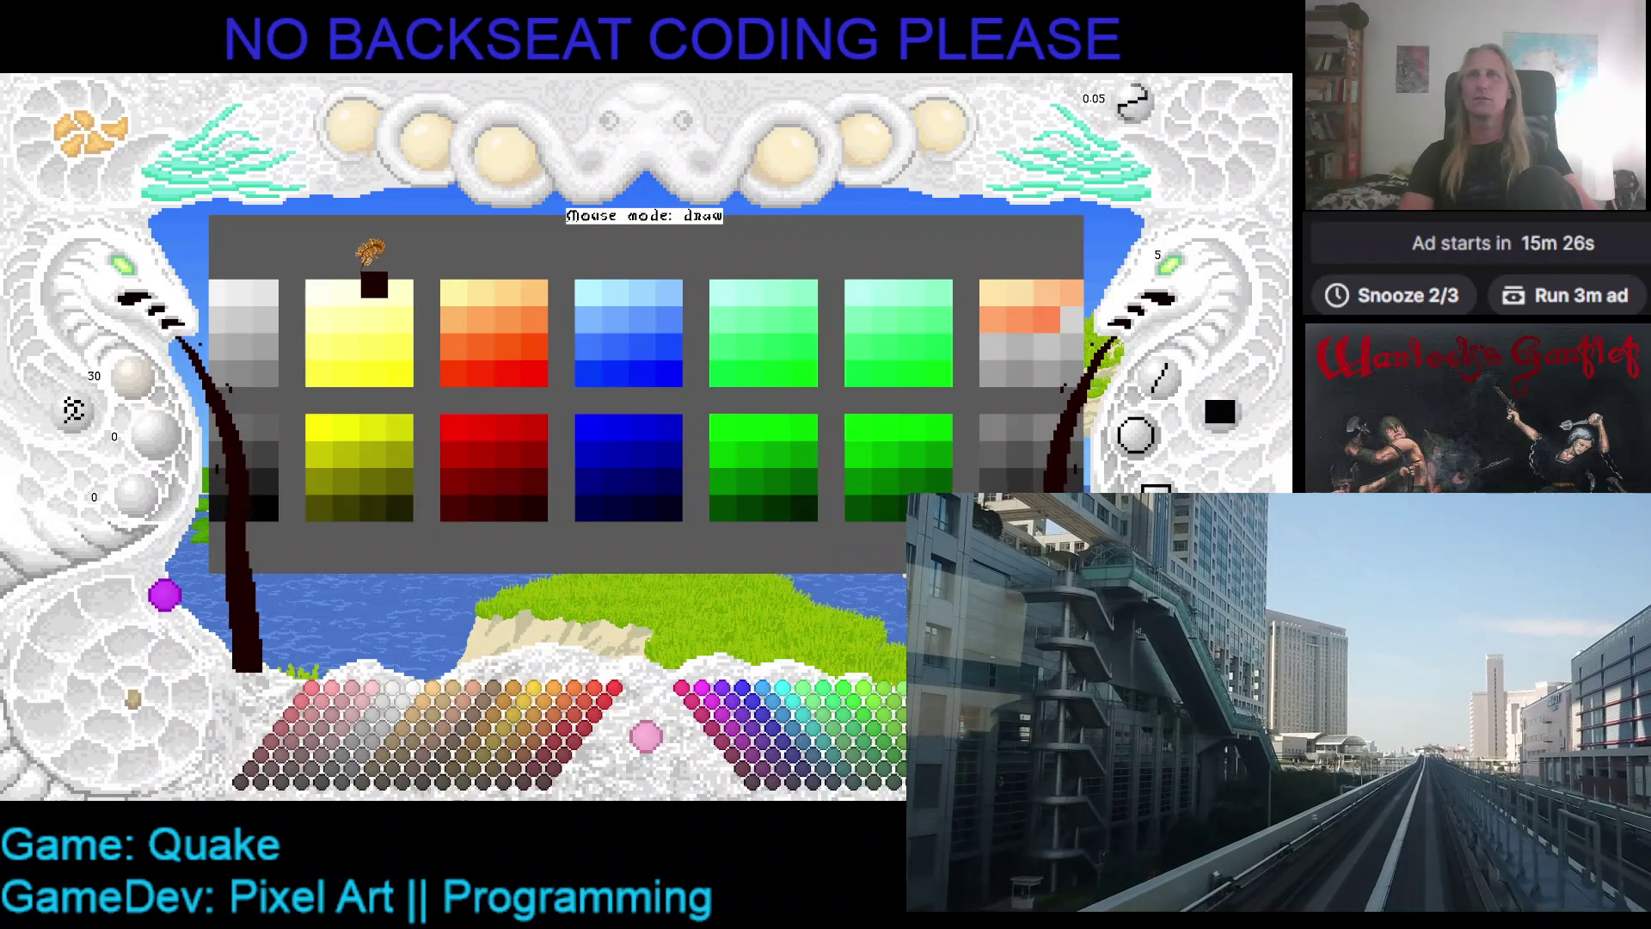
pyautogui.click(465, 310)
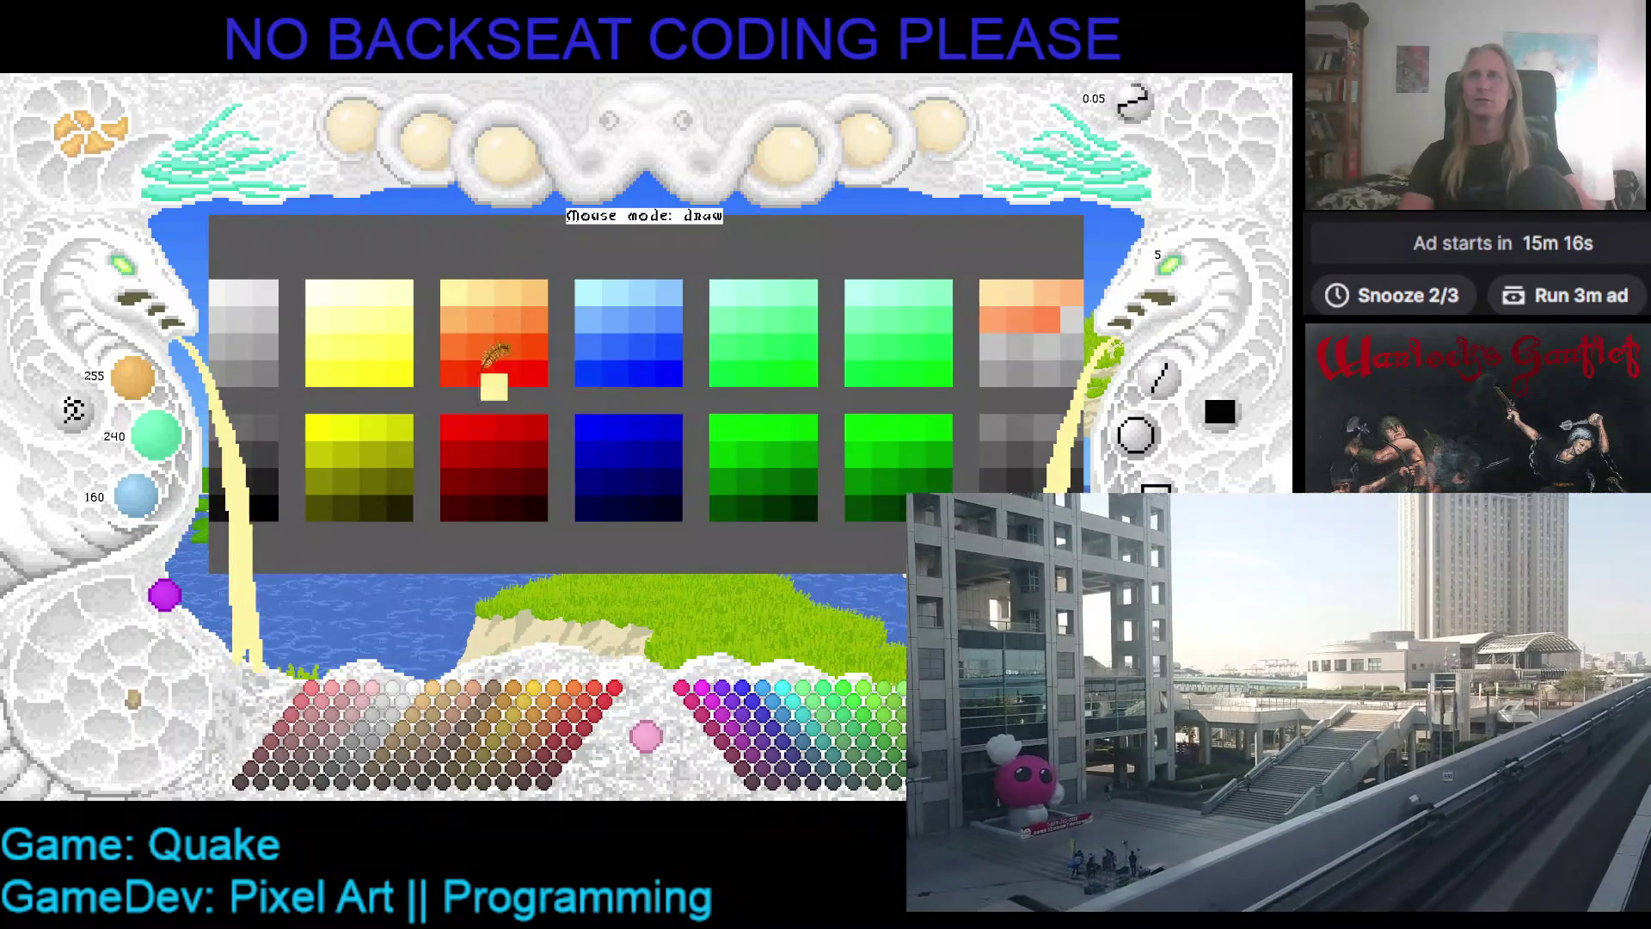
pyautogui.click(542, 378)
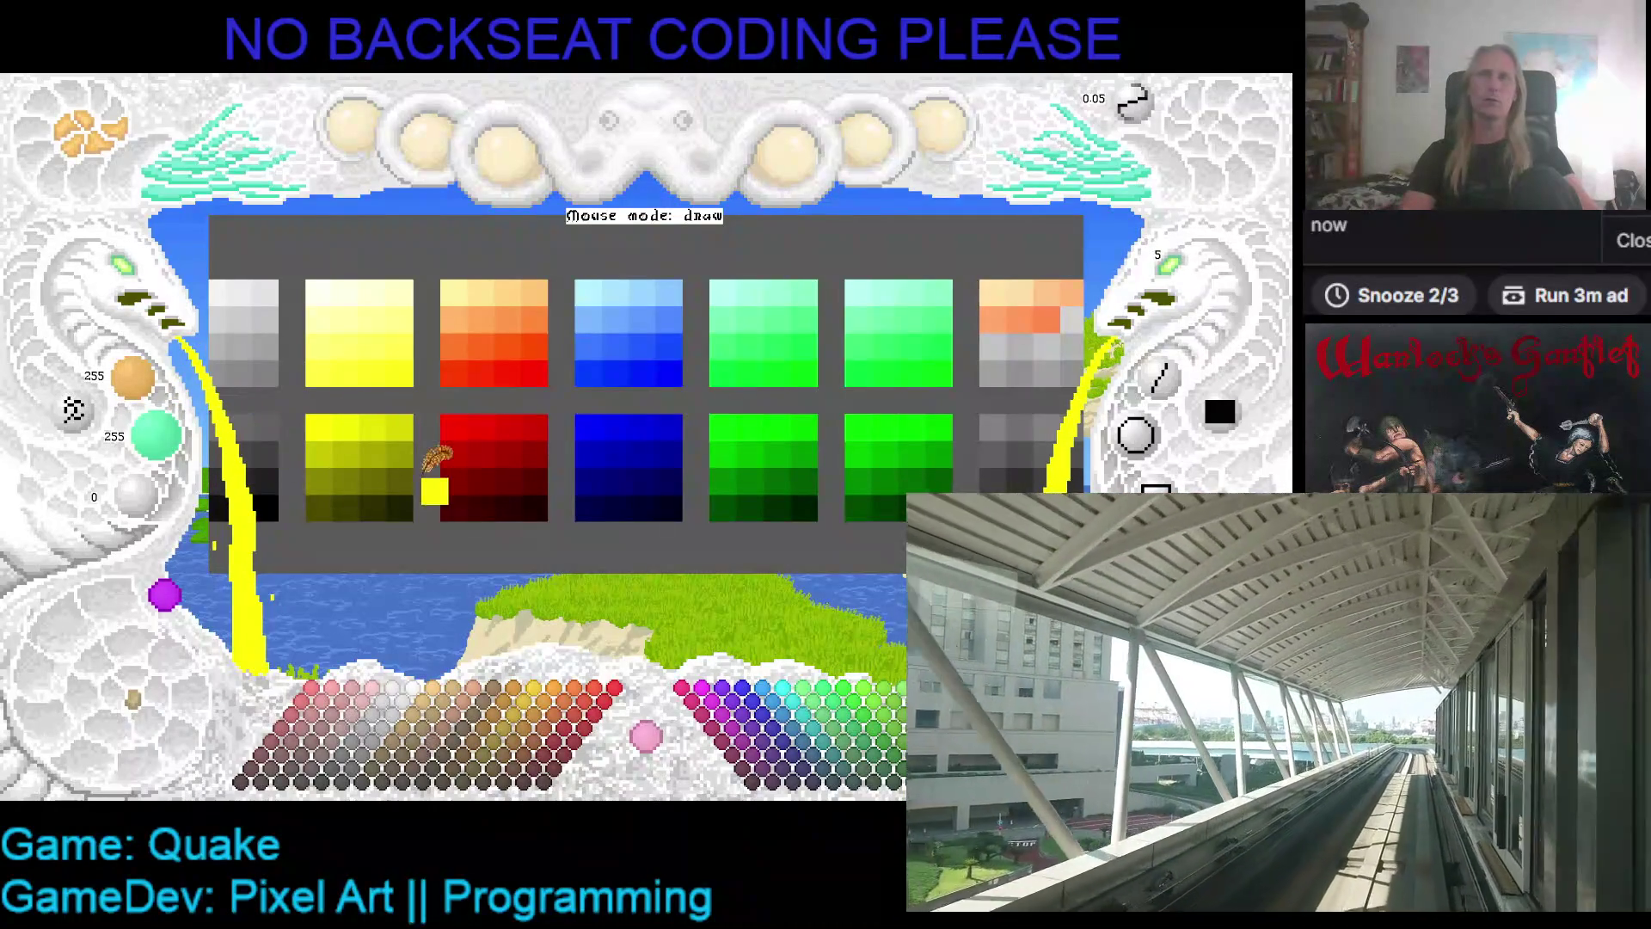
# - Try dark olive, blue, green and mid grey, then settle on pure red 255/0/0
pyautogui.click(404, 507)
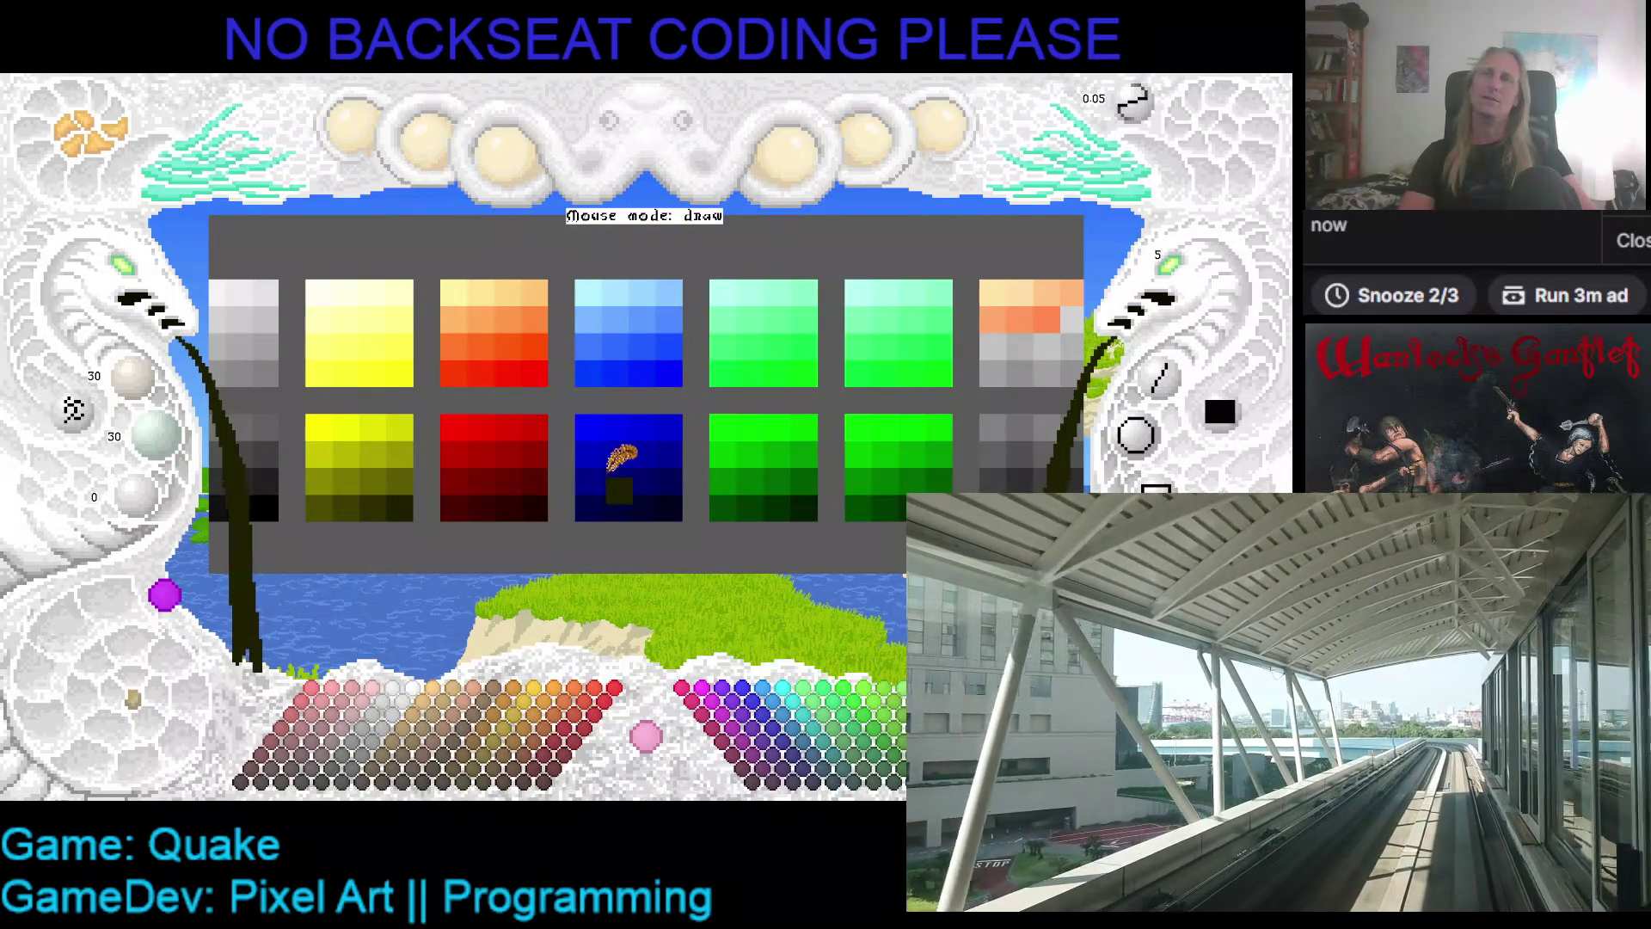
pyautogui.click(587, 421)
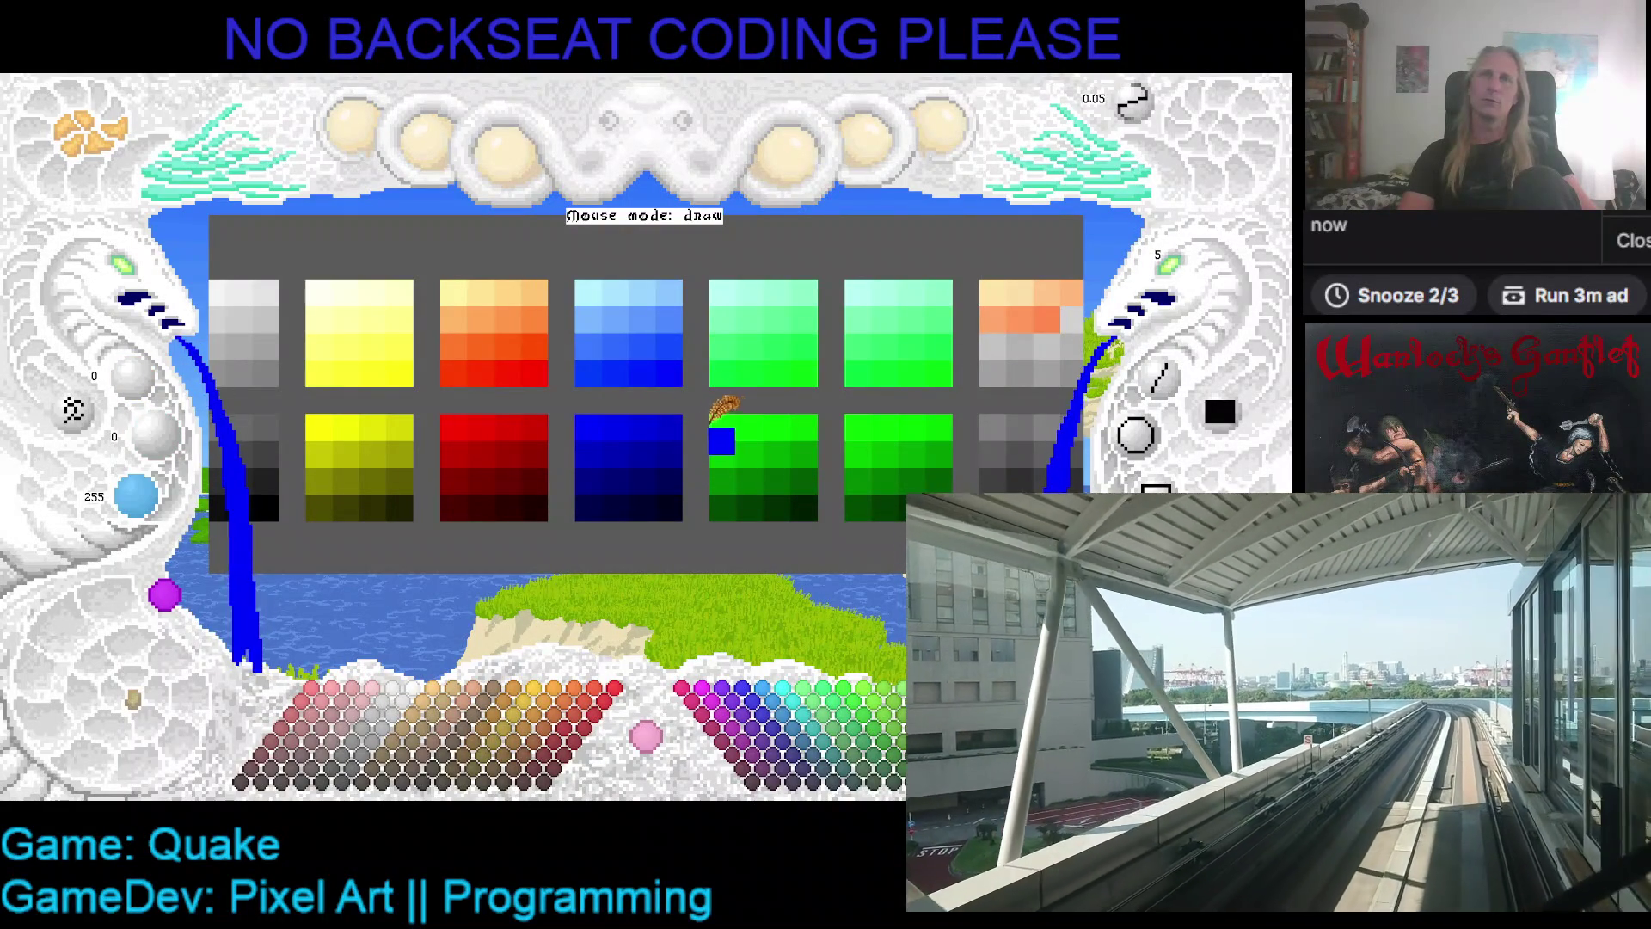
pyautogui.click(712, 421)
pyautogui.click(598, 437)
pyautogui.click(441, 422)
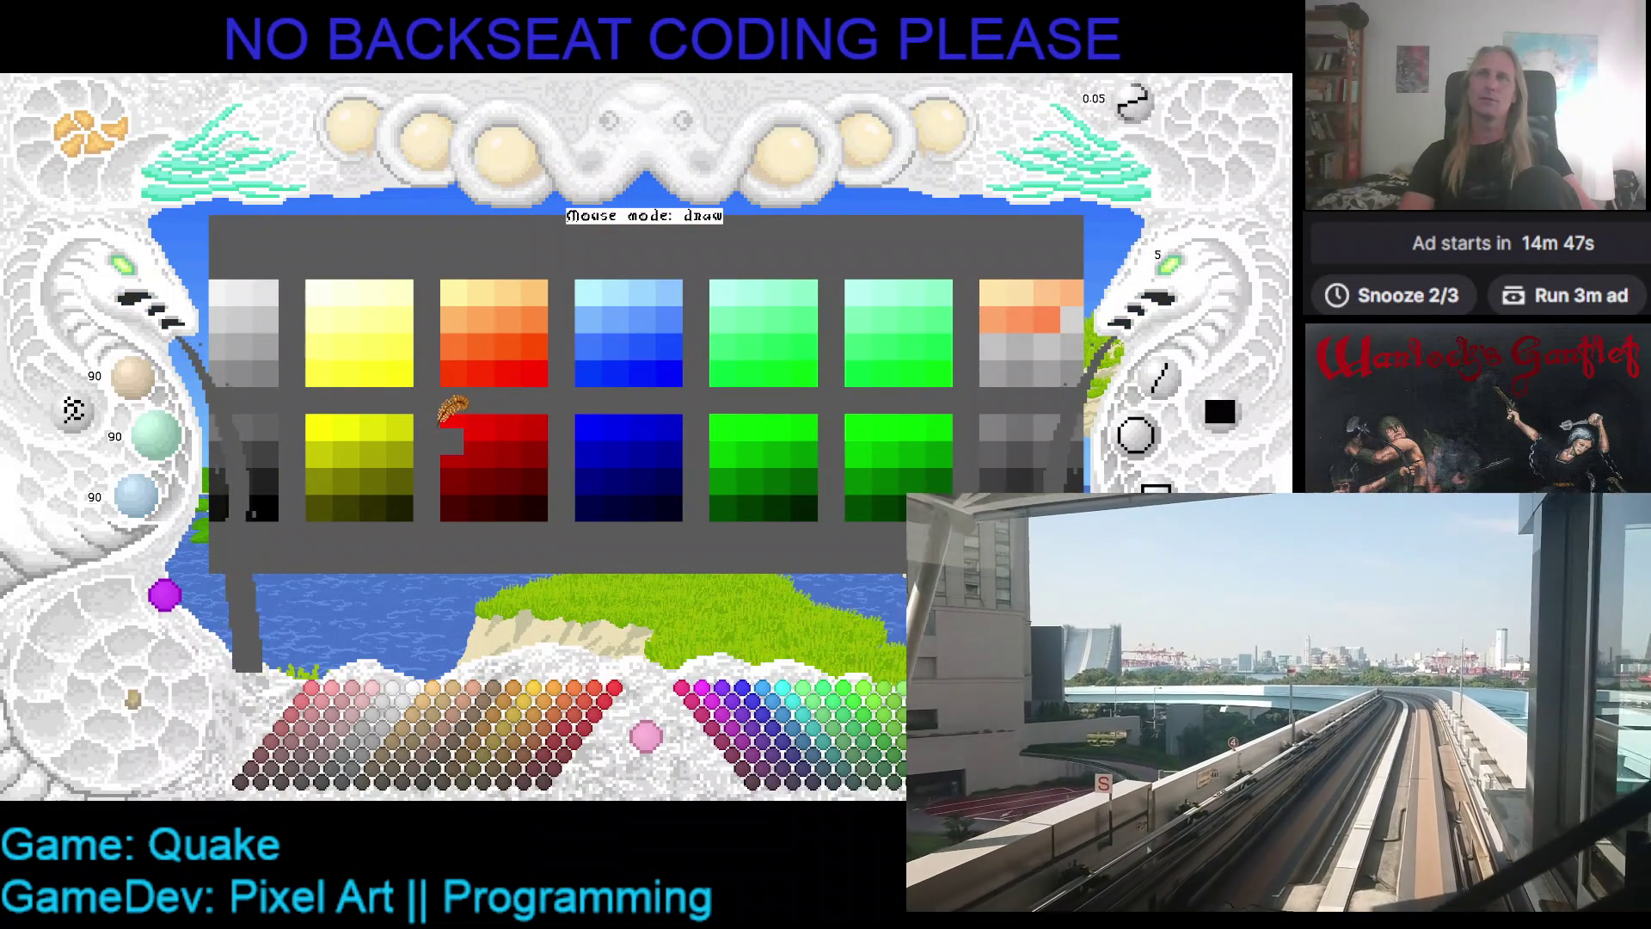
pyautogui.click(456, 427)
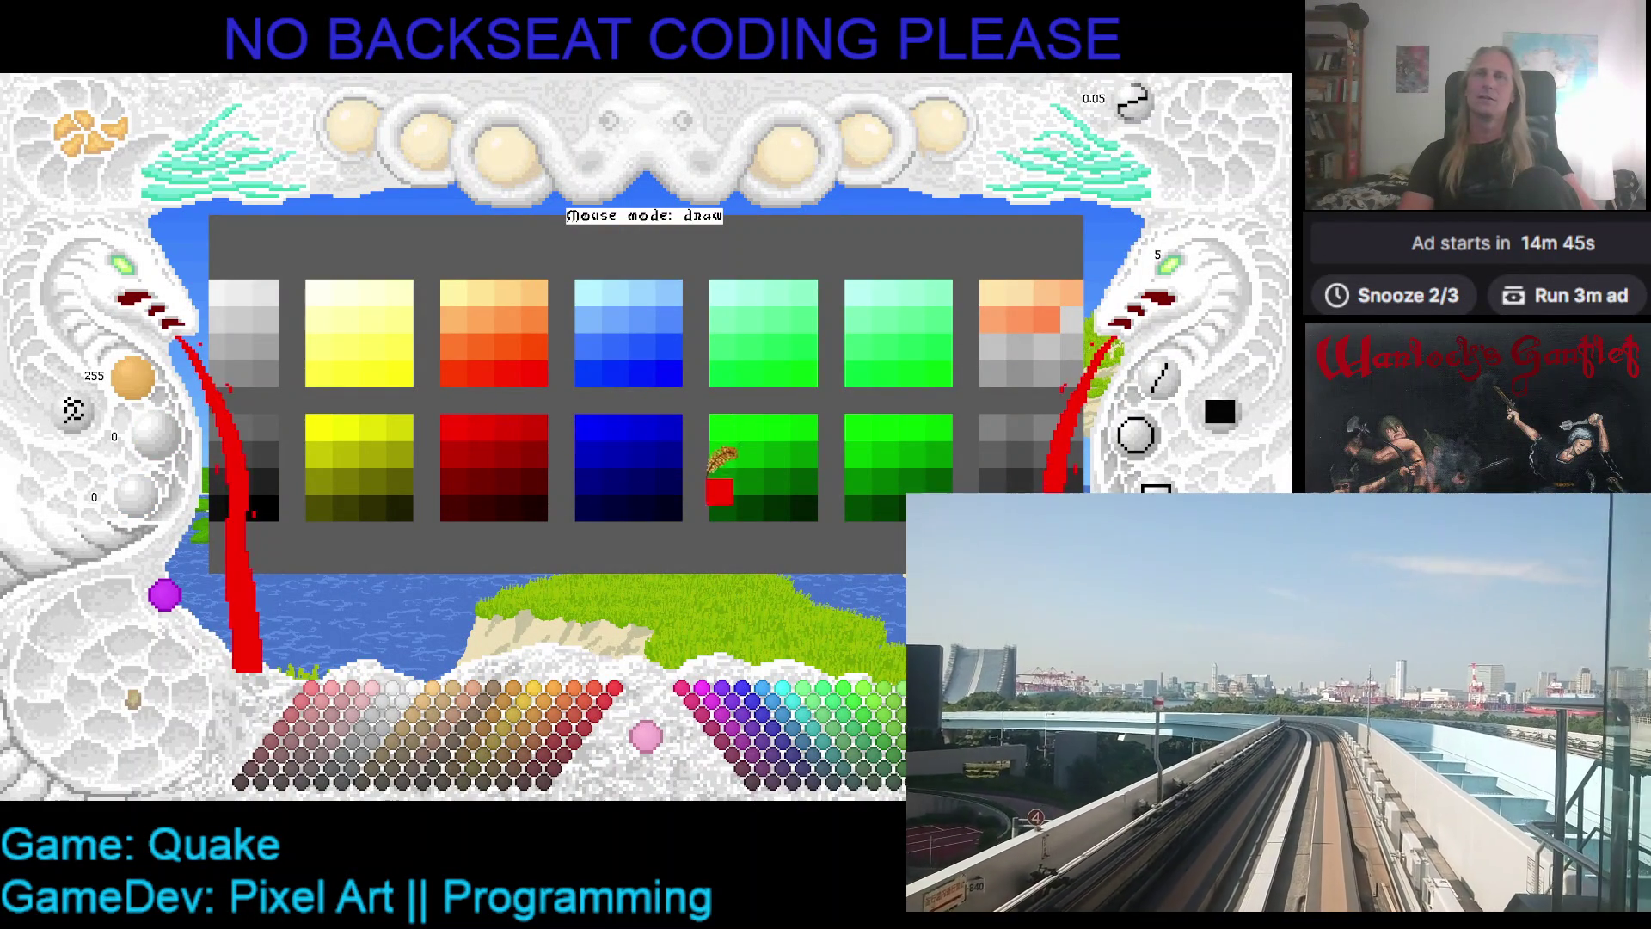
# - Shift the swatch panel aside and pick the orange swatch 255/192/96 as drawing colour
pyautogui.moveTo(637, 468); pyautogui.dragTo(523, 461)
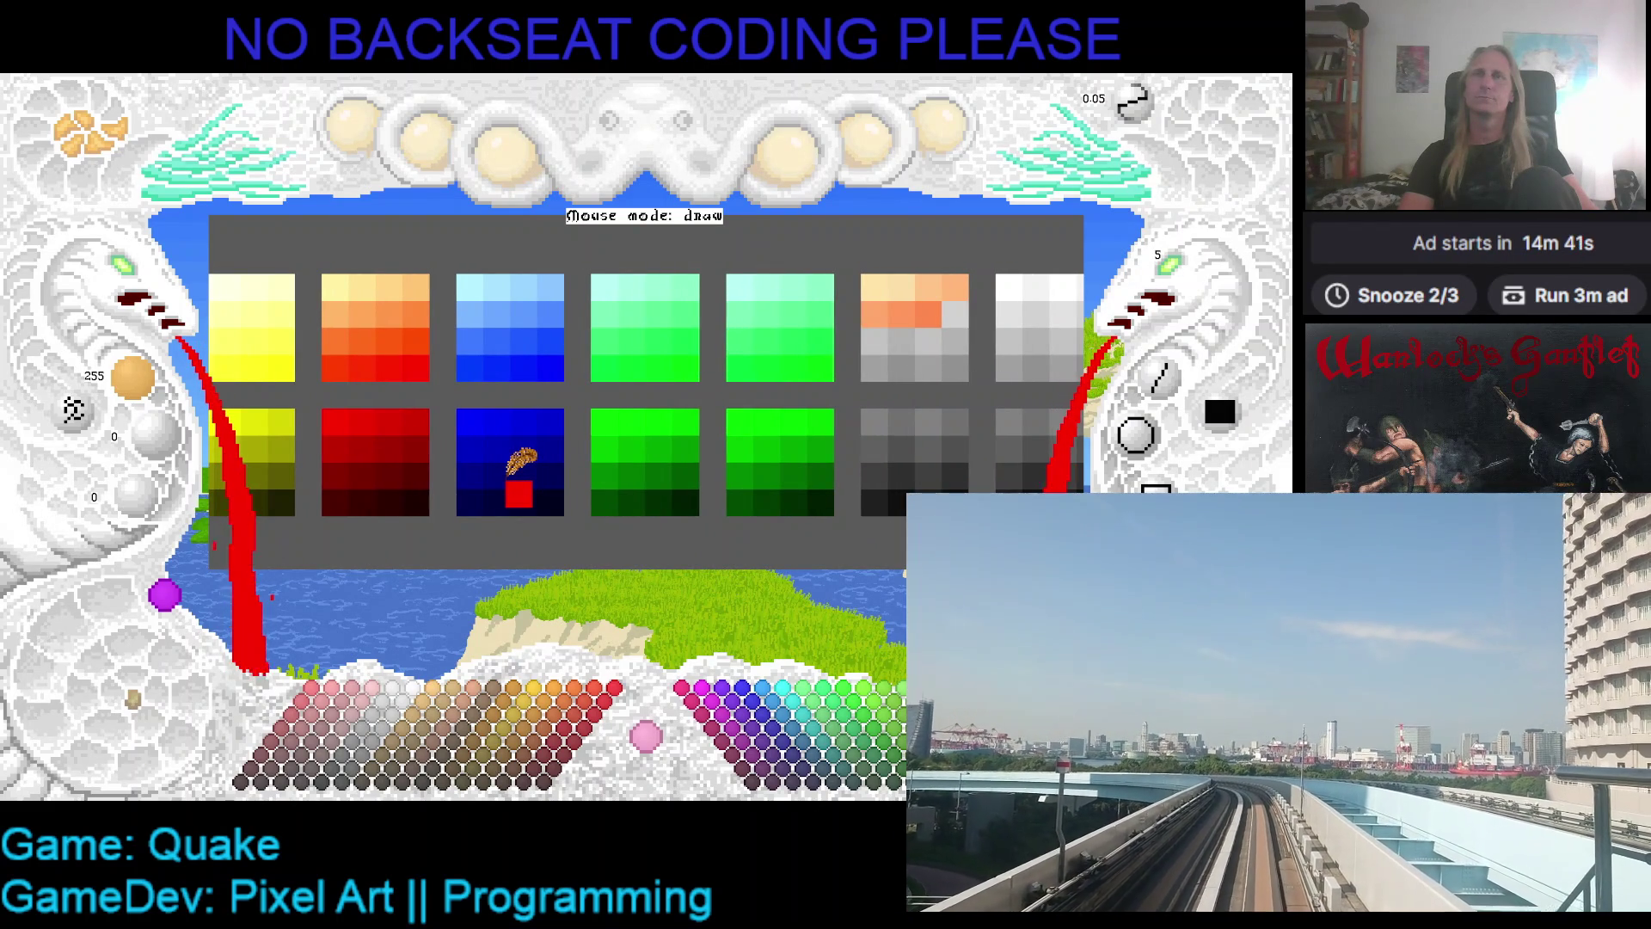
pyautogui.moveTo(531, 464)
pyautogui.mouseDown()
pyautogui.moveTo(655, 465)
pyautogui.moveTo(482, 462)
pyautogui.moveTo(554, 461)
pyautogui.mouseUp()
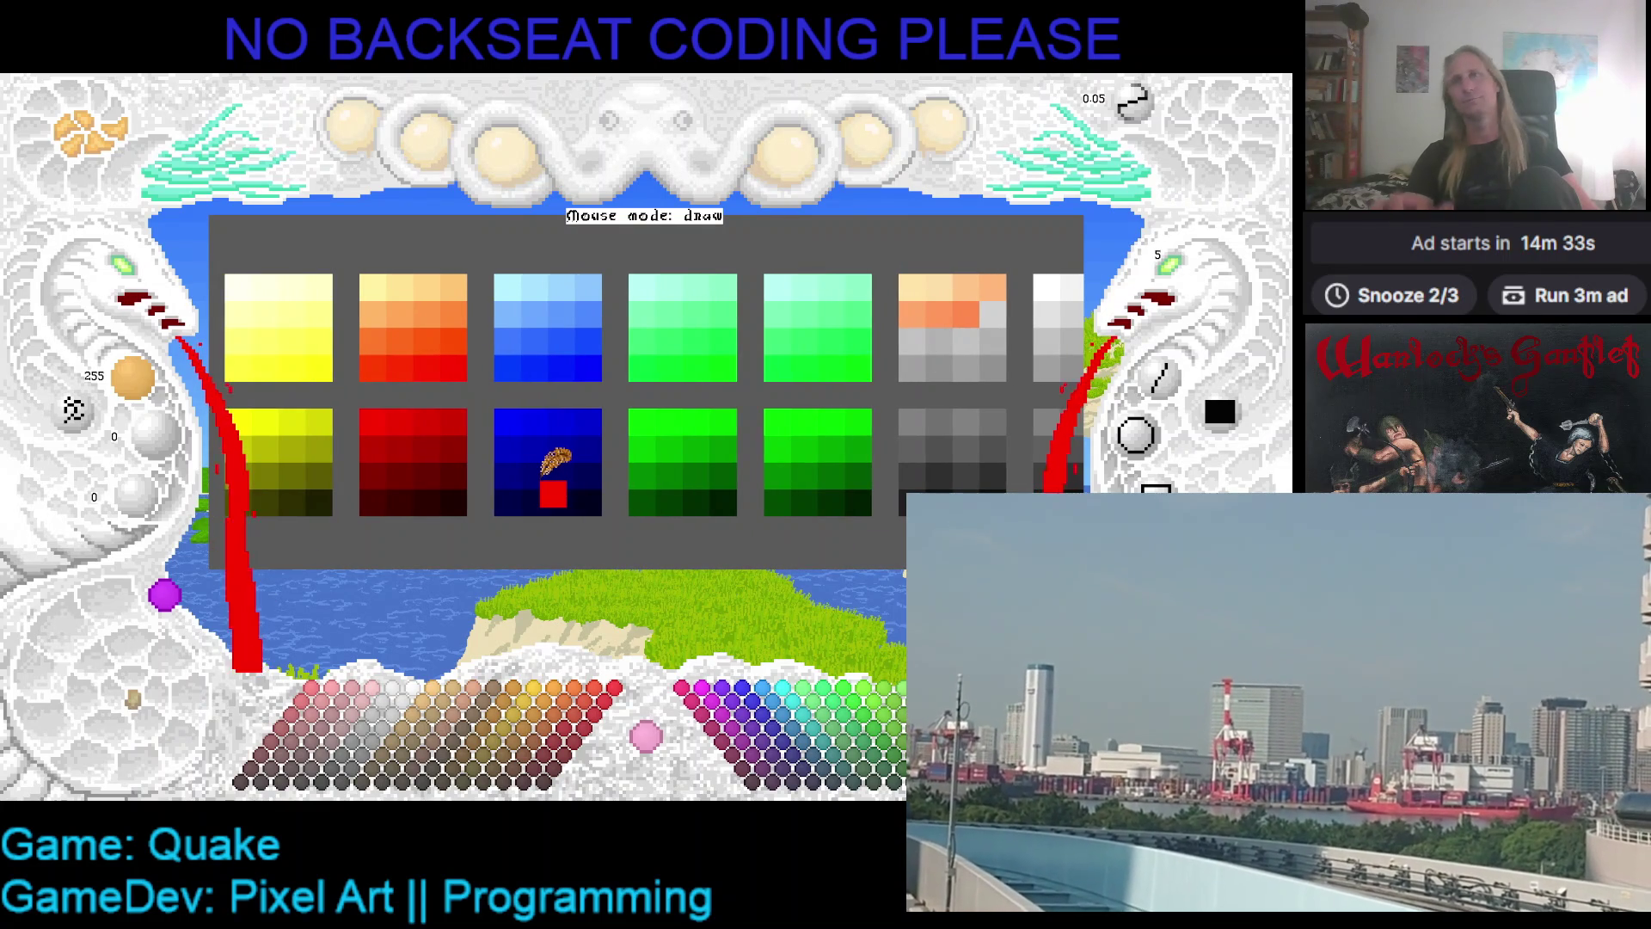
pyautogui.moveTo(554, 461)
pyautogui.mouseDown()
pyautogui.moveTo(492, 441)
pyautogui.moveTo(728, 425)
pyautogui.moveTo(775, 282)
pyautogui.moveTo(715, 288)
pyautogui.mouseUp()
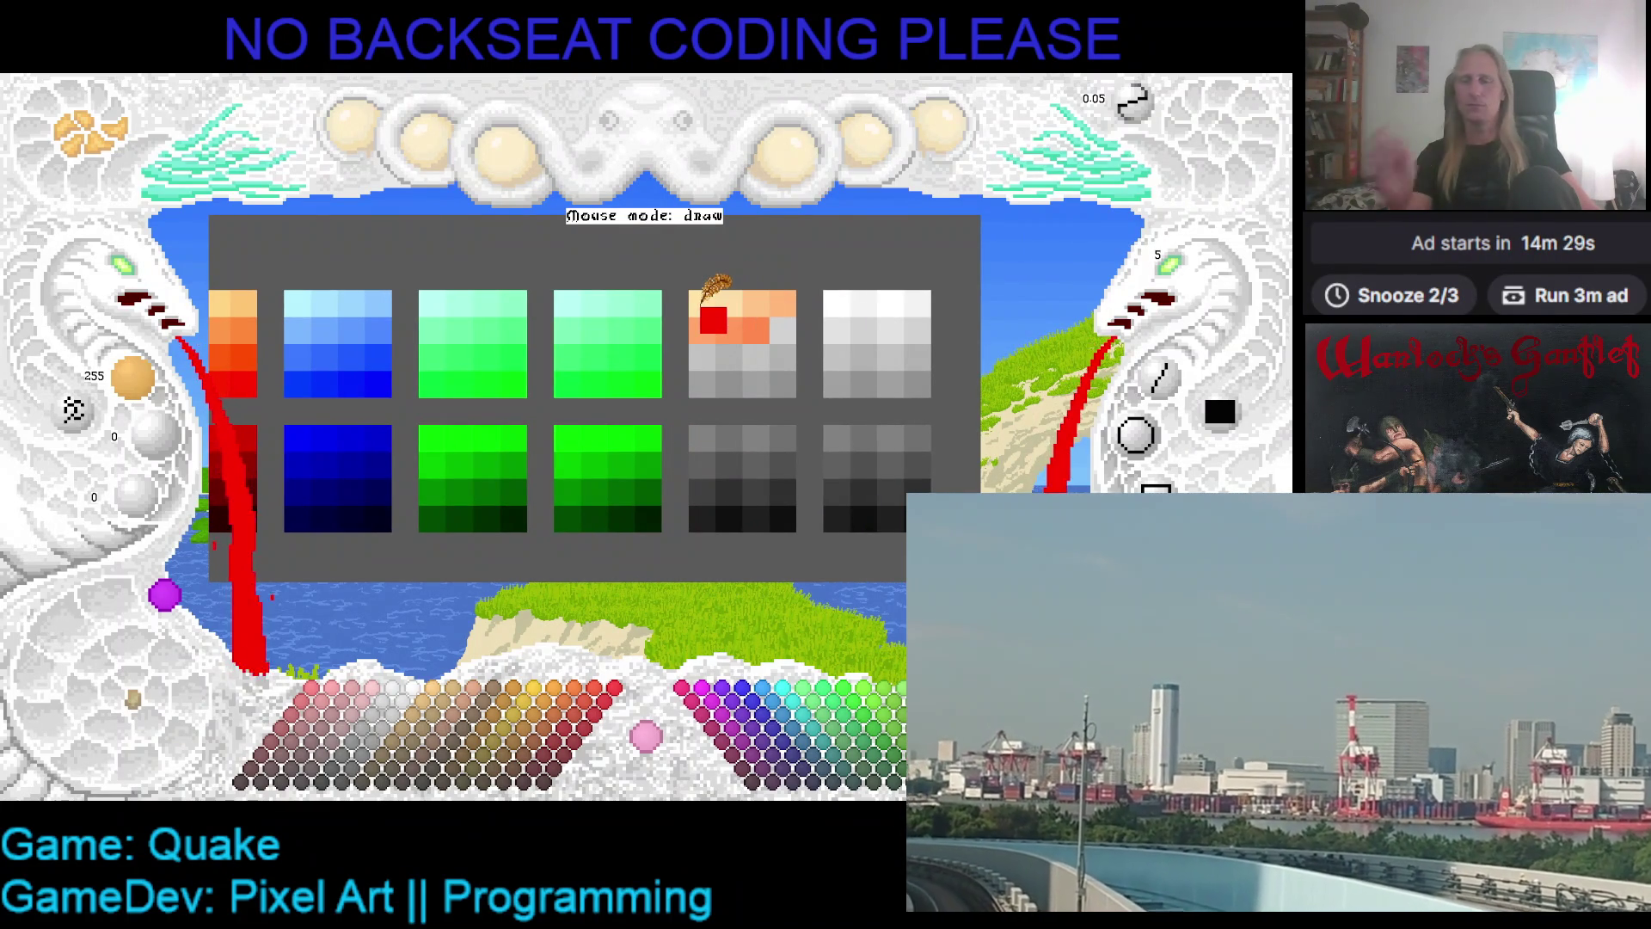
pyautogui.click(713, 290)
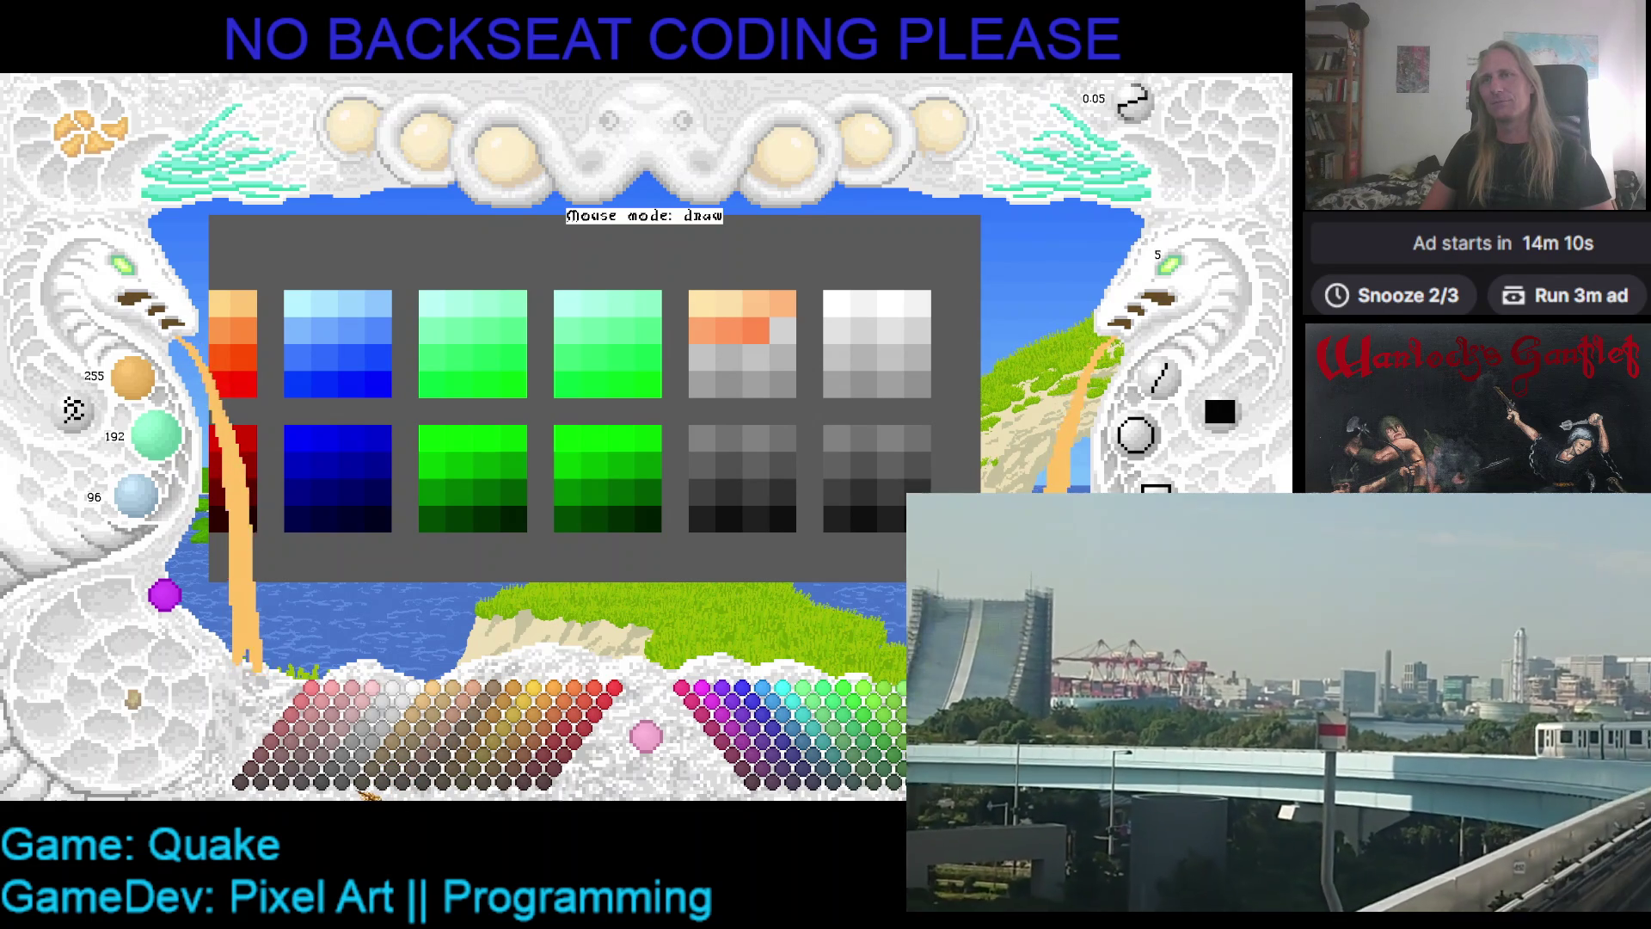
# - Try dark brown, return to orange, and adjust green and blue to 200 and 100
pyautogui.click(379, 781)
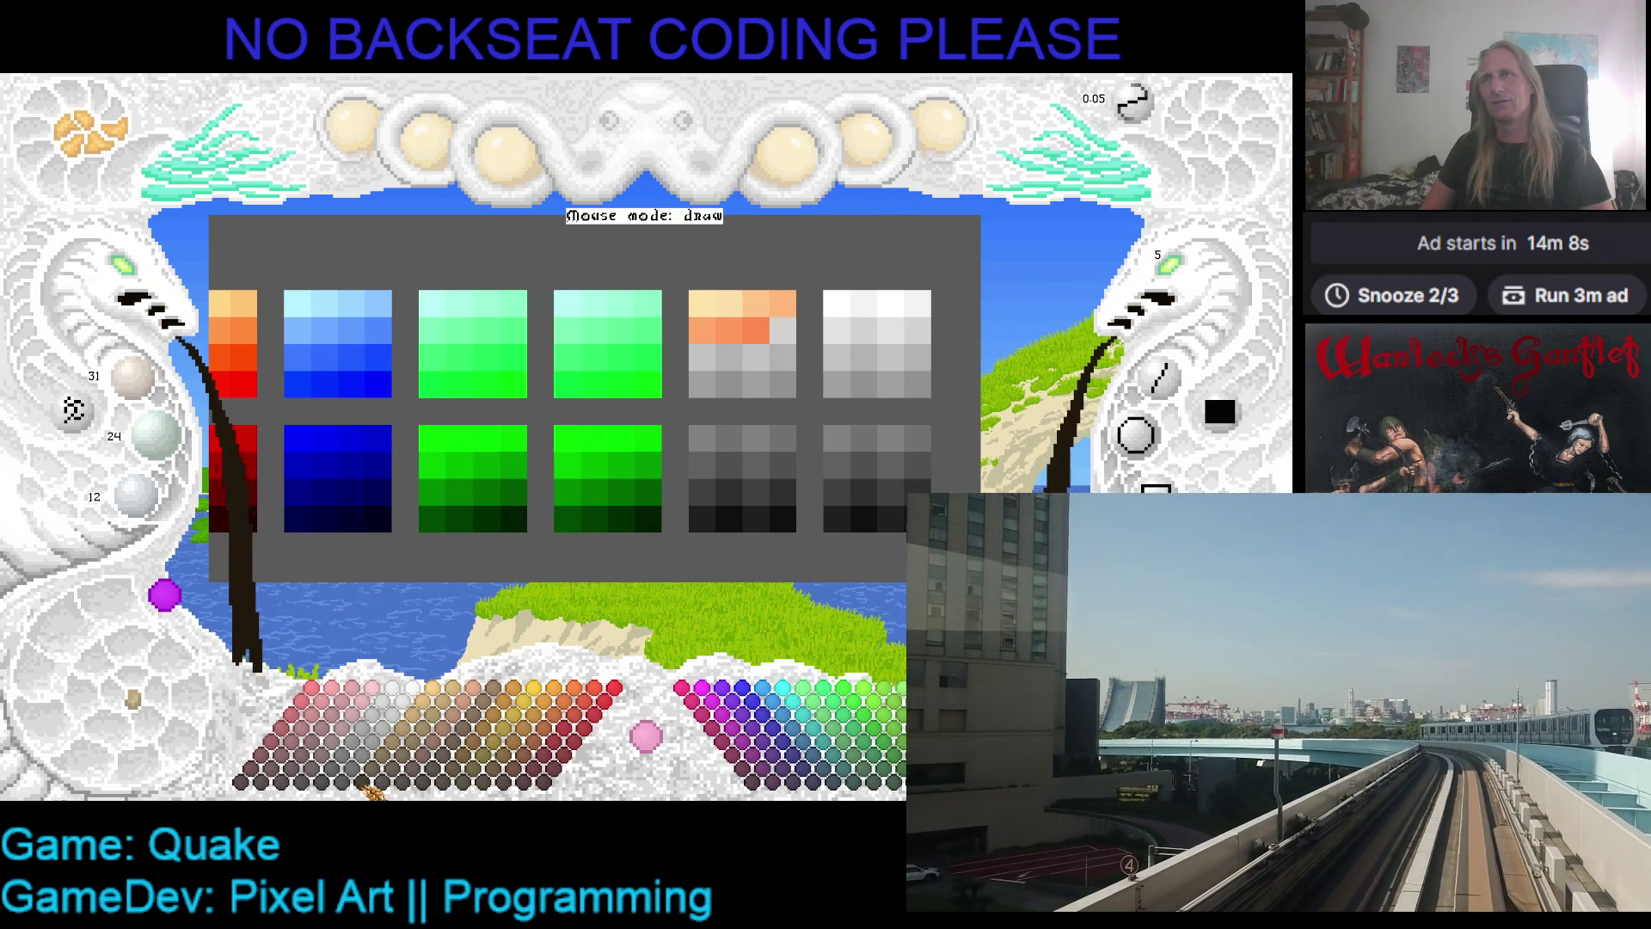
pyautogui.click(437, 688)
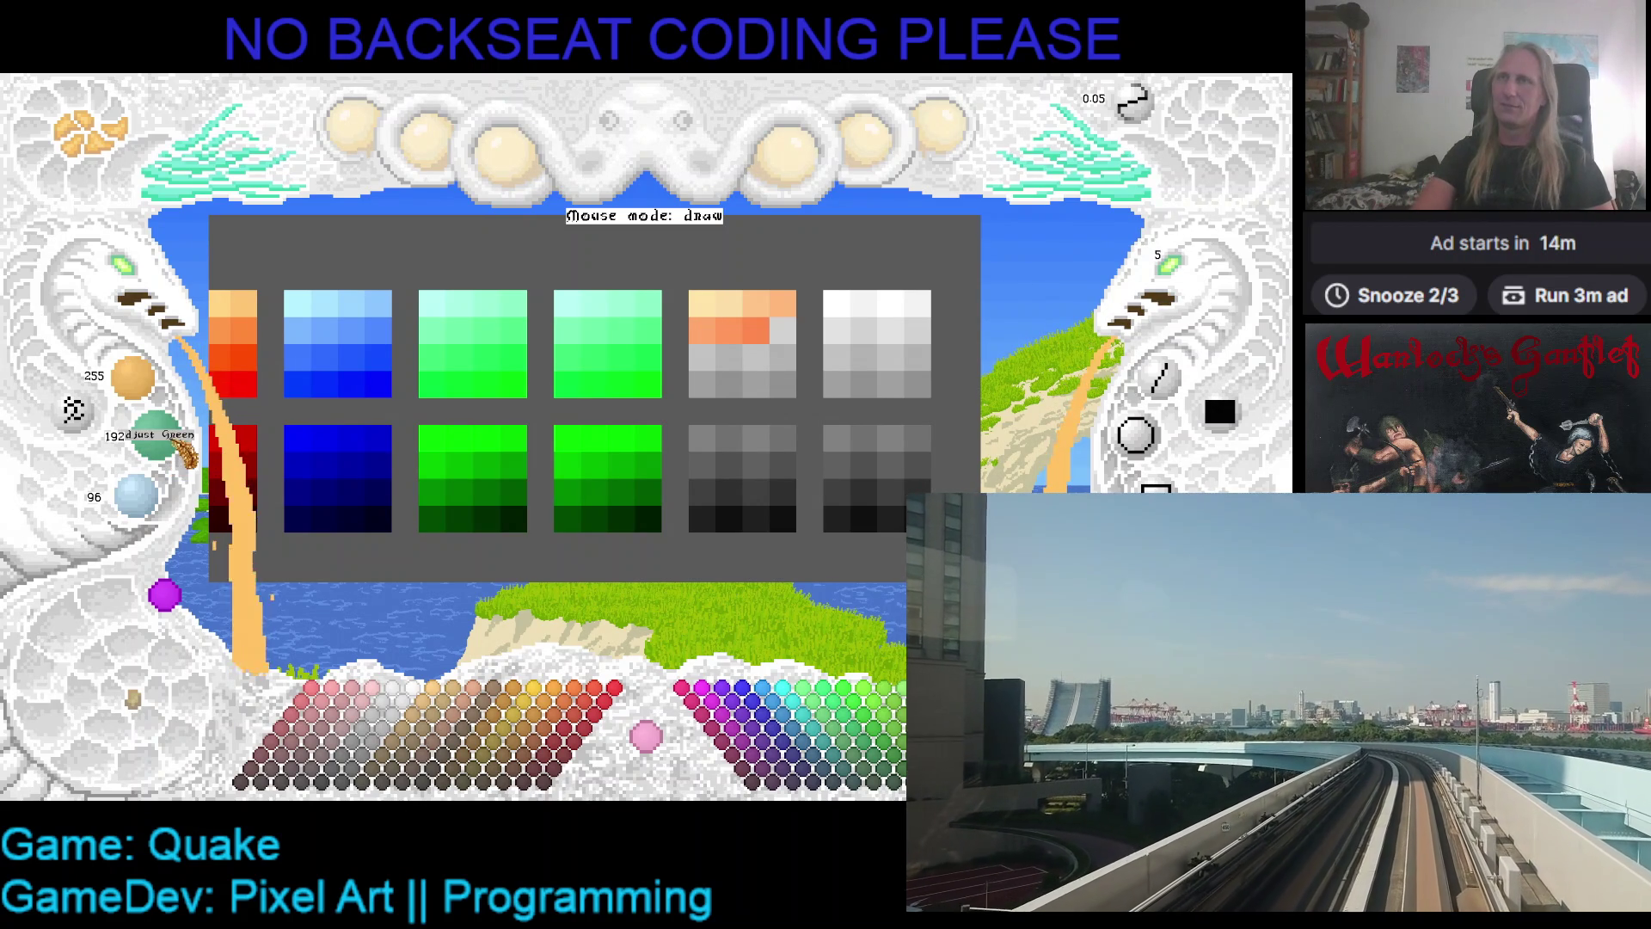
pyautogui.scroll(-2, 176, 451)
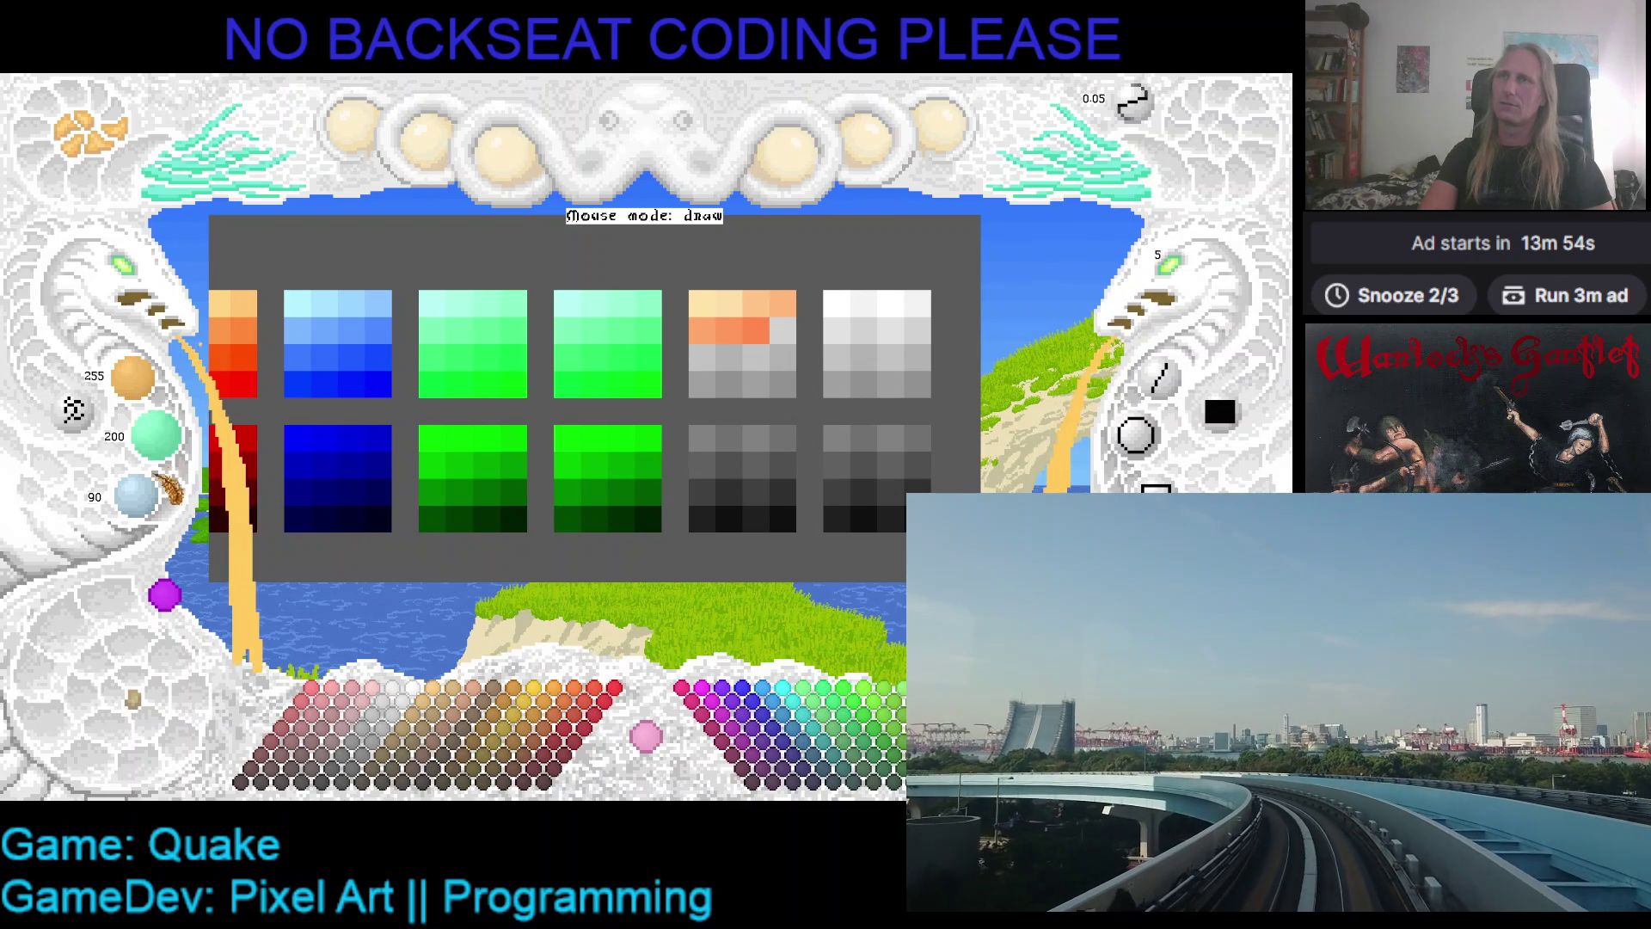
pyautogui.scroll(2, 168, 486)
pyautogui.scroll(1, 163, 503)
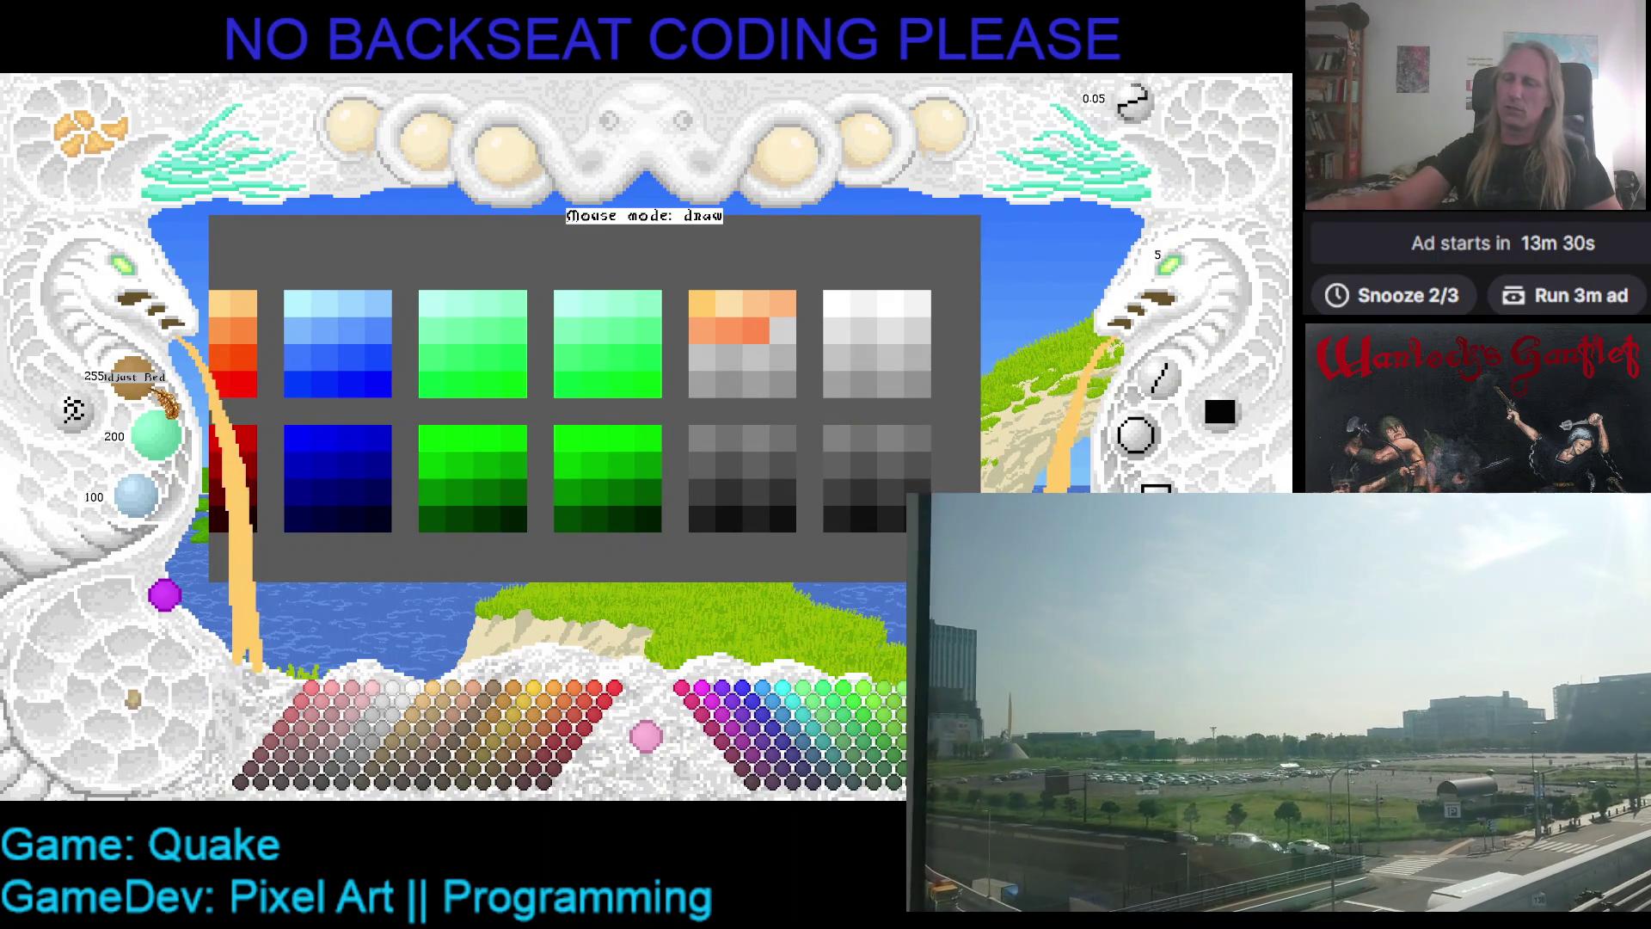
# - Carry the current orange onto the palette over the grey swatches, then open the window switcher
pyautogui.moveTo(163, 400)
pyautogui.mouseDown()
pyautogui.moveTo(332, 238)
pyautogui.moveTo(372, 237)
pyautogui.moveTo(342, 306)
pyautogui.moveTo(434, 391)
pyautogui.moveTo(471, 368)
pyautogui.moveTo(372, 430)
pyautogui.mouseUp()
pyautogui.moveTo(625, 423); pyautogui.dragTo(643, 456)
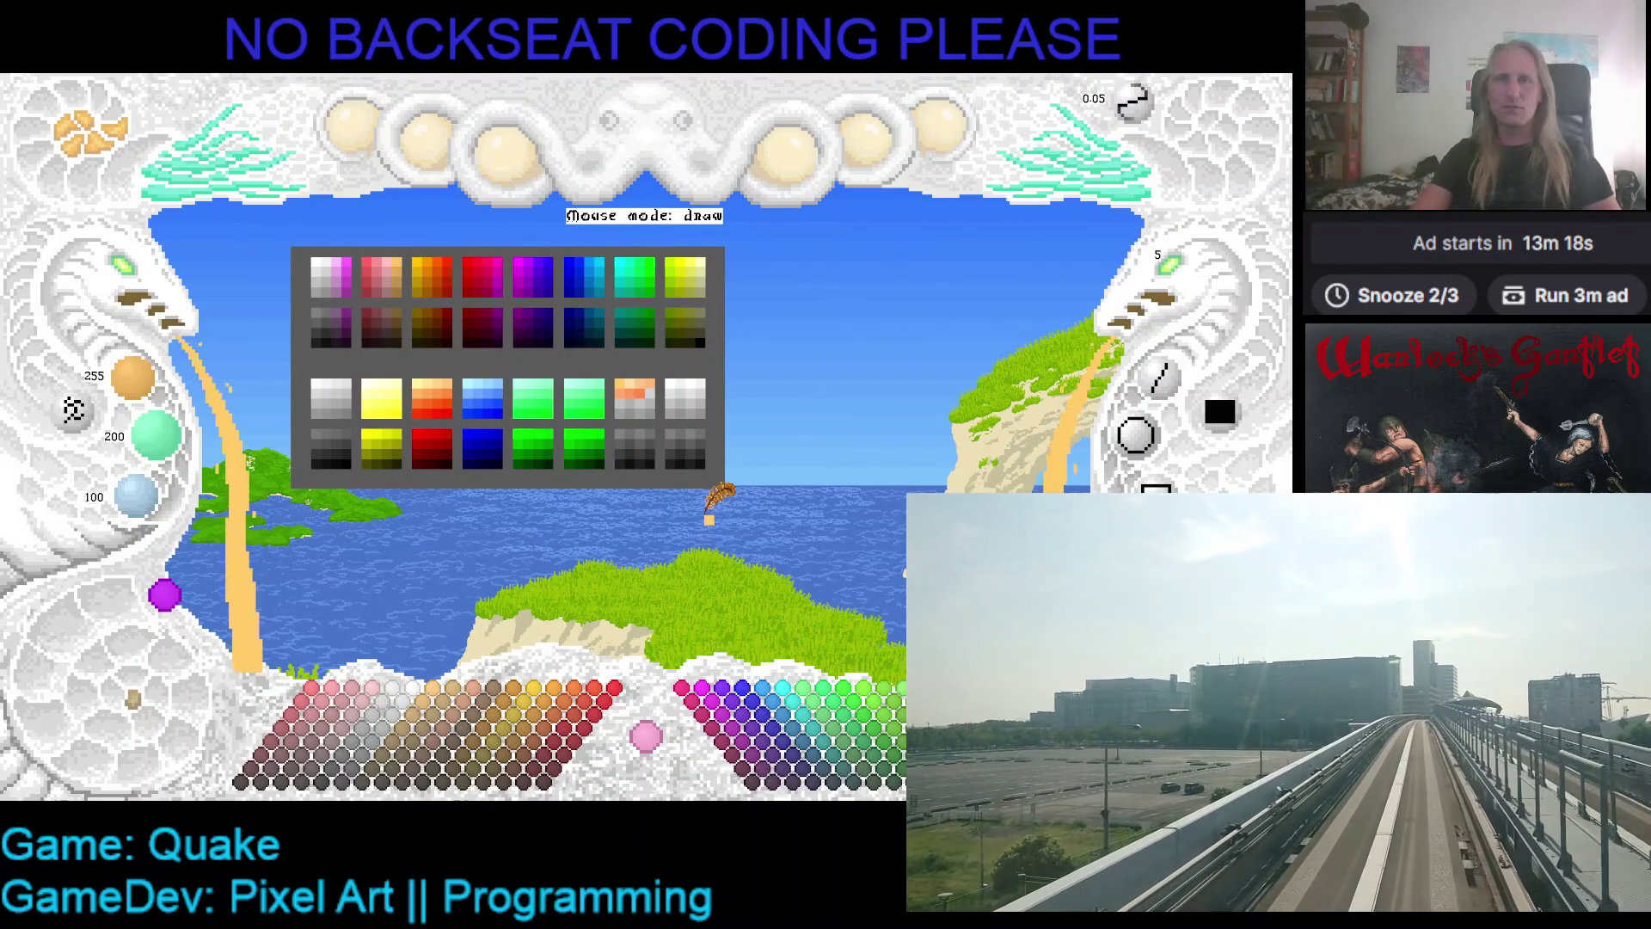
pyautogui.hotkey('alt', 'Tab')
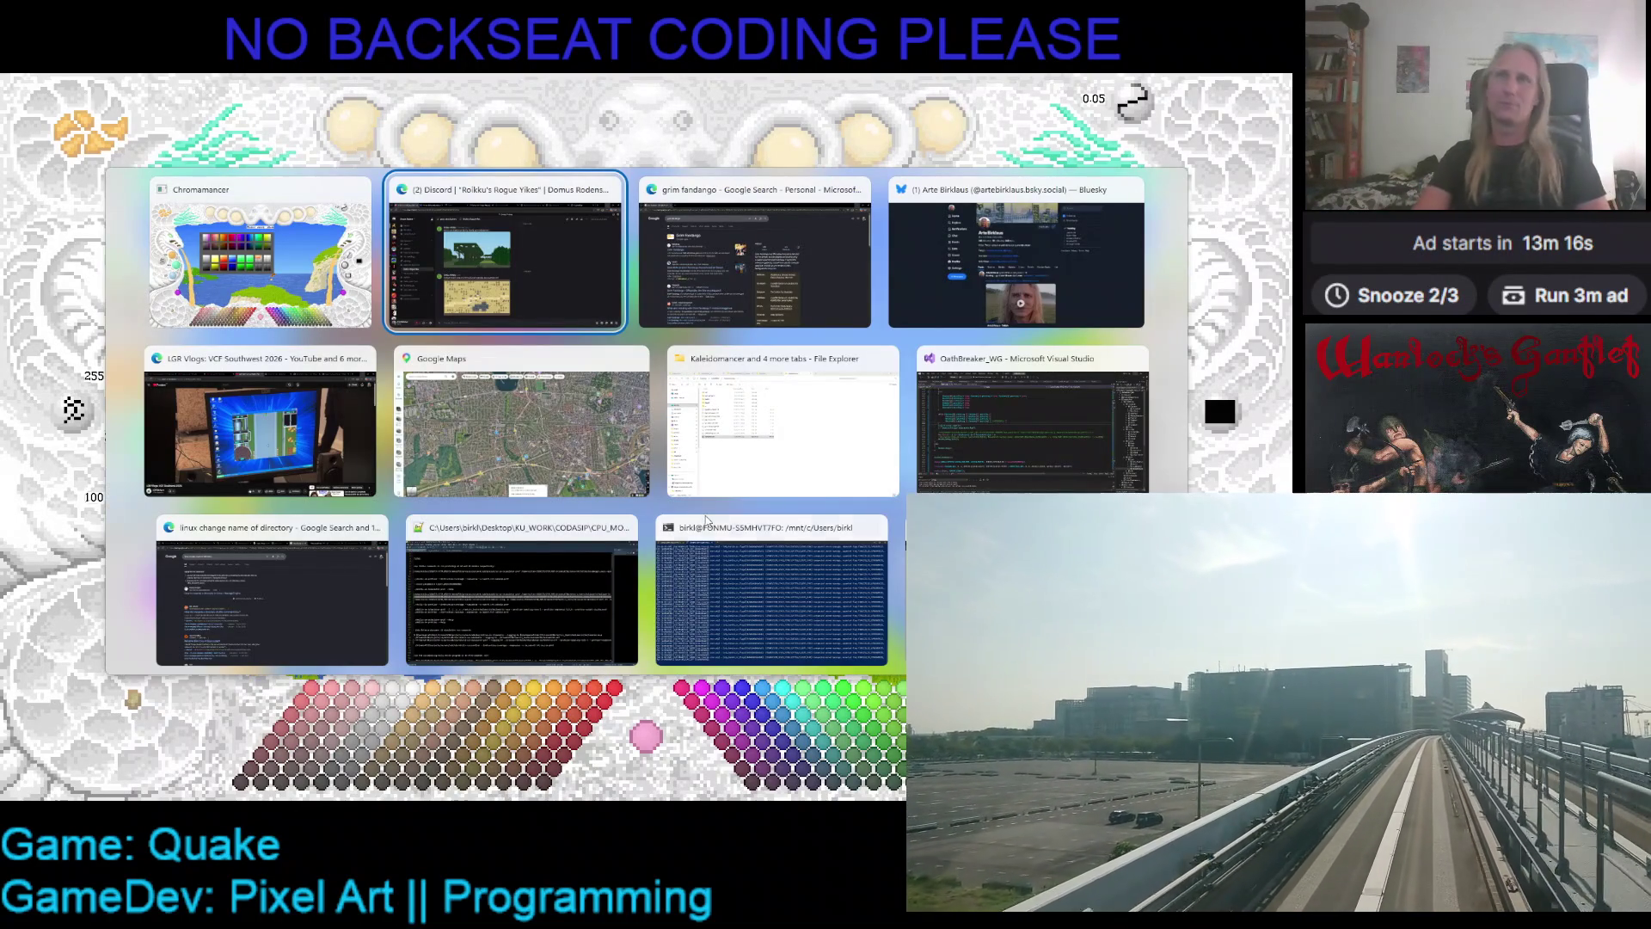
# - Switch to Visual Studio's OathBreaker_WG project and start debugging the game with F5
pyautogui.press('Down')
pyautogui.press('Right')
pyautogui.press('Right')
pyautogui.press('Return')
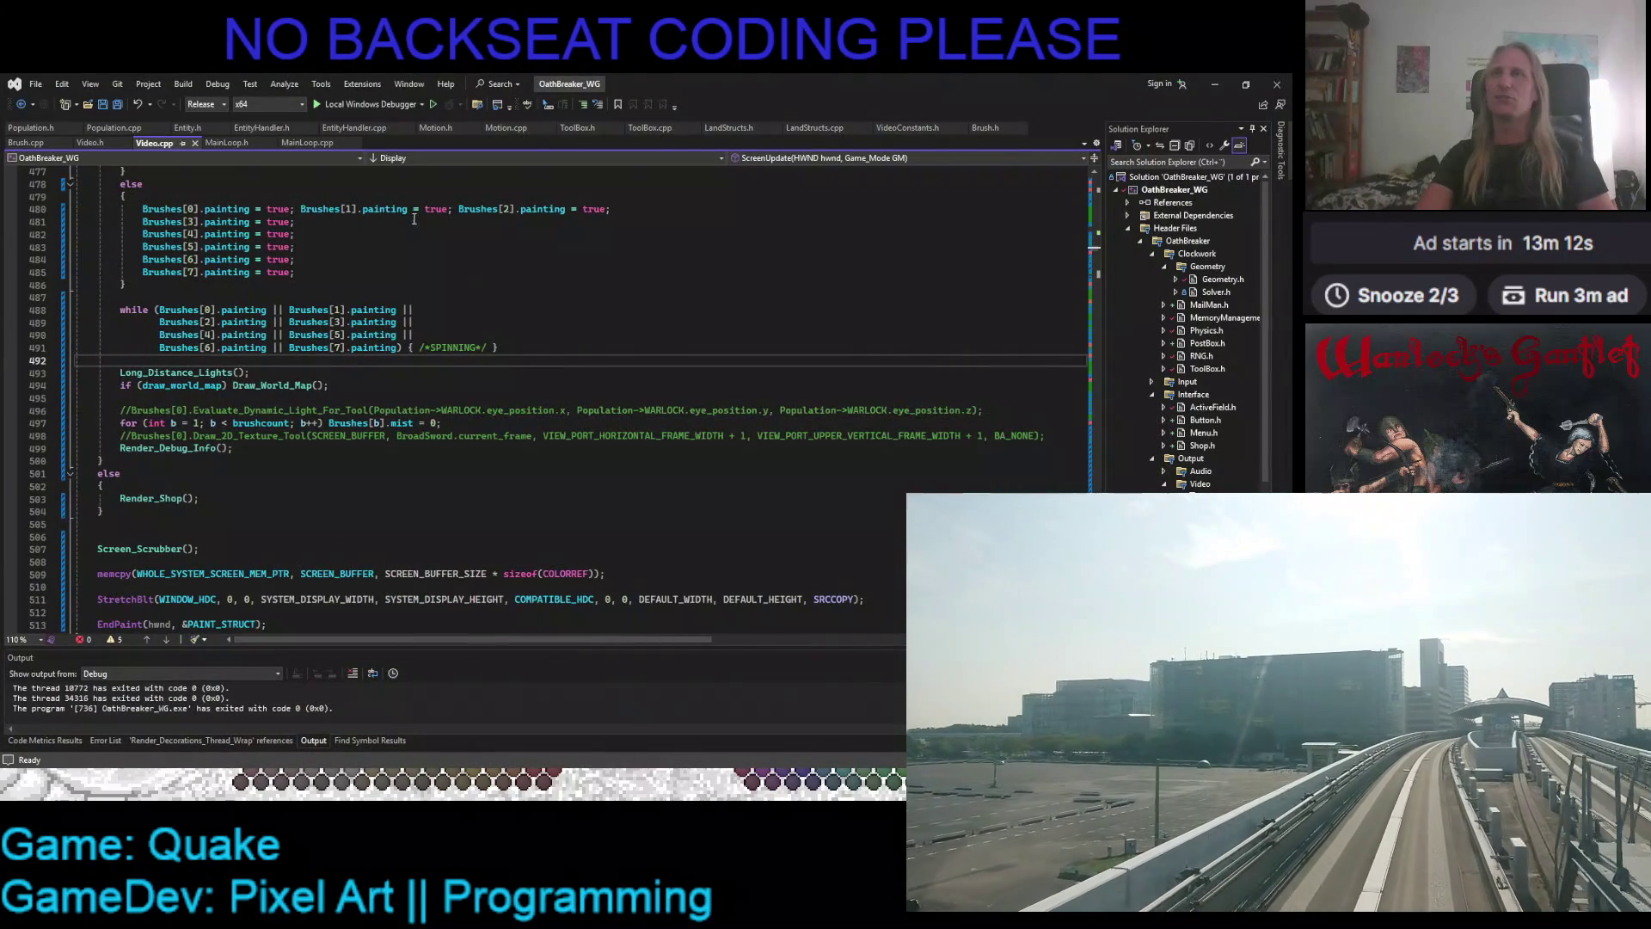
pyautogui.press('F5')
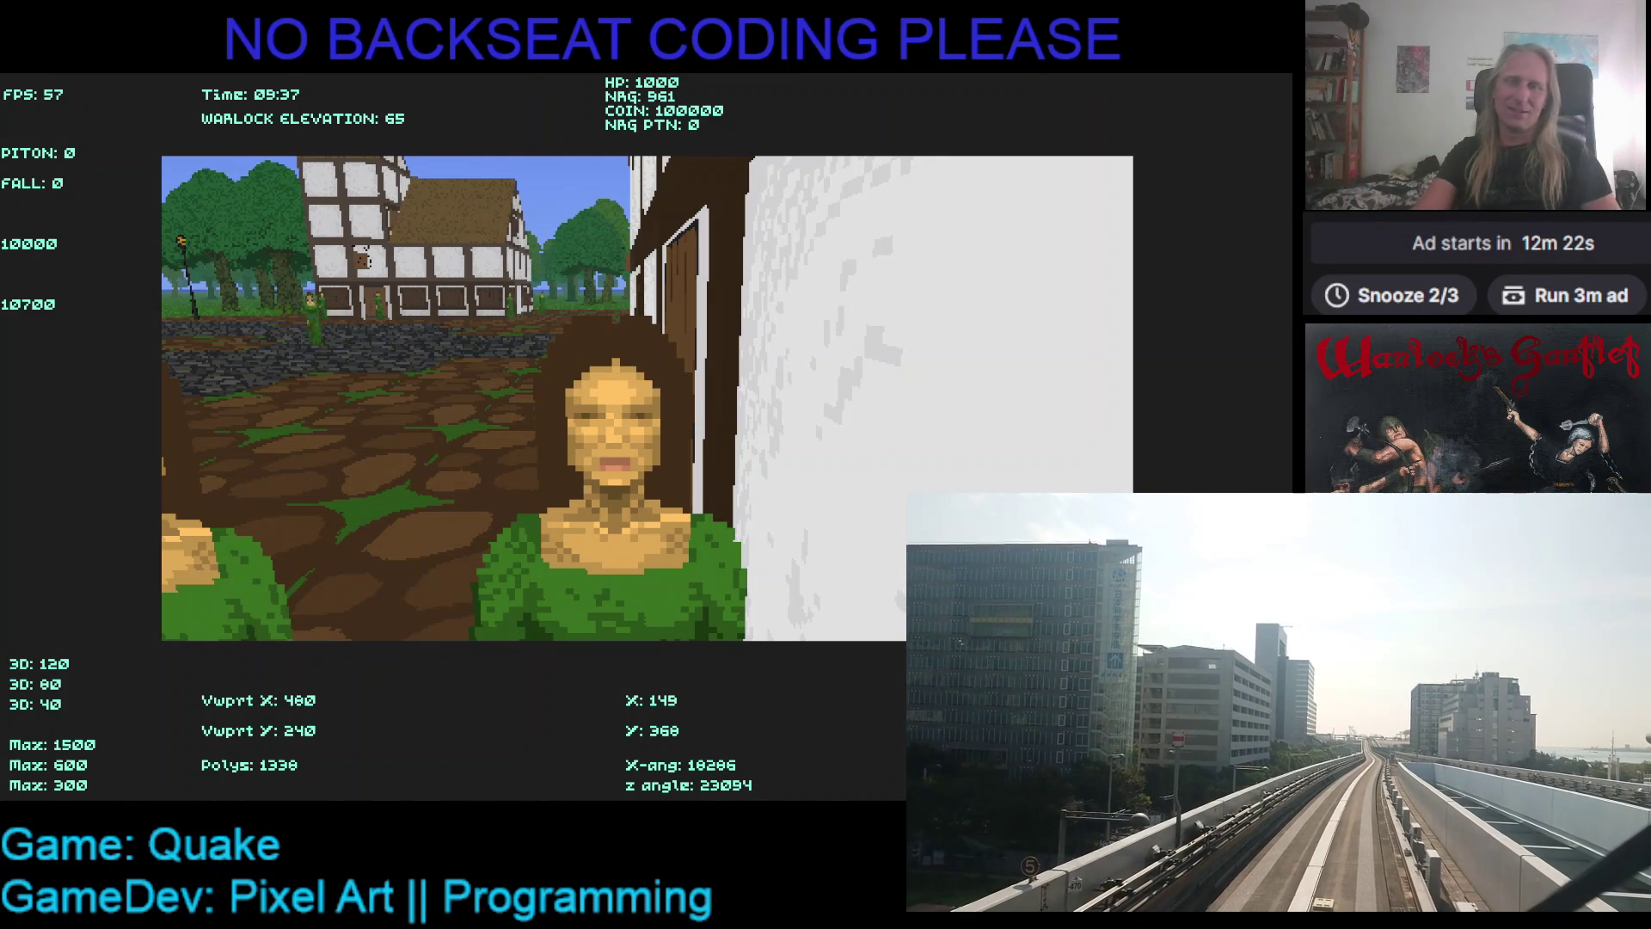
# - Turn around the village and walk through the house door into the shop
pyautogui.press('Left')
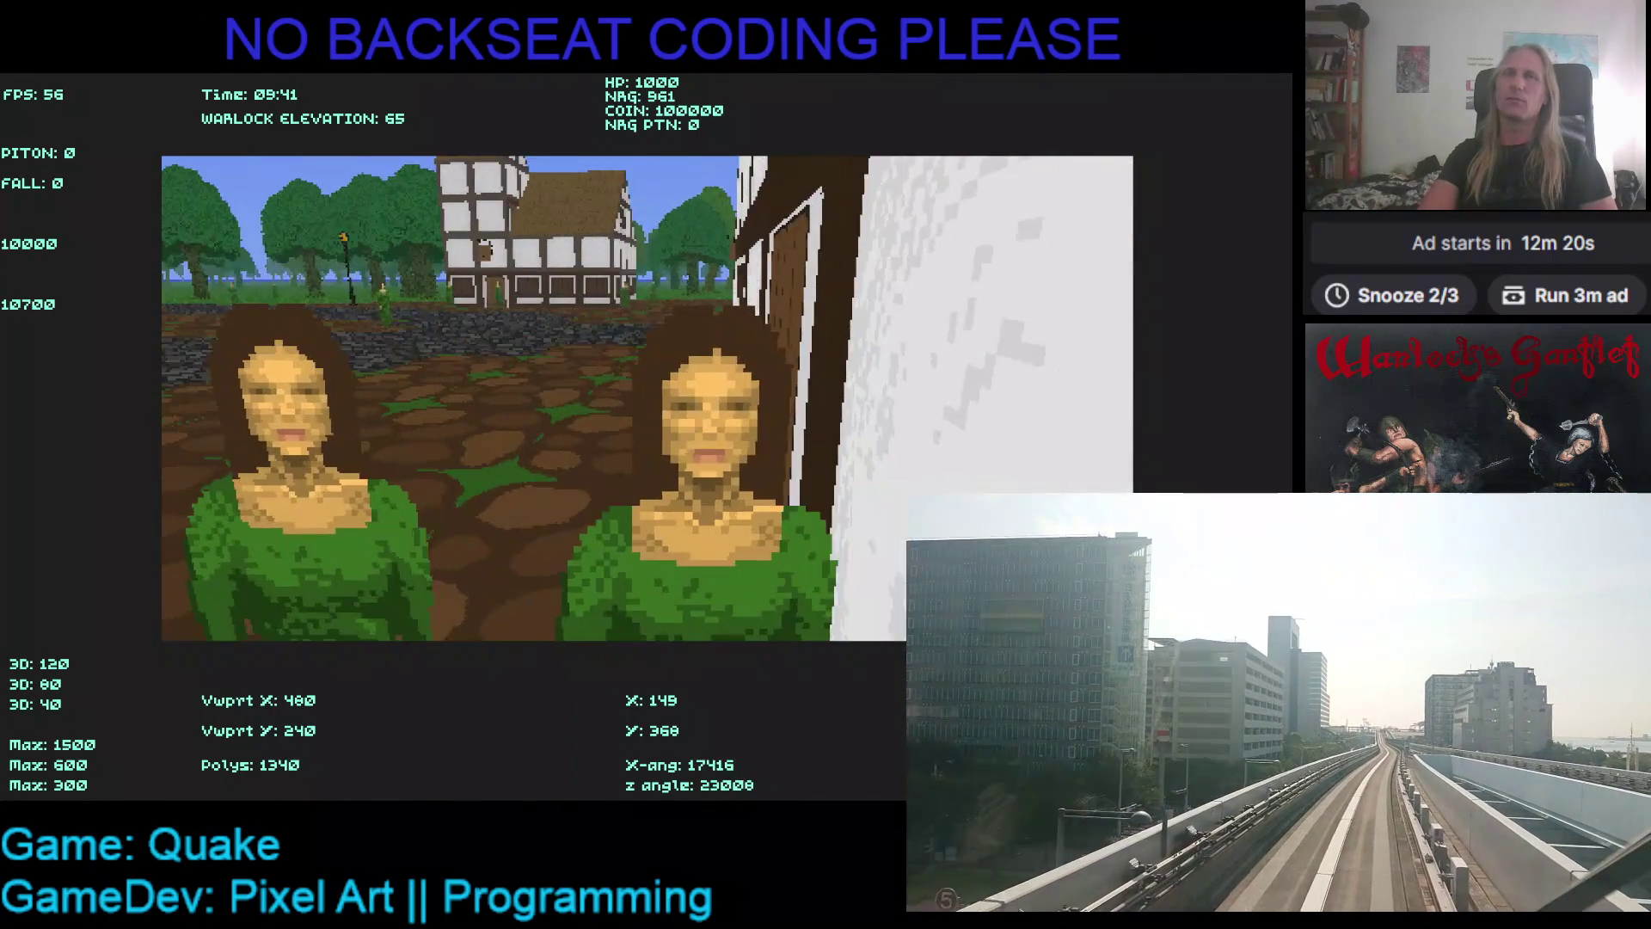
pyautogui.press('Right')
pyautogui.press('Up')
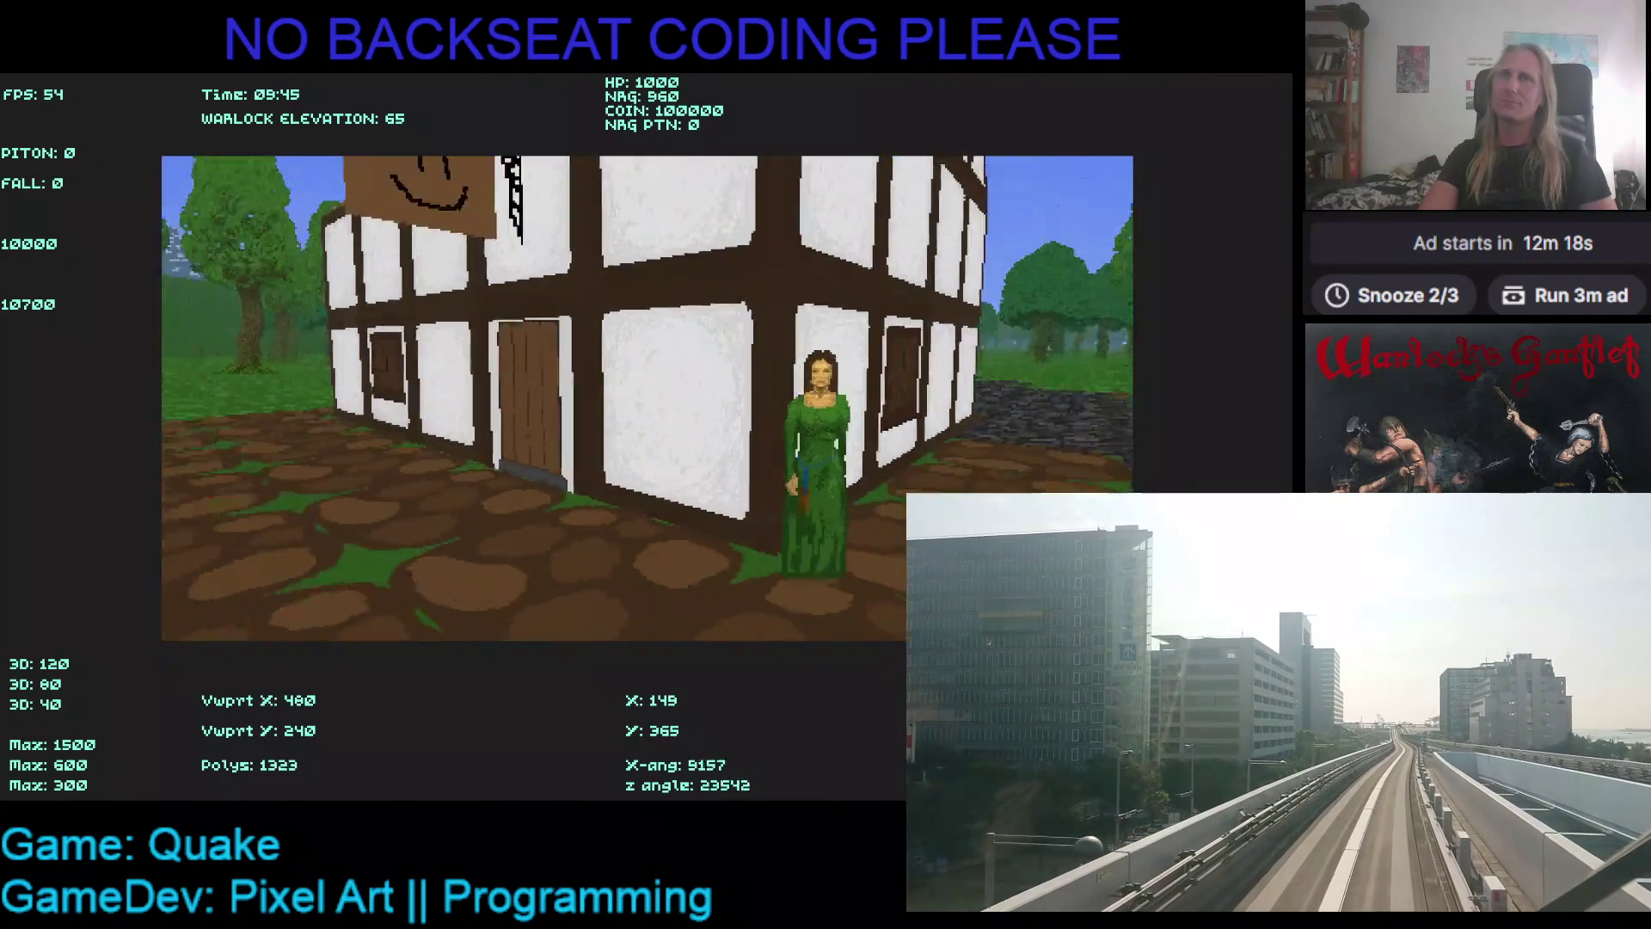
pyautogui.press('Up')
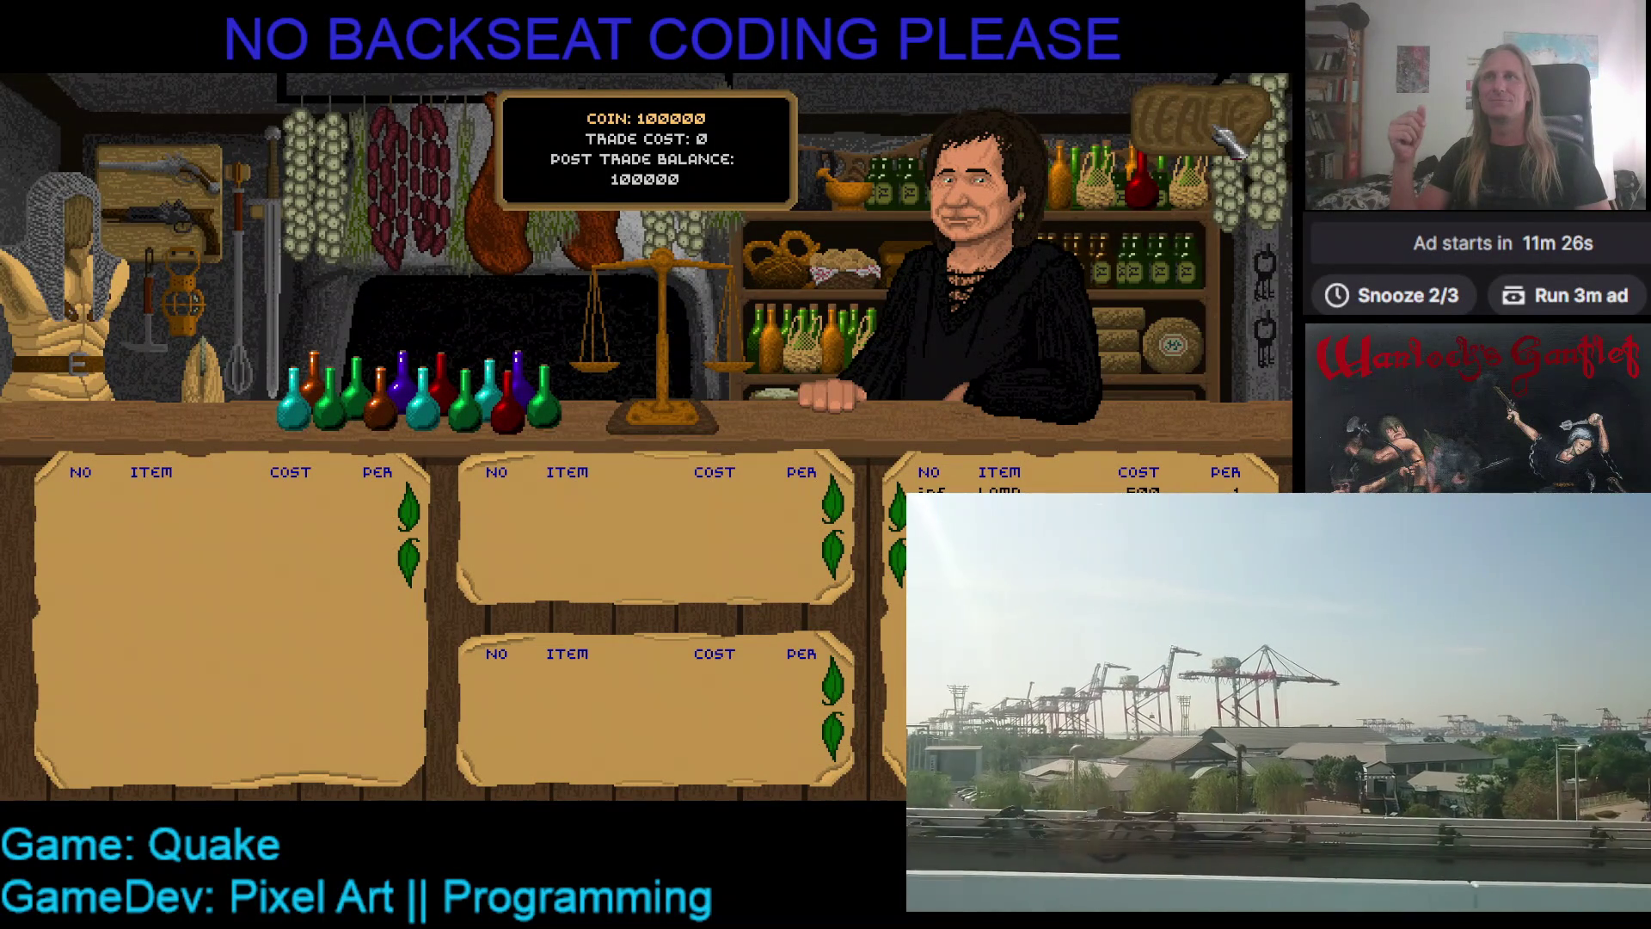
# - Leave the shop, quit the game, and bring File Explorer to the front
pyautogui.click(1217, 131)
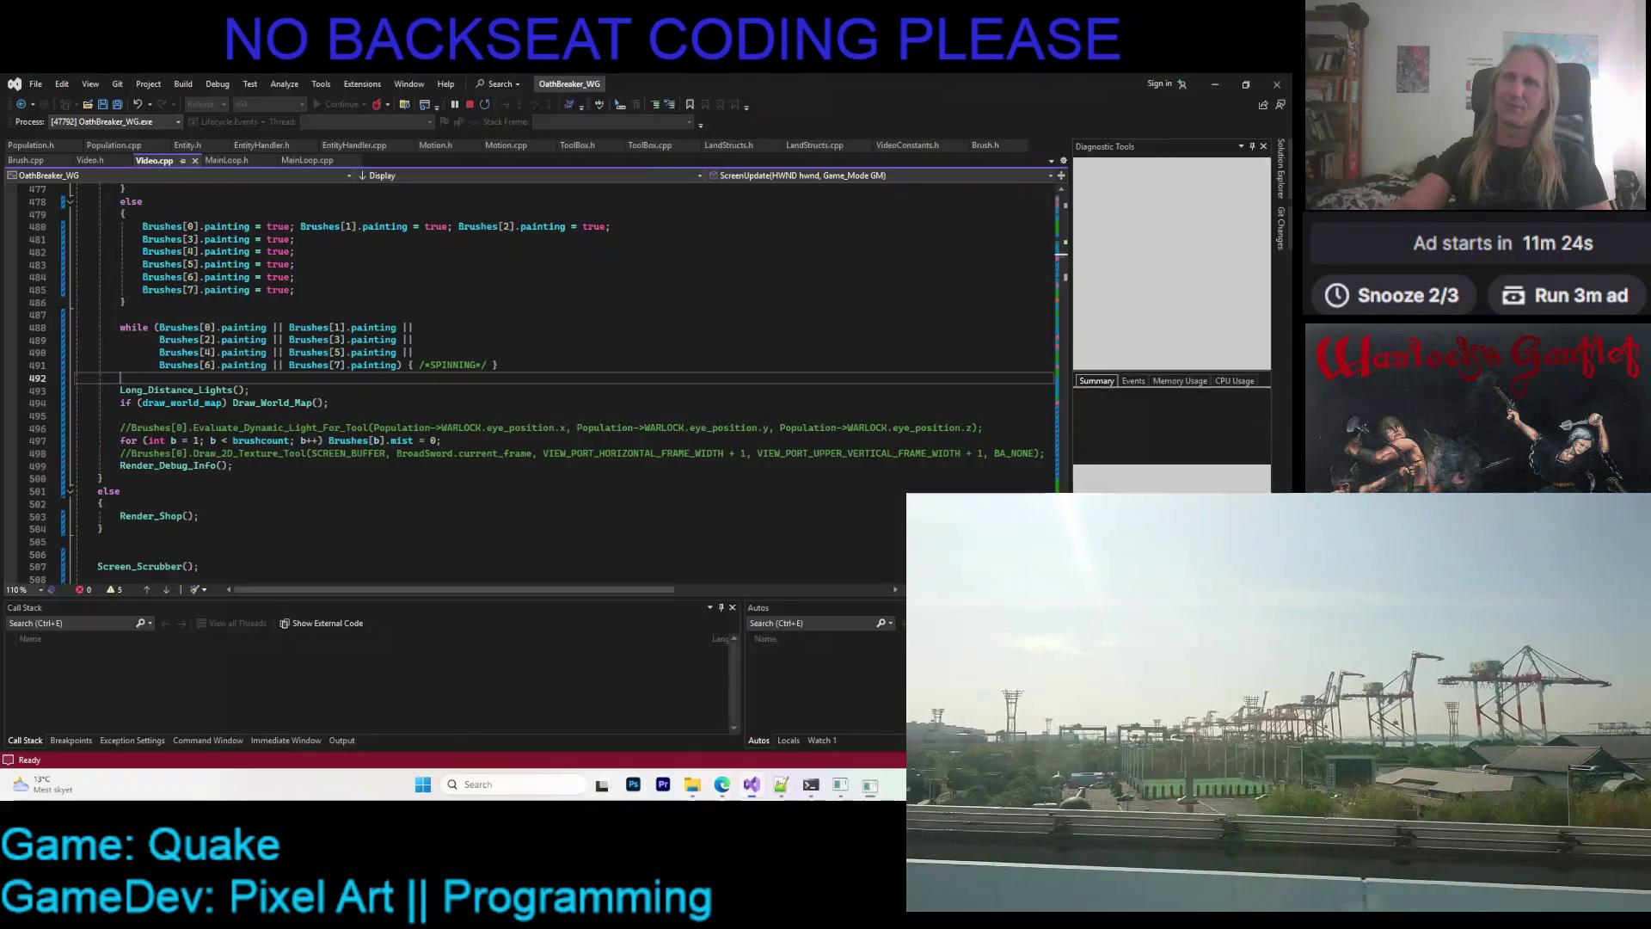
pyautogui.press('Escape')
pyautogui.click(707, 783)
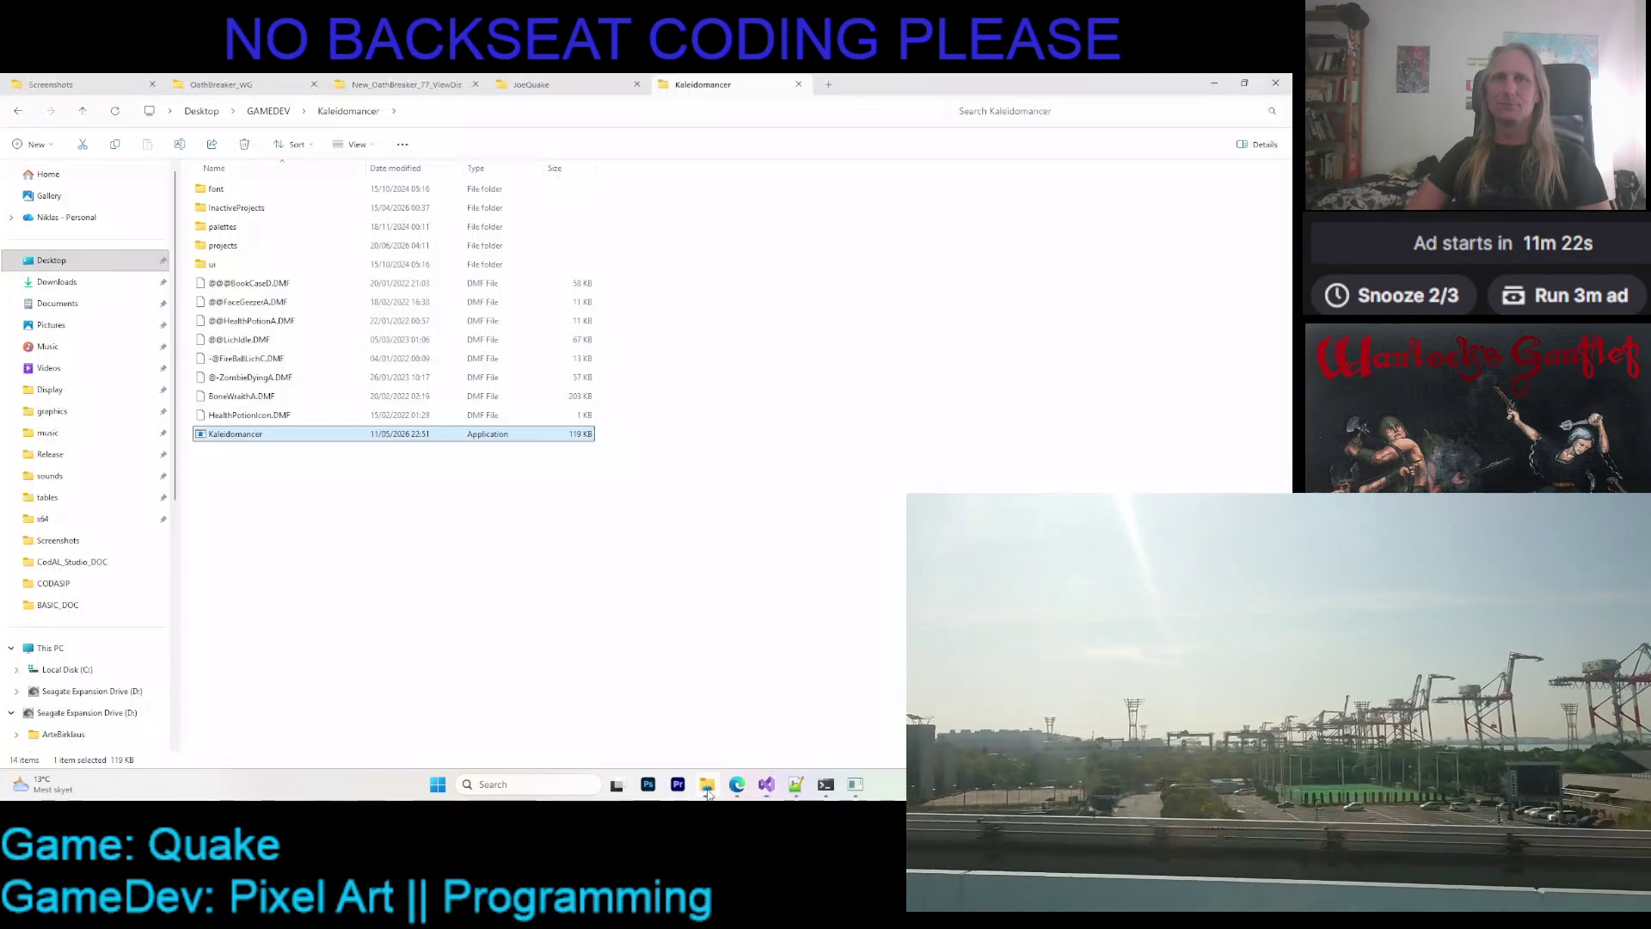
# - Open GAMEDEV\Inspiration and view the Daggerfall town screenshot enlarged to fill the screen
pyautogui.click(268, 111)
pyautogui.doubleClick(306, 213)
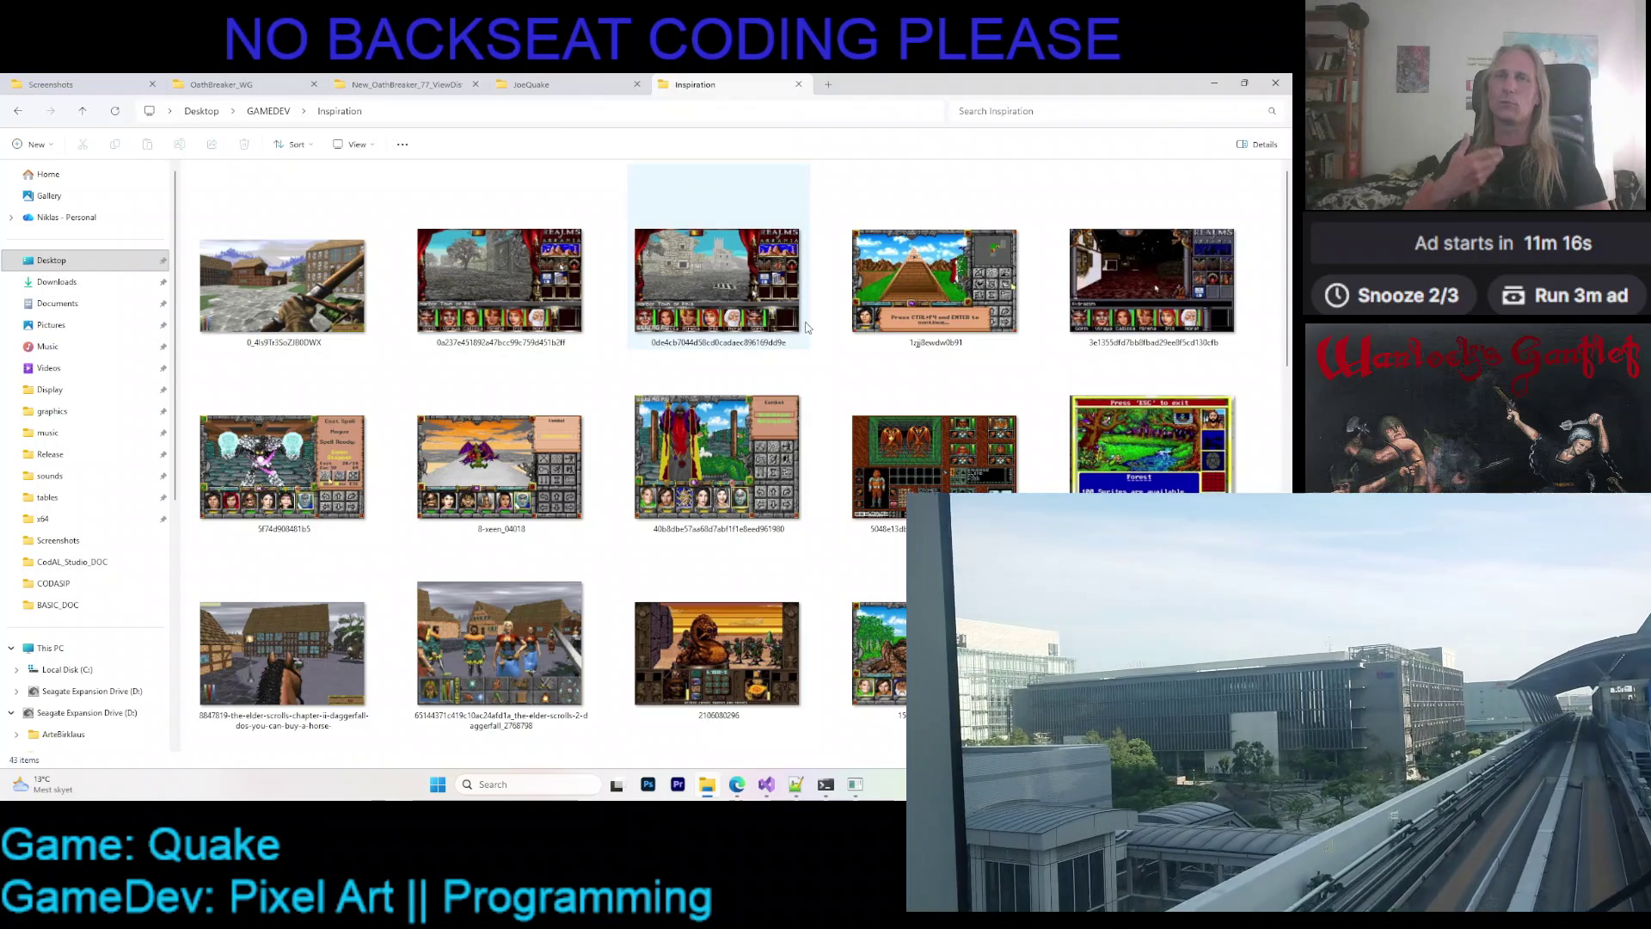
pyautogui.scroll(-3, 695, 454)
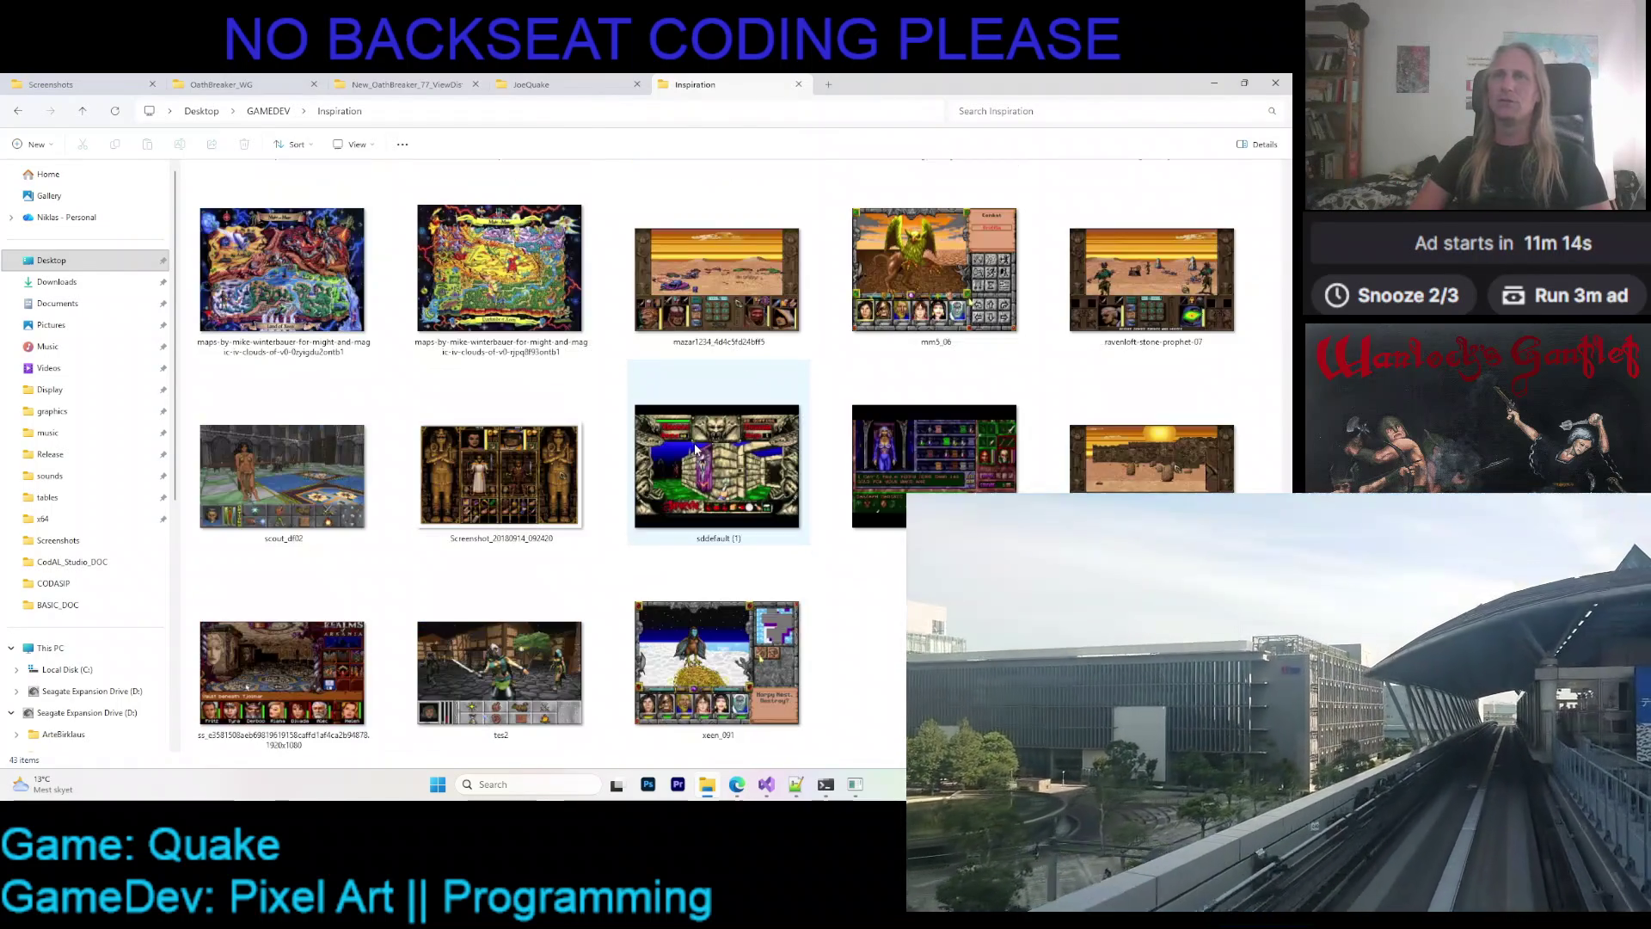
pyautogui.scroll(3, 602, 499)
pyautogui.doubleClick(493, 540)
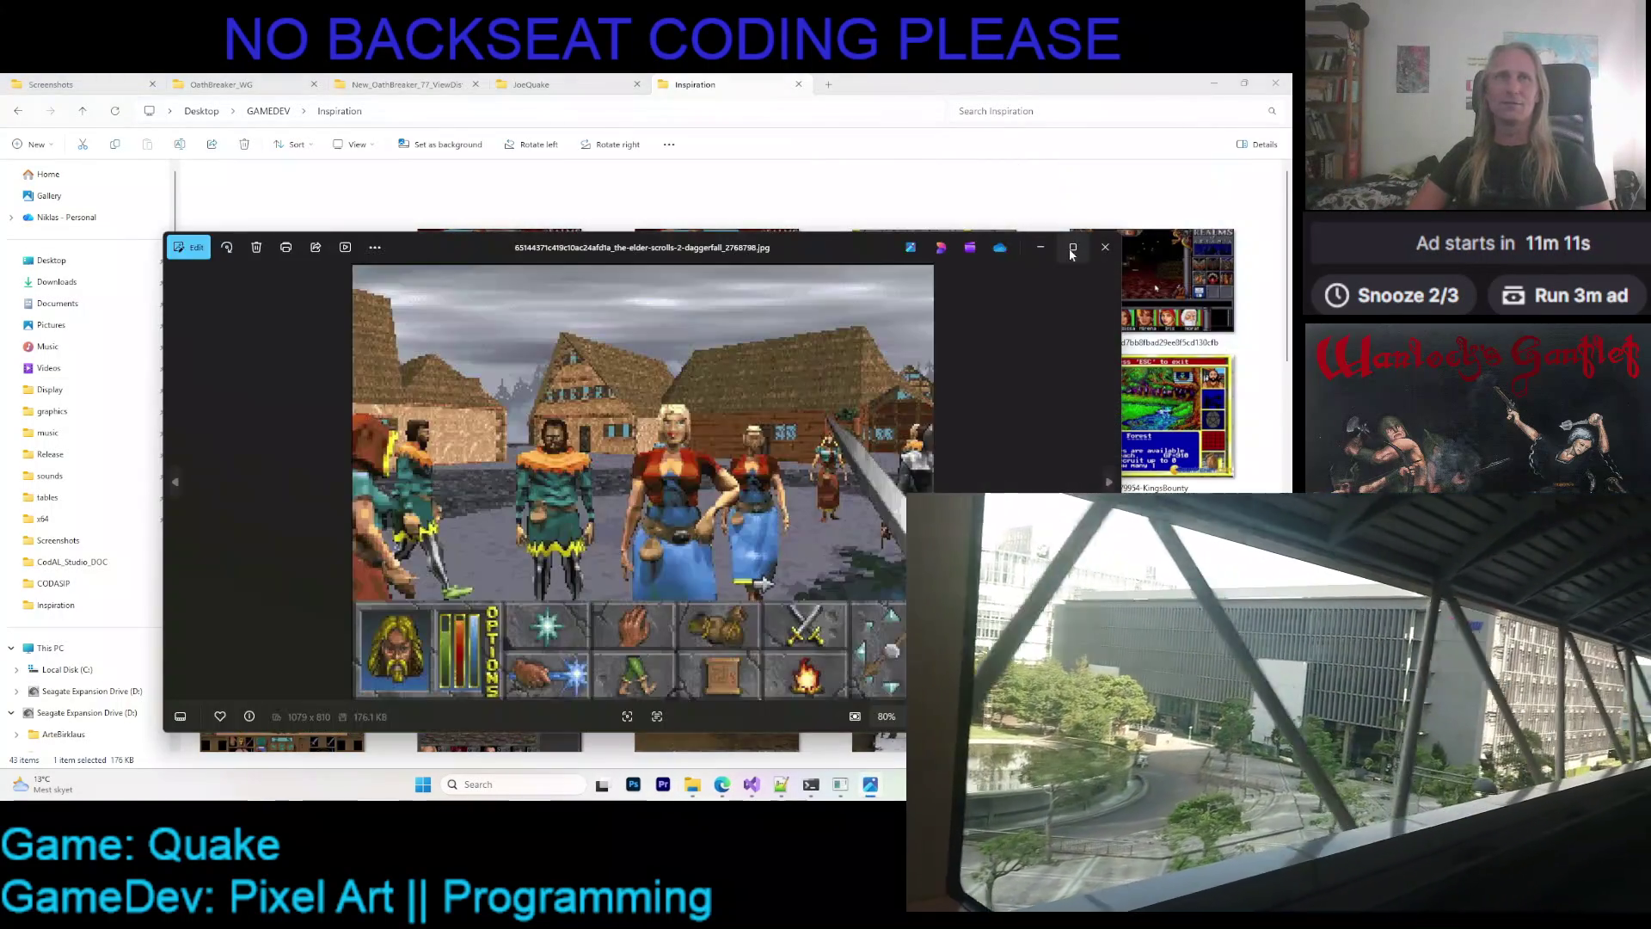
pyautogui.click(1073, 249)
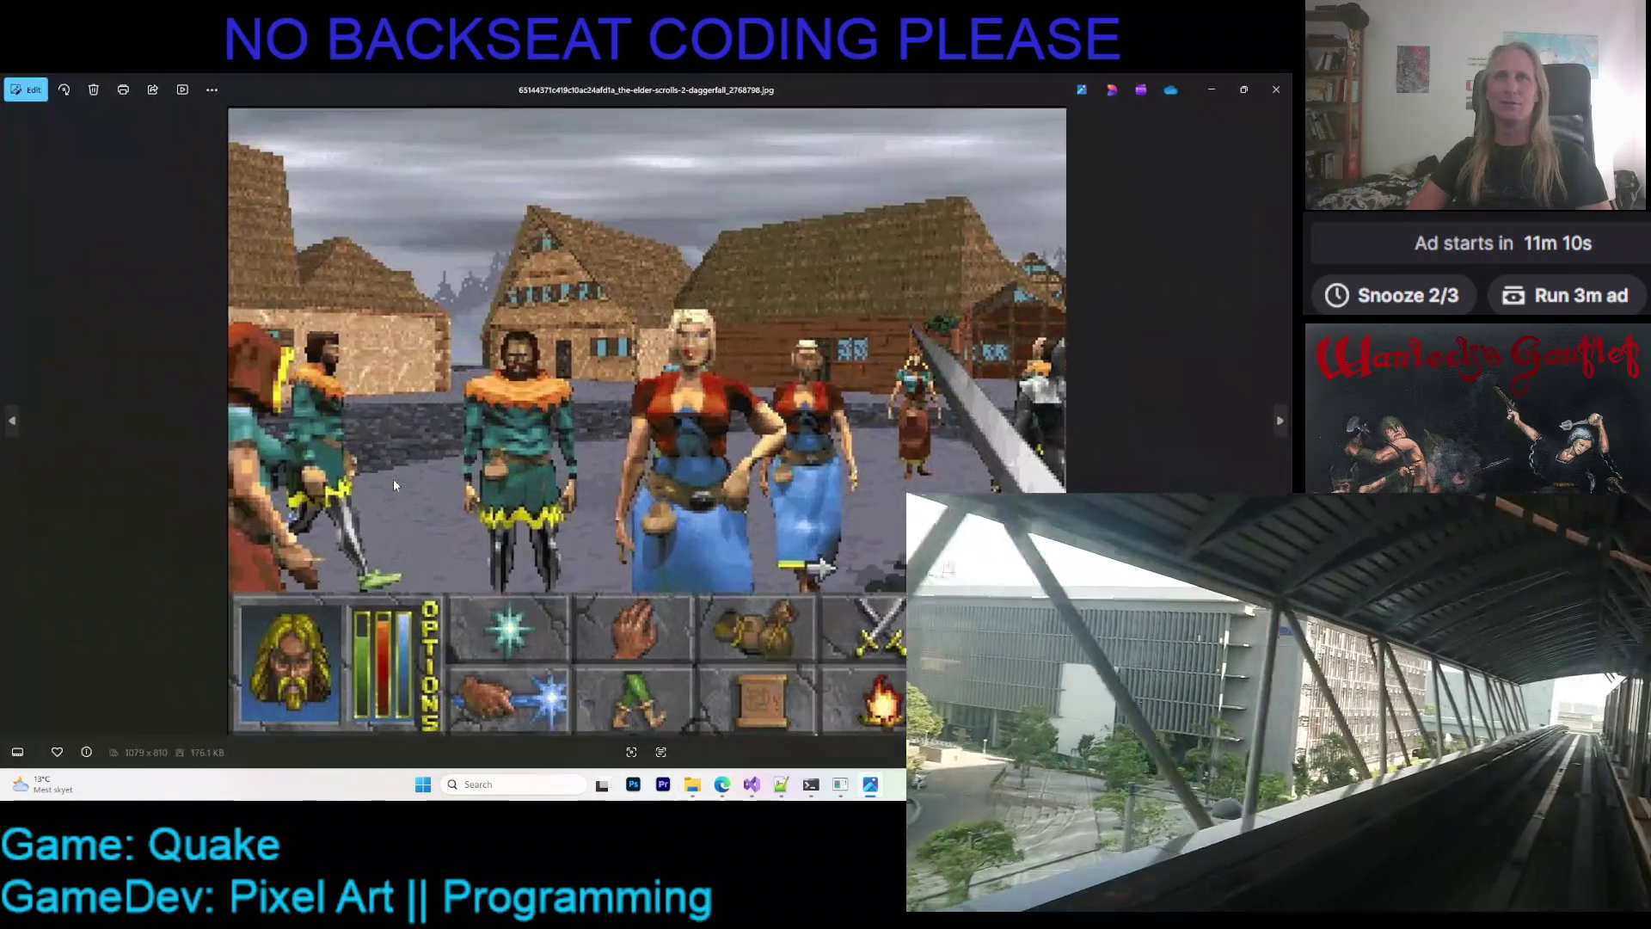
# - Step back to the Daggerfall horseback town screenshot, then return to Visual Studio
pyautogui.click(12, 423)
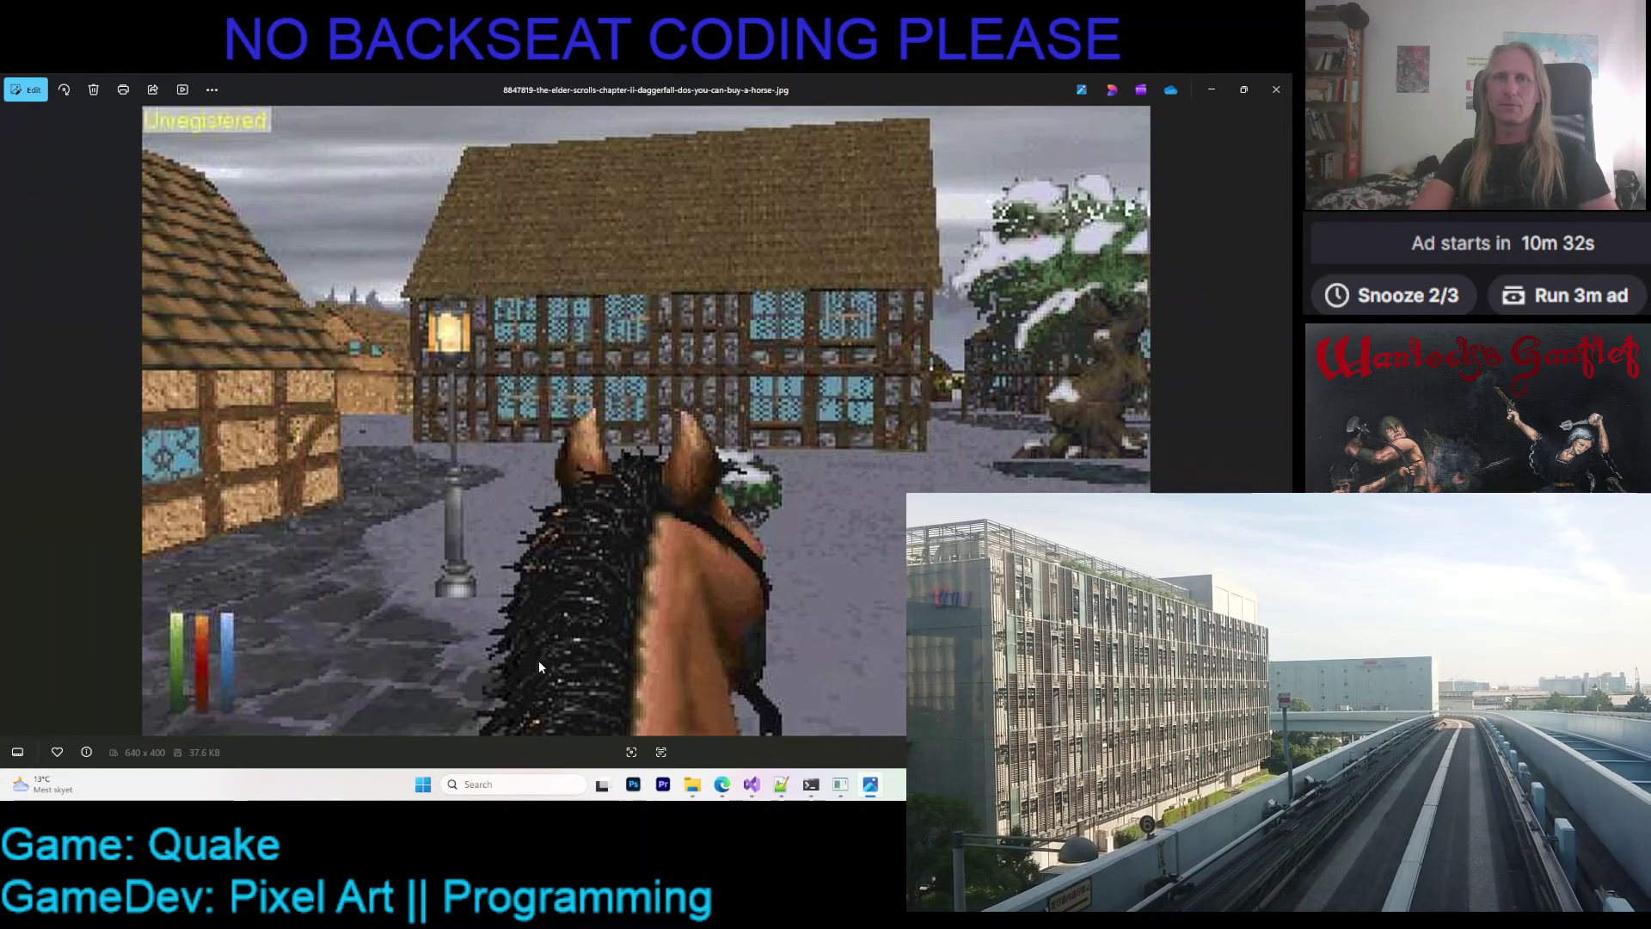
pyautogui.click(759, 787)
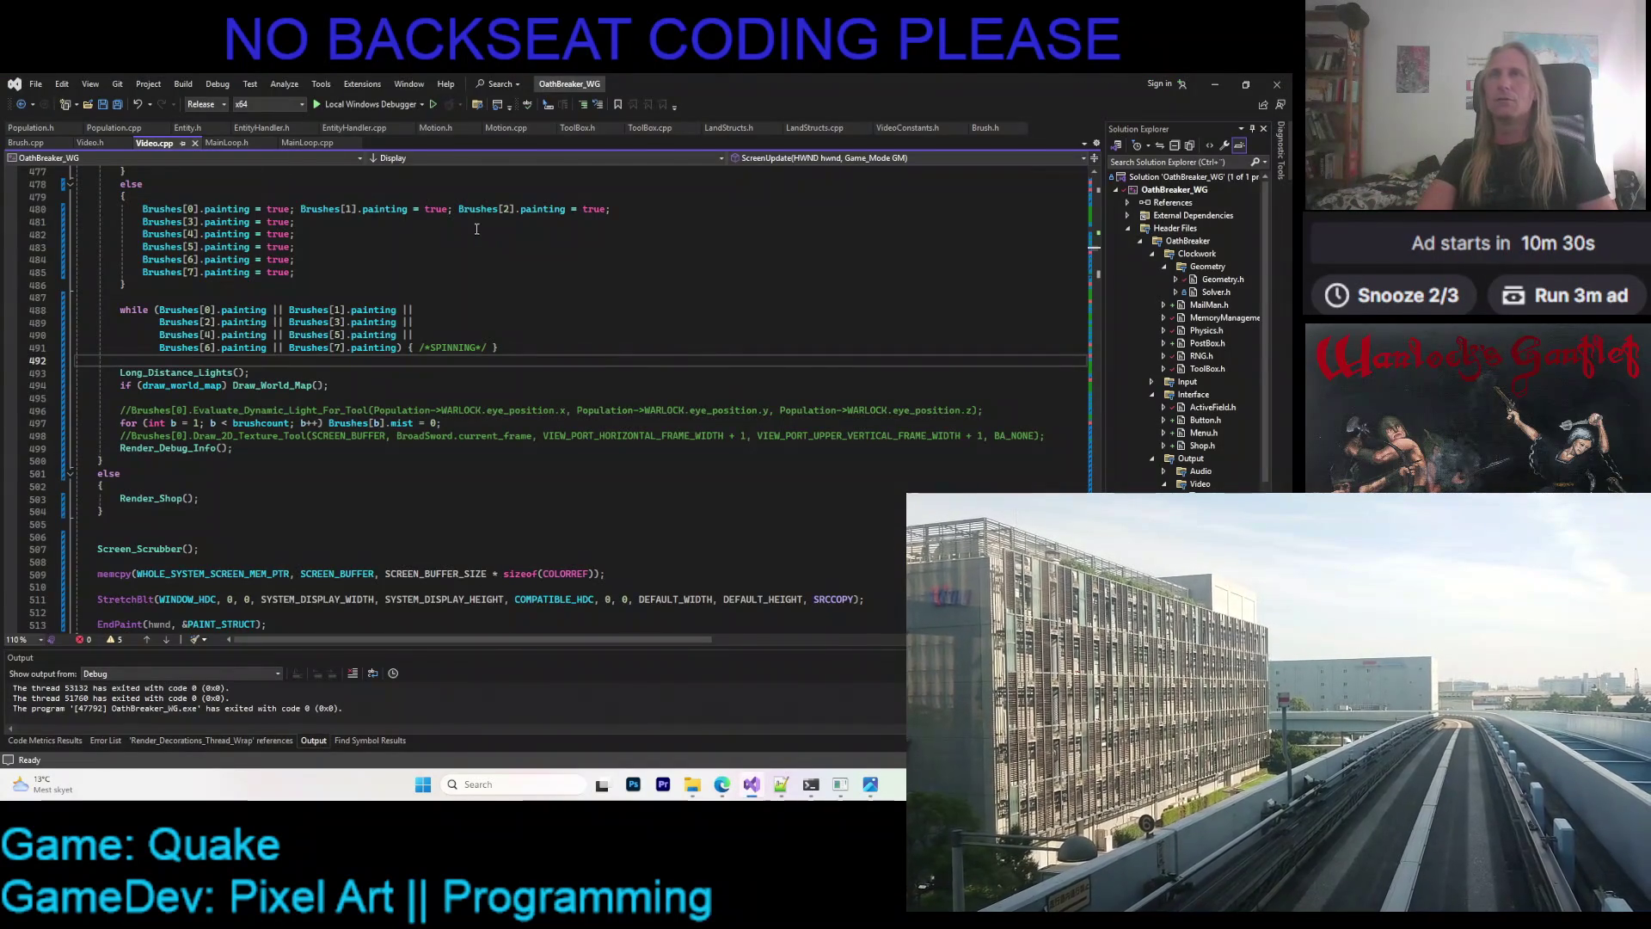
# - Launch OathBreaker again with the Local Windows Debugger
pyautogui.click(342, 106)
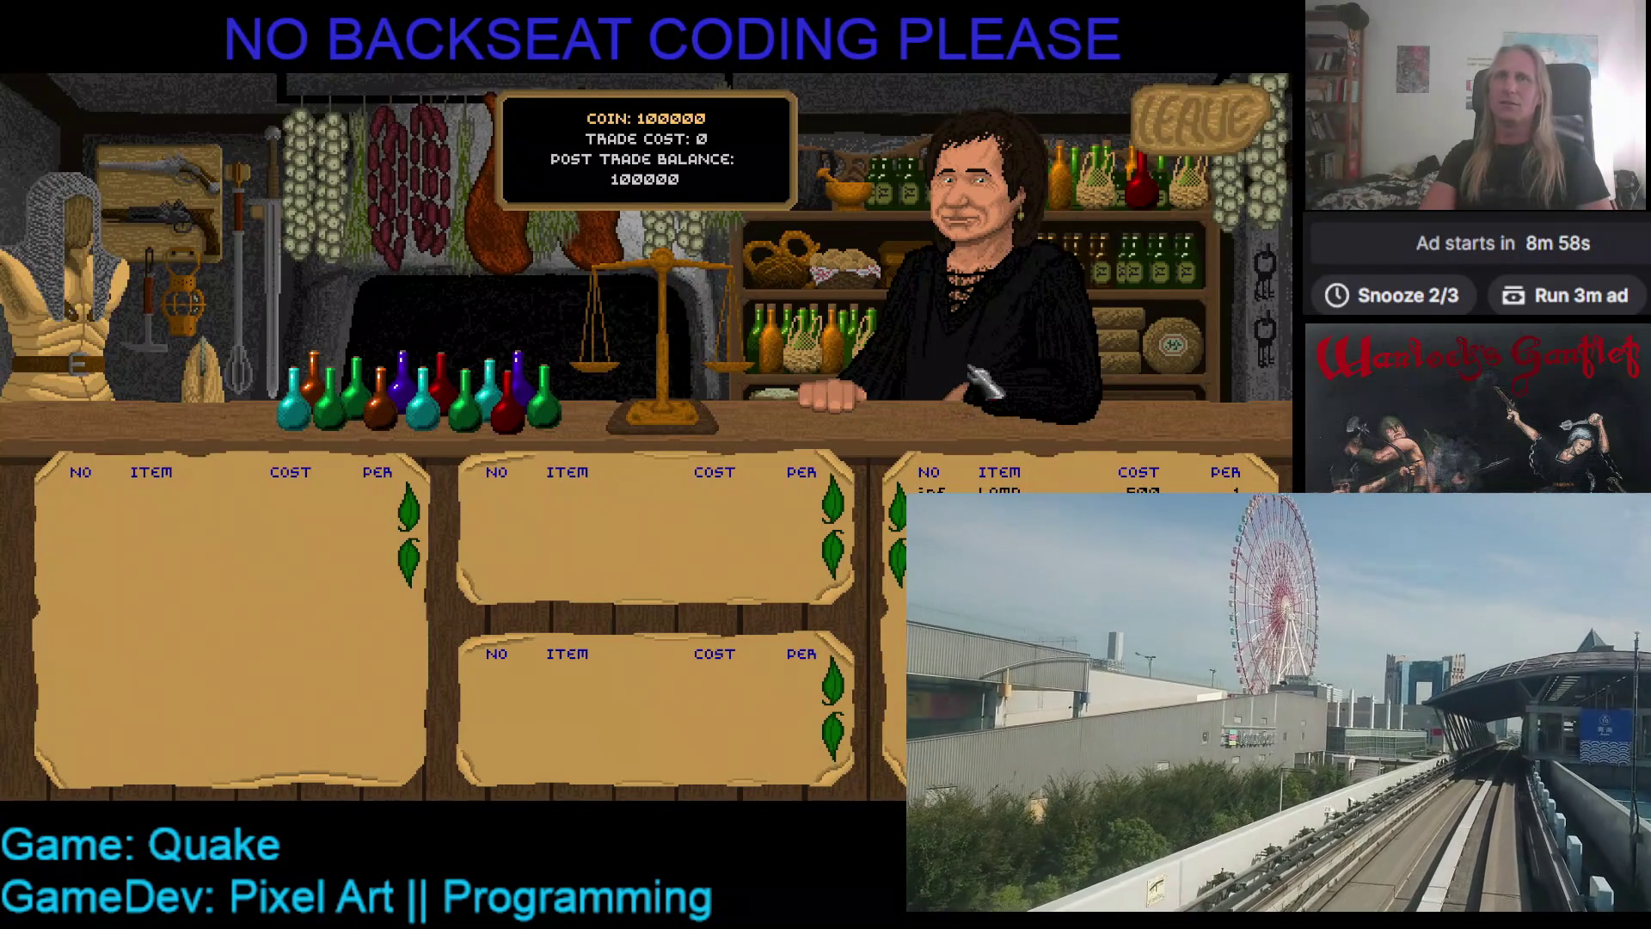
# - Leave the shopkeeper's trading screen and return to the village
pyautogui.press('Escape')
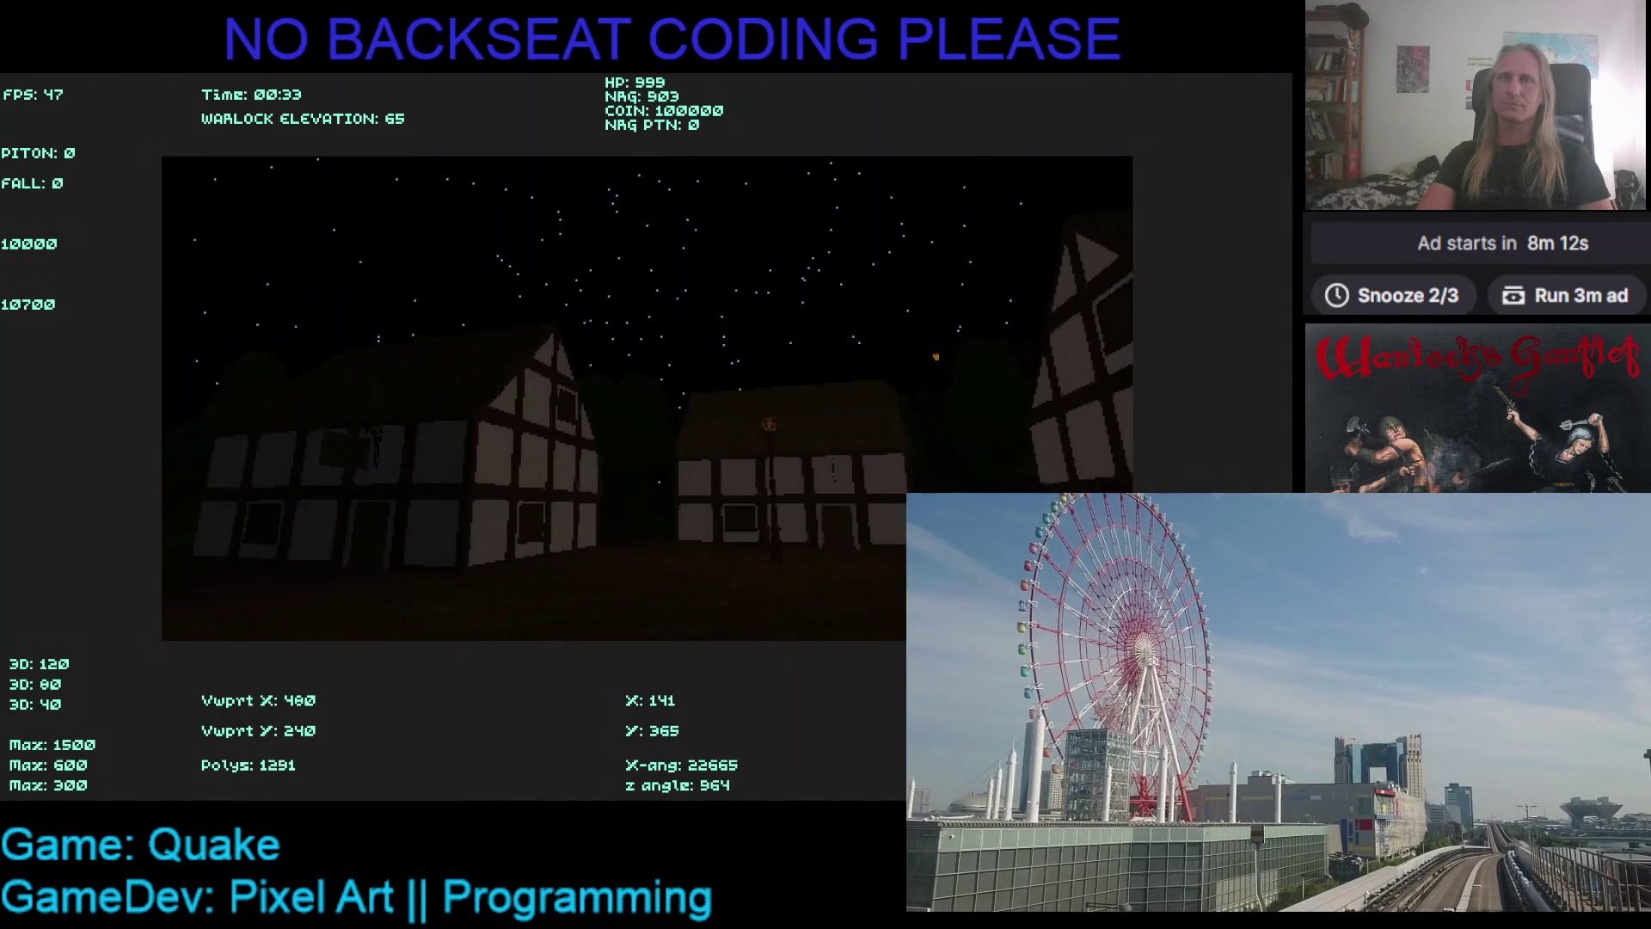
# - Leave OathBreaker and switch back to the ScreenUpdate code in Video.cpp in Visual Studio
pyautogui.hotkey('alt', 'Tab')
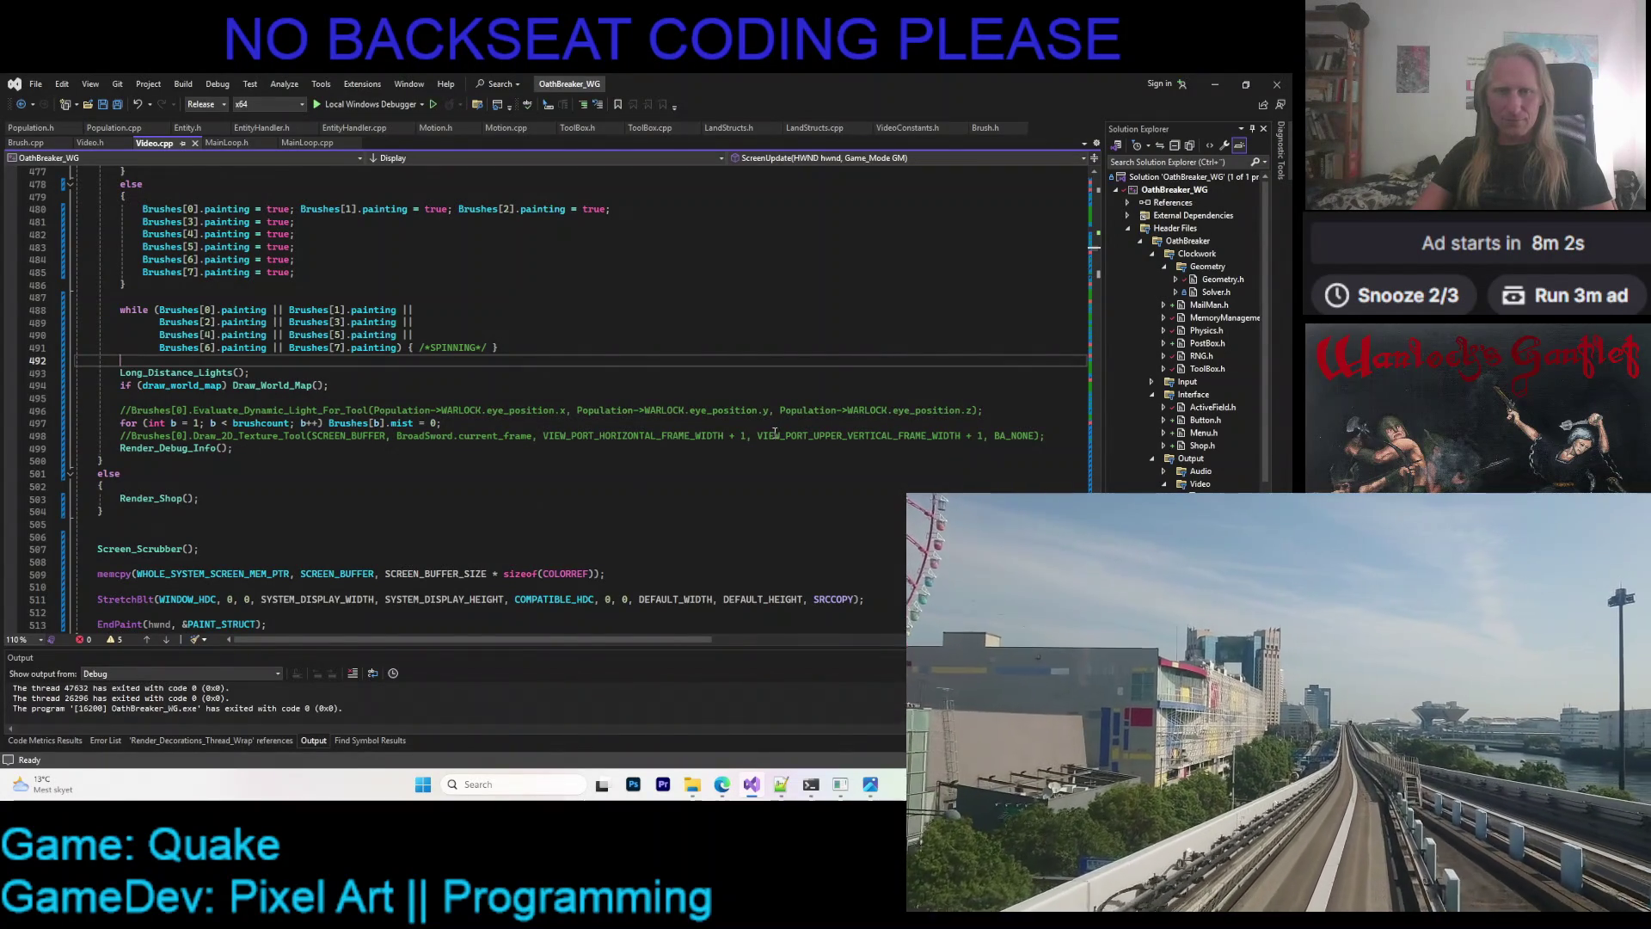
# - Highlight the brush-painting loop on Video.cpp lines 488–500, then bring back the Daggerfall screenshot
pyautogui.moveTo(653, 300); pyautogui.dragTo(652, 463)
pyautogui.click(650, 471)
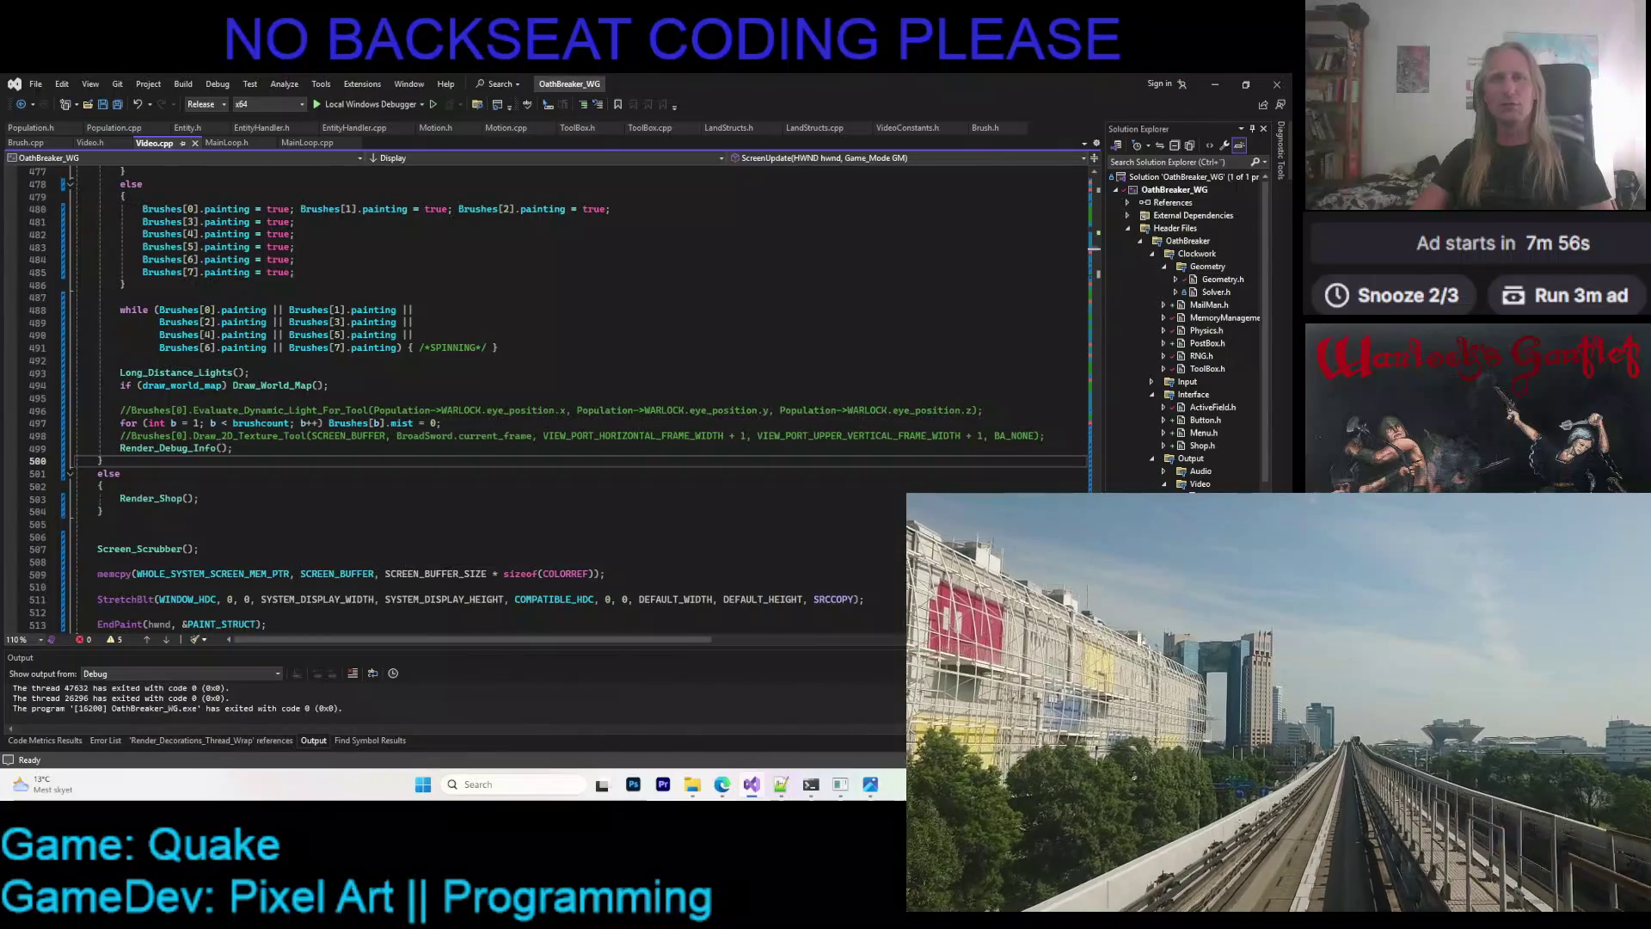
pyautogui.click(870, 785)
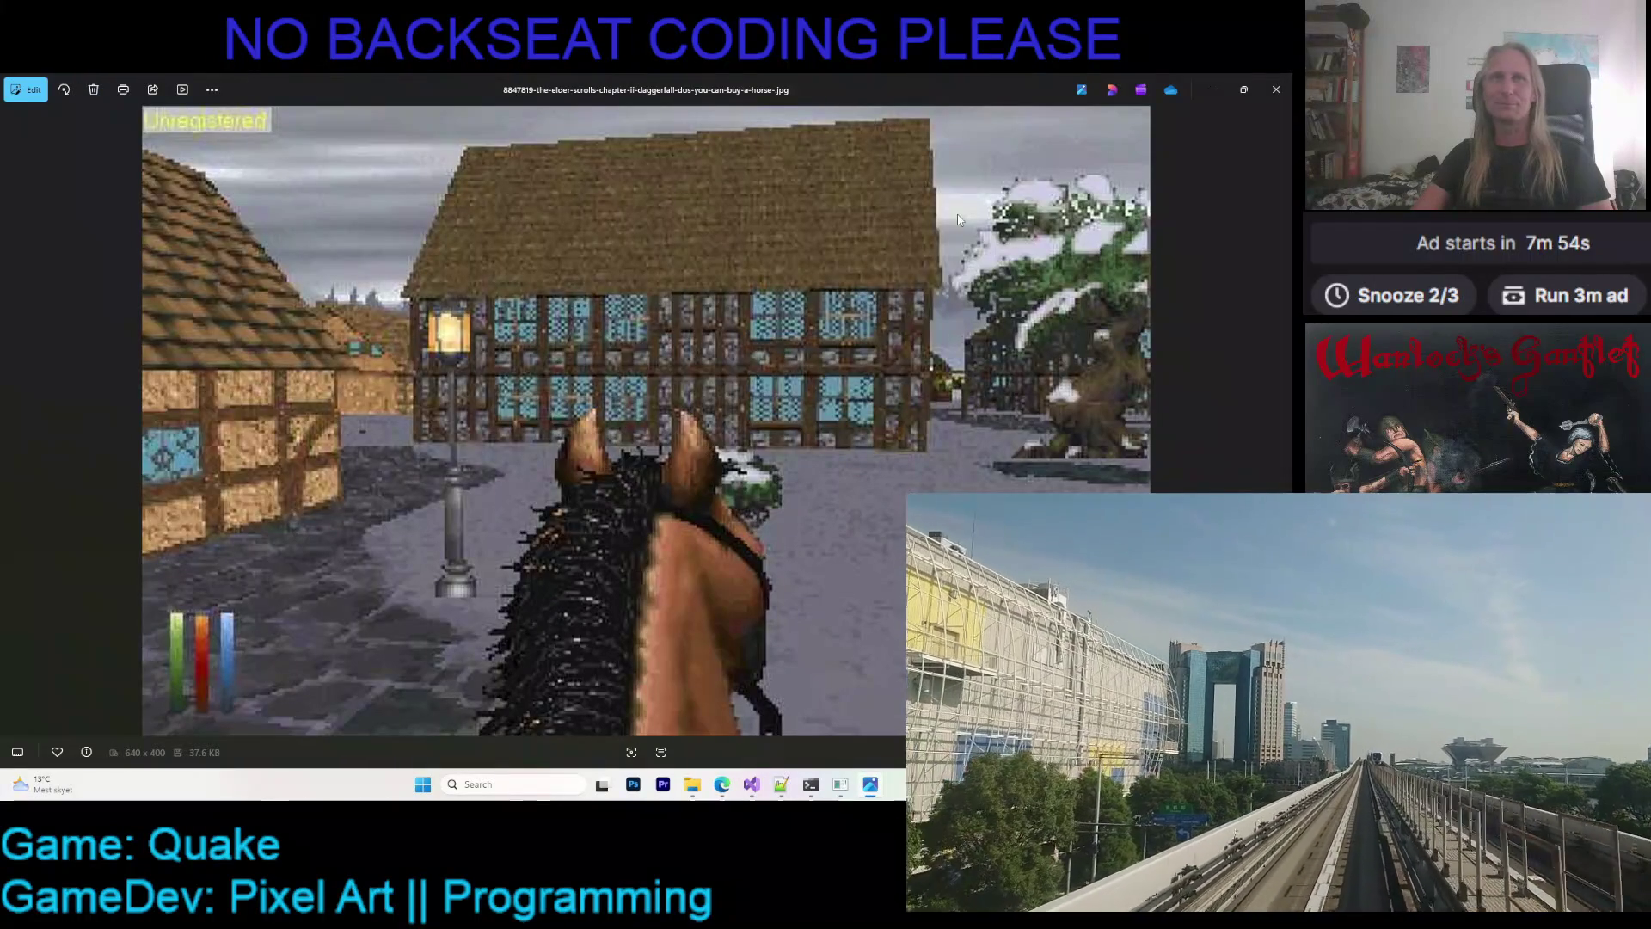
# - Flip between the King's Bounty, Daggerfall and dungeon party screenshots, then close the viewer
pyautogui.click(12, 422)
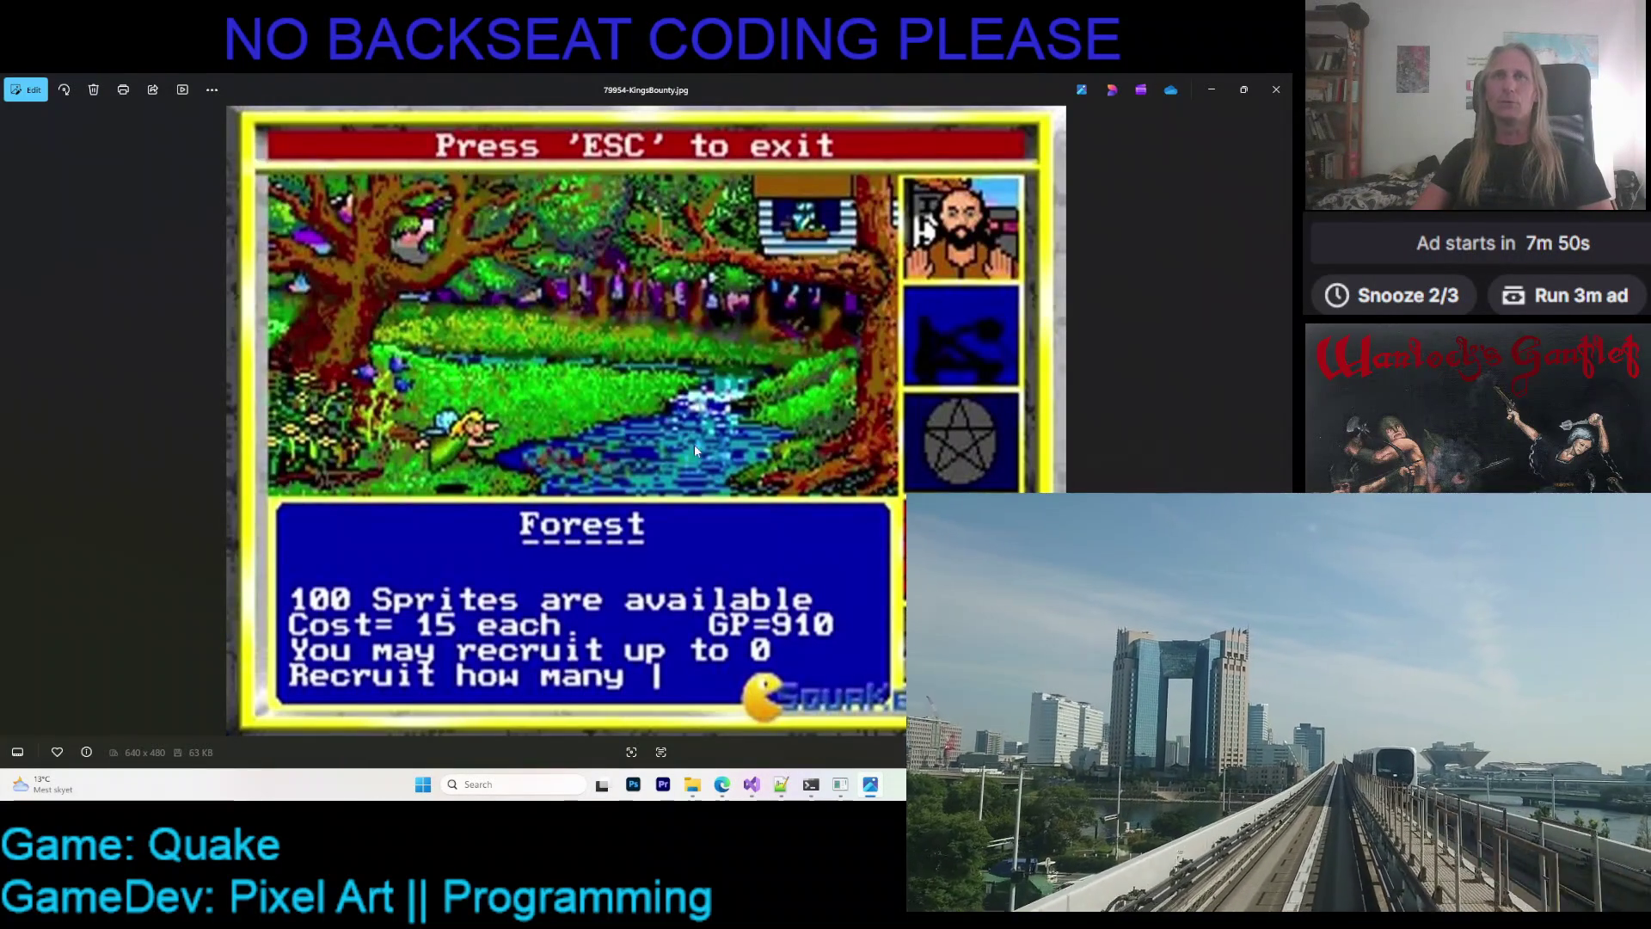
pyautogui.click(1282, 422)
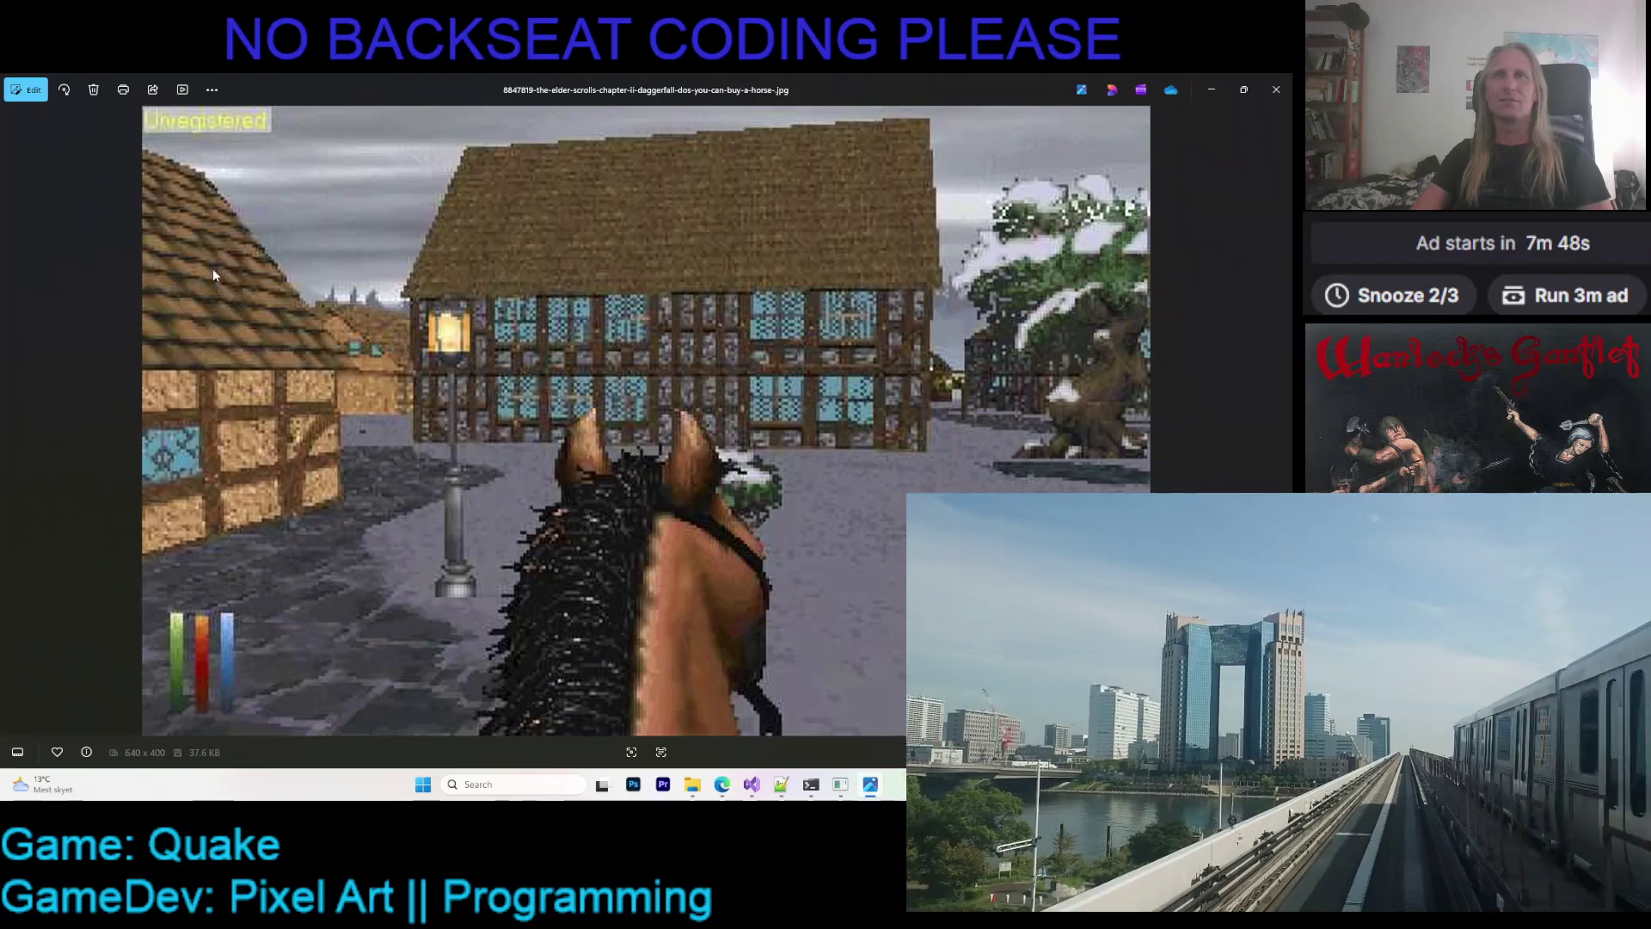
pyautogui.click(14, 424)
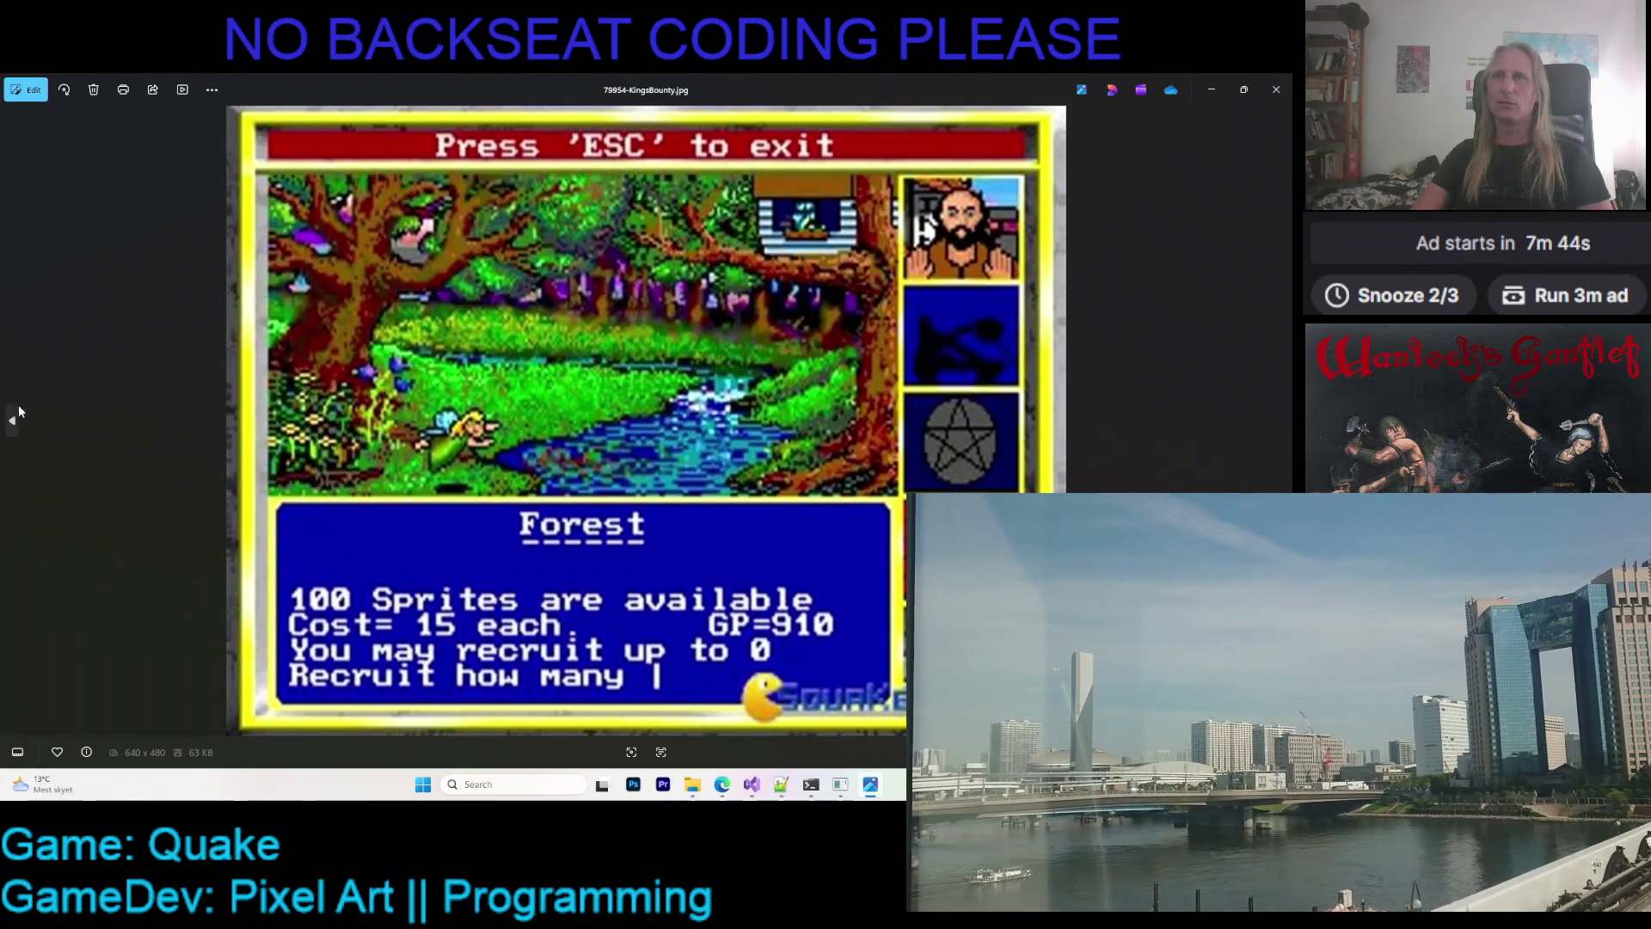
pyautogui.click(17, 421)
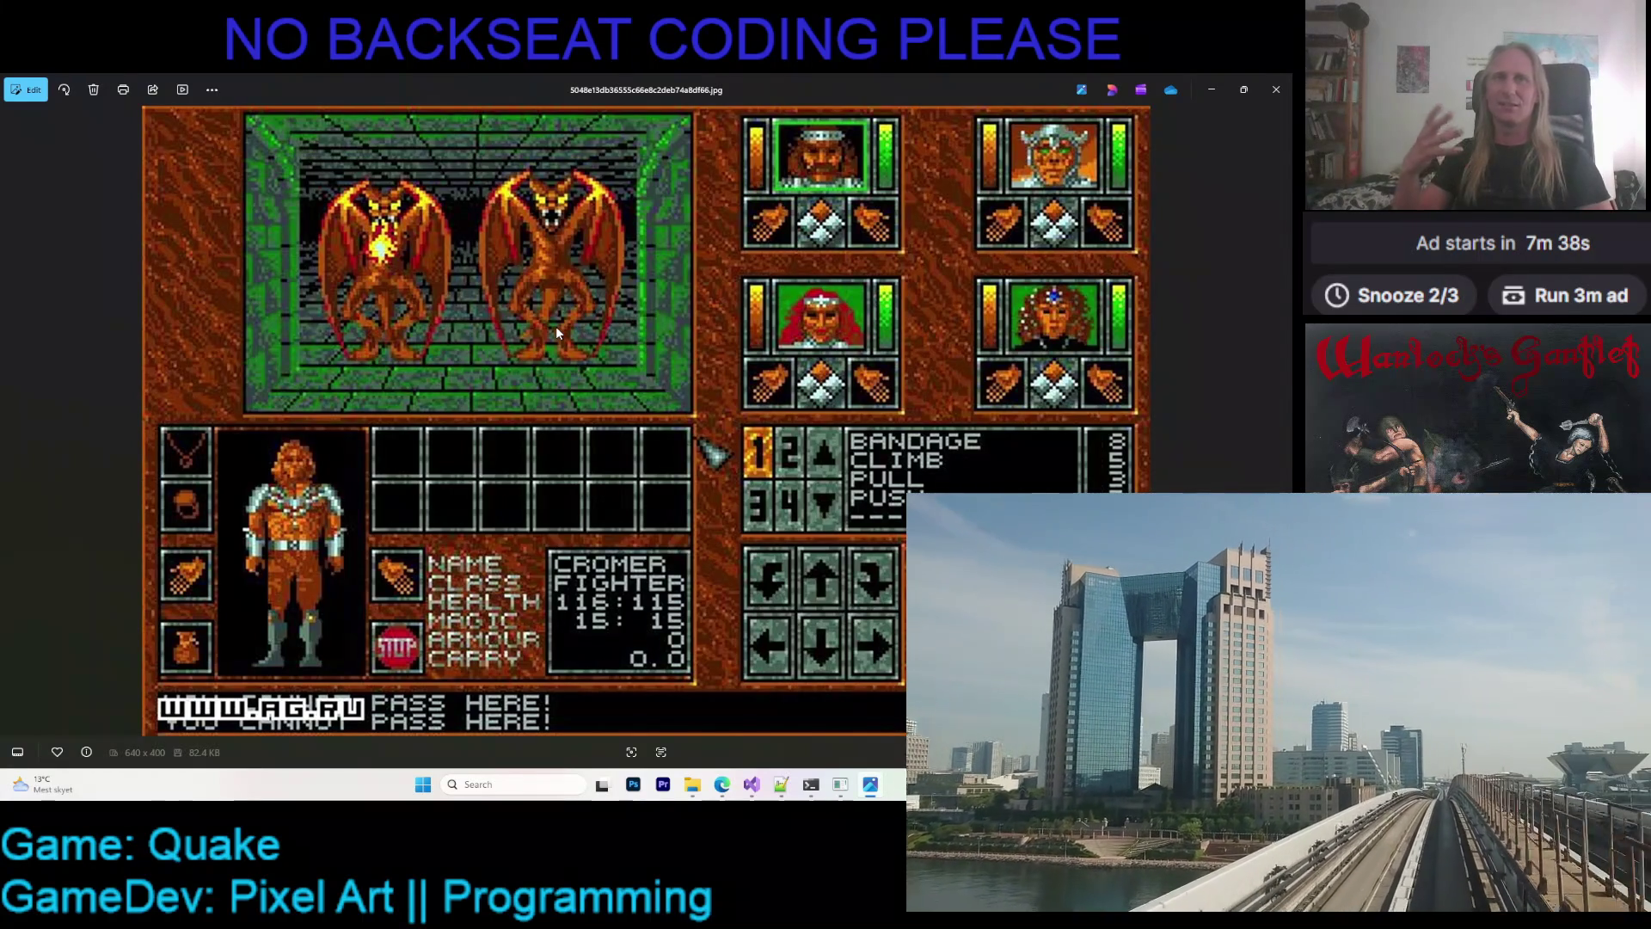
pyautogui.hotkey('alt', 'F4')
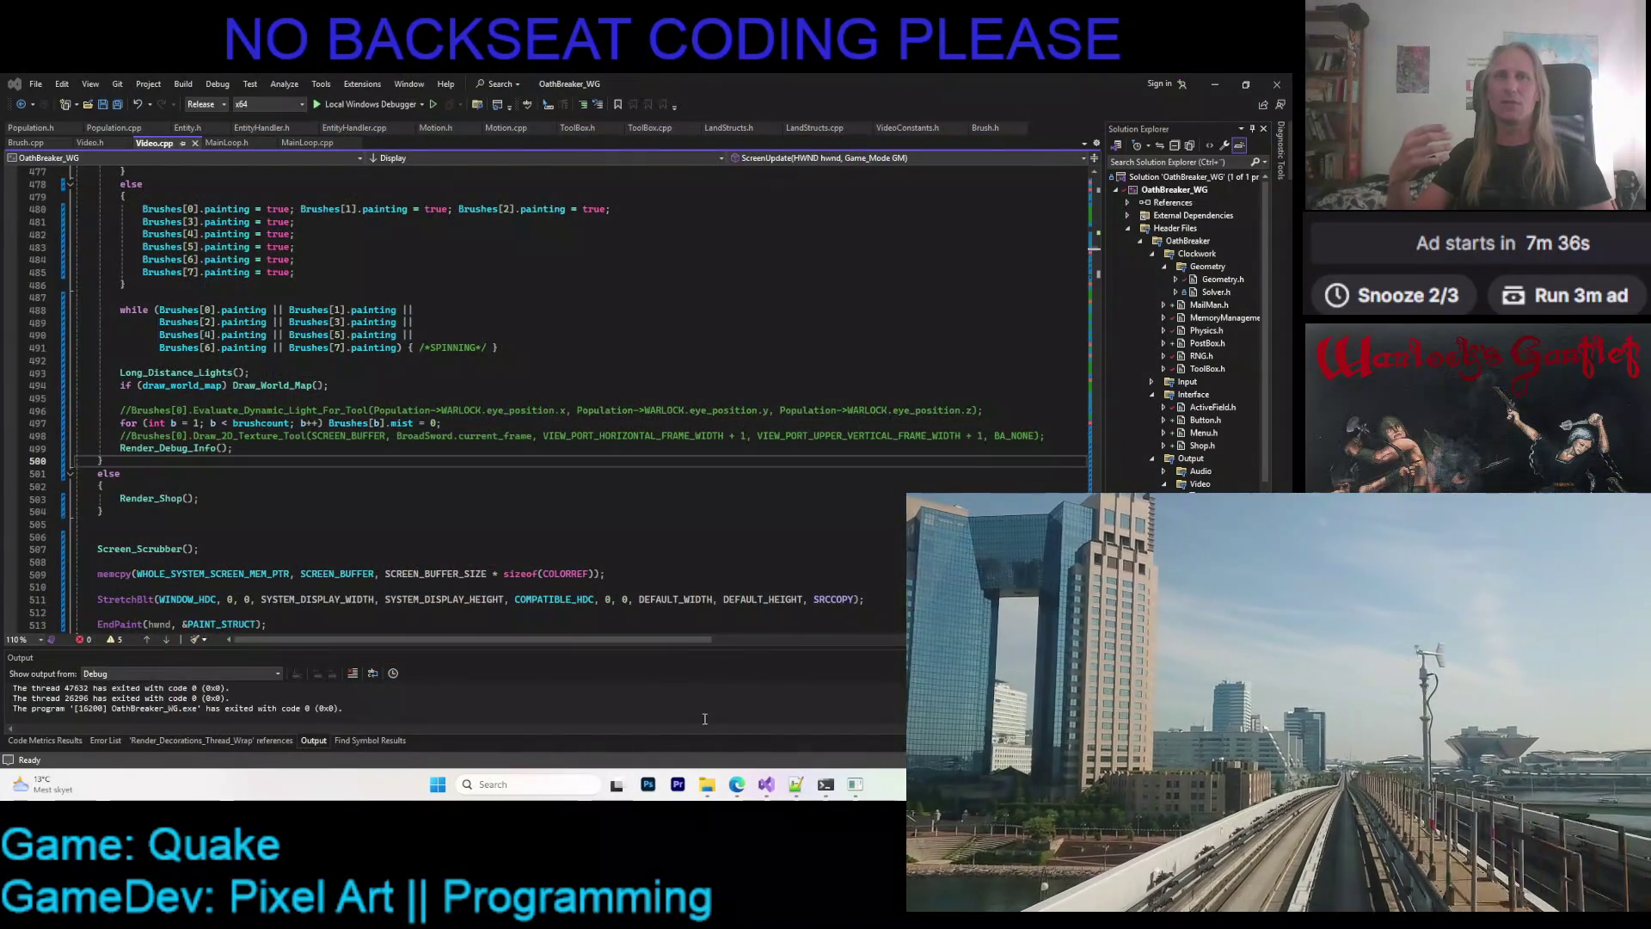
# - From the Inspiration folder, view the dragon combat and Giant Toad combat screenshots
pyautogui.hotkey('alt', 'Tab')
pyautogui.doubleClick(694, 412)
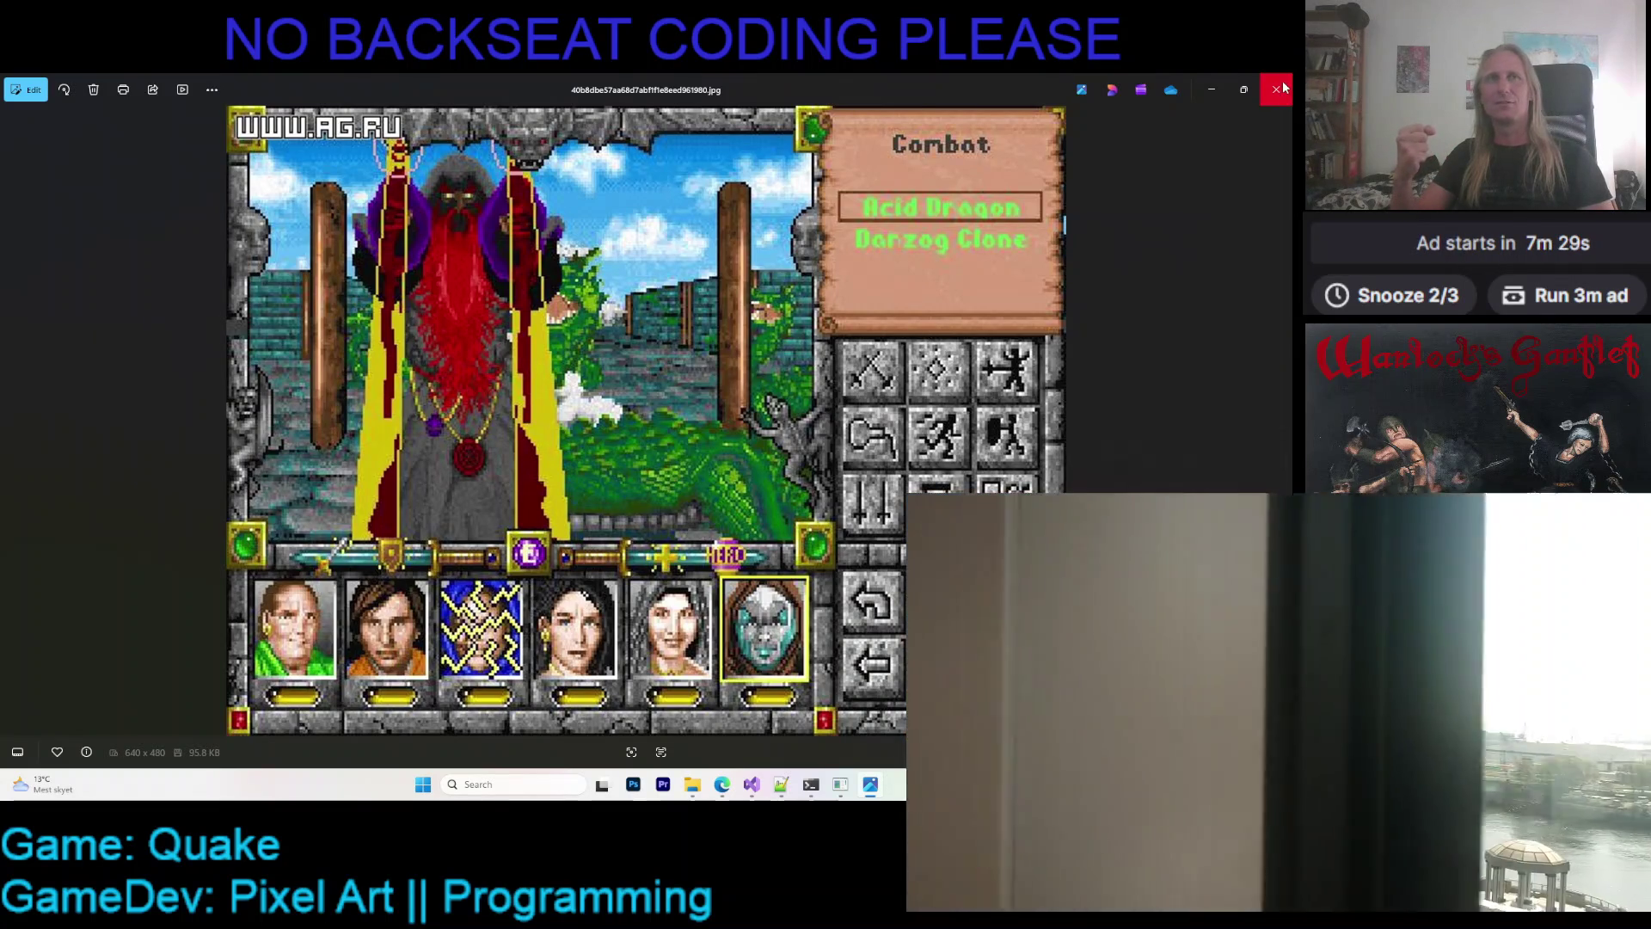
pyautogui.click(1283, 87)
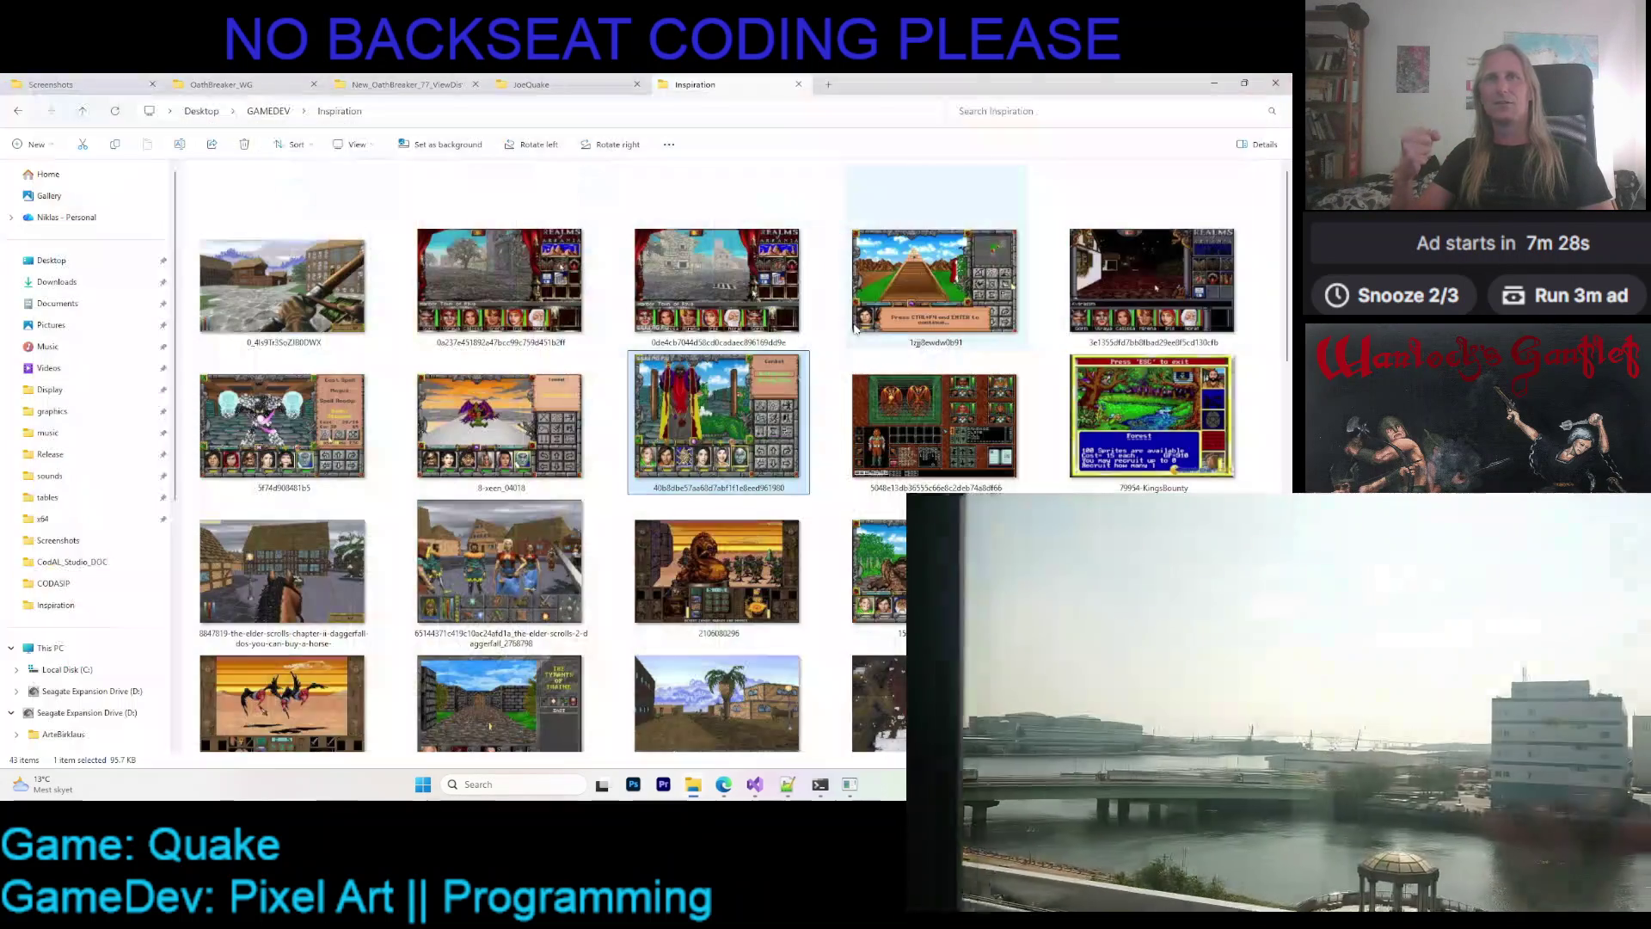
pyautogui.scroll(-3, 926, 293)
pyautogui.doubleClick(926, 293)
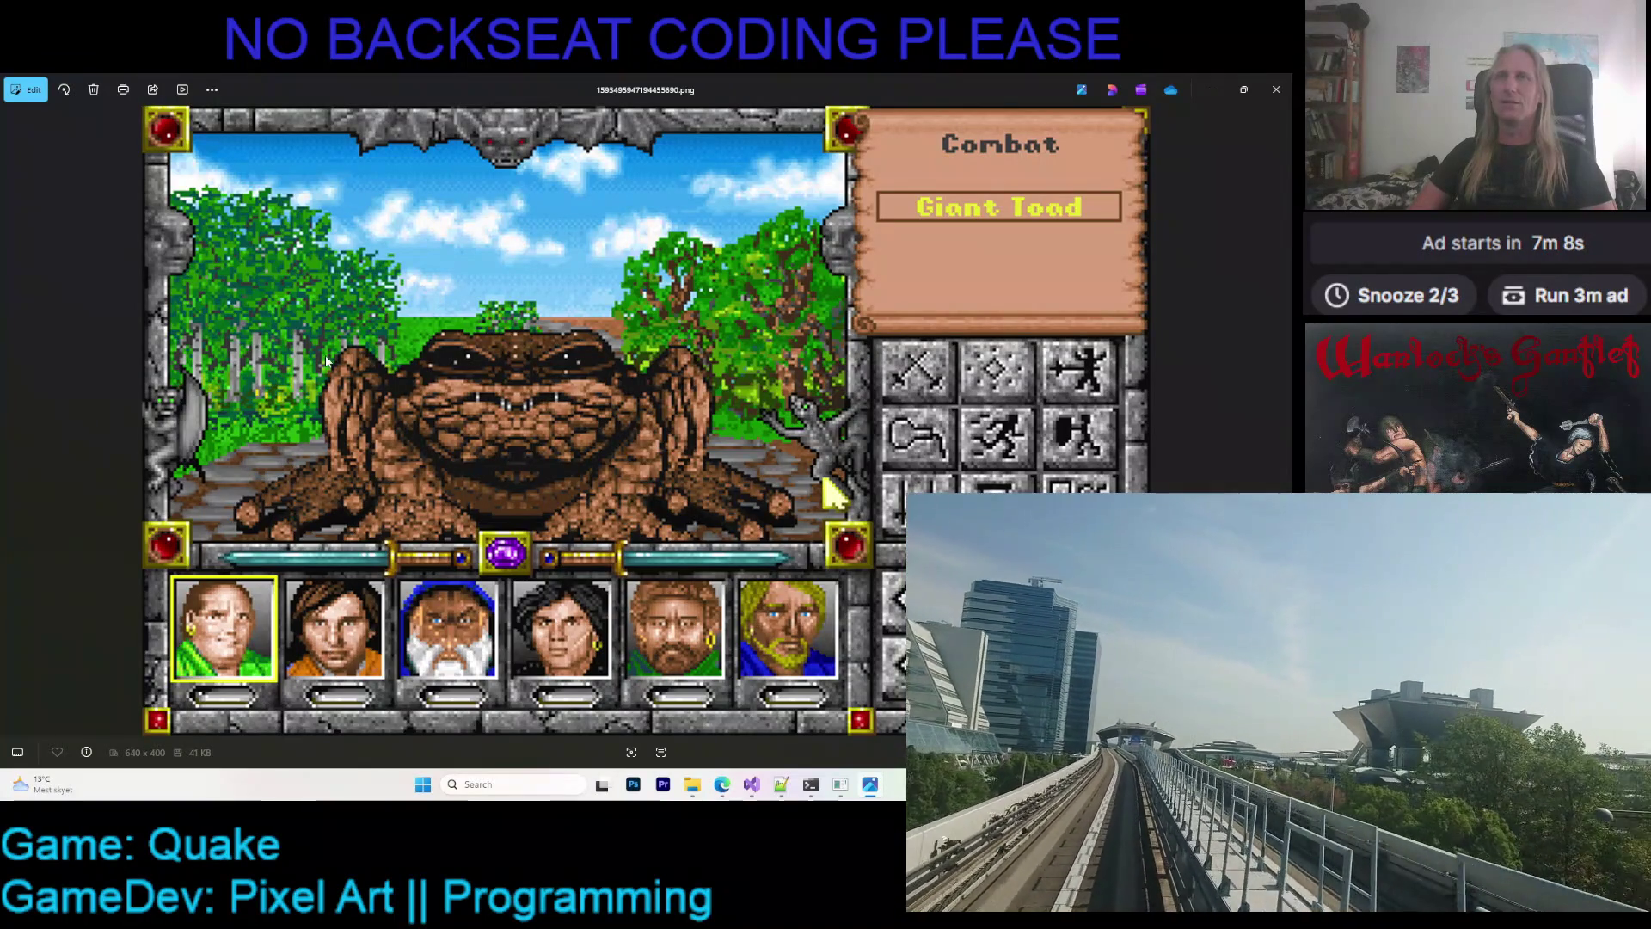
pyautogui.click(1285, 99)
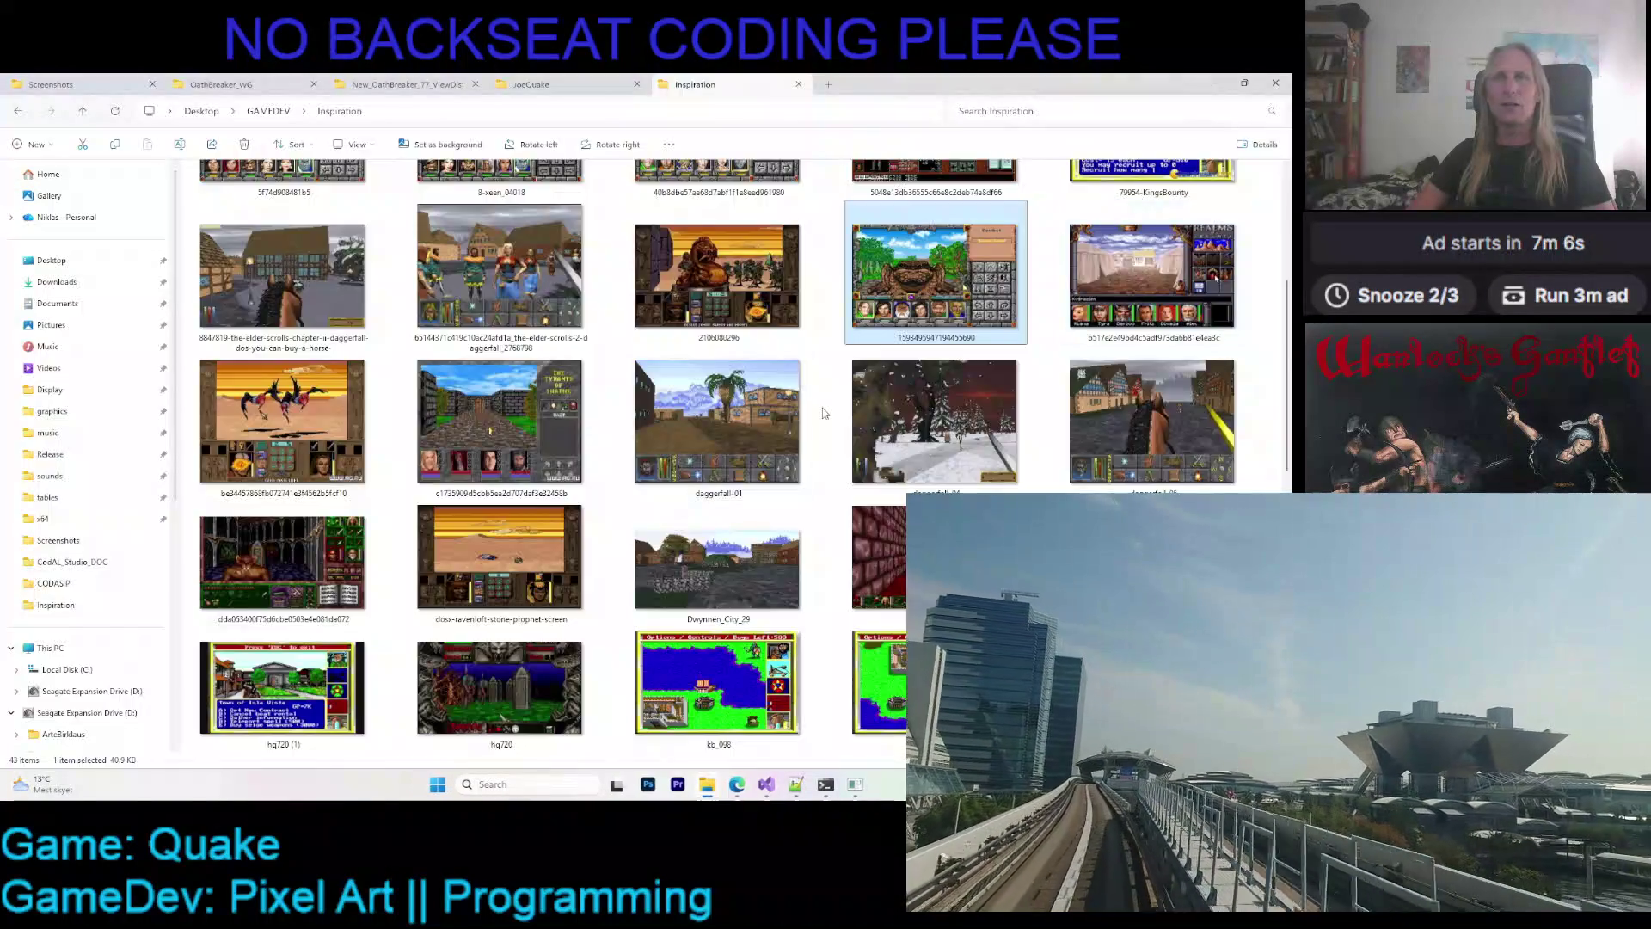
pyautogui.scroll(5, 817, 425)
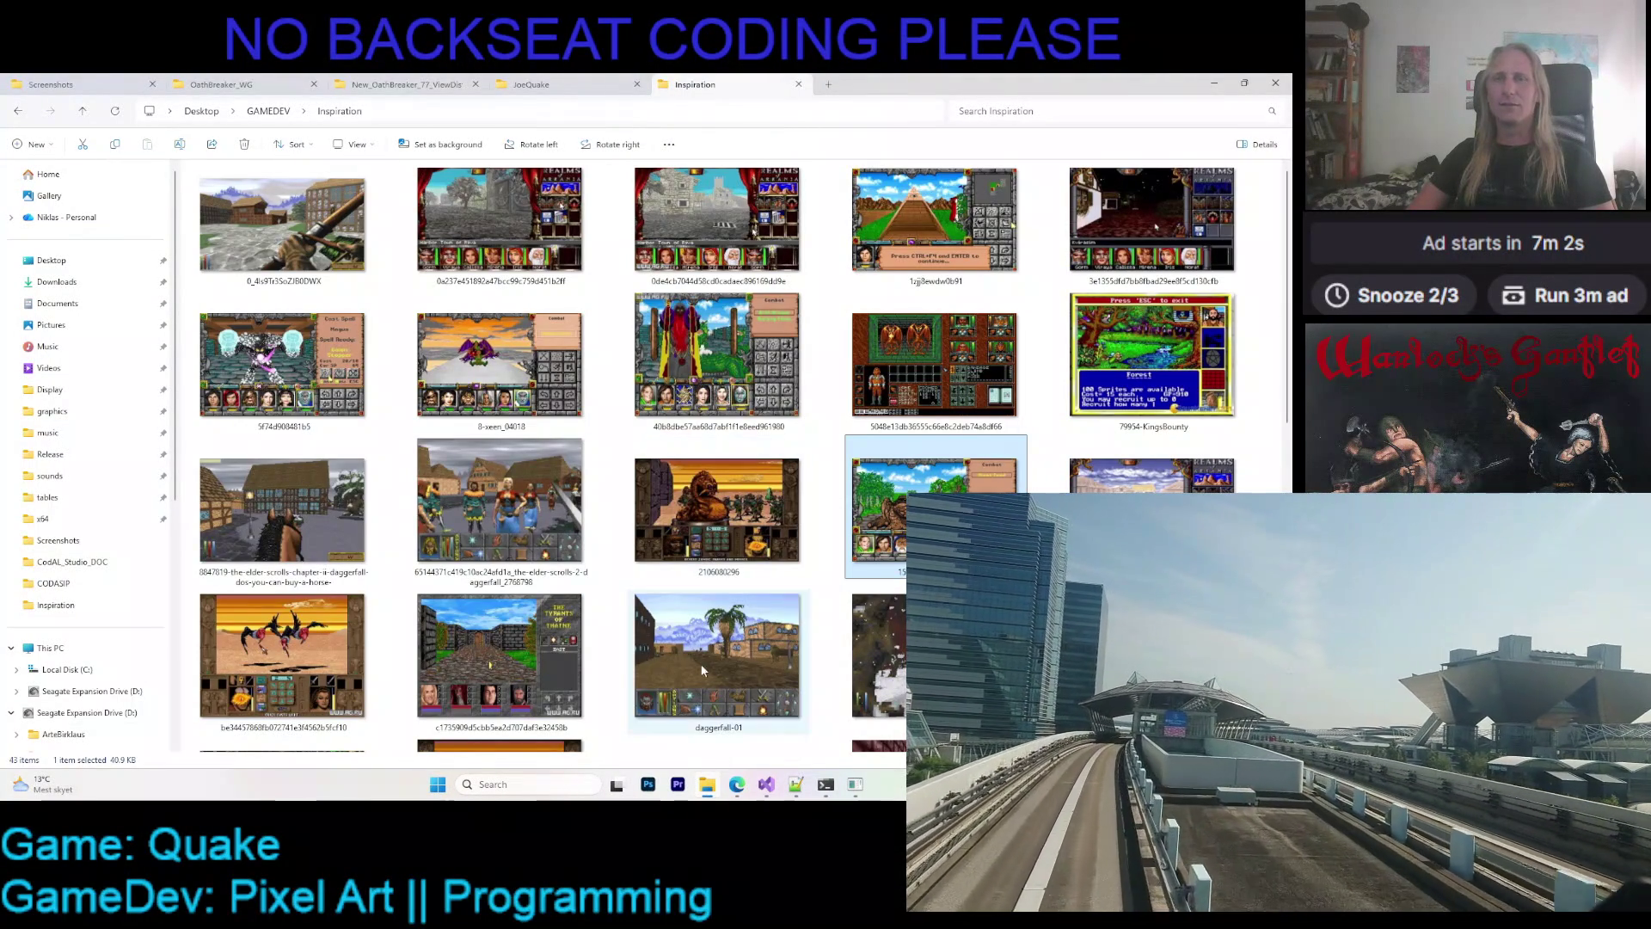
# - Bring the 'grim fandango' Google results to front and select the old search words
pyautogui.click(738, 786)
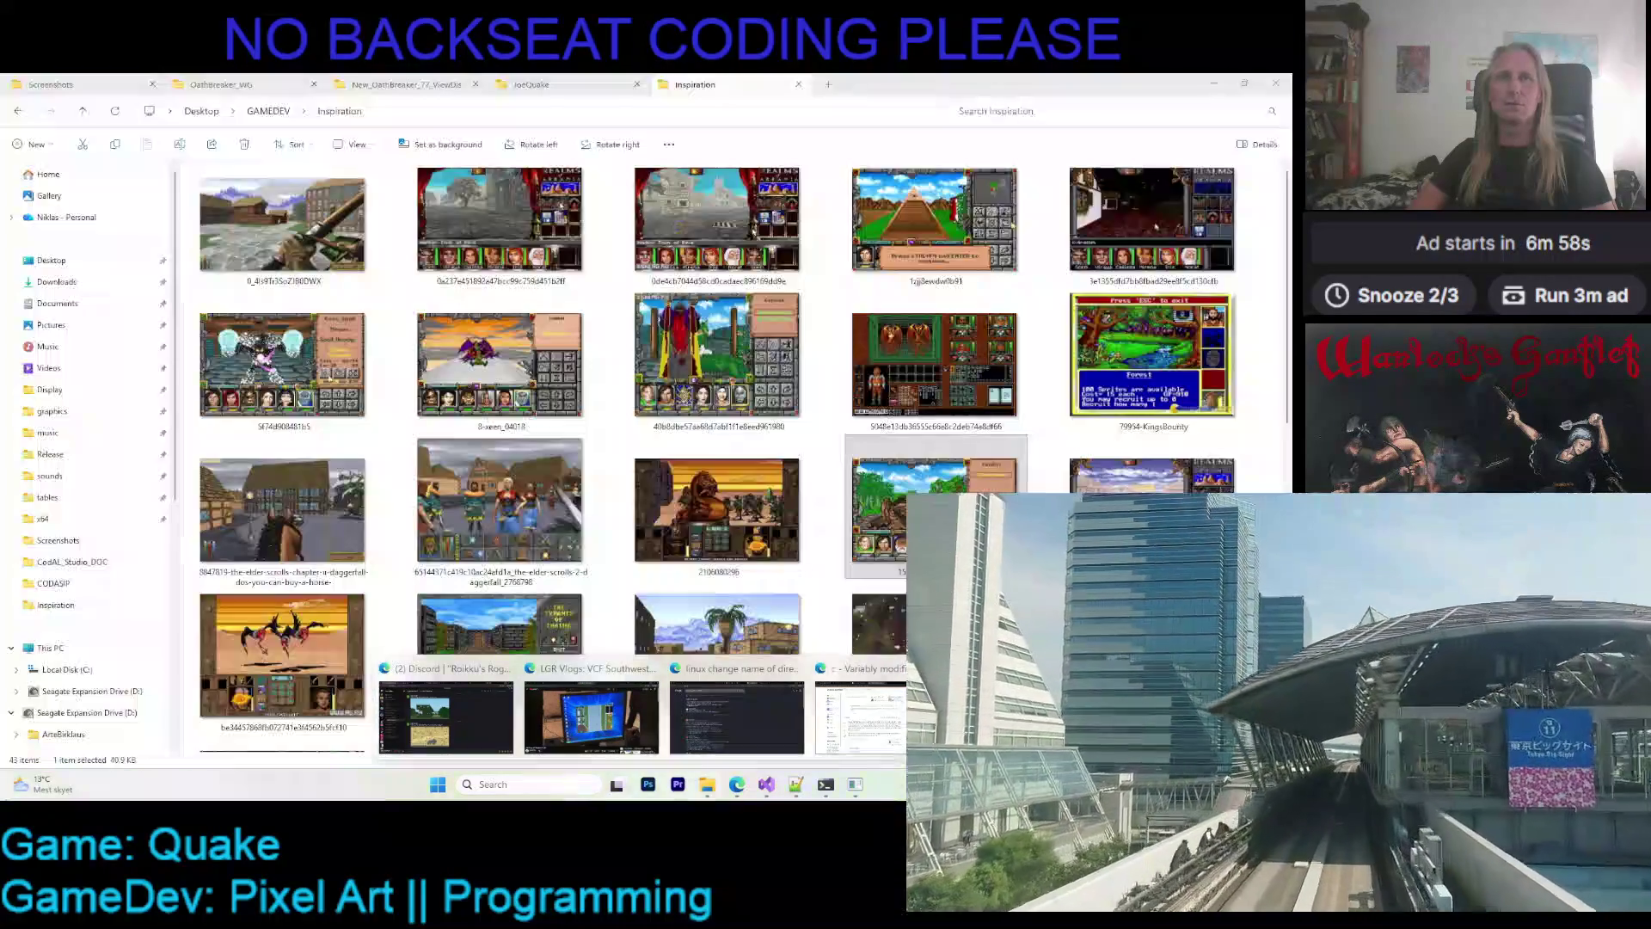
pyautogui.click(1028, 718)
pyautogui.doubleClick(206, 162)
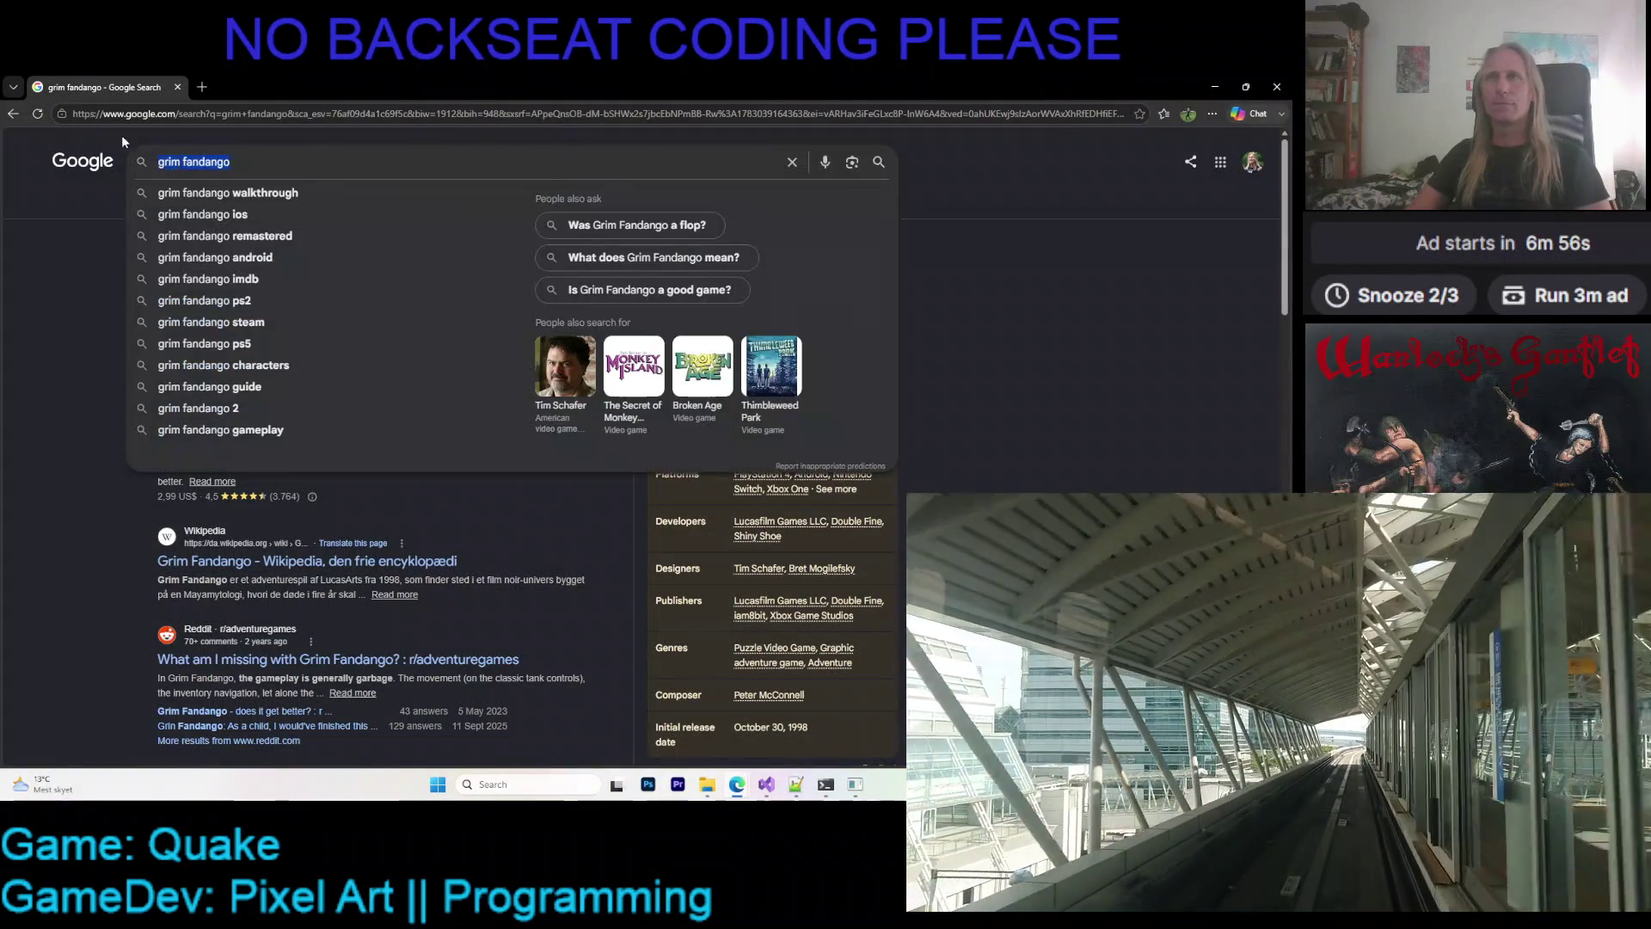
# - Search Google for 'might and magic 3' and show the image results
pyautogui.write('might')
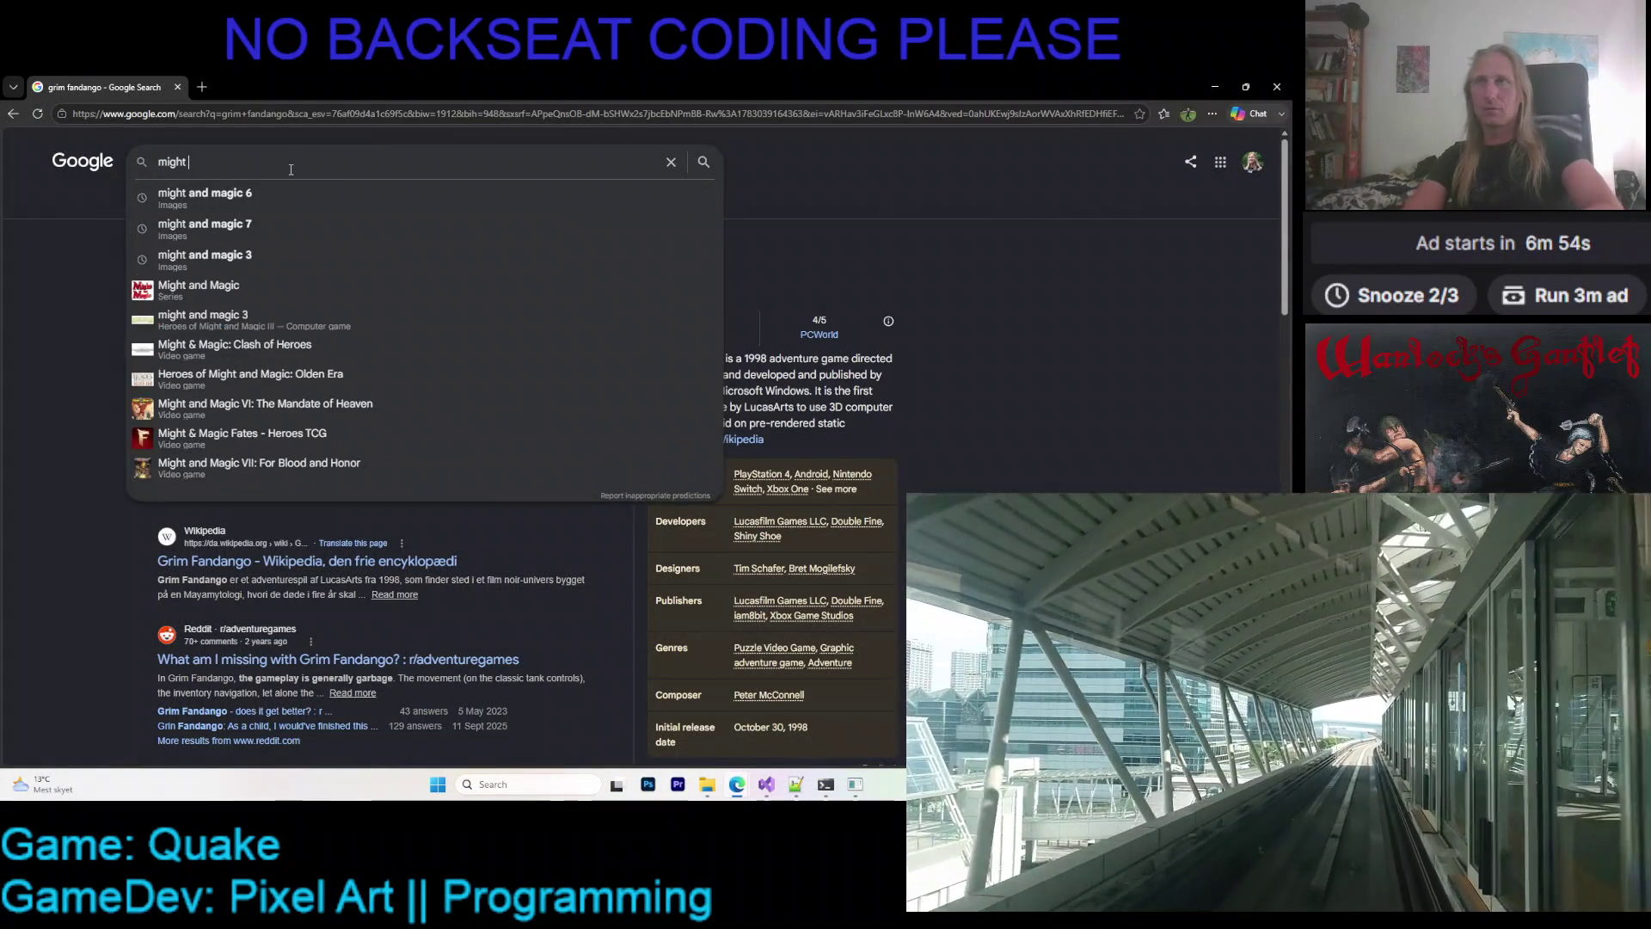
pyautogui.press('Down')
pyautogui.press('Down')
pyautogui.press('Down')
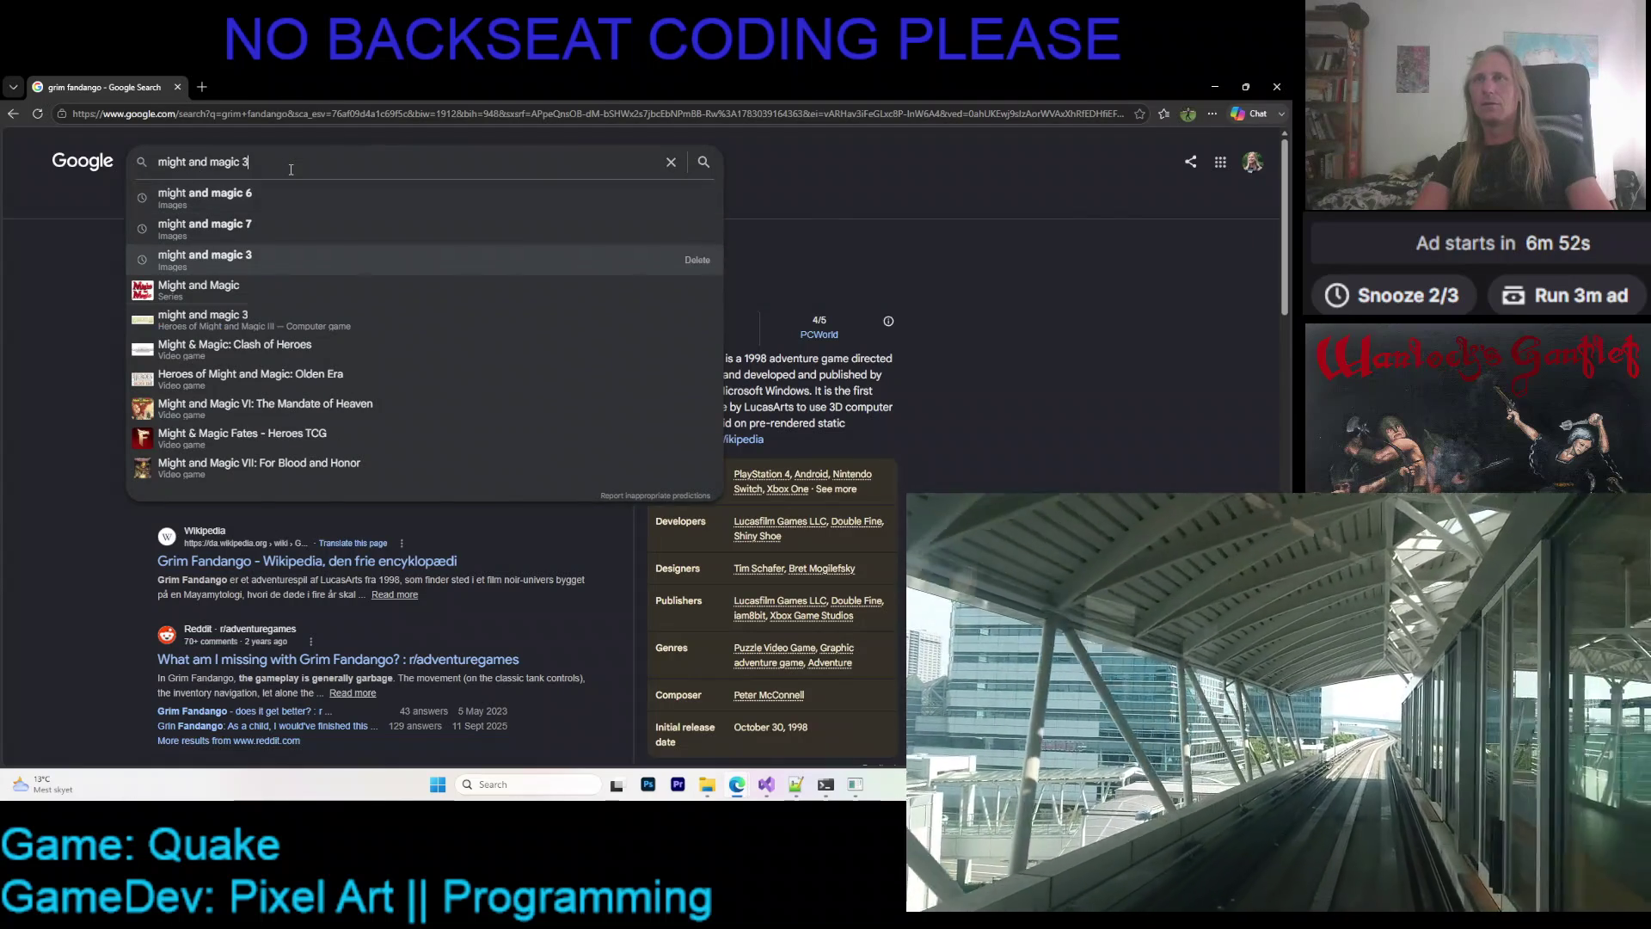
pyautogui.press('Return')
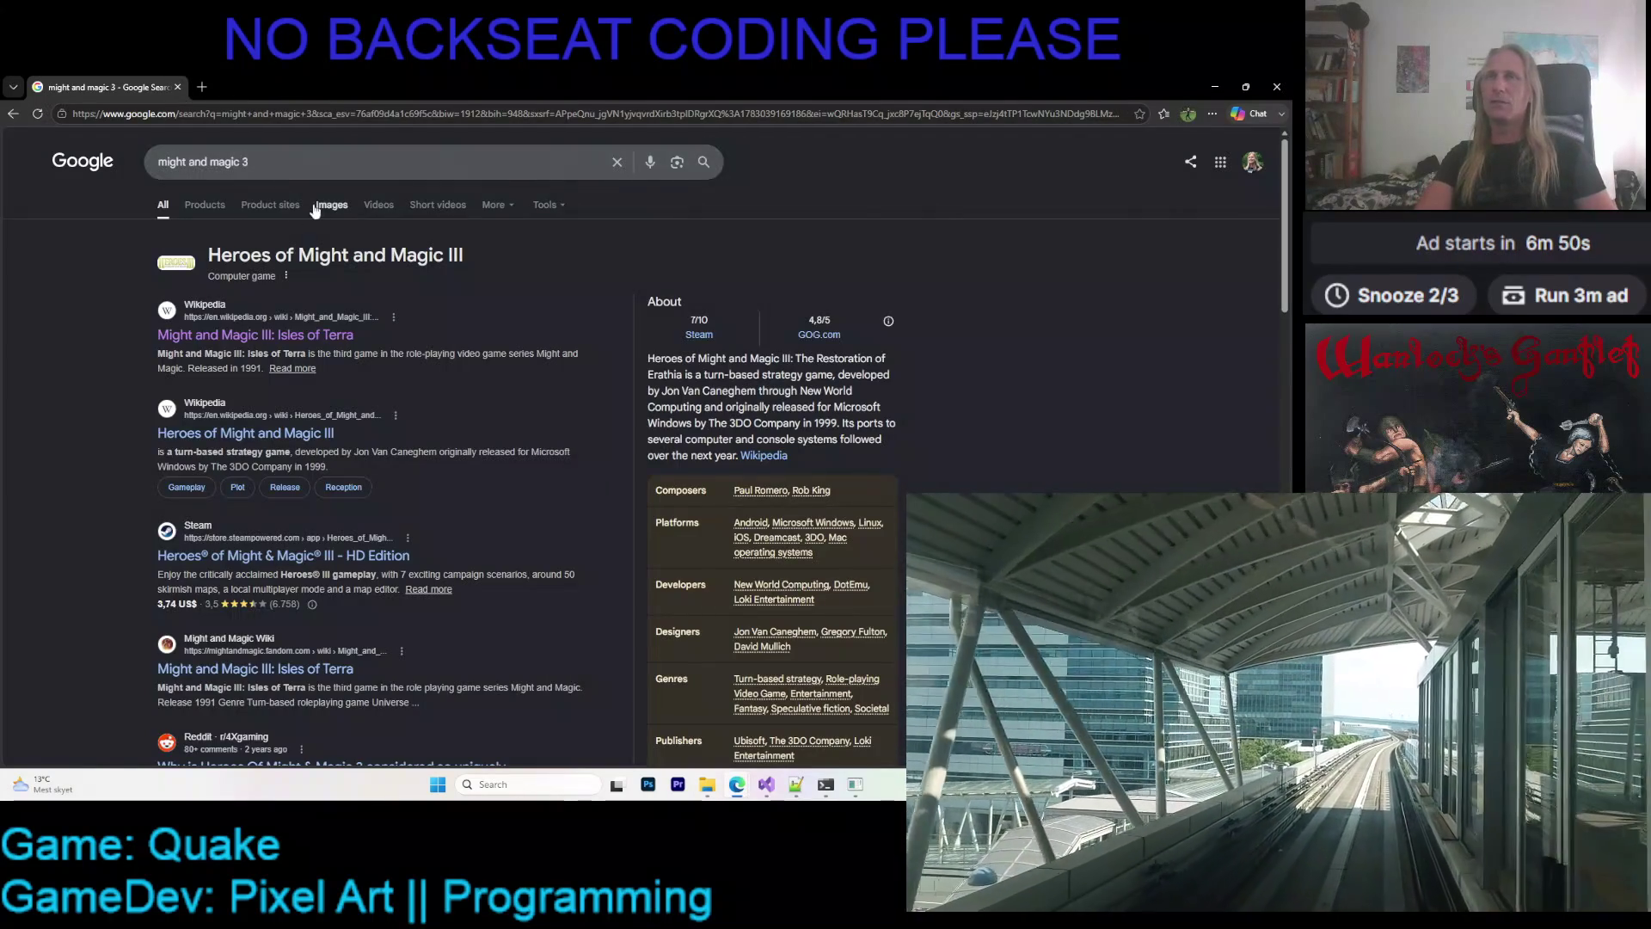
pyautogui.click(322, 205)
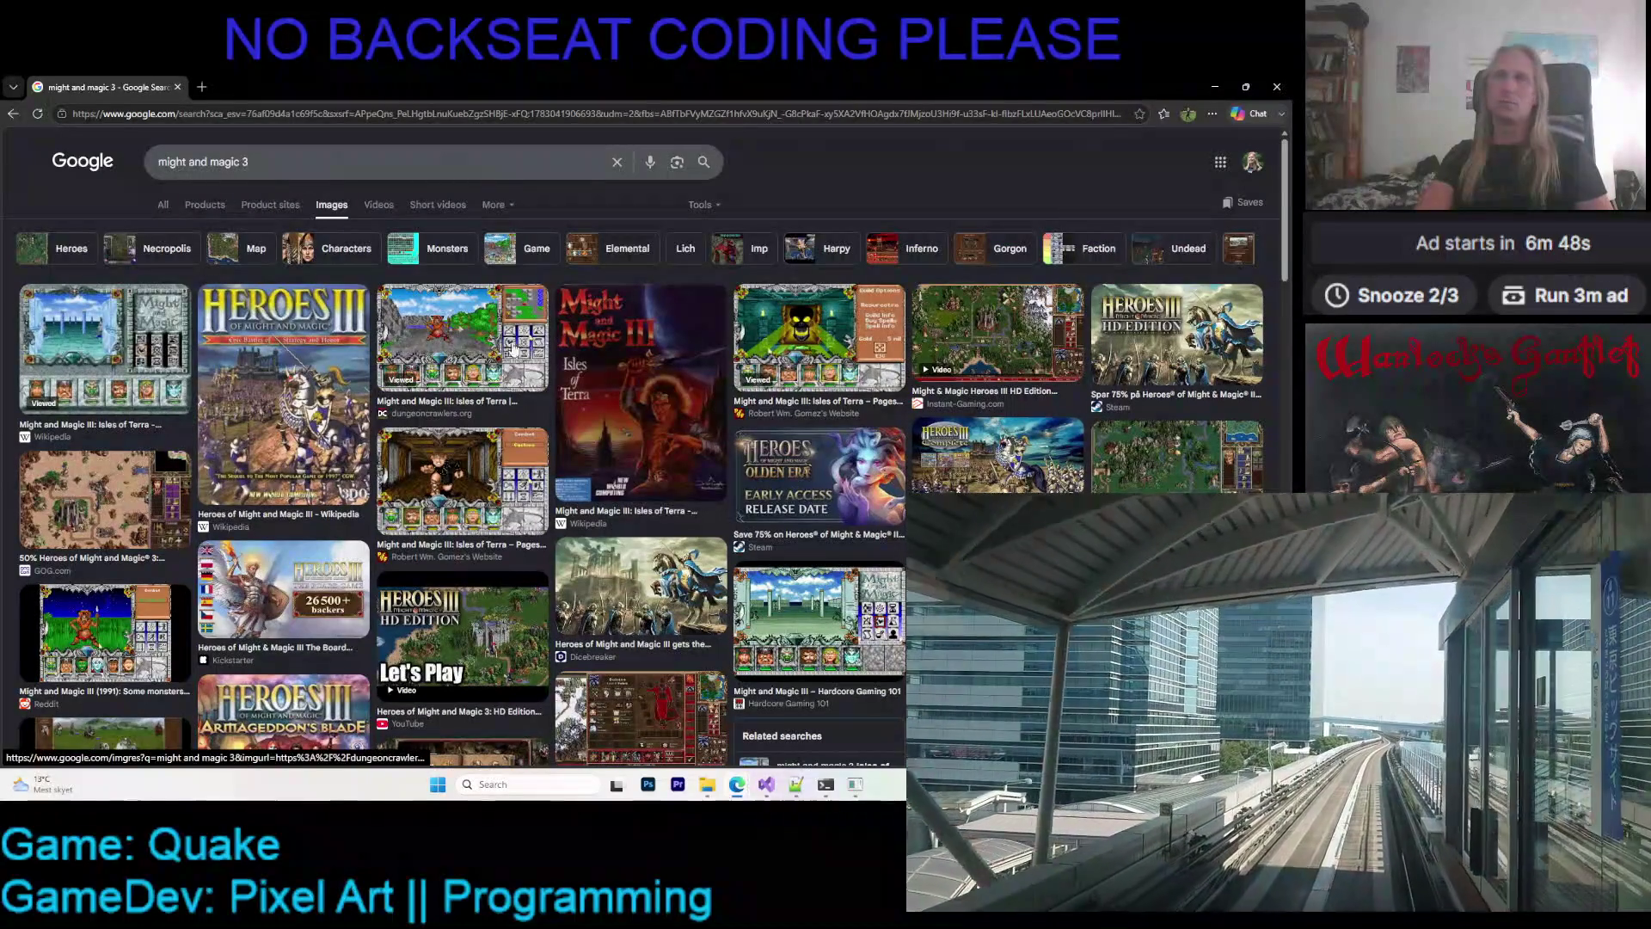
# - Preview several results, opening the first screenshot and the starry corridor image in new tabs
pyautogui.click(134, 323)
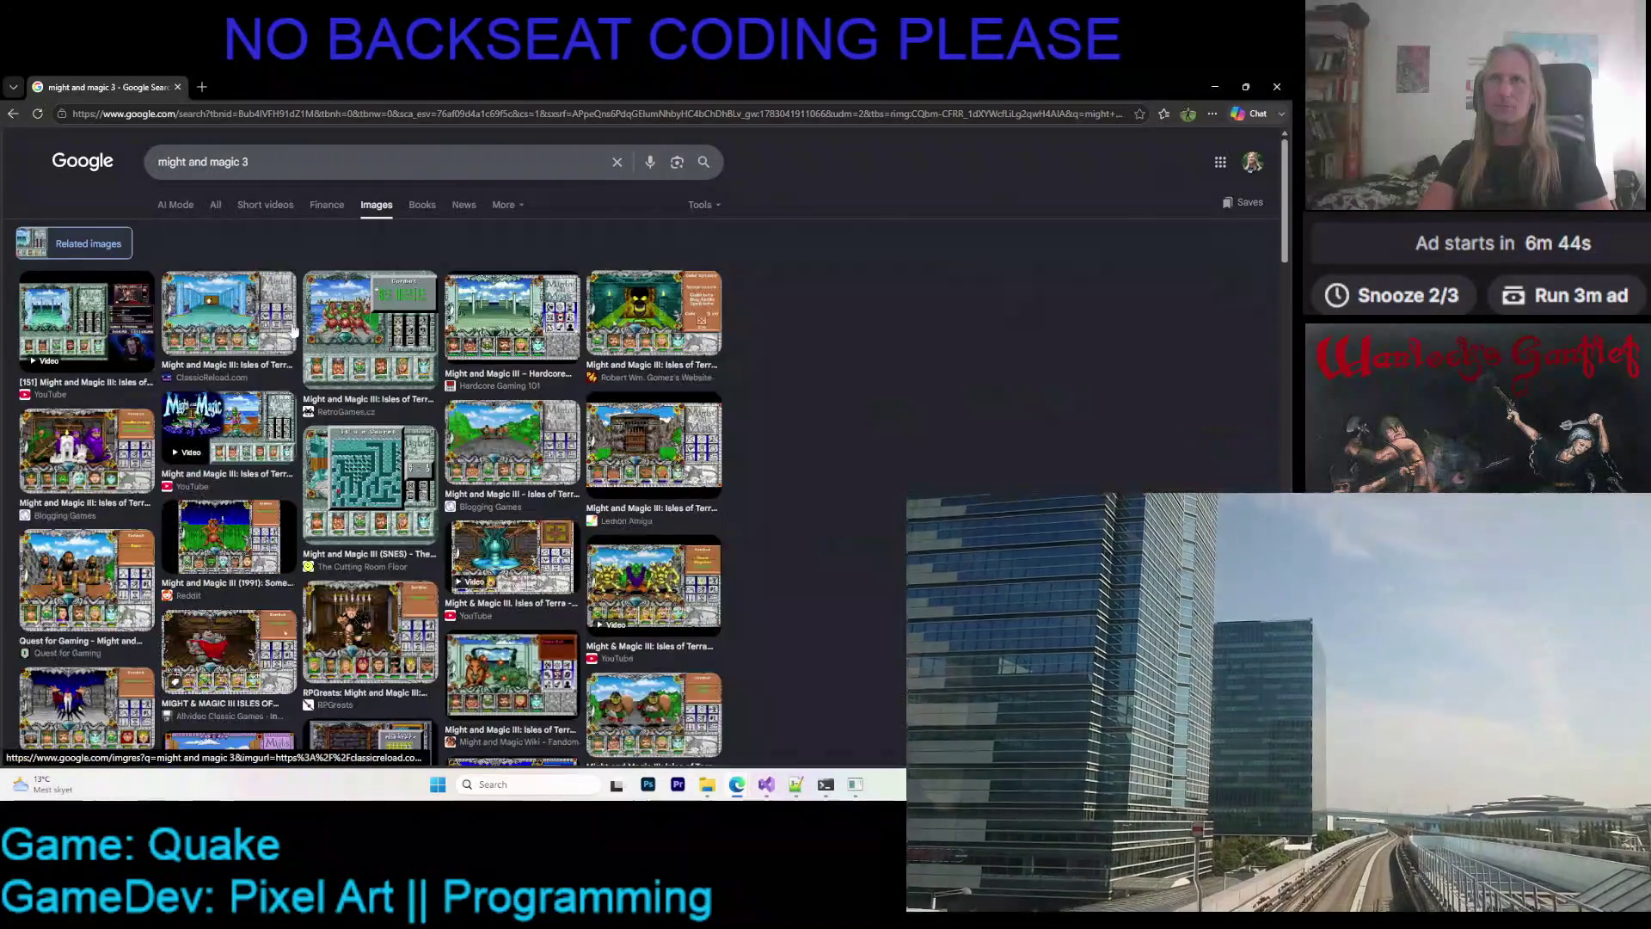
pyautogui.rightClick(914, 348)
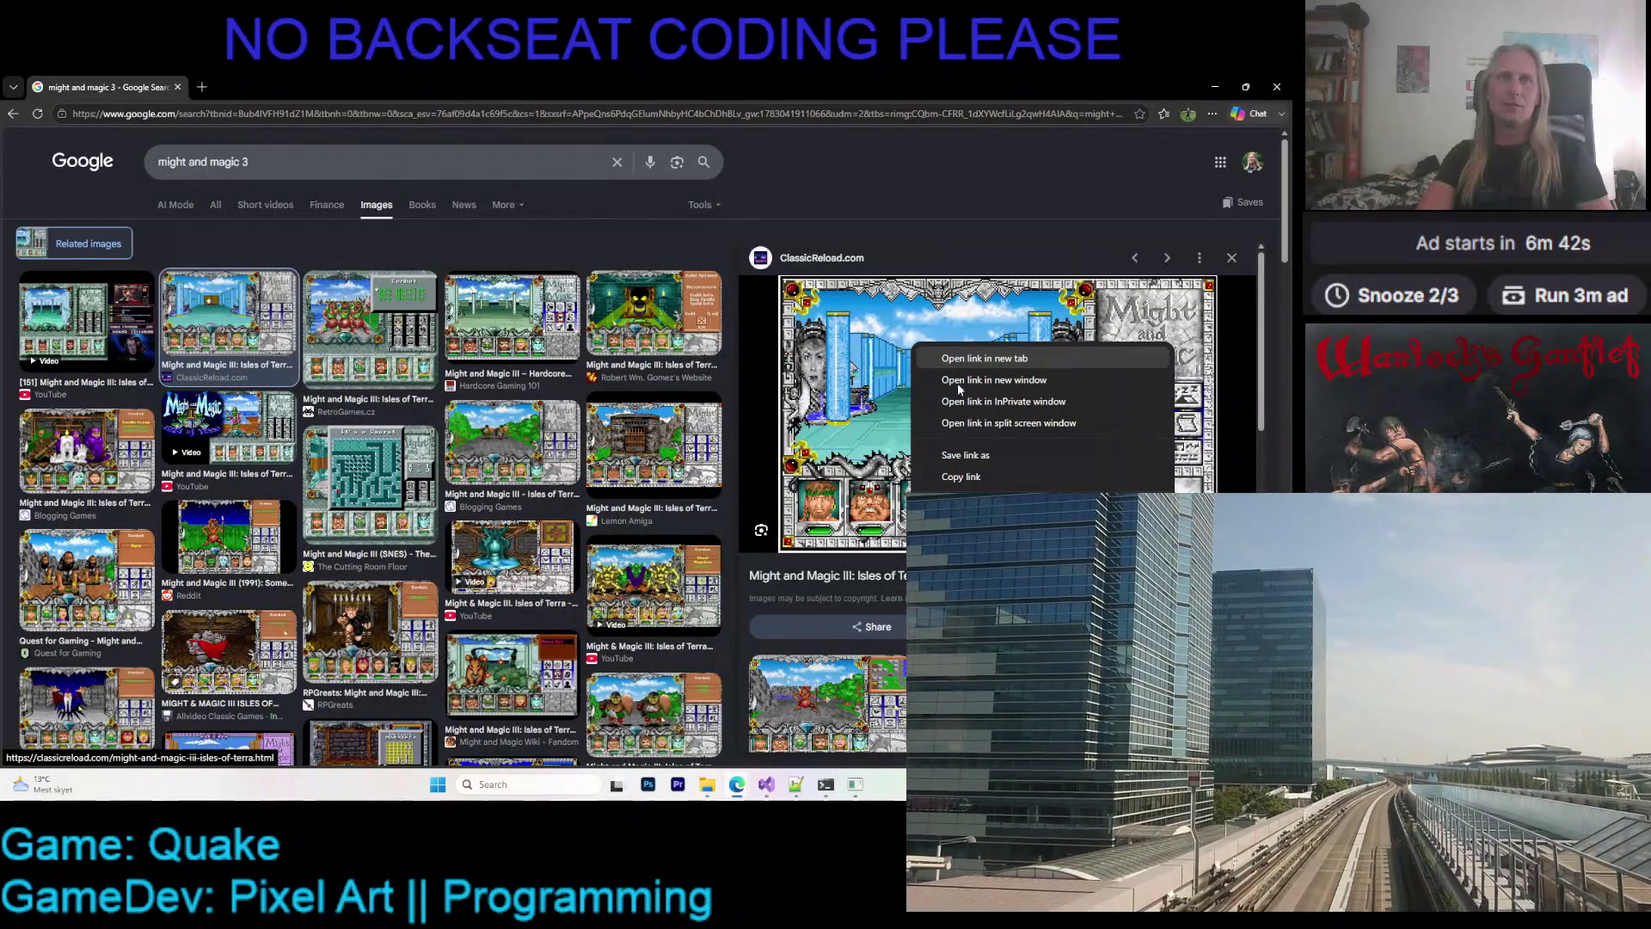
pyautogui.click(954, 361)
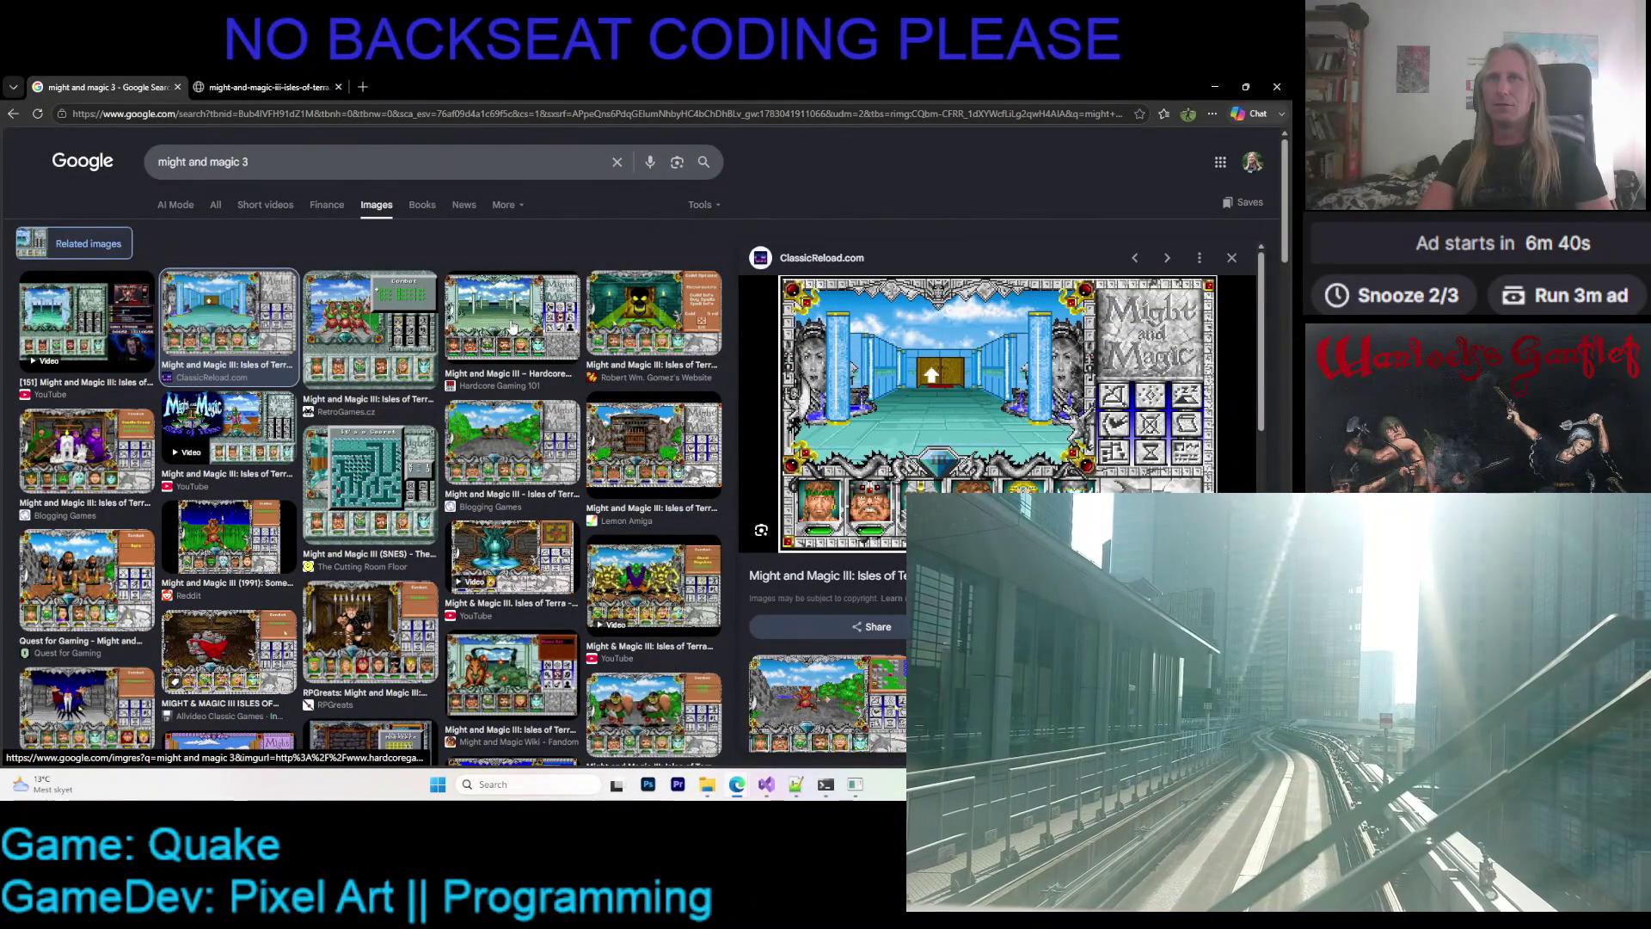
pyautogui.click(357, 323)
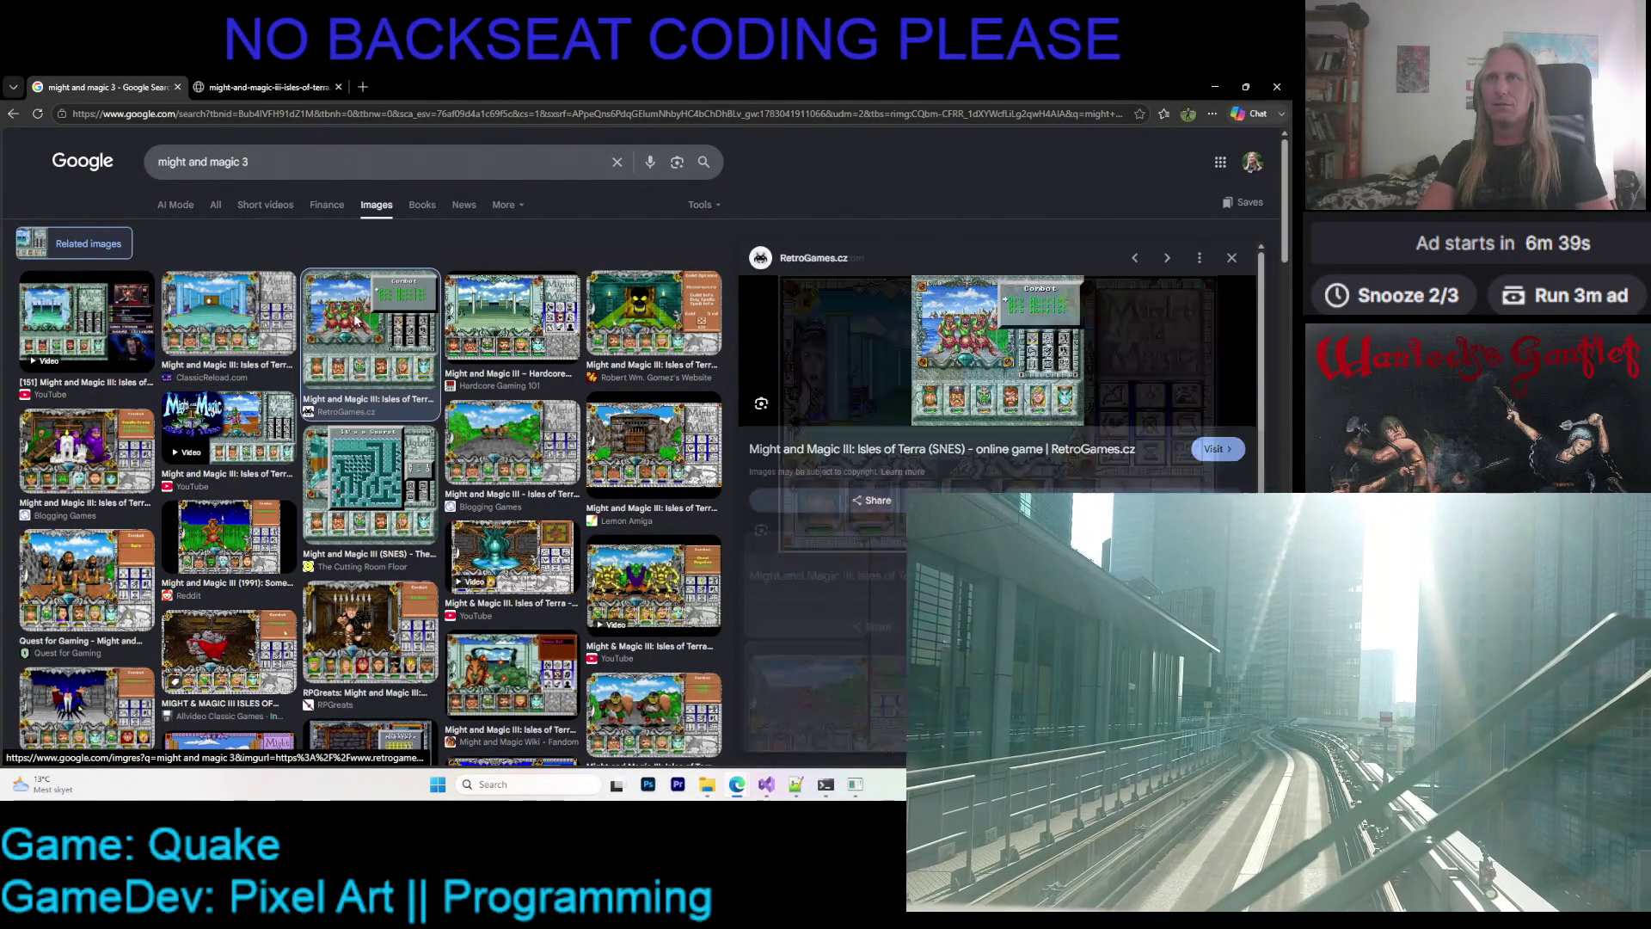
pyautogui.click(86, 322)
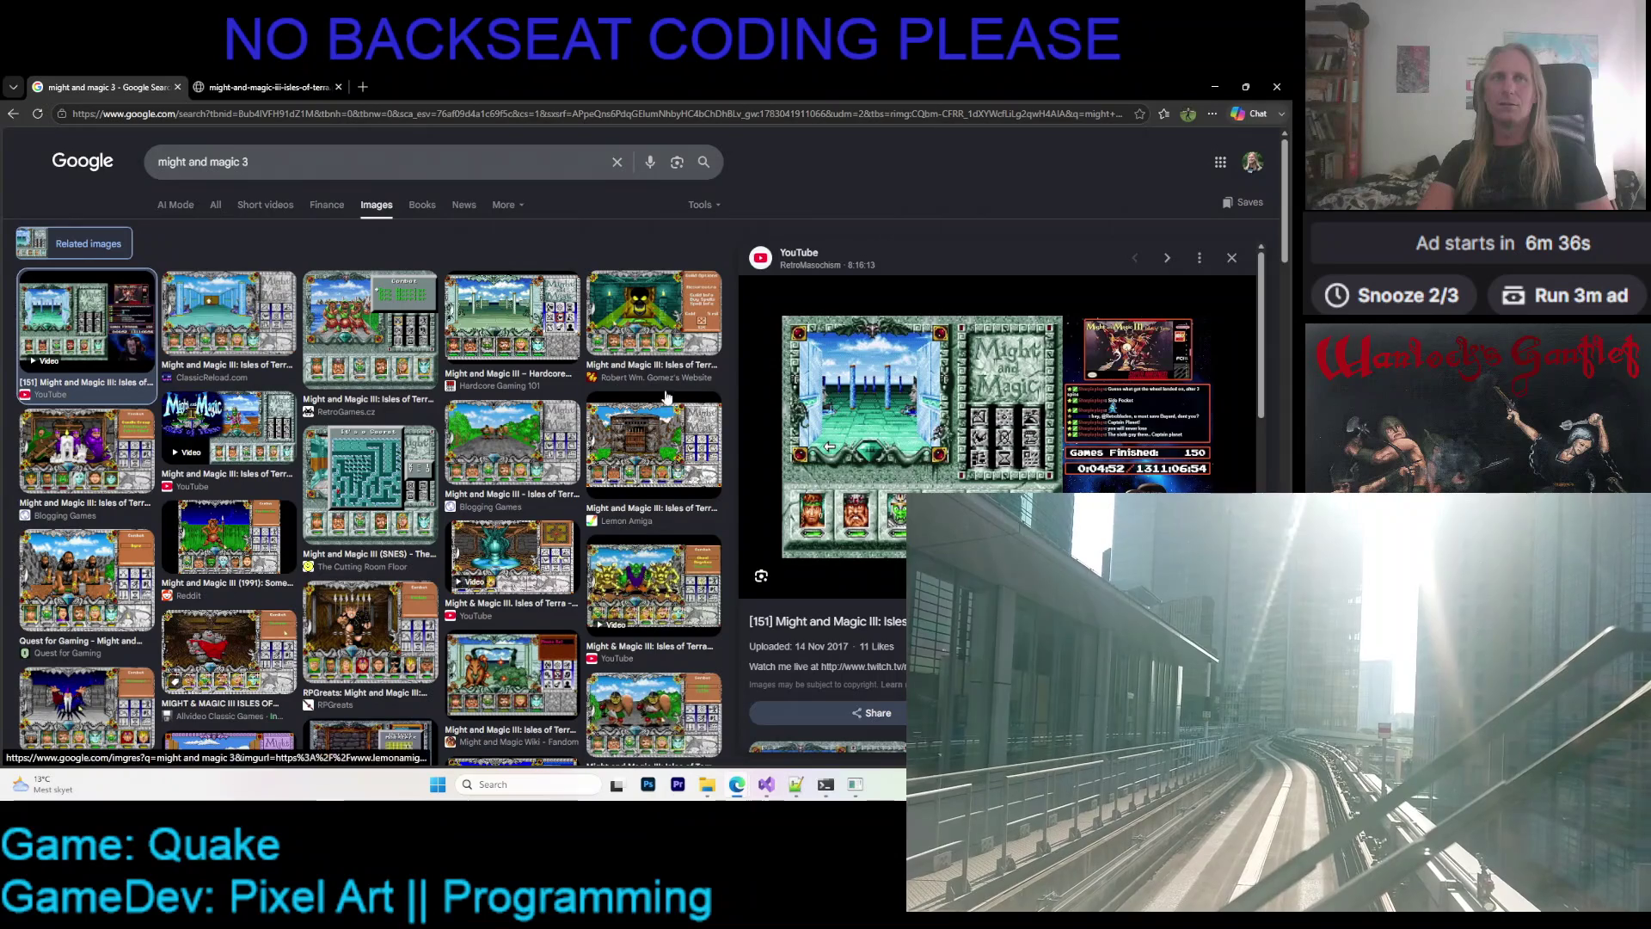
pyautogui.click(351, 327)
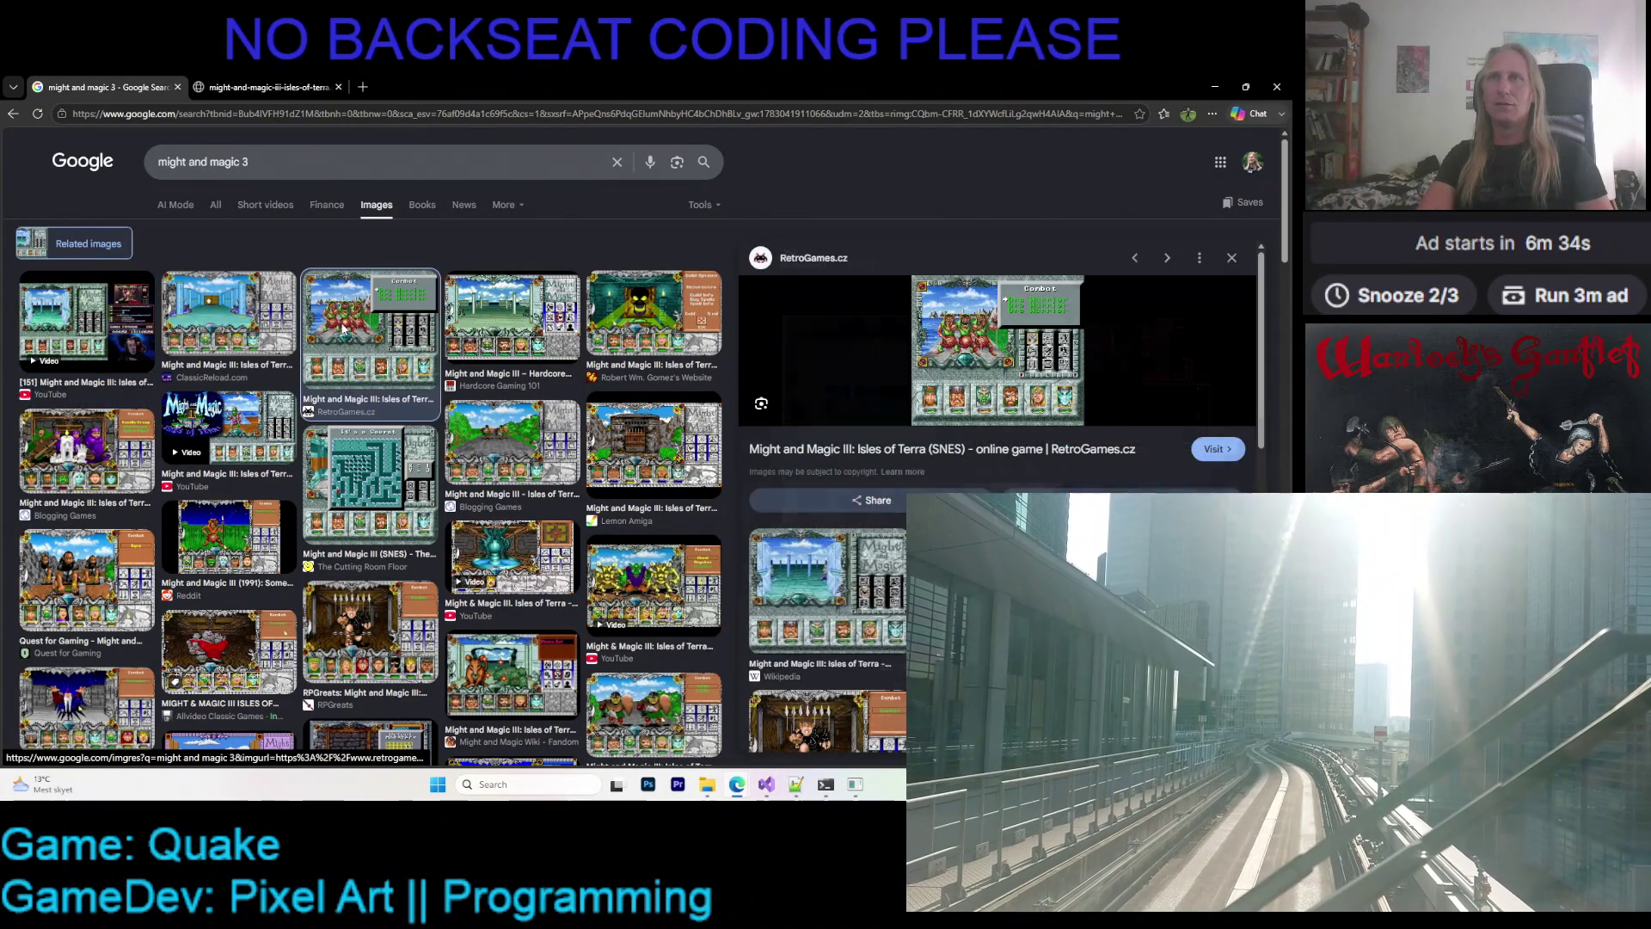
pyautogui.press('Left')
pyautogui.rightClick(945, 324)
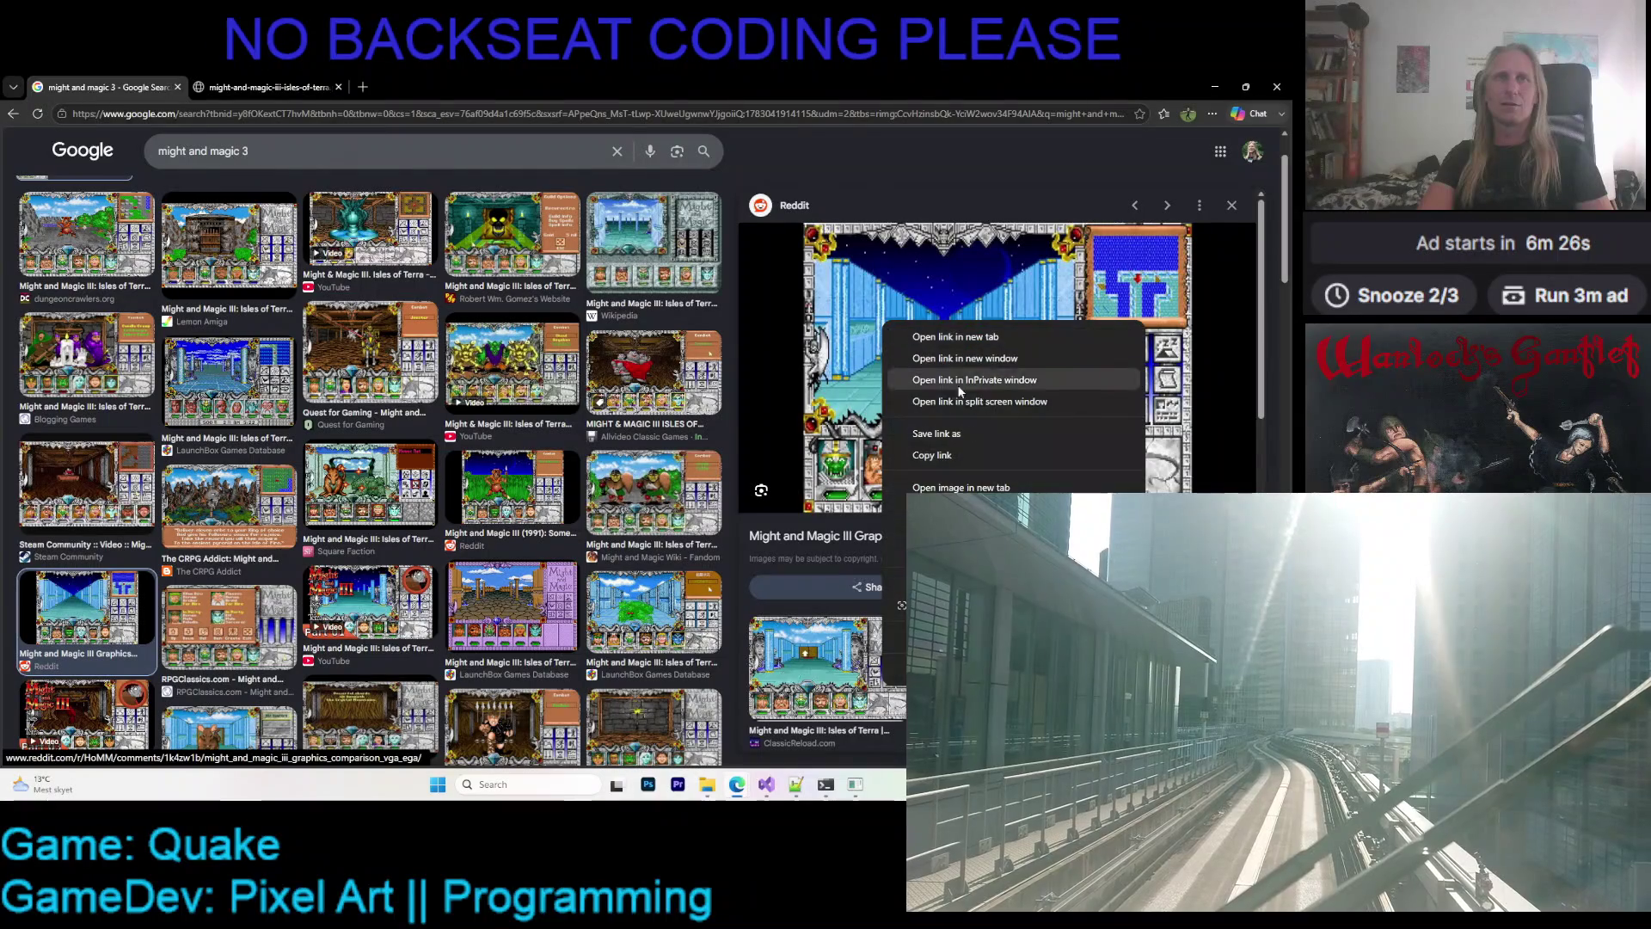
pyautogui.click(988, 373)
# - Compare the Isles of Terra screenshot with the corridor image, then return to the Inspiration folder
pyautogui.click(404, 87)
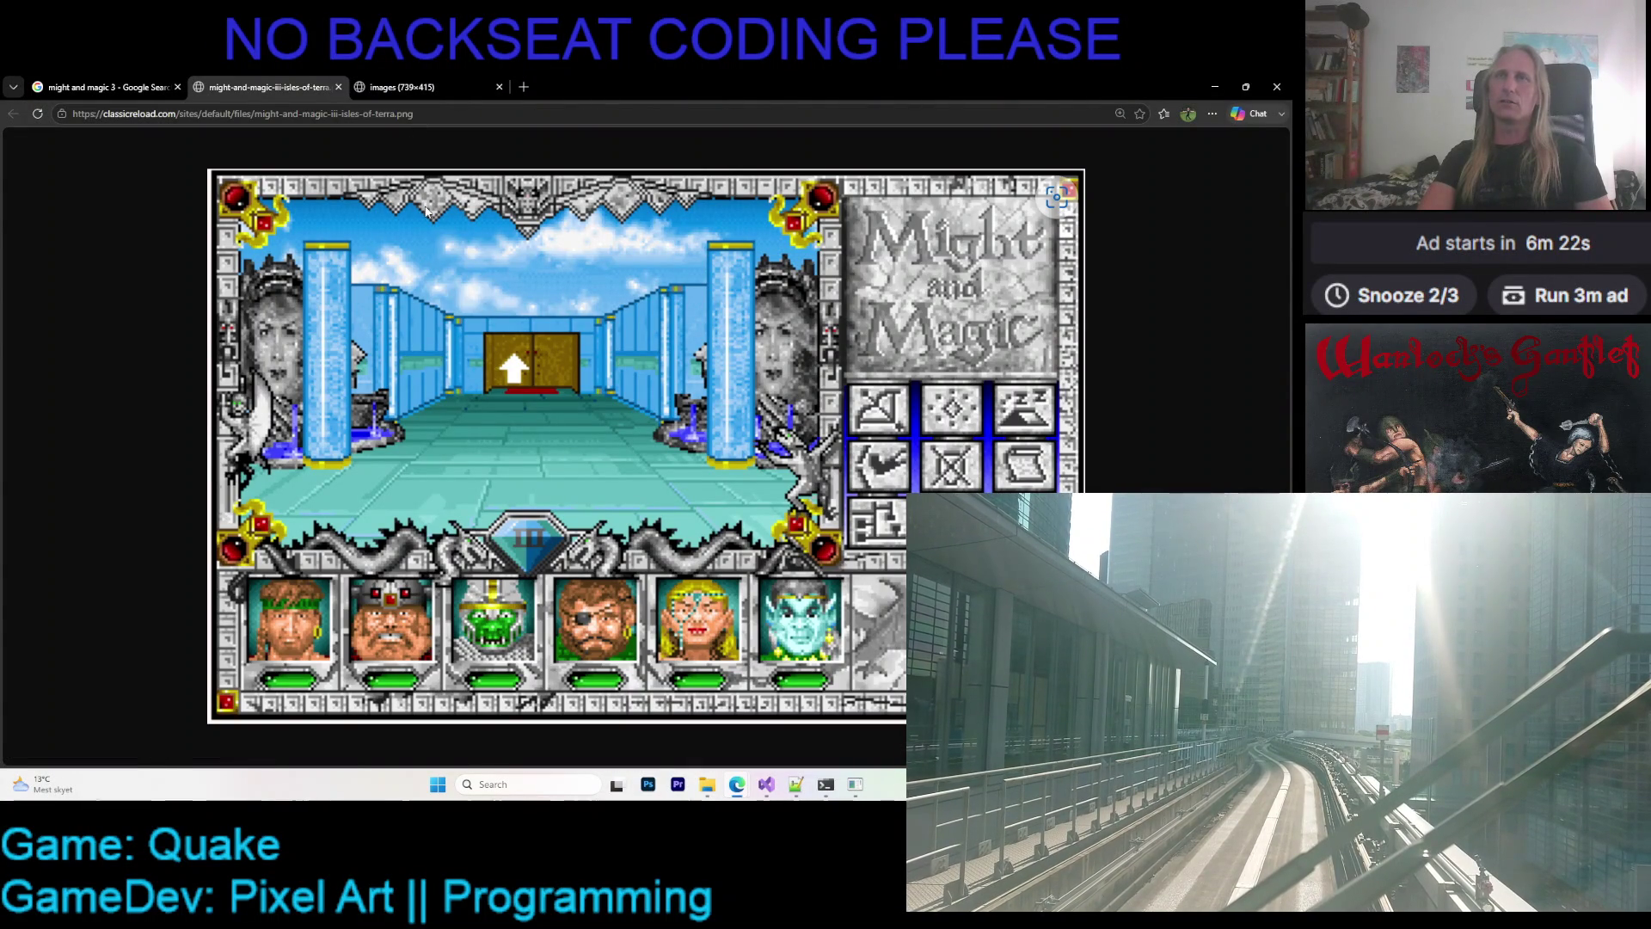
pyautogui.hotkey('ctrl', 'Tab')
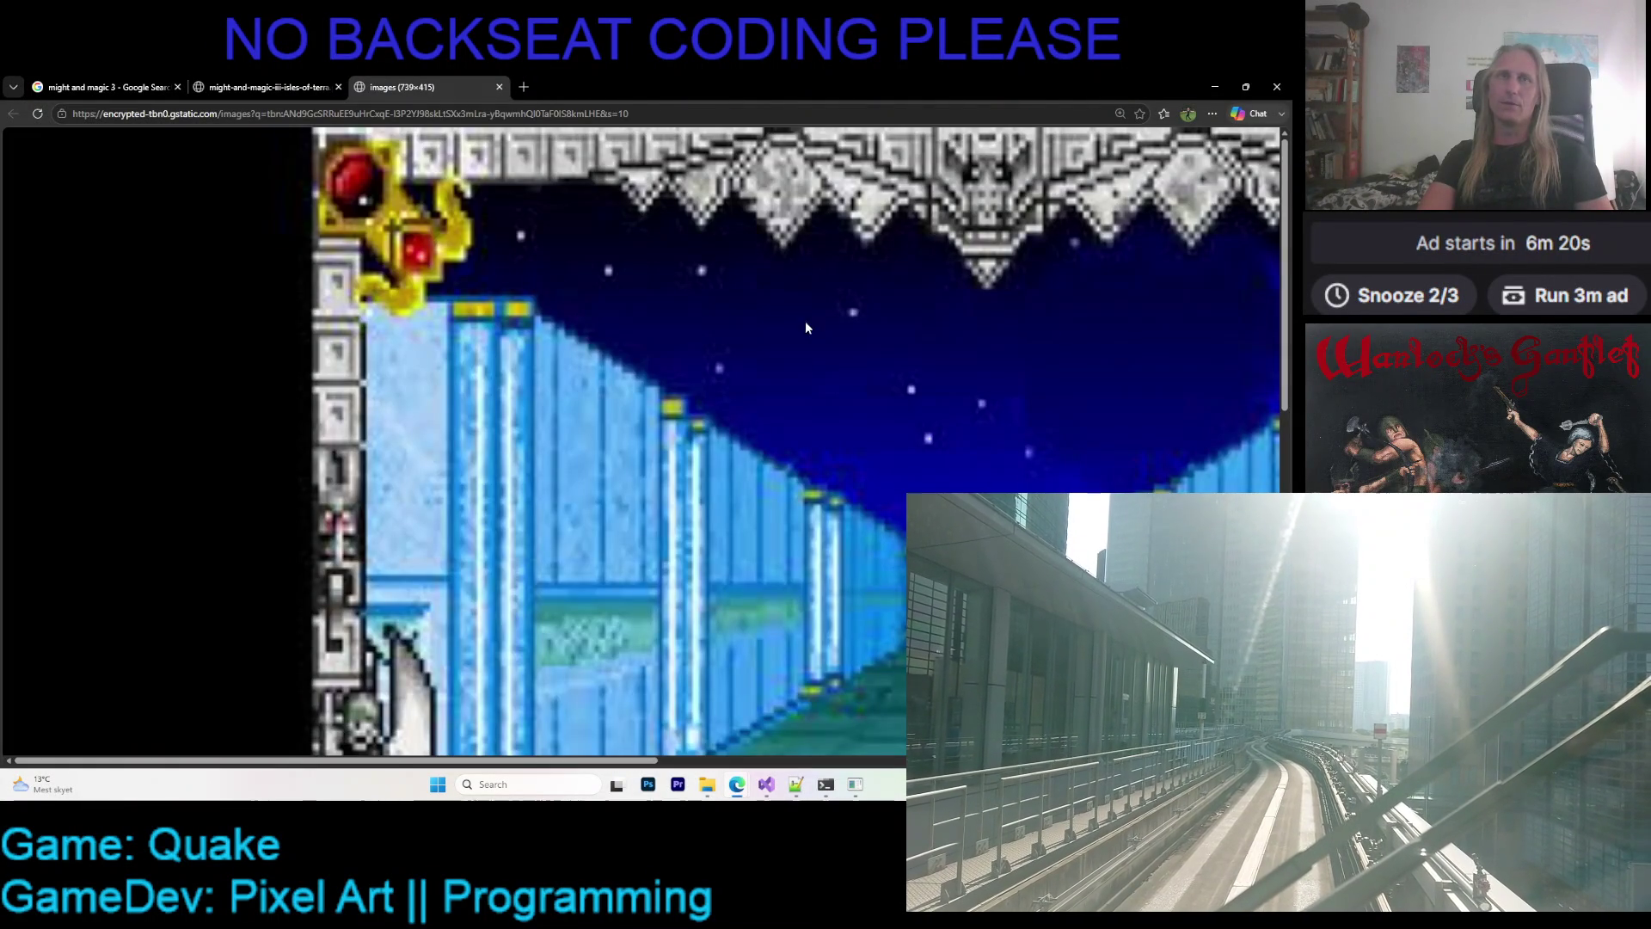
pyautogui.click(283, 80)
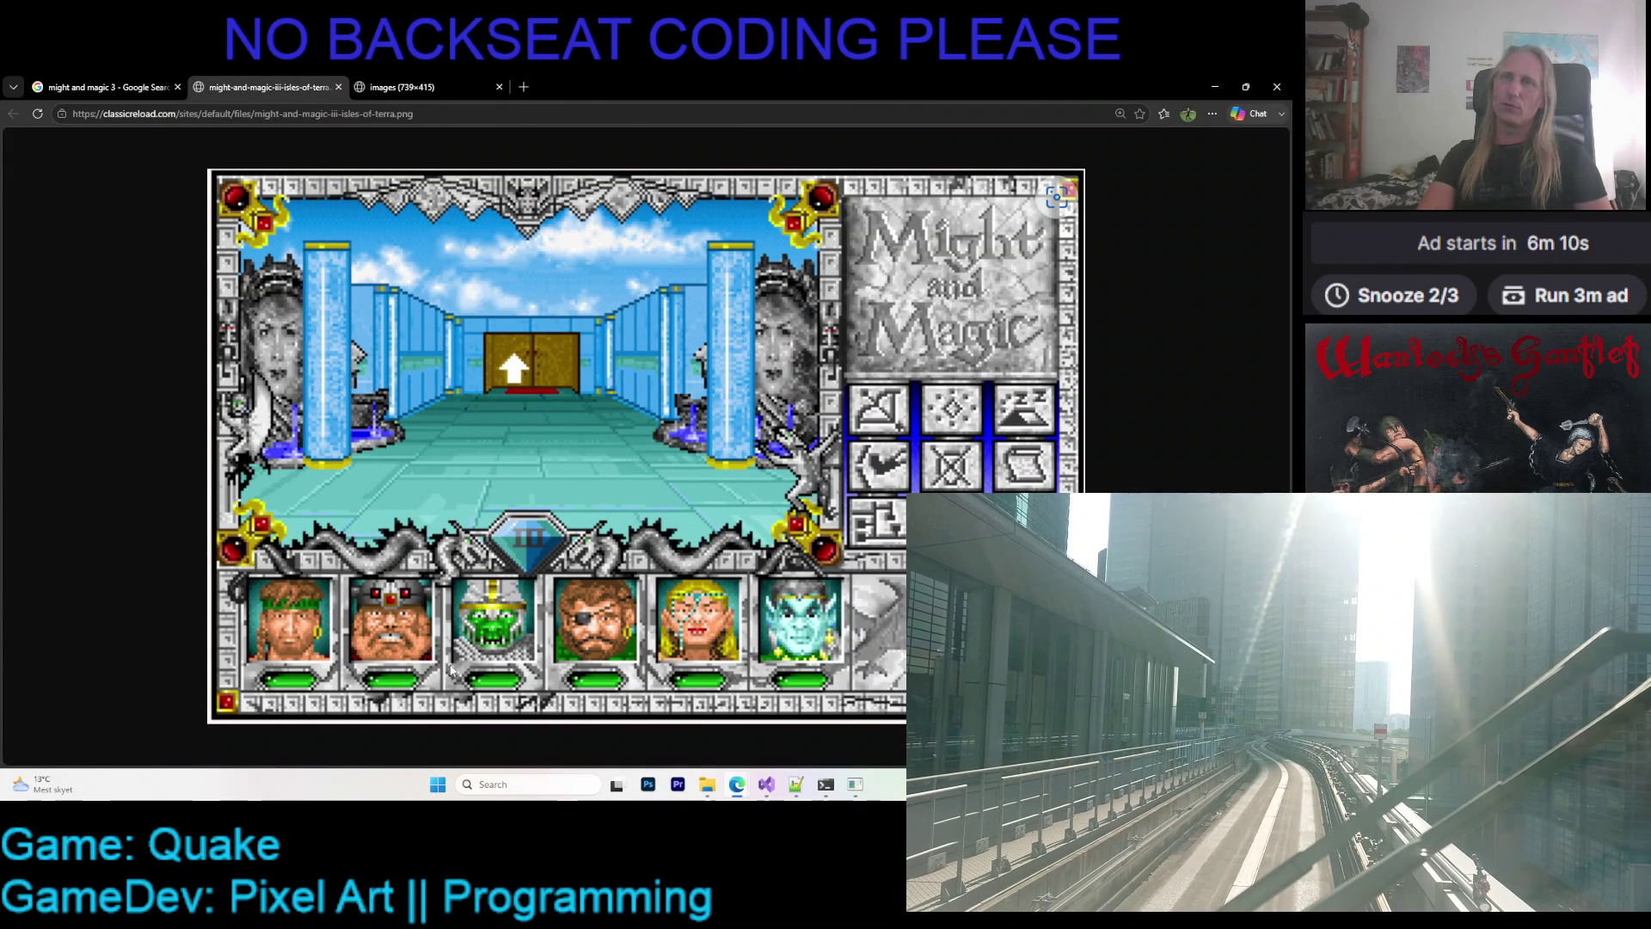
pyautogui.click(148, 79)
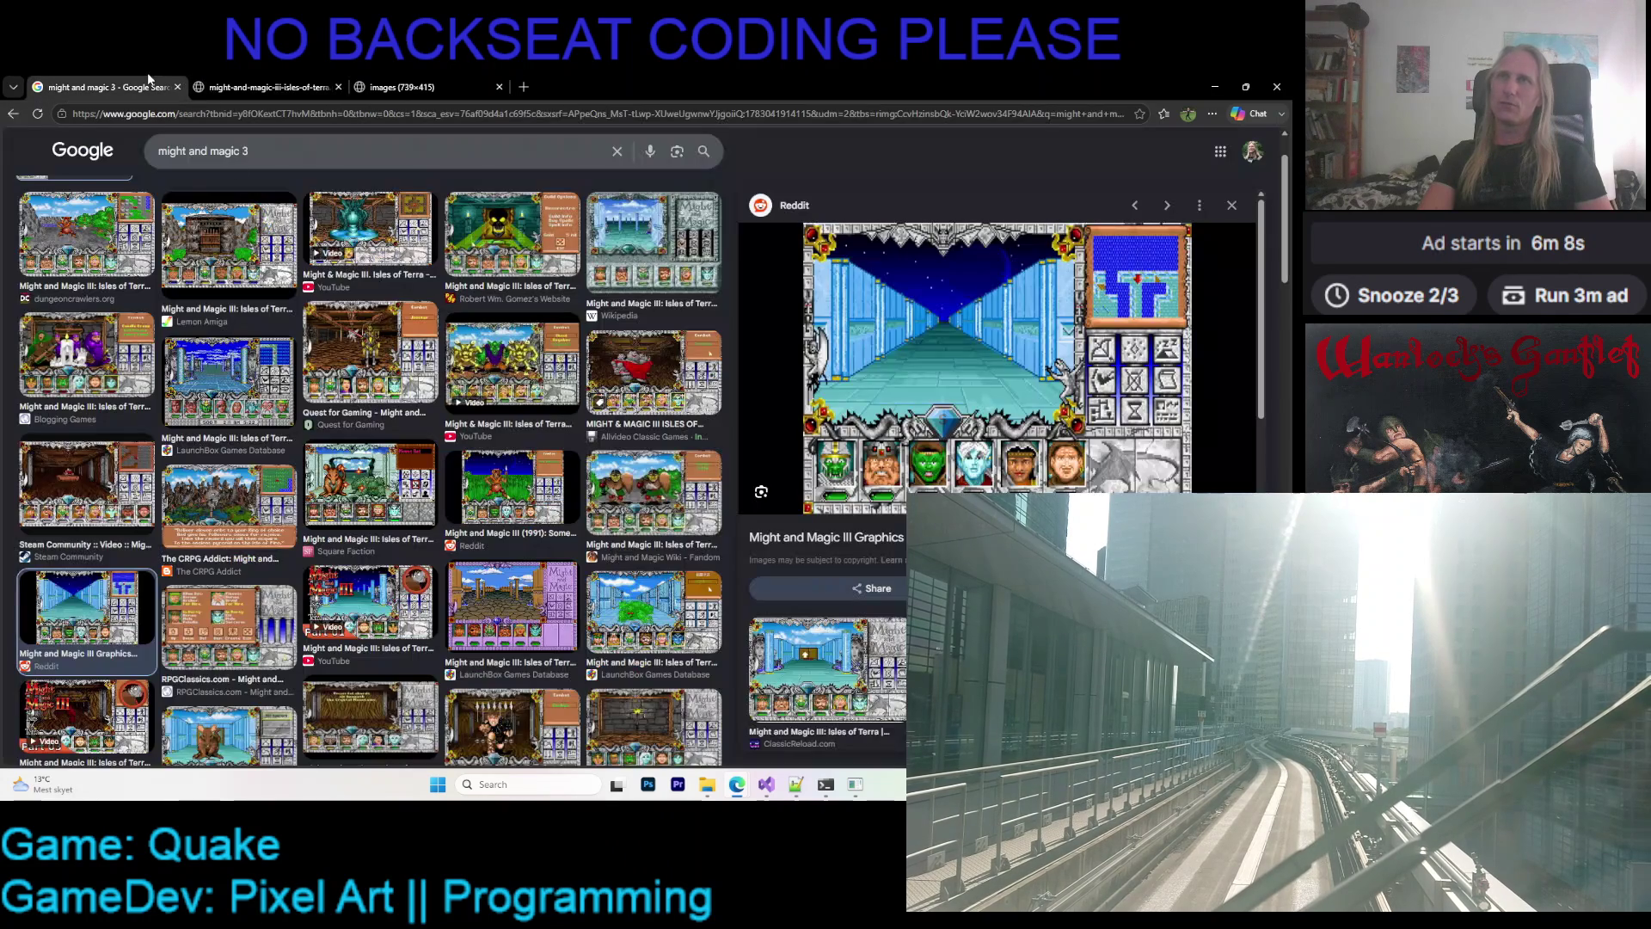
pyautogui.click(705, 786)
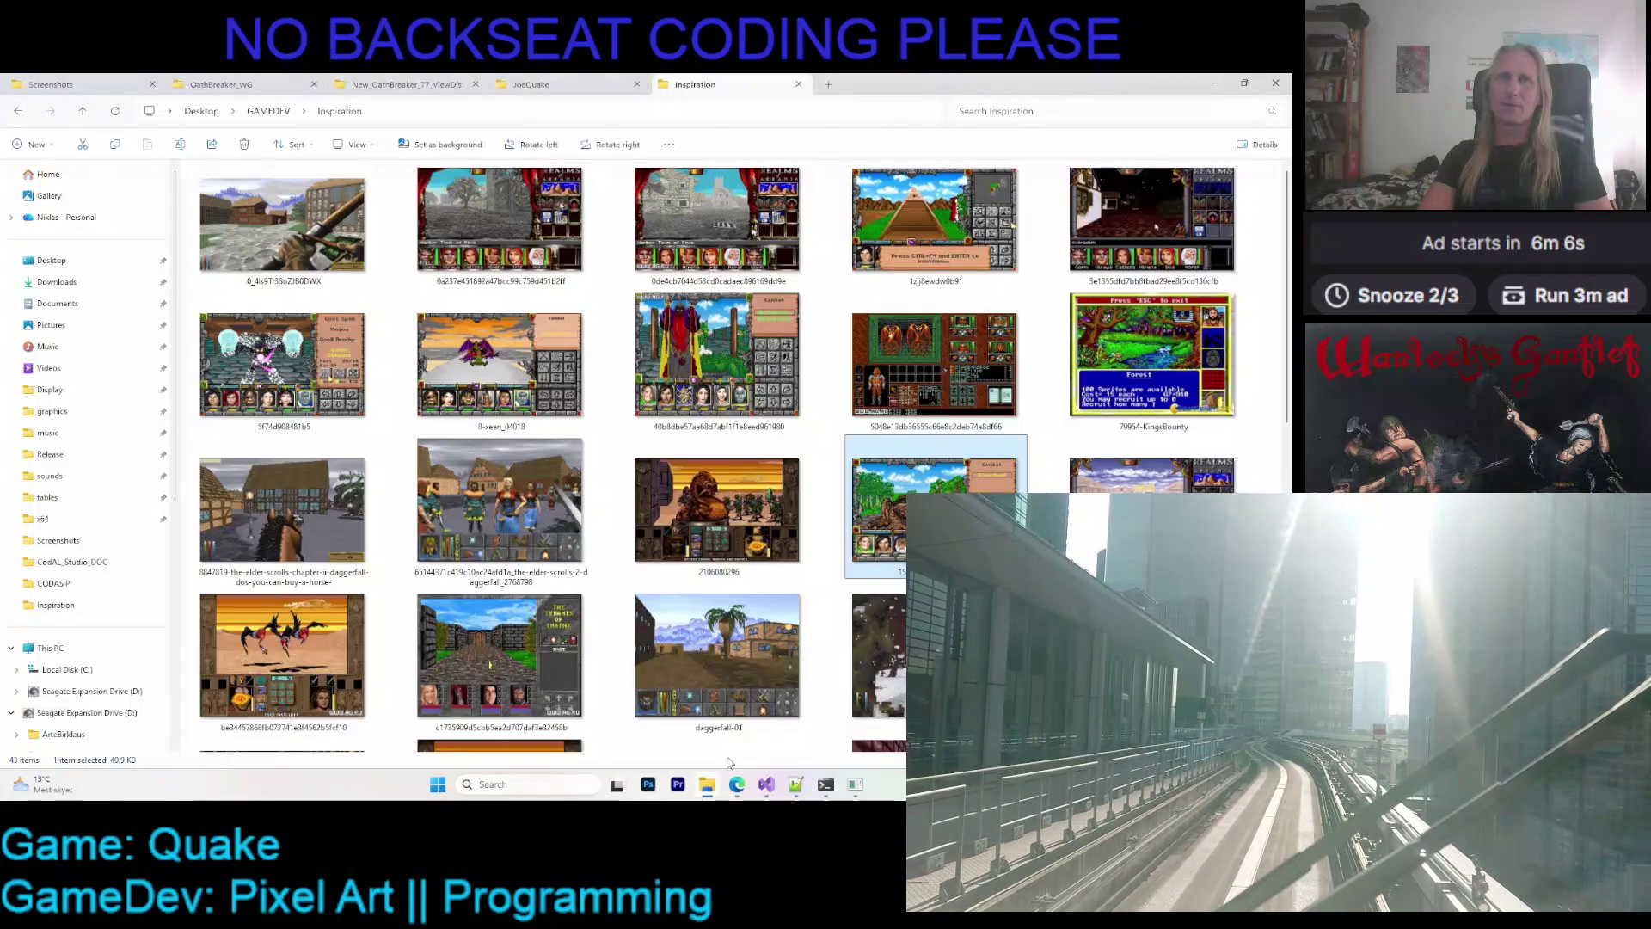
# - Open the selected Giant Toad combat image from Inspiration in the image viewer
pyautogui.press('Return')
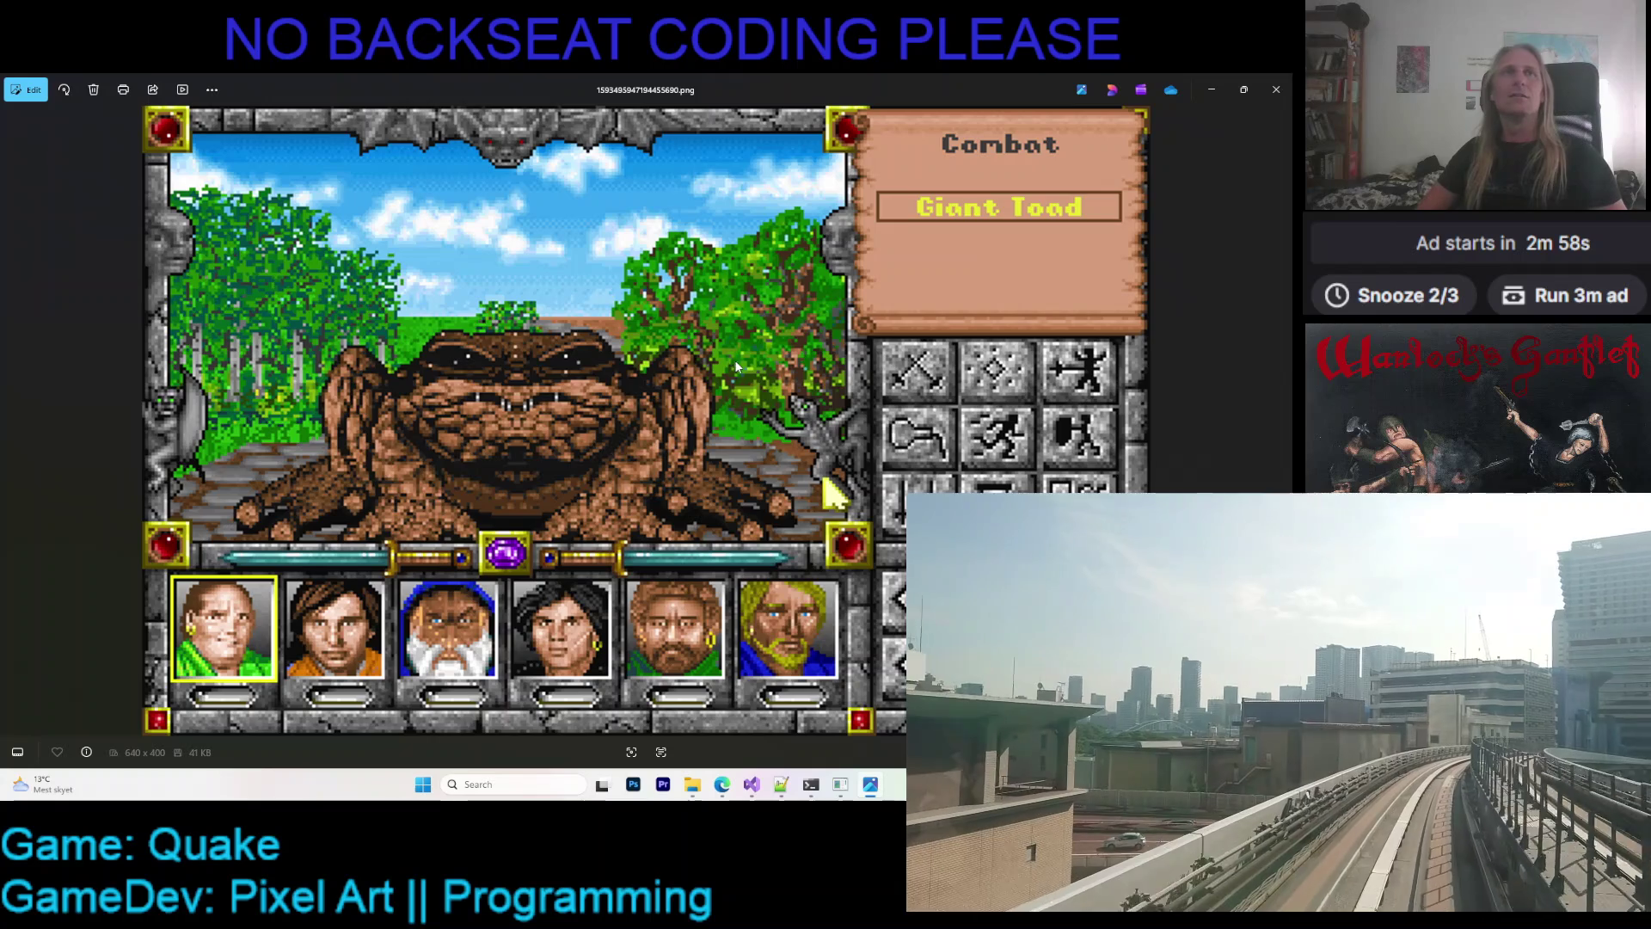
# - Close the Giant Toad screenshot and bring the Inspiration folder window back
pyautogui.click(1275, 88)
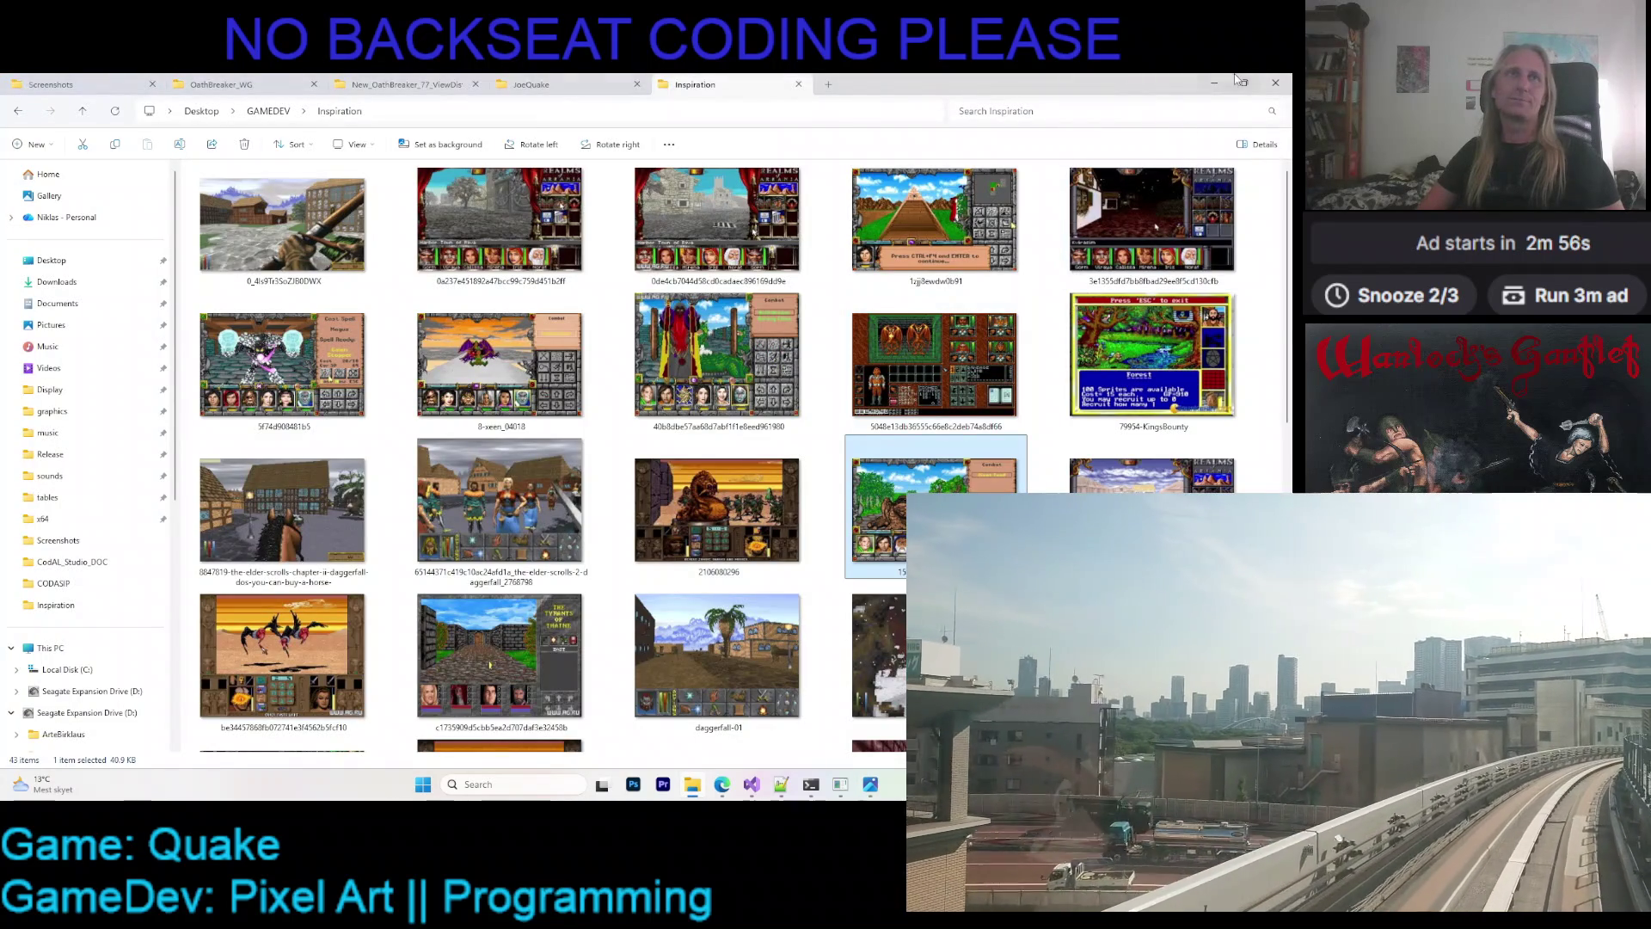
pyautogui.click(1222, 84)
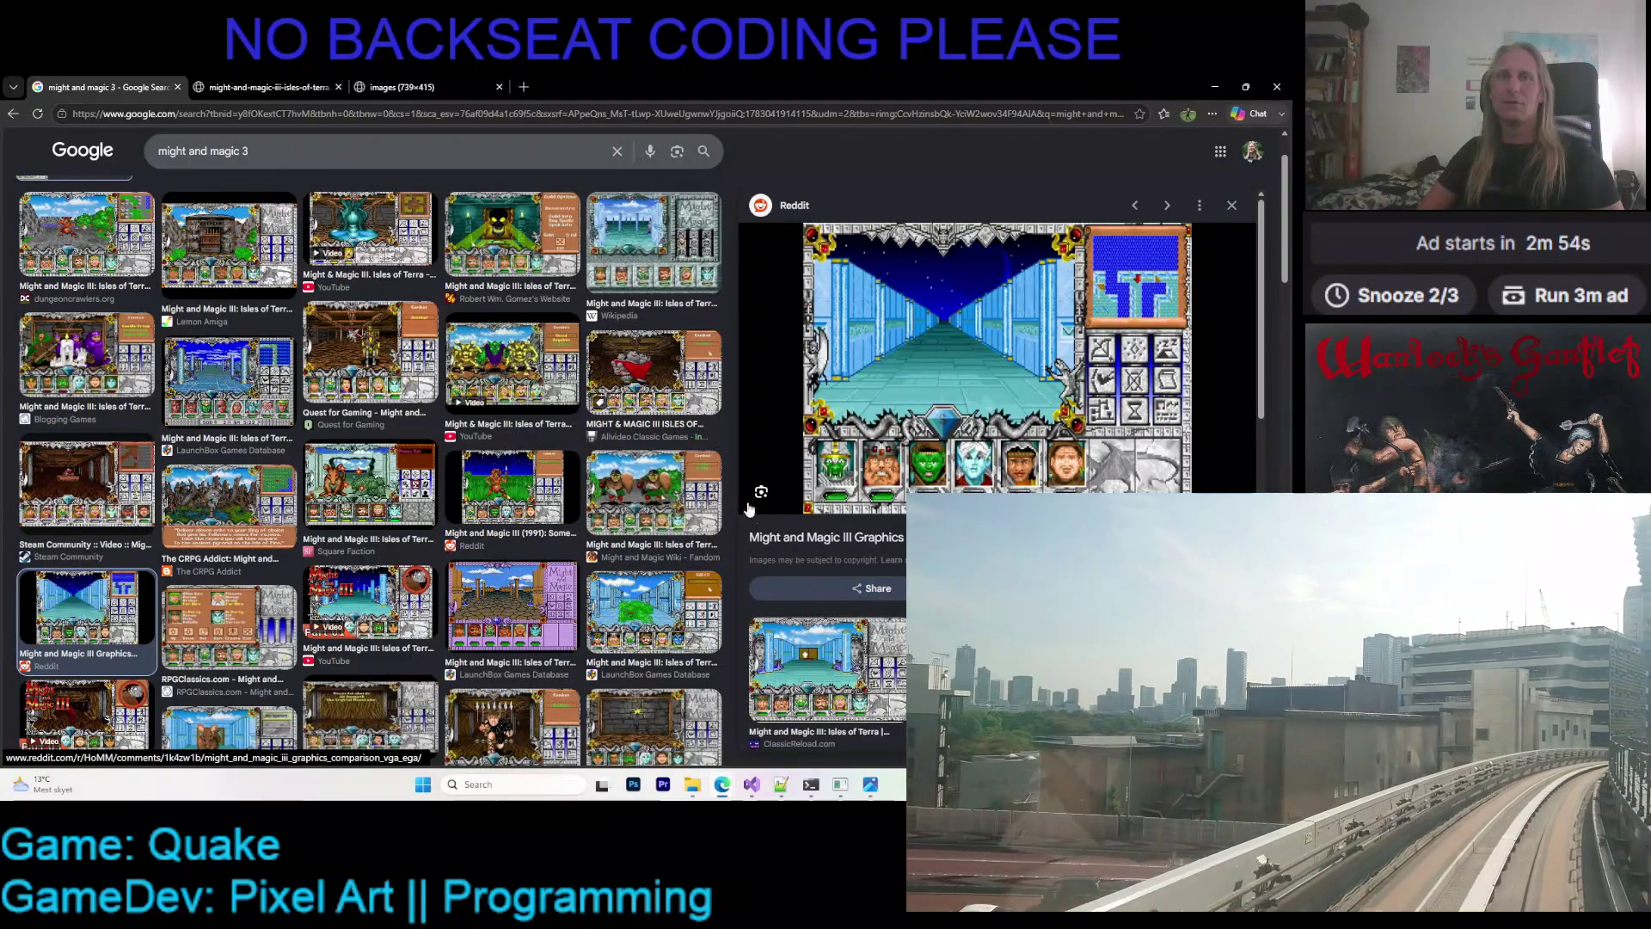
pyautogui.click(693, 784)
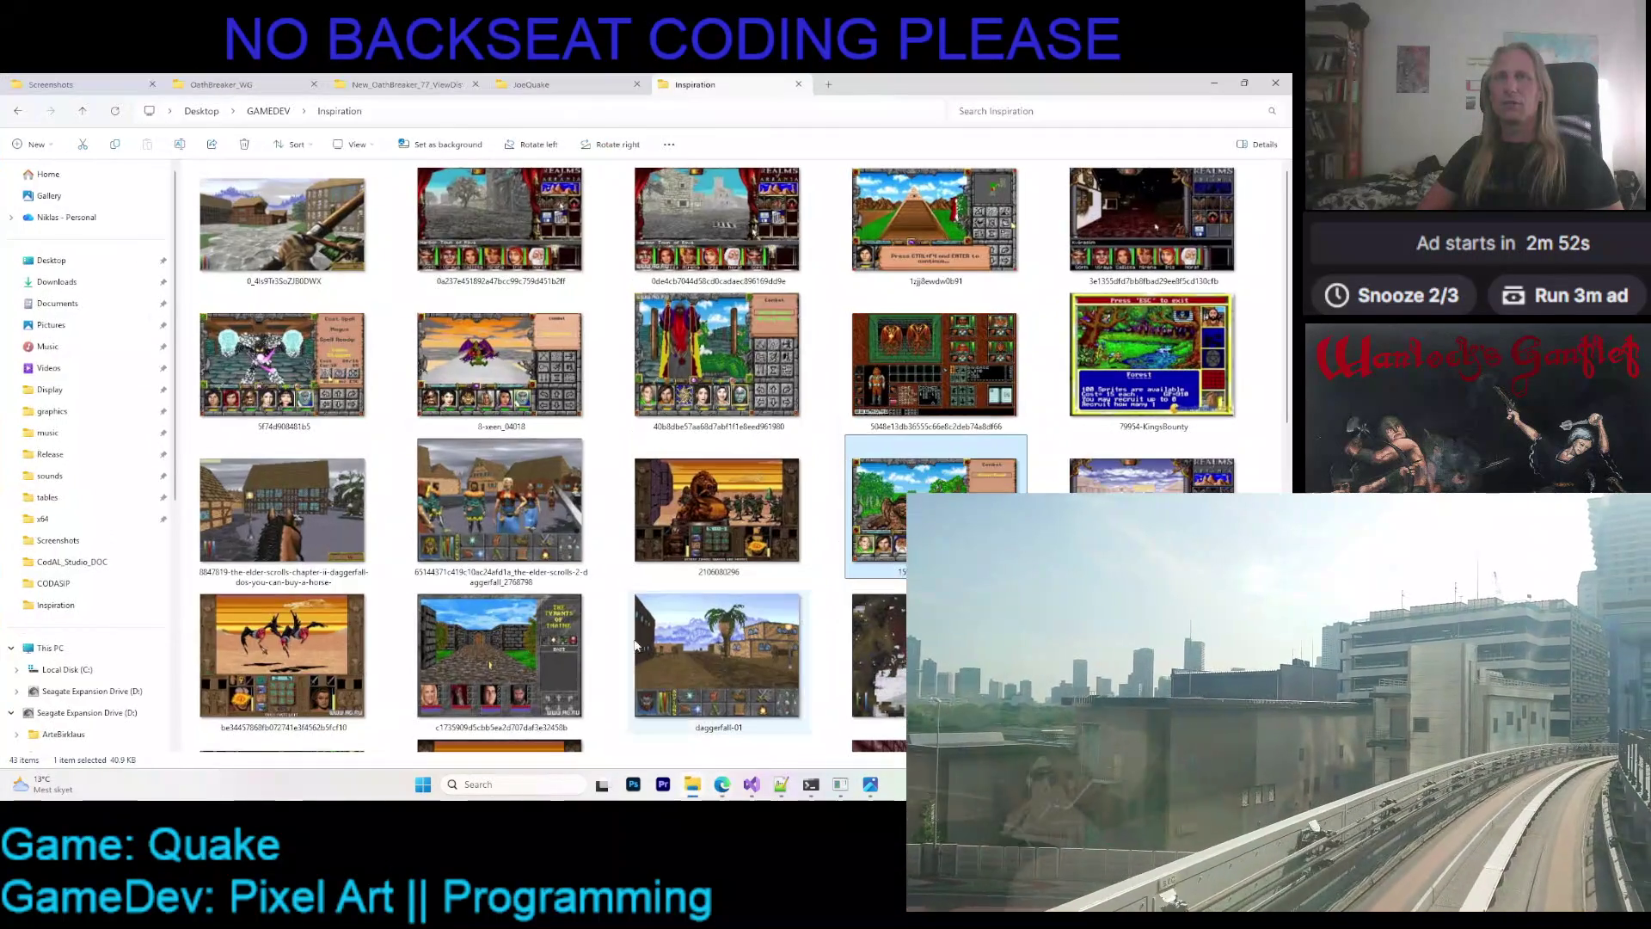
# - Go to GAMEDEV > ShimmeringFates > Untrodden Lands II 28 > Release and launch ShimmeringFates
pyautogui.click(269, 111)
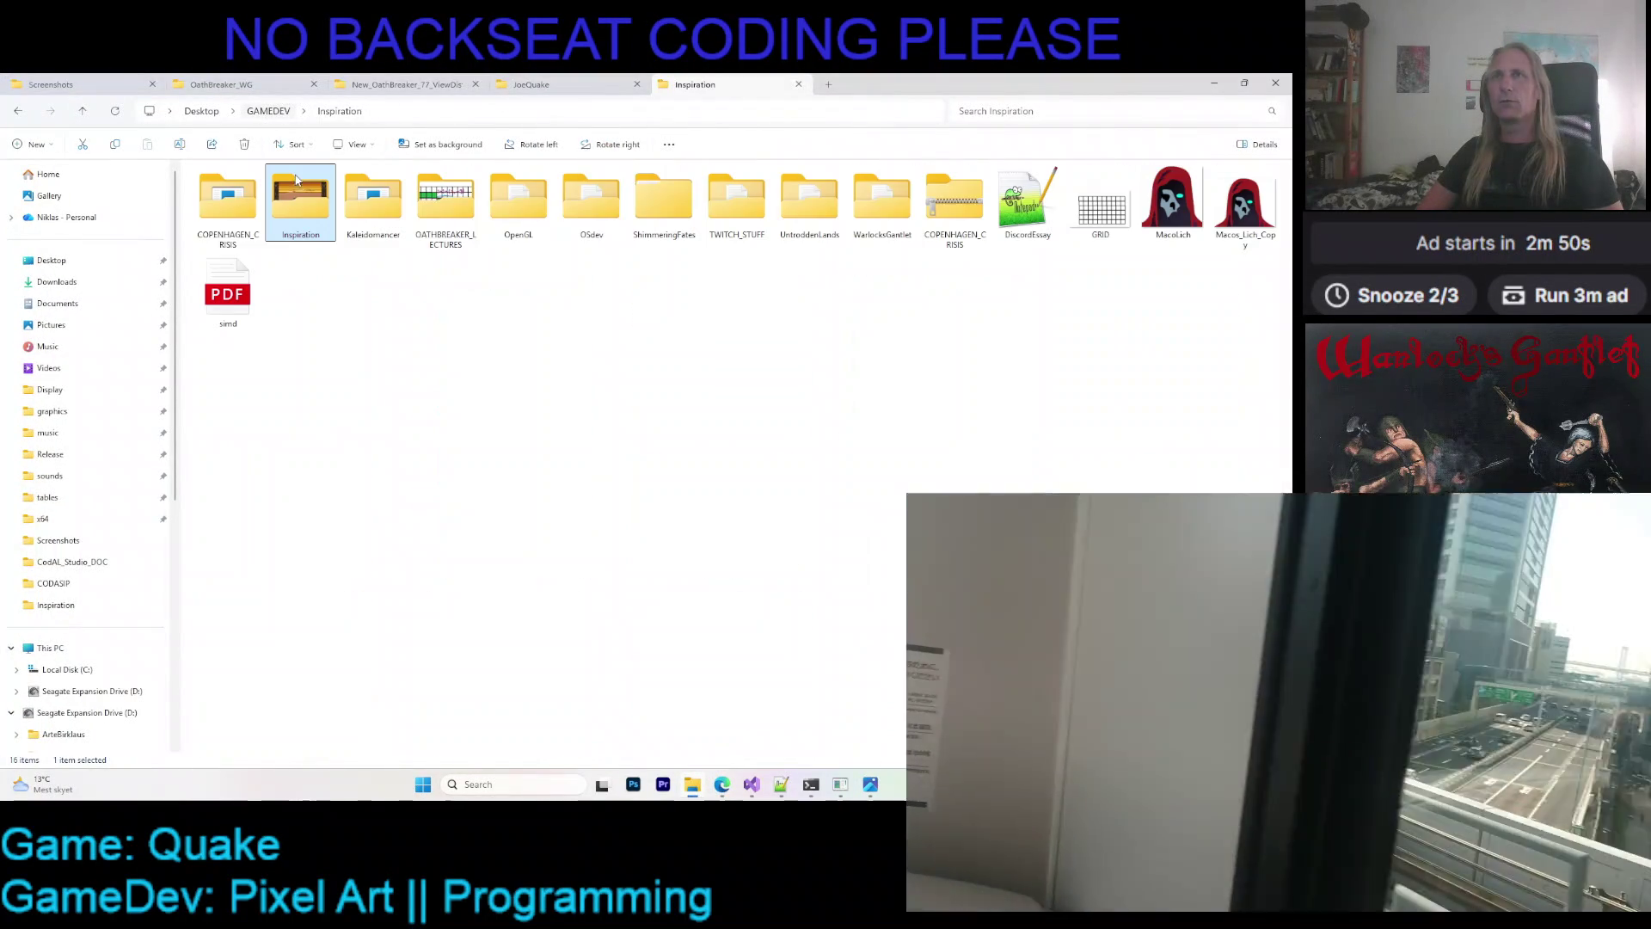
pyautogui.doubleClick(664, 200)
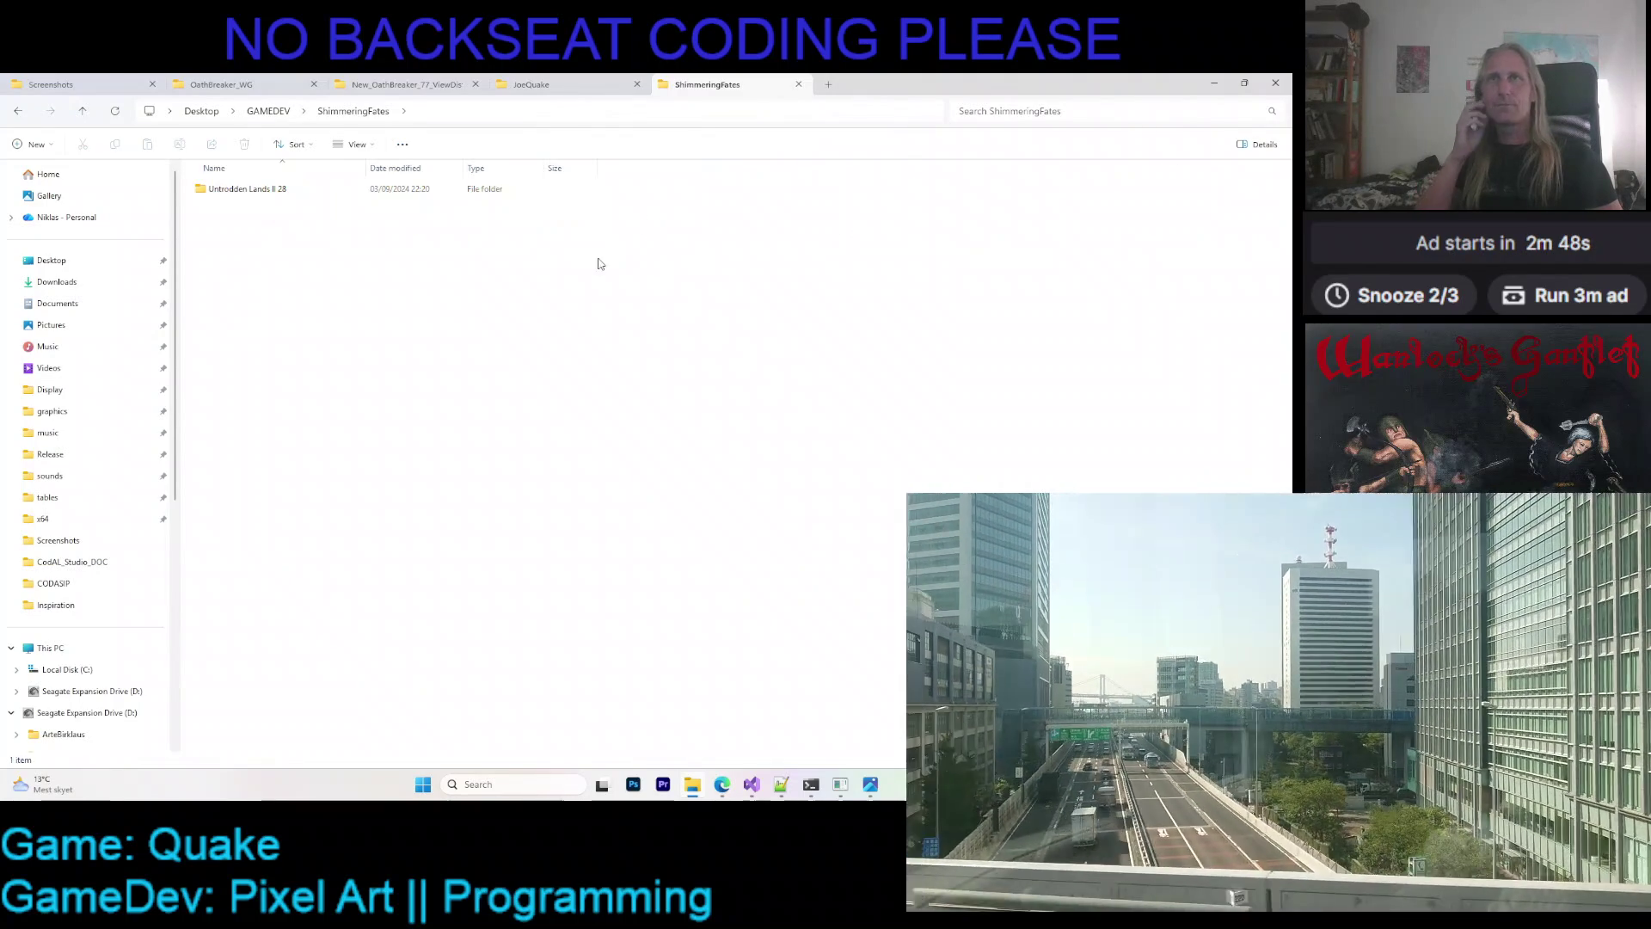
pyautogui.doubleClick(249, 189)
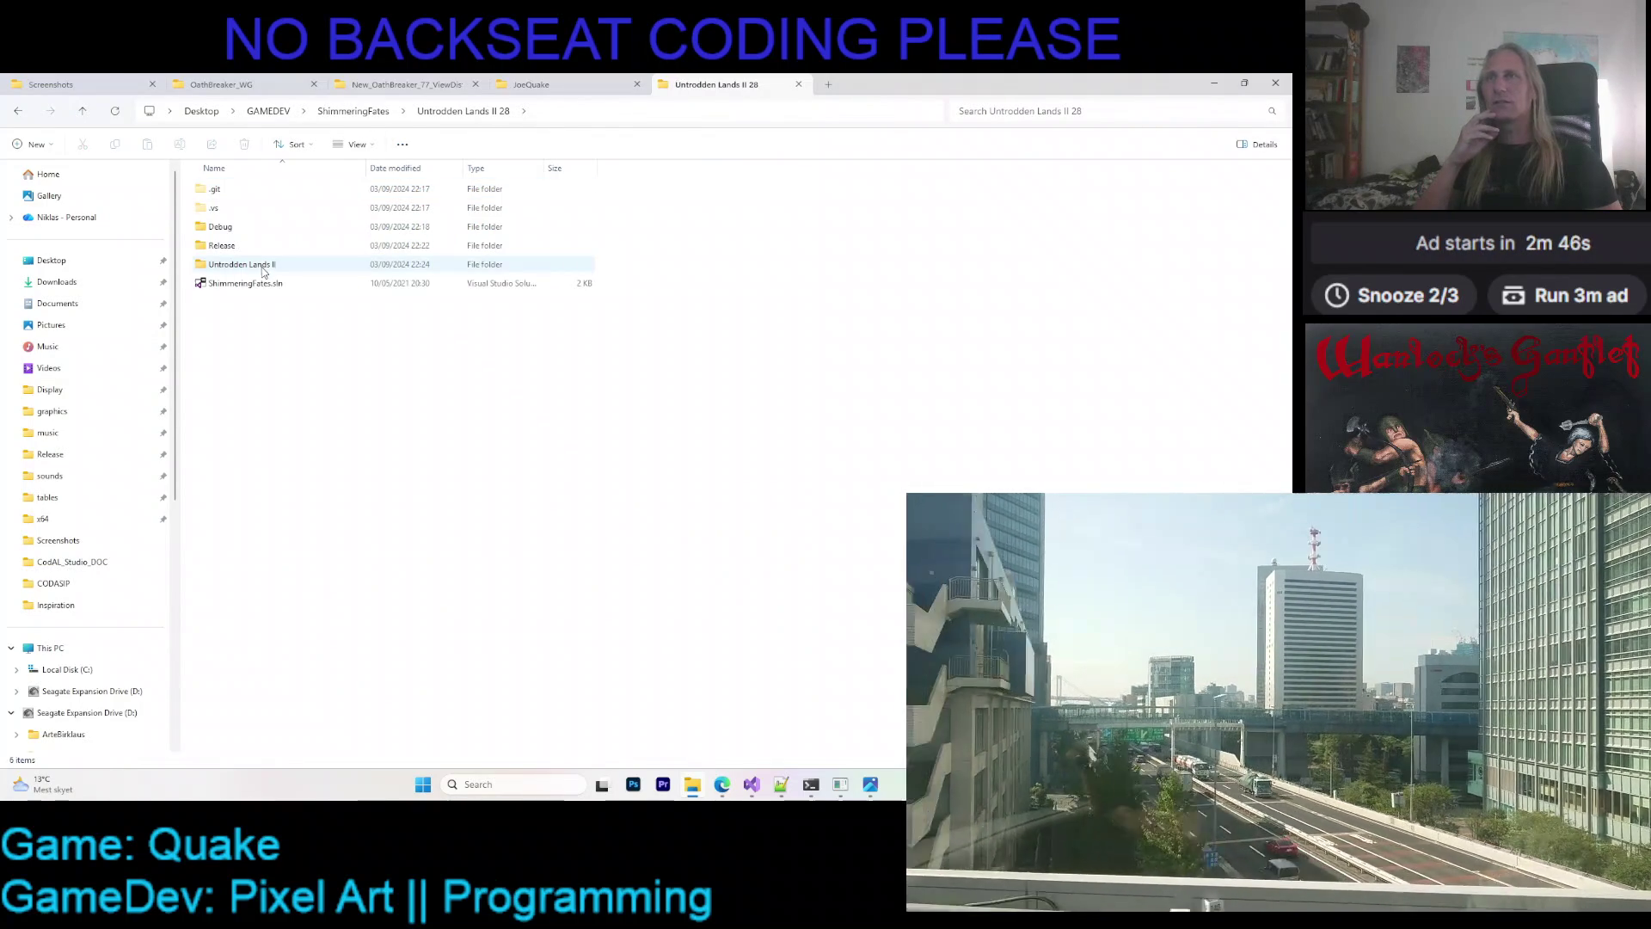
pyautogui.doubleClick(262, 264)
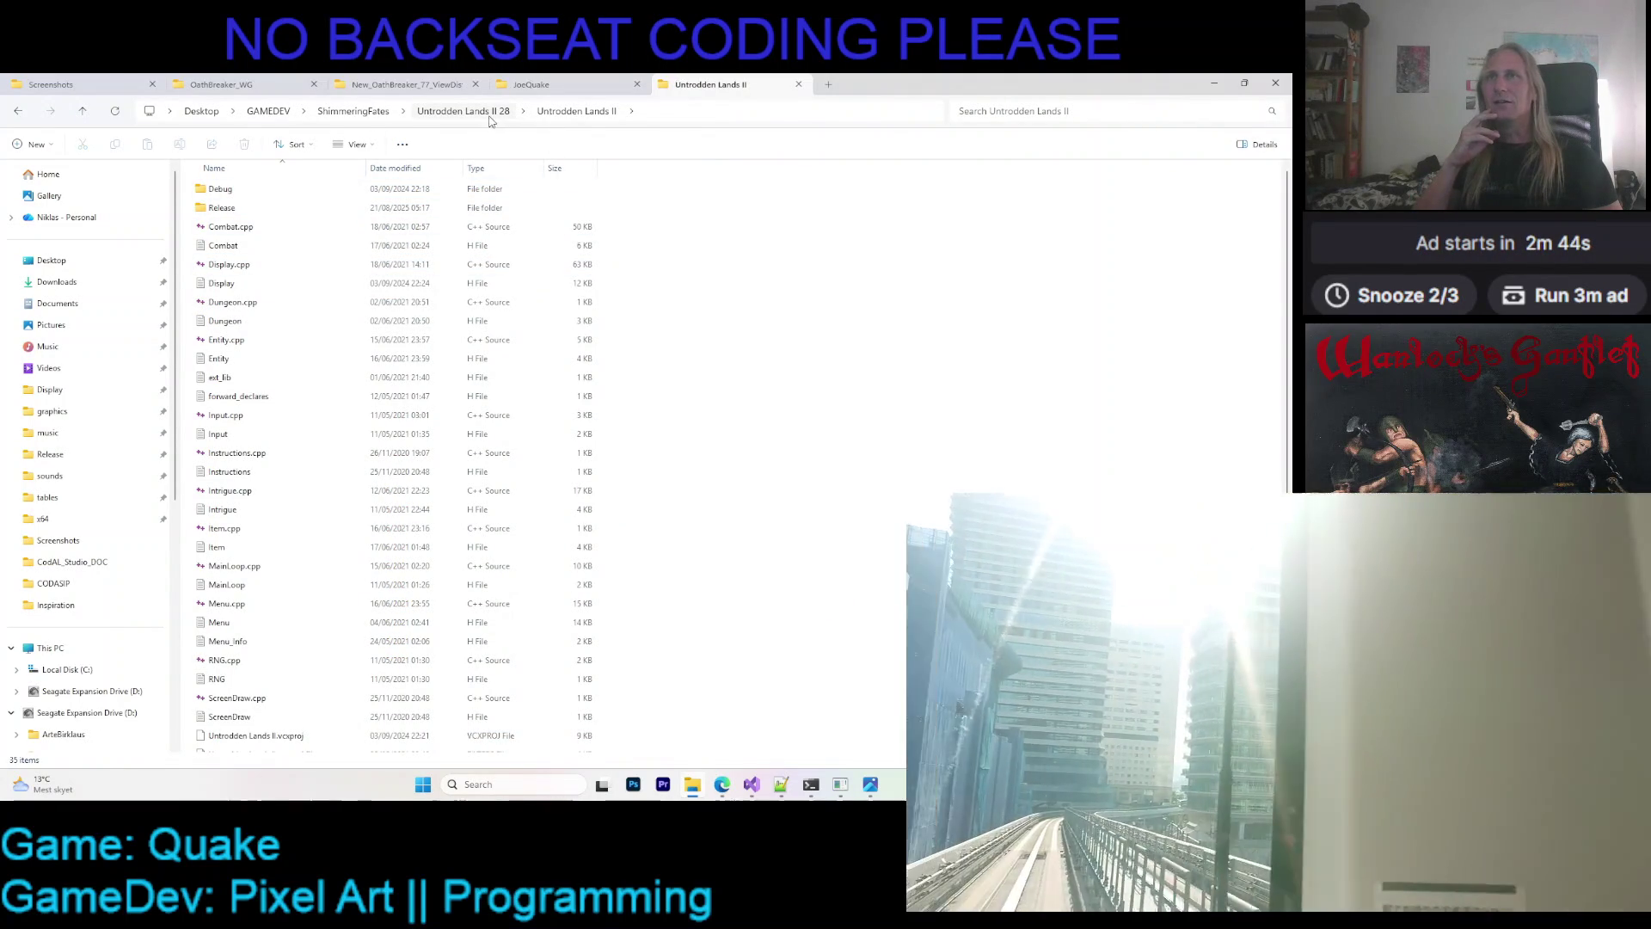
pyautogui.doubleClick(267, 204)
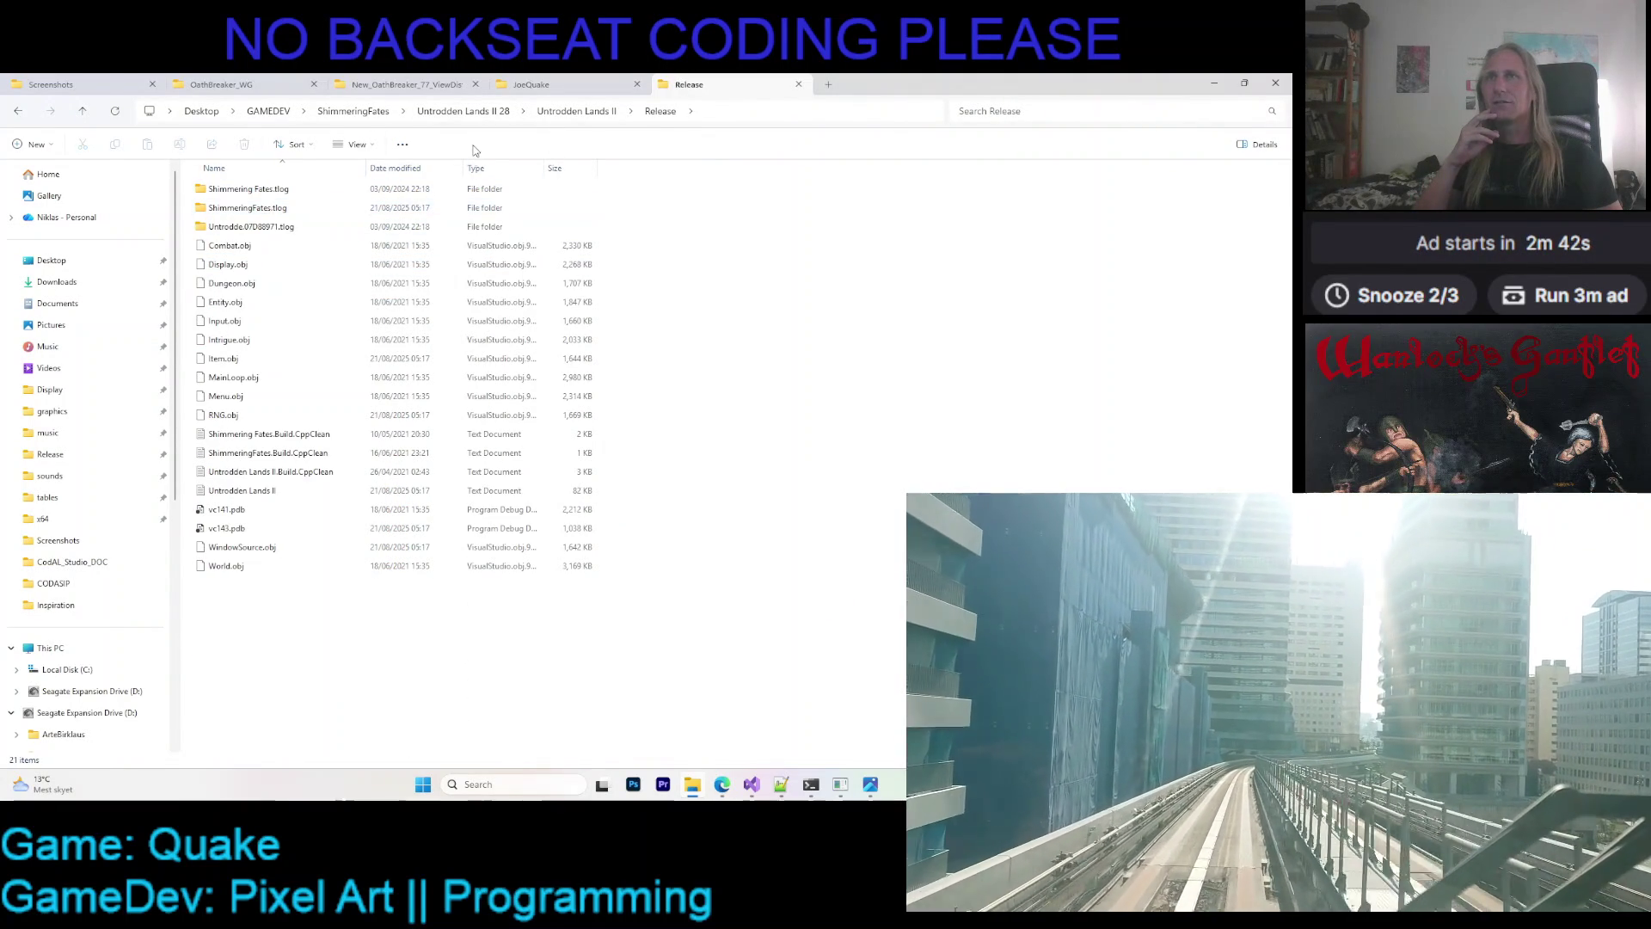
pyautogui.click(494, 113)
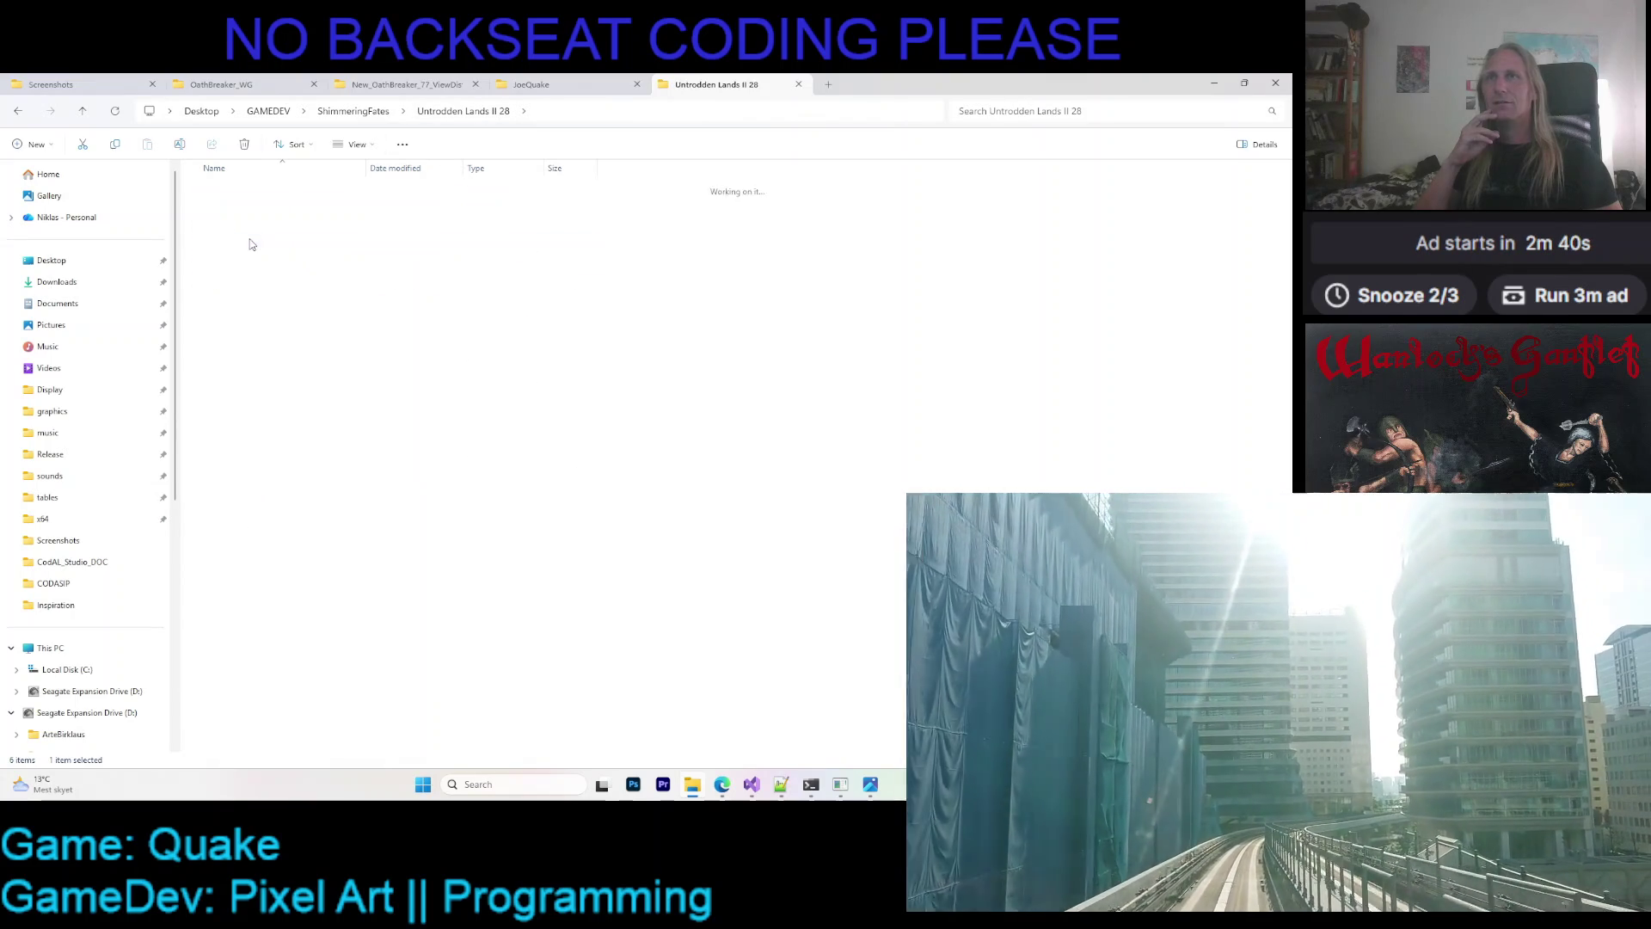
pyautogui.doubleClick(258, 245)
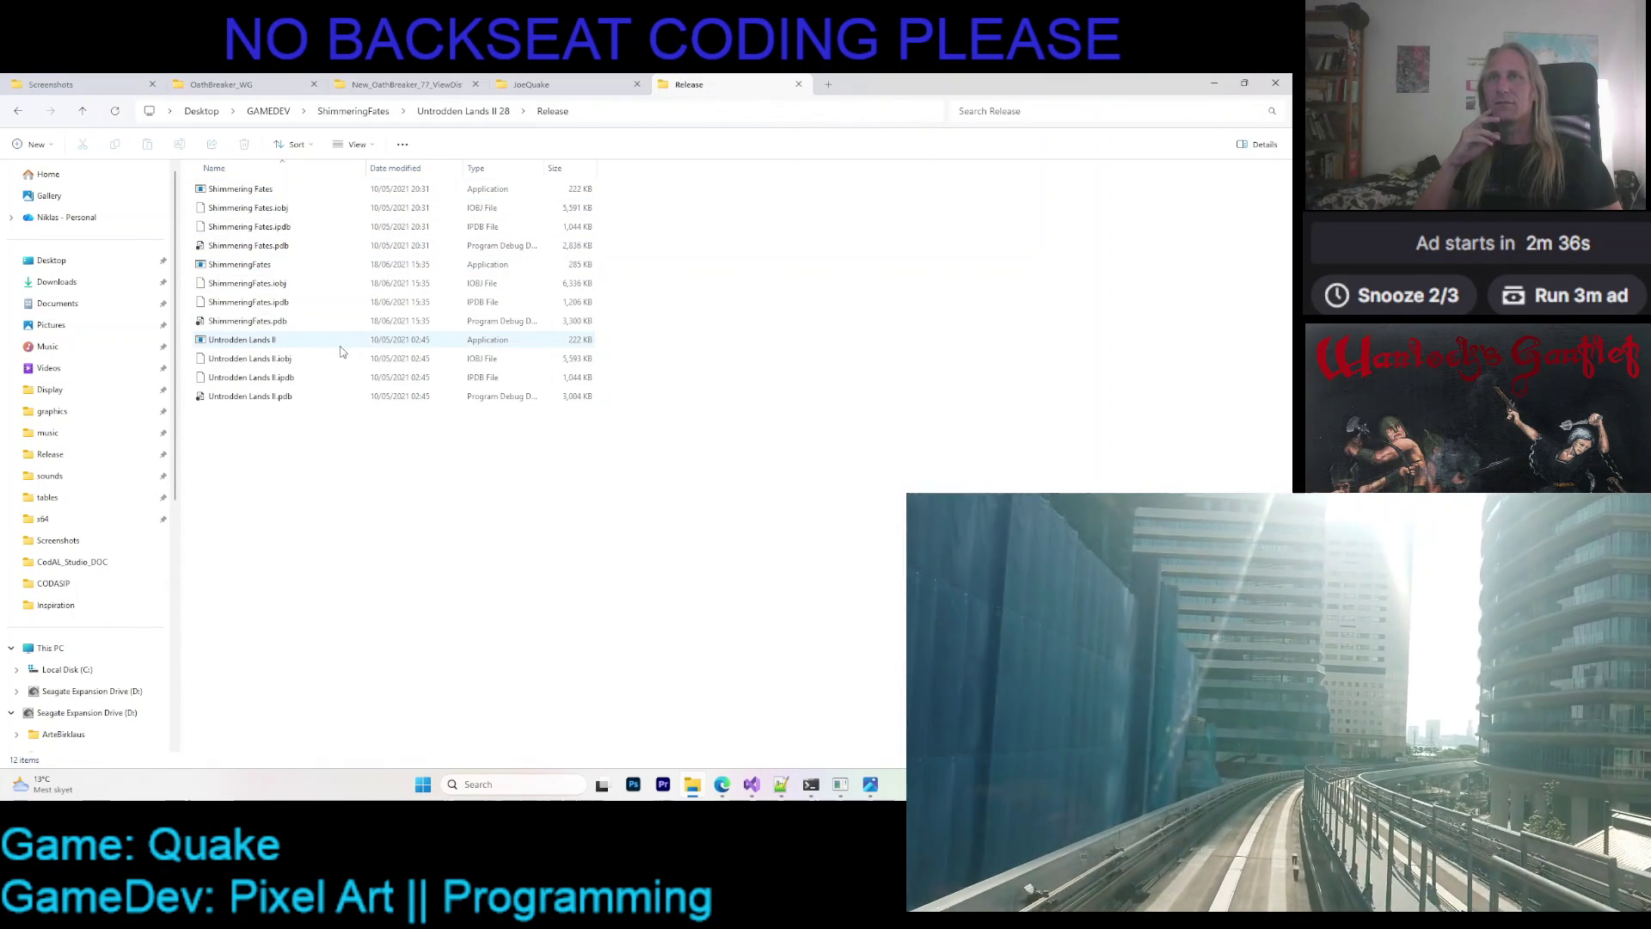
pyautogui.click(384, 267)
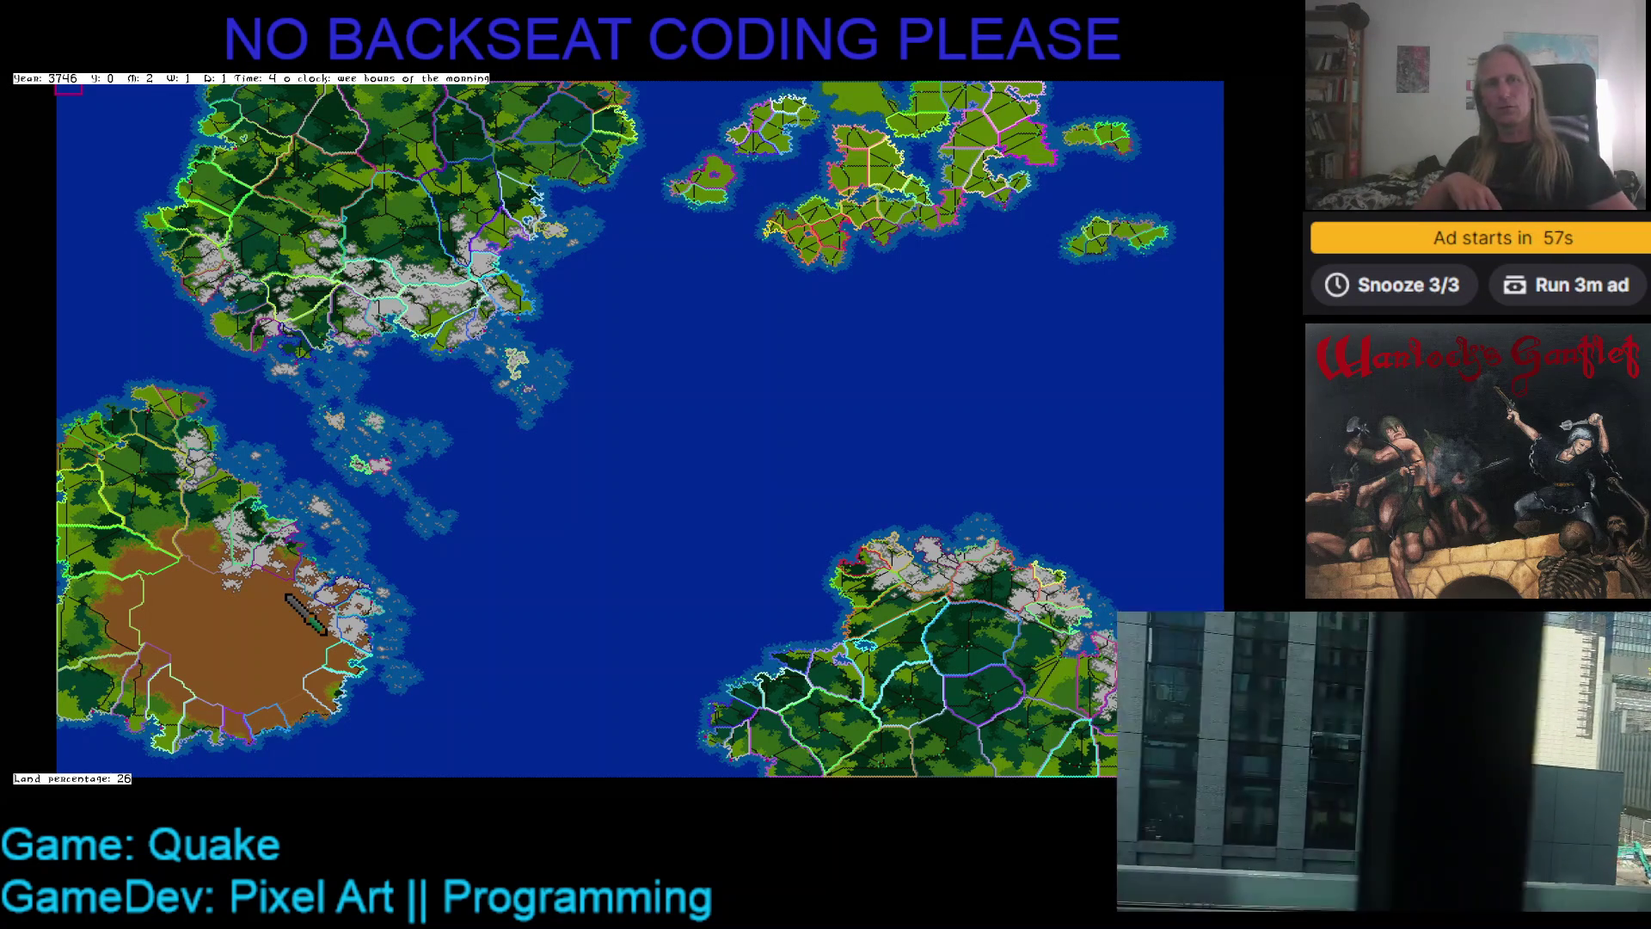
# - Click in the 26%-land hex world map as the in-game clock reaches 8 o'clock morning
pyautogui.click(1395, 288)
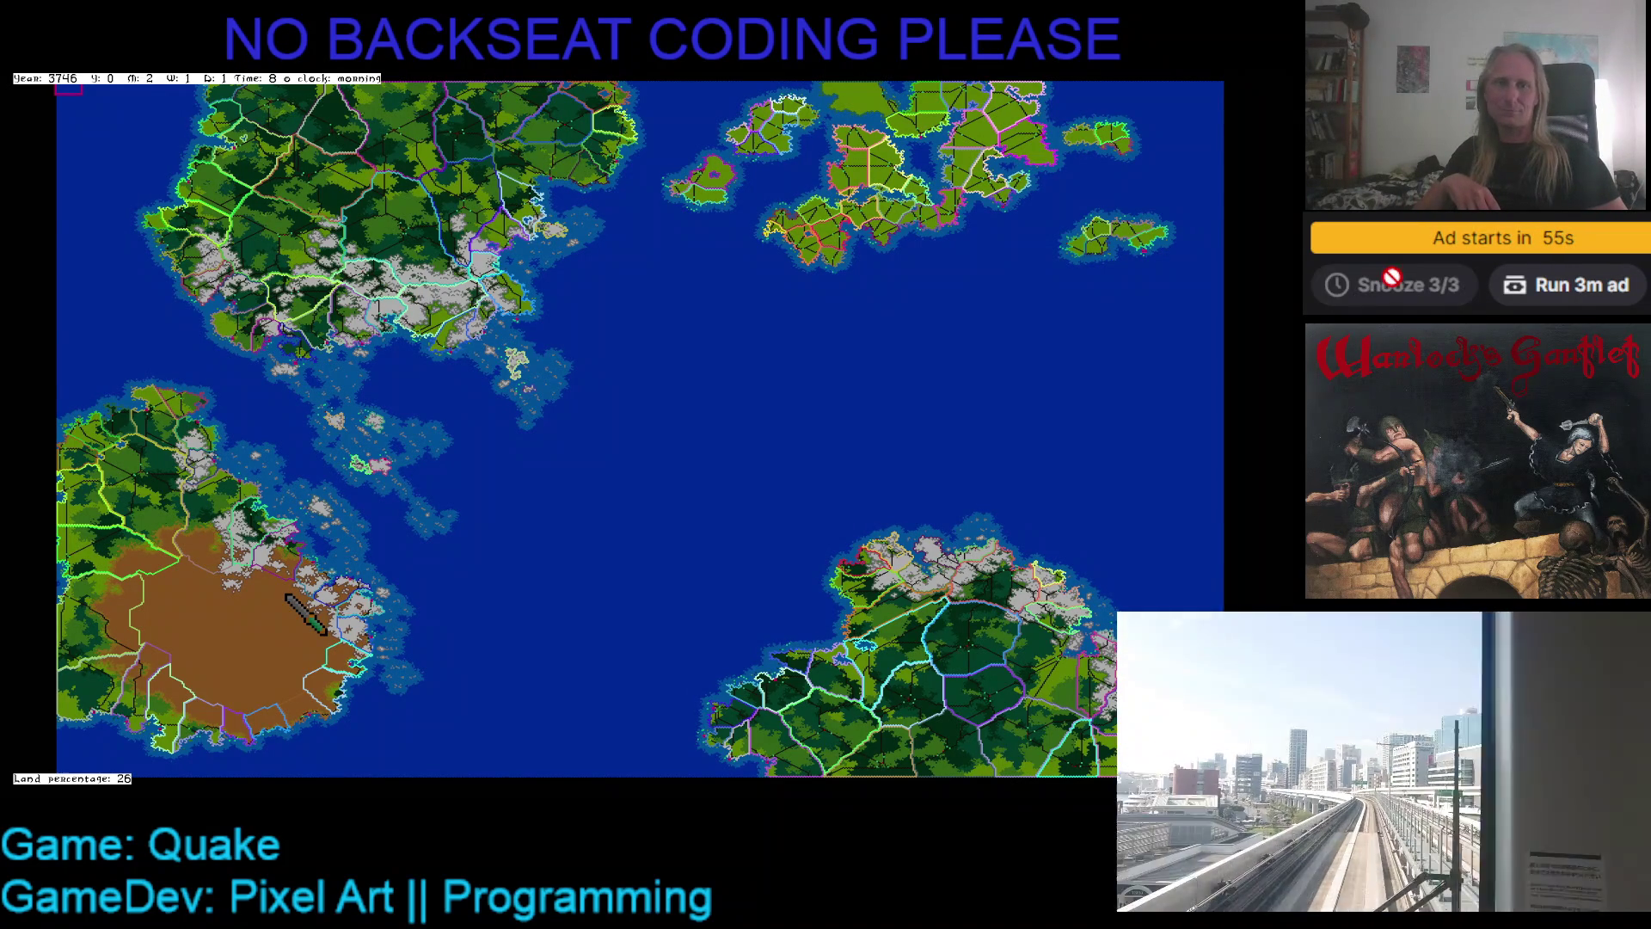
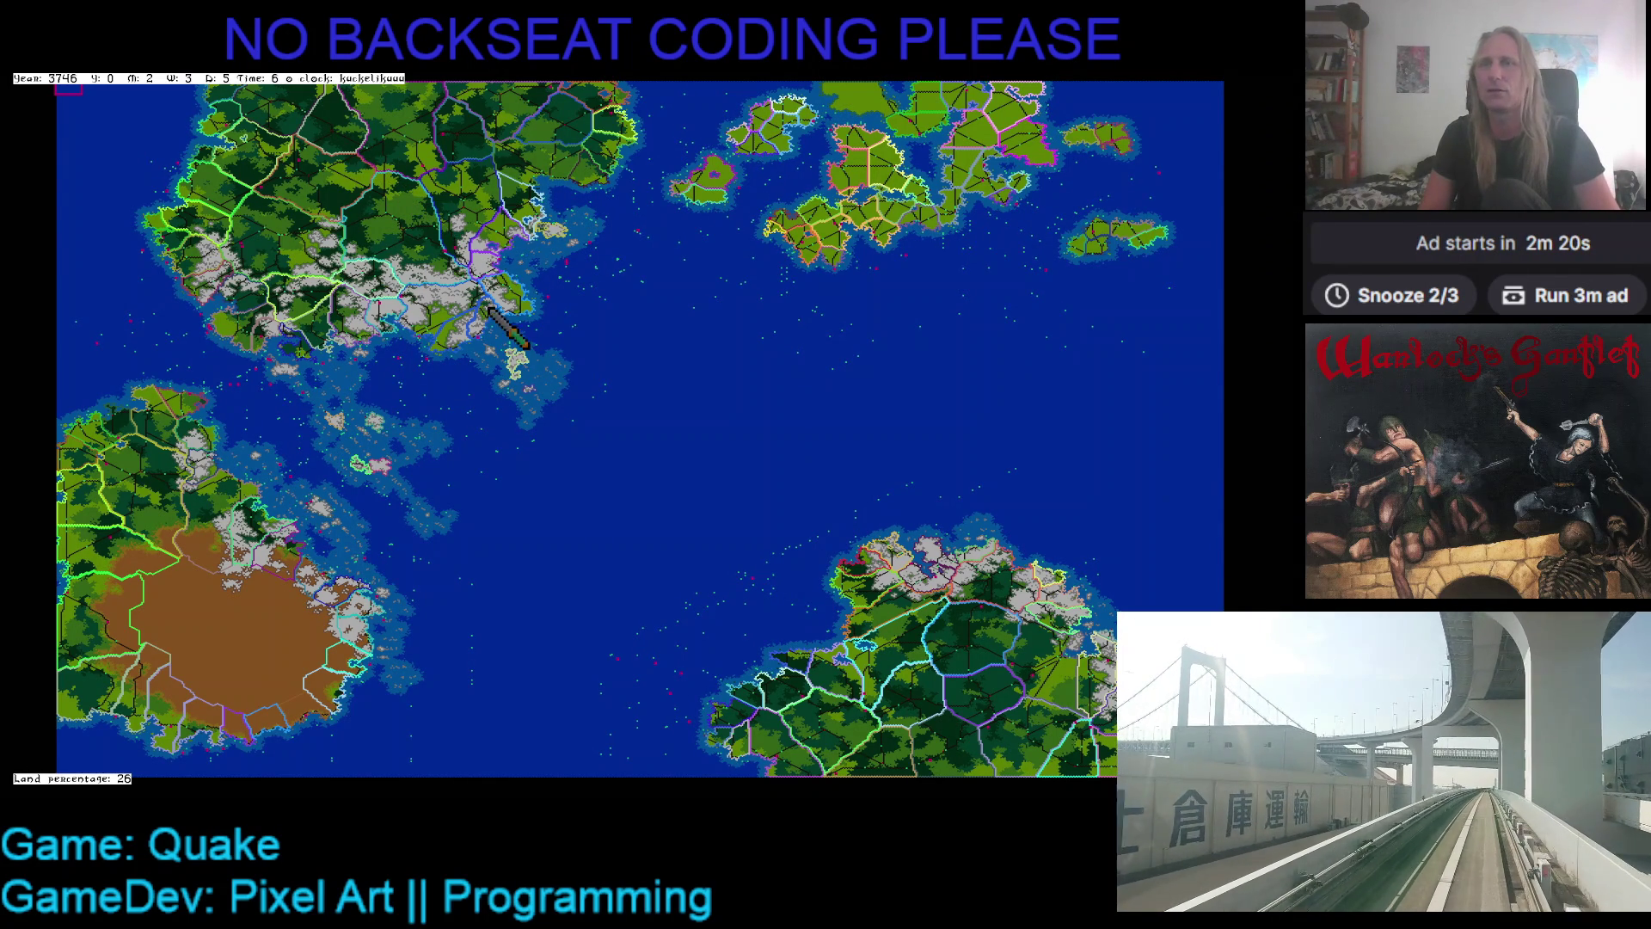
# - Switch the world map to political-region colouring
pyautogui.press('m')
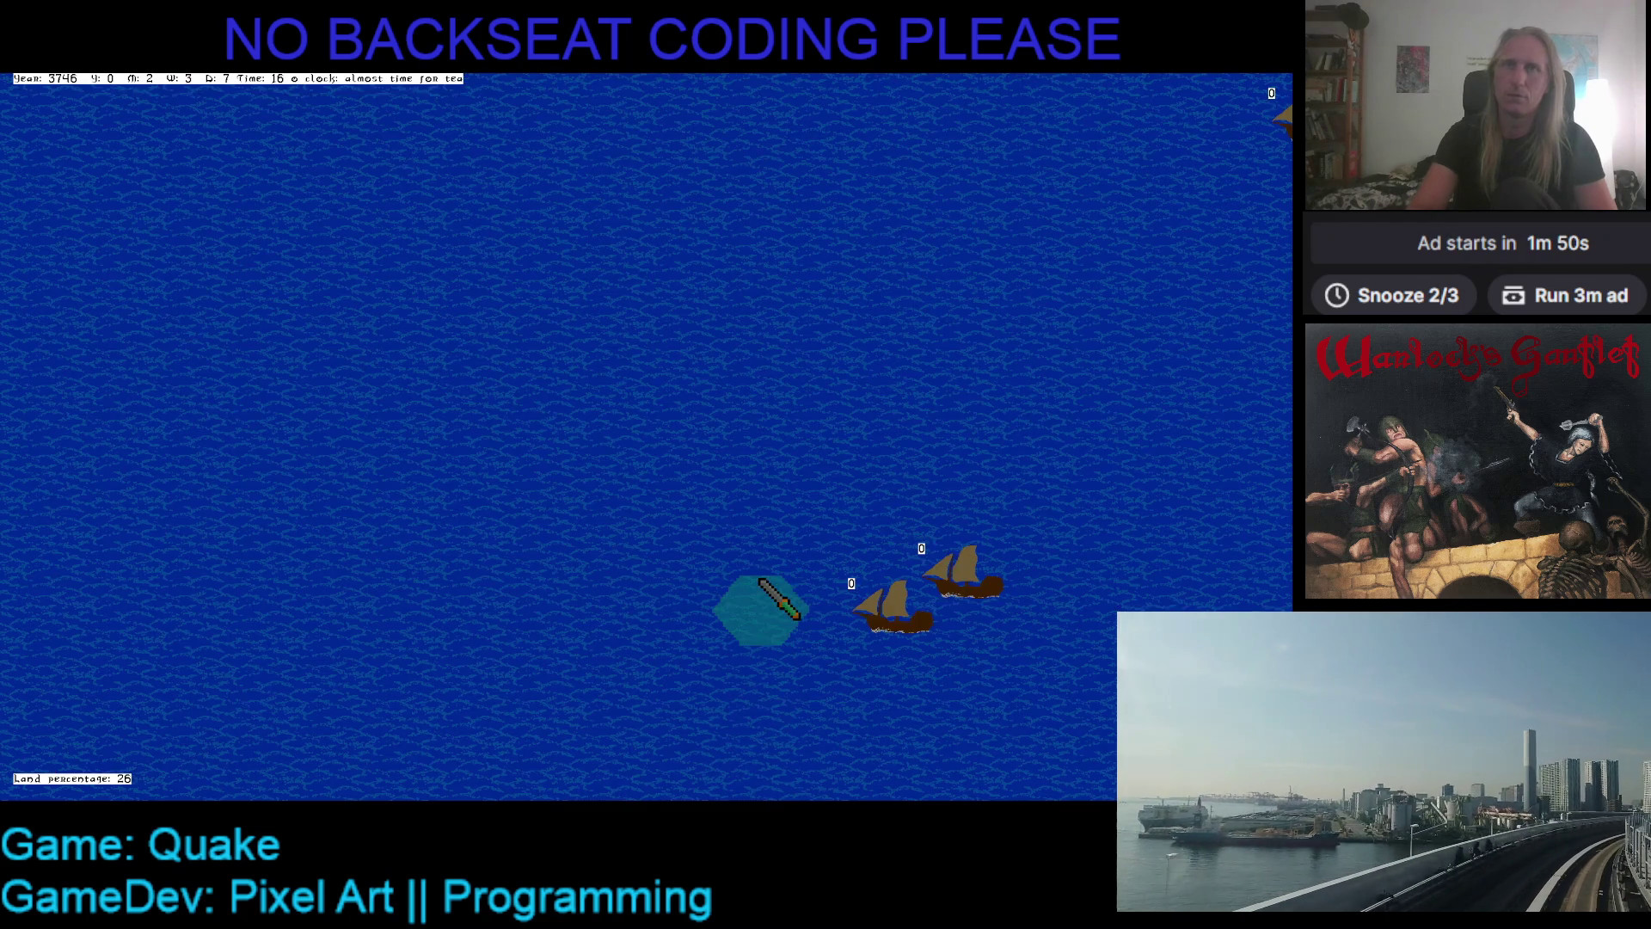
# - Return to the close-up ocean view and zoom out to reveal the many ships
pyautogui.press('m')
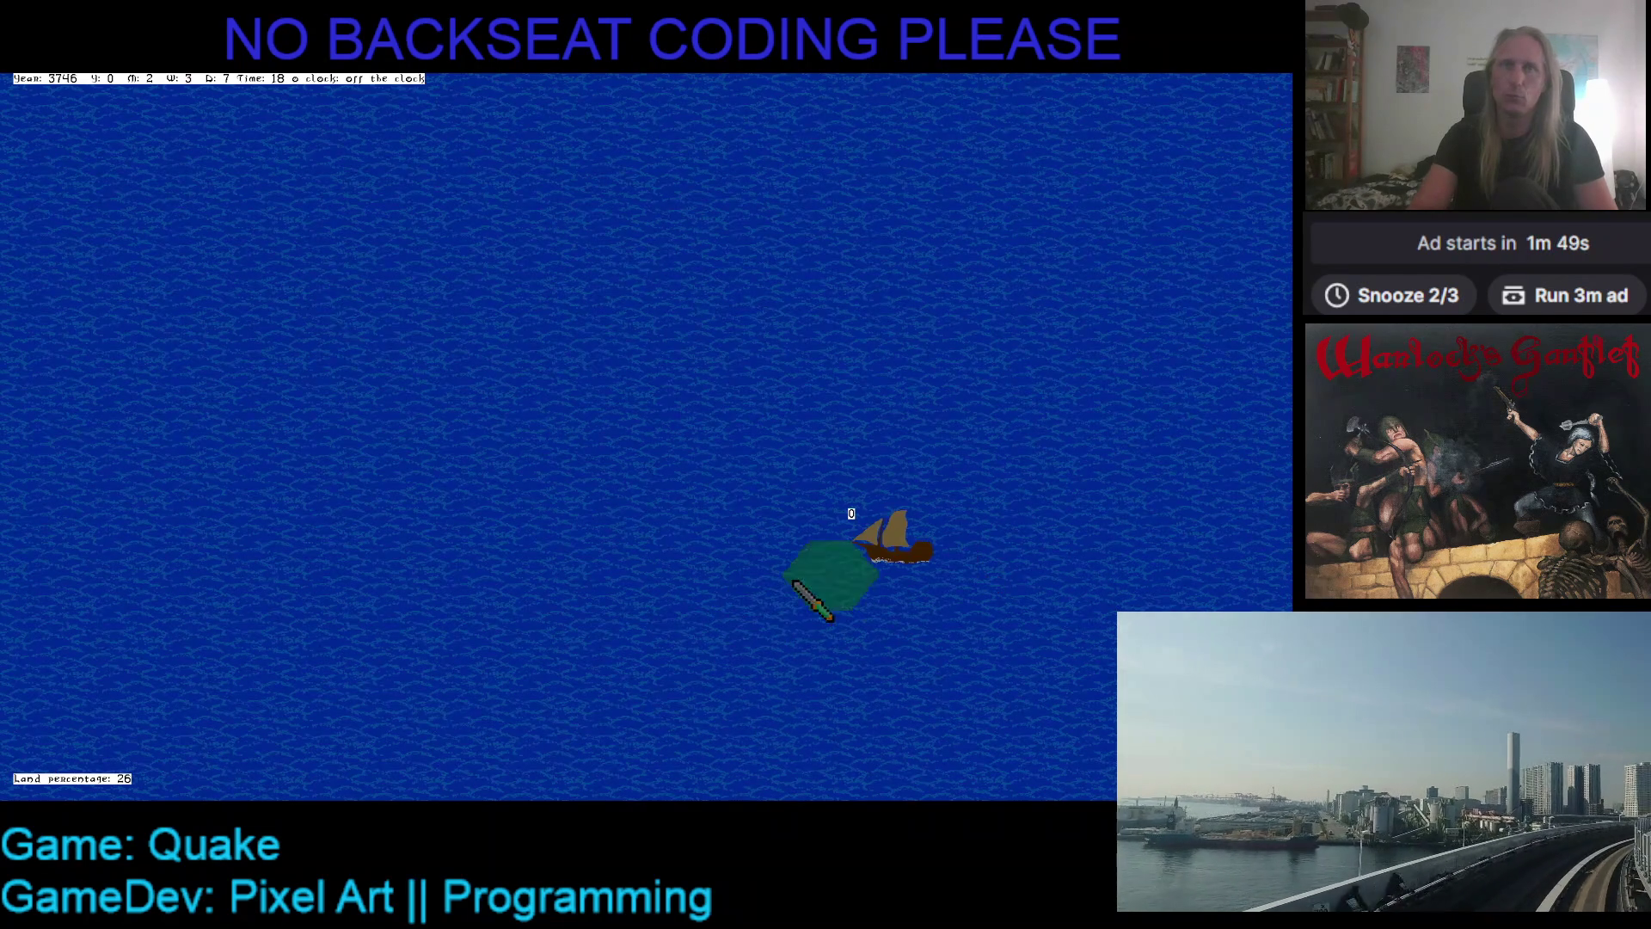
pyautogui.scroll(-3, 730, 570)
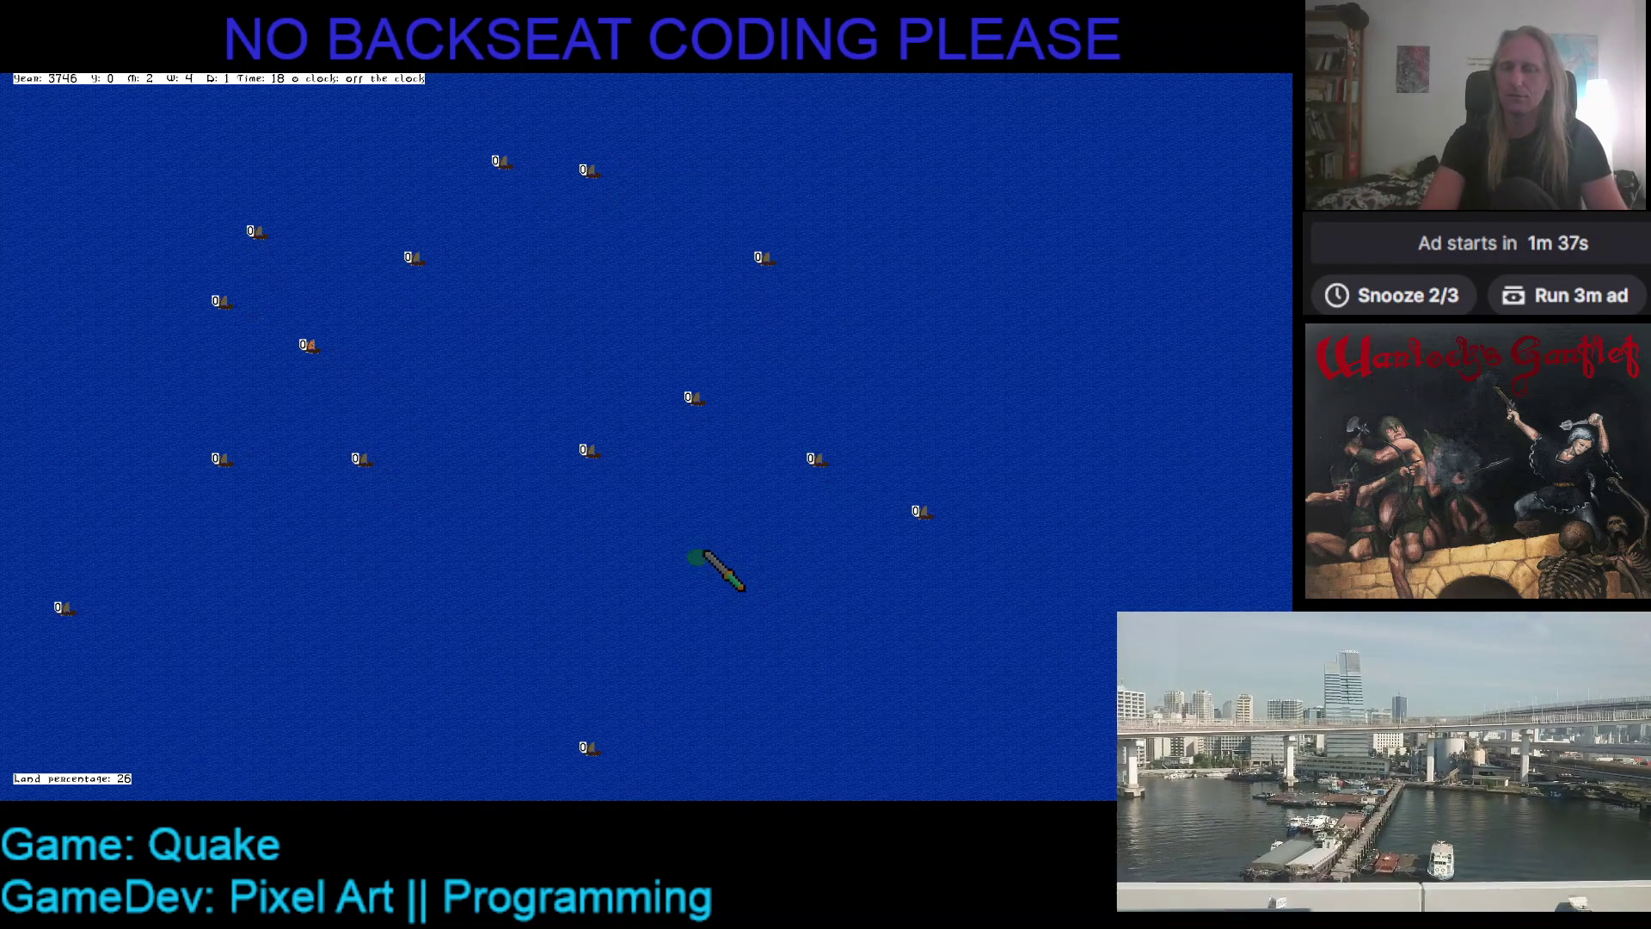
# - Bring up the world overview and shift the viewed area westward across the map
pyautogui.press('m')
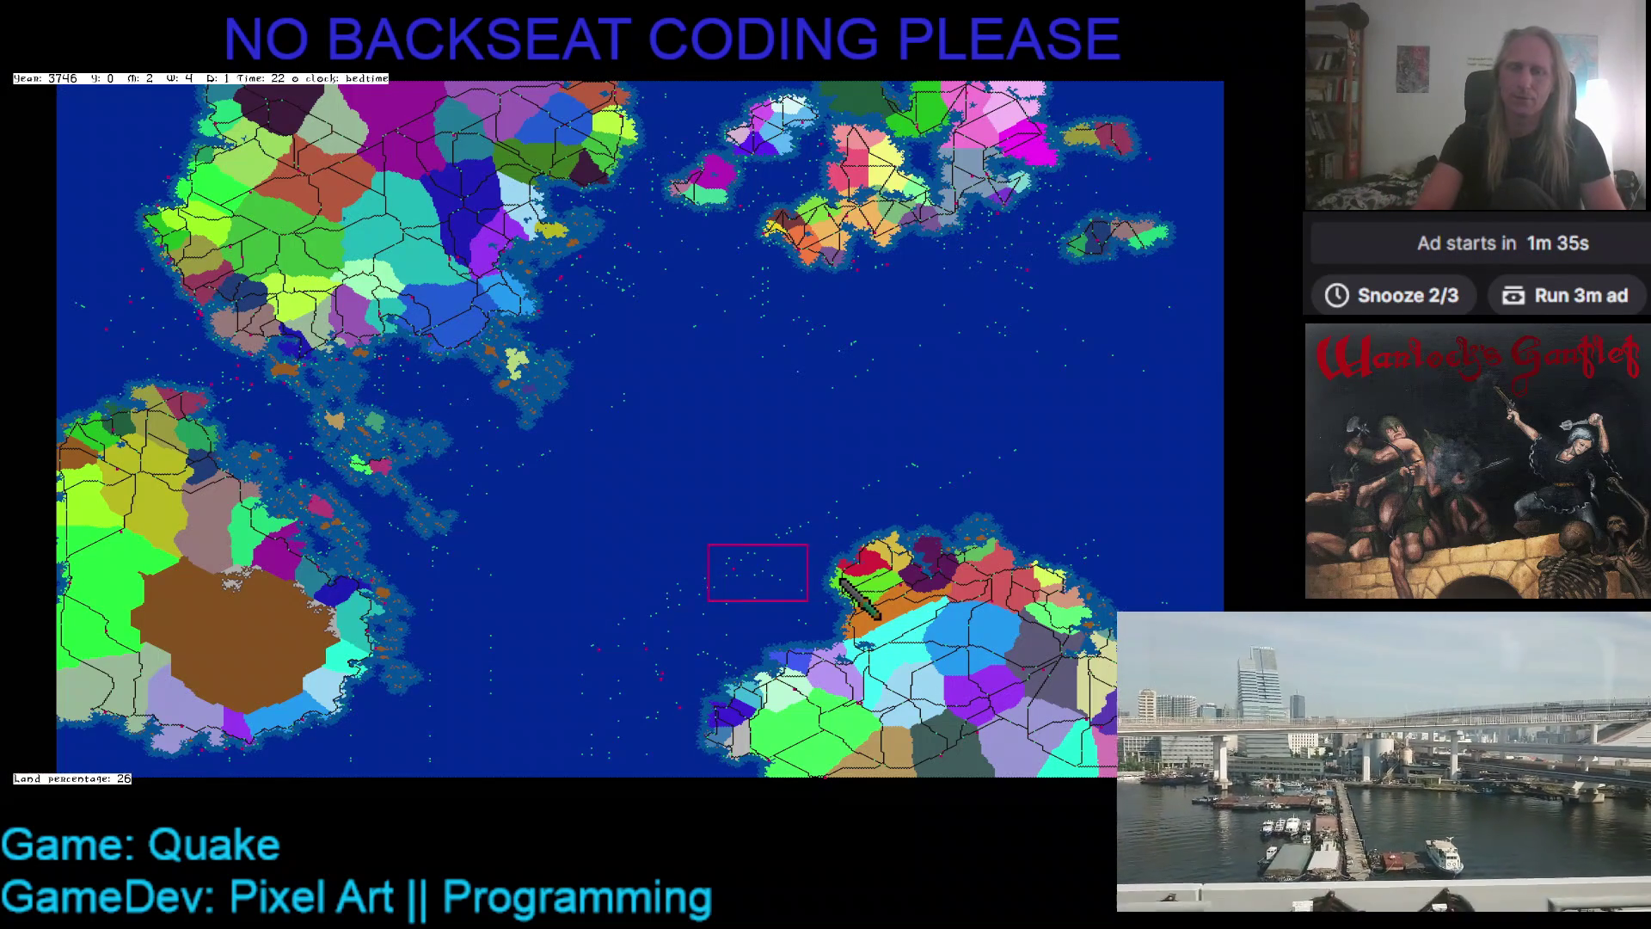
pyautogui.moveTo(884, 471)
pyautogui.mouseDown()
pyautogui.moveTo(837, 435)
pyautogui.moveTo(756, 461)
pyautogui.mouseUp()
pyautogui.scroll(-2, 761, 465)
pyautogui.scroll(4, 761, 464)
# - Show terrain colours with region borders overlaid, zooming into the southeast island's coast
pyautogui.press('m')
pyautogui.press('m')
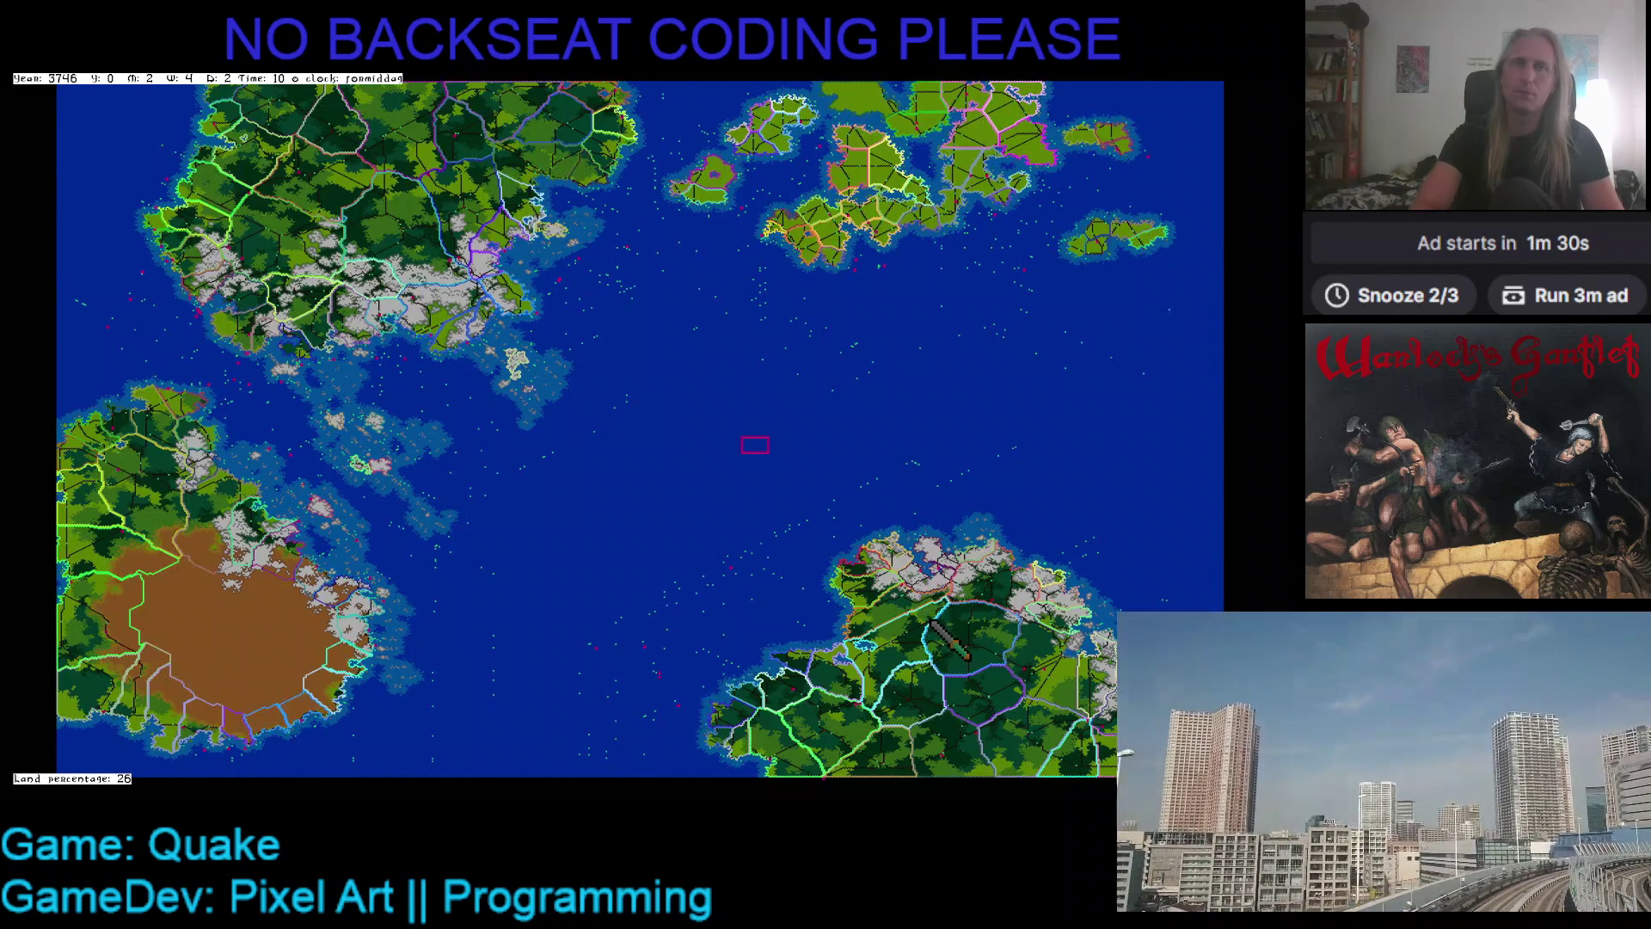
pyautogui.scroll(-3, 933, 578)
pyautogui.click(951, 559)
pyautogui.press('m')
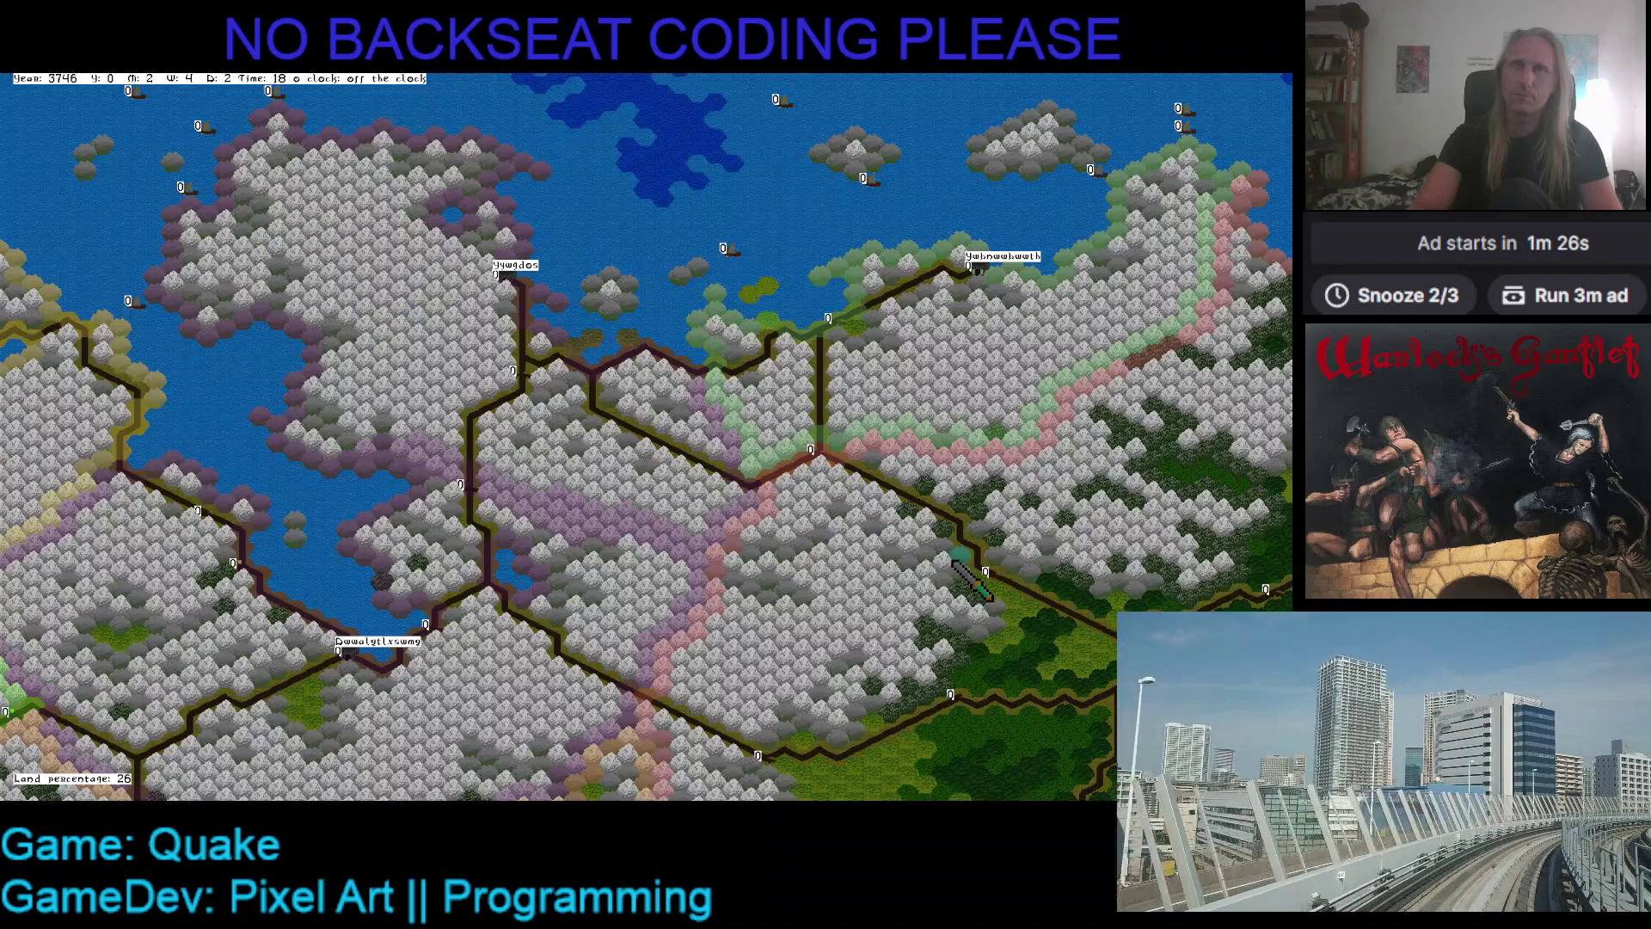
# - Zoom out slightly and pan the close-up view west along the island's snowy coast
pyautogui.scroll(-2, 922, 520)
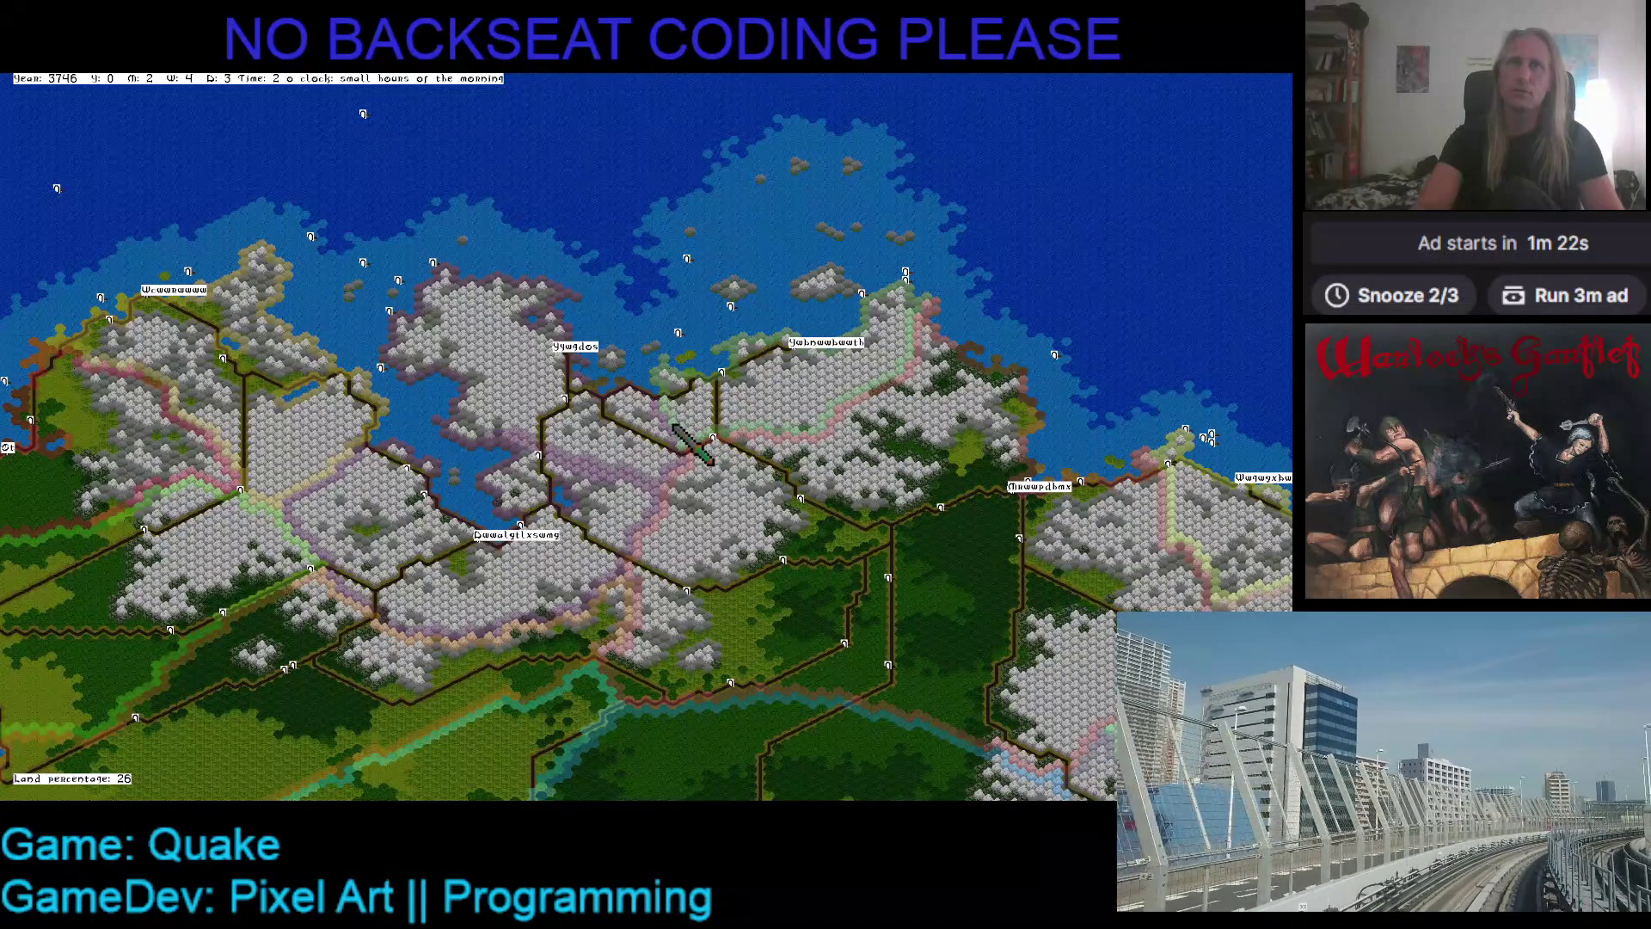
pyautogui.press('Left')
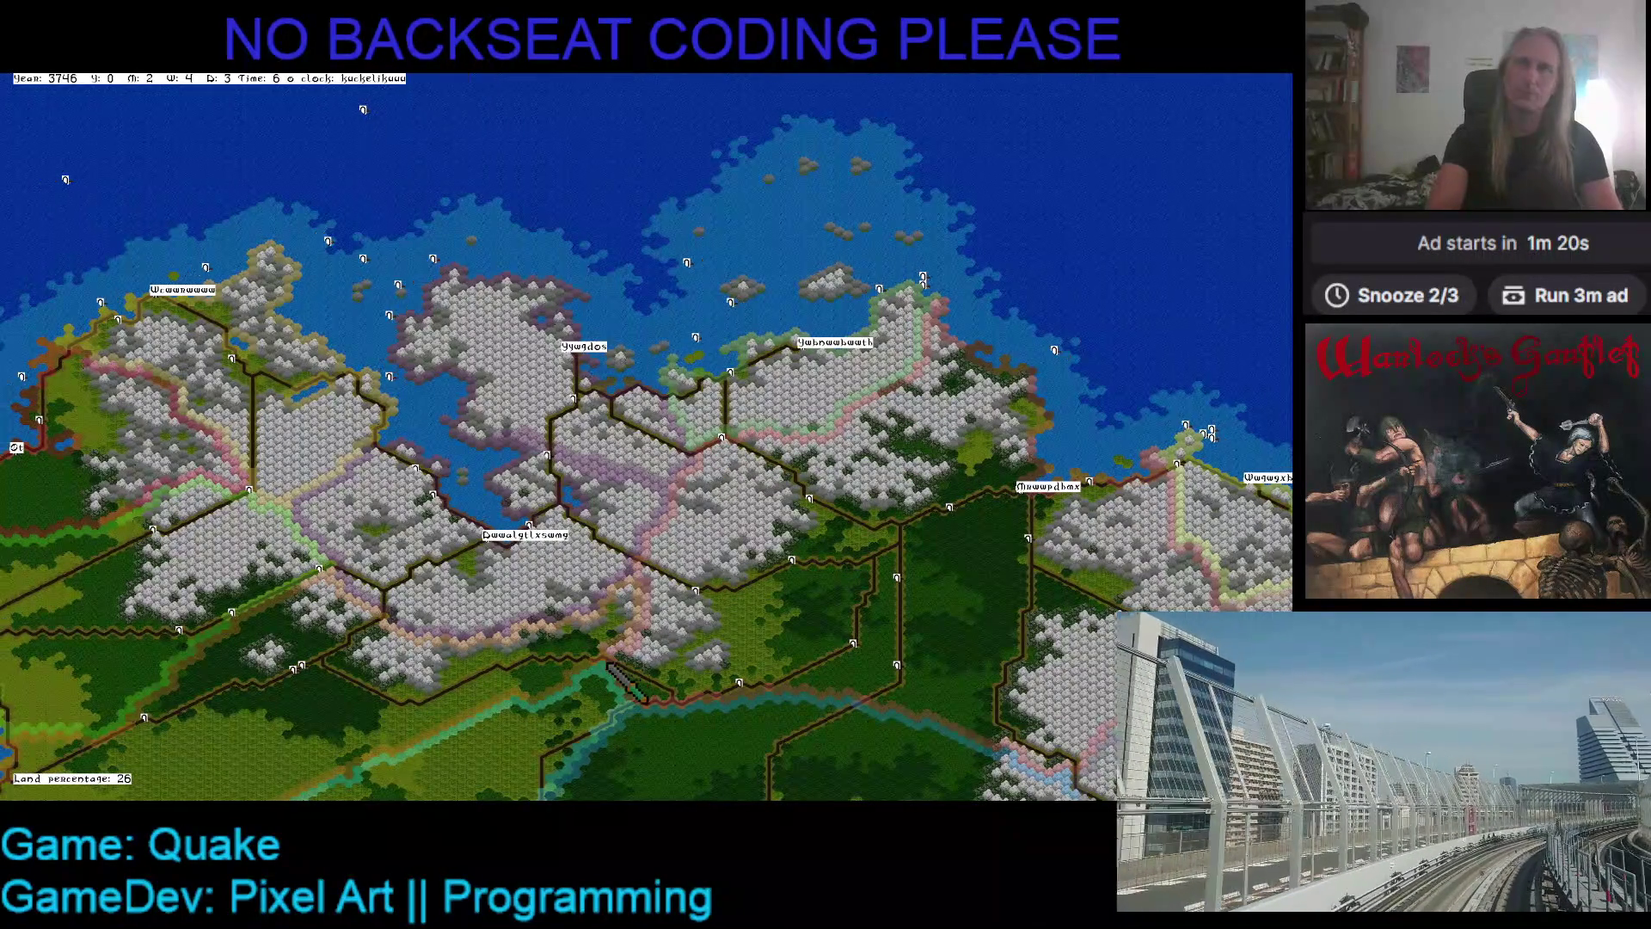
pyautogui.press('Left')
pyautogui.press('Left')
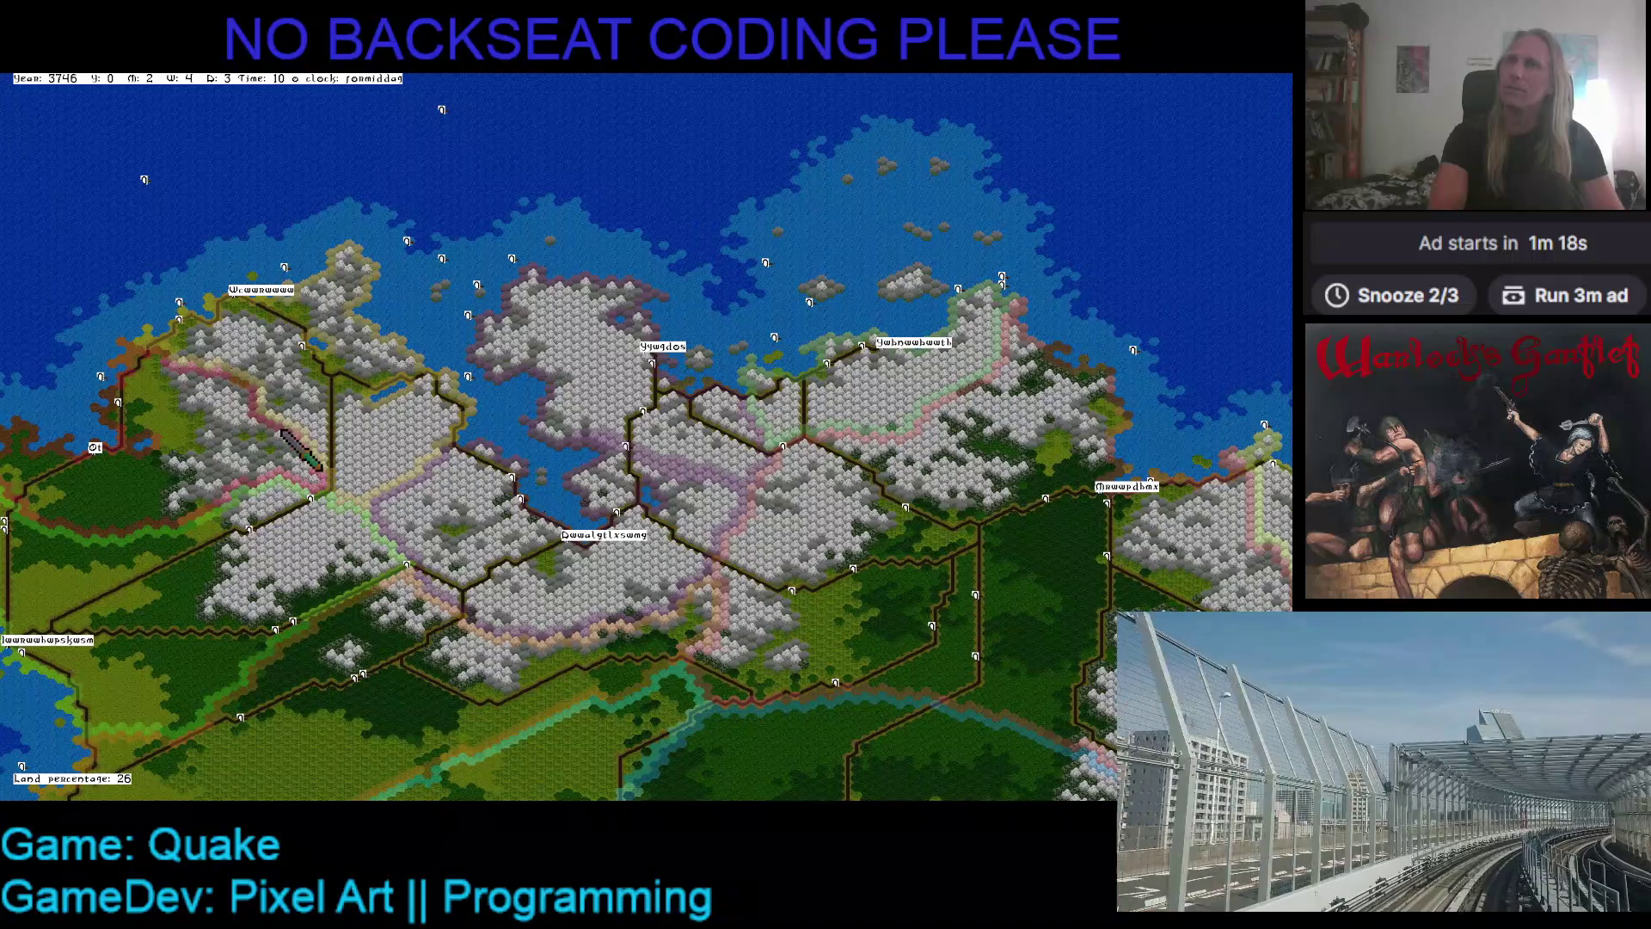
pyautogui.press('Left')
pyautogui.press('Left')
pyautogui.press('Left')
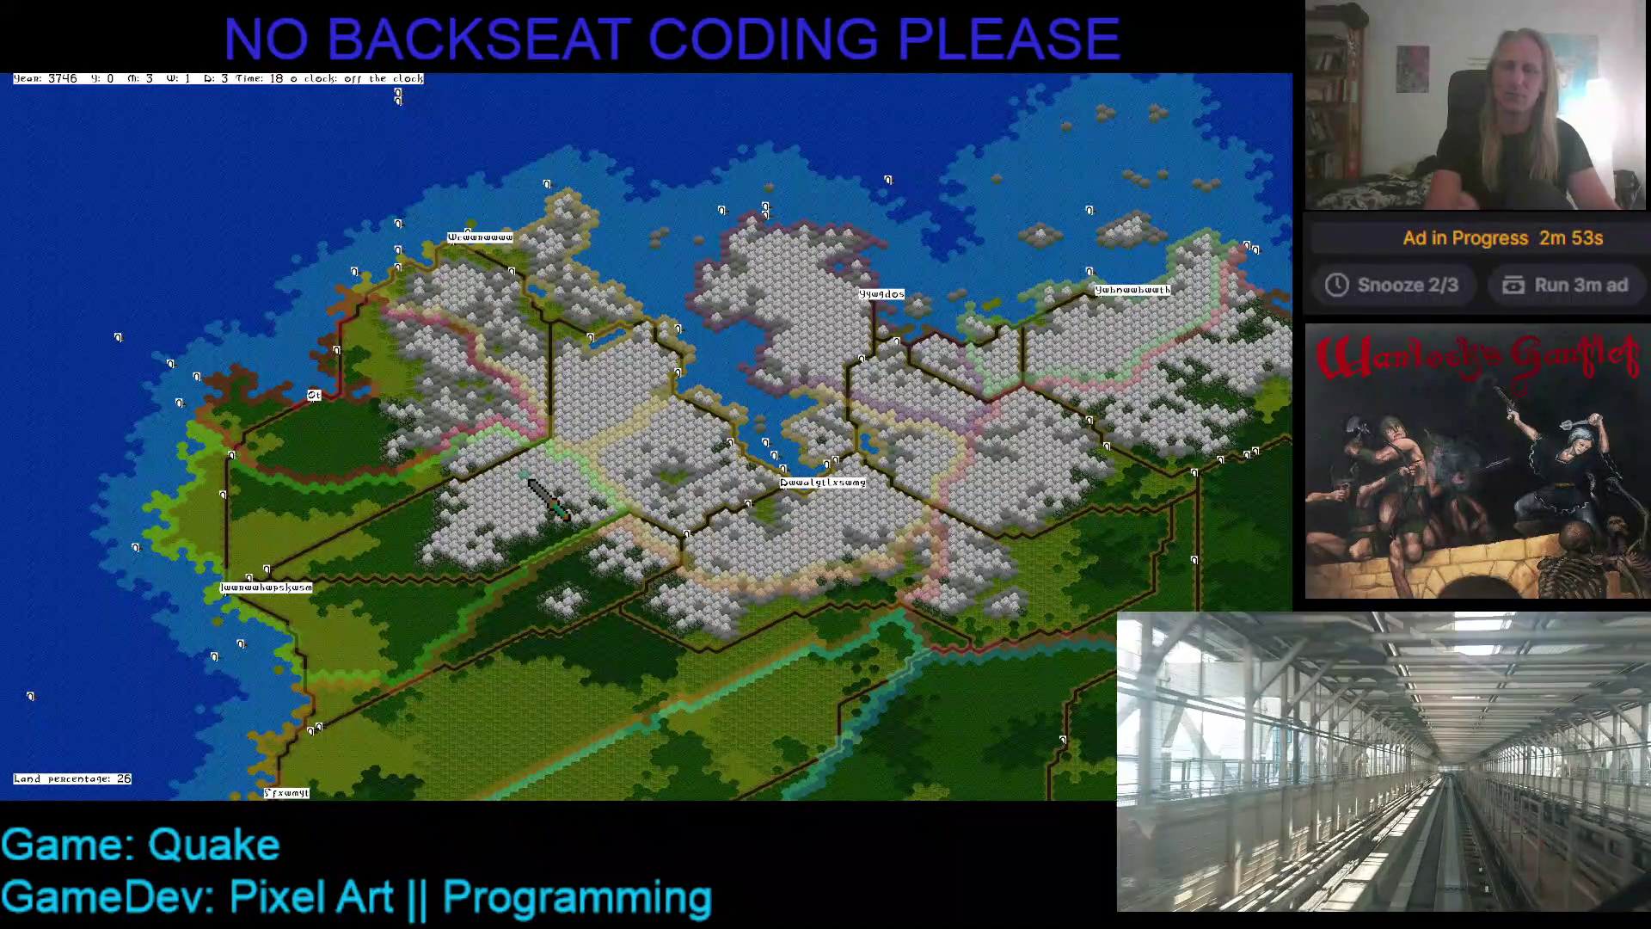
# - Move the overview's viewed area to the northeast corner and colour it by political region
pyautogui.press('m')
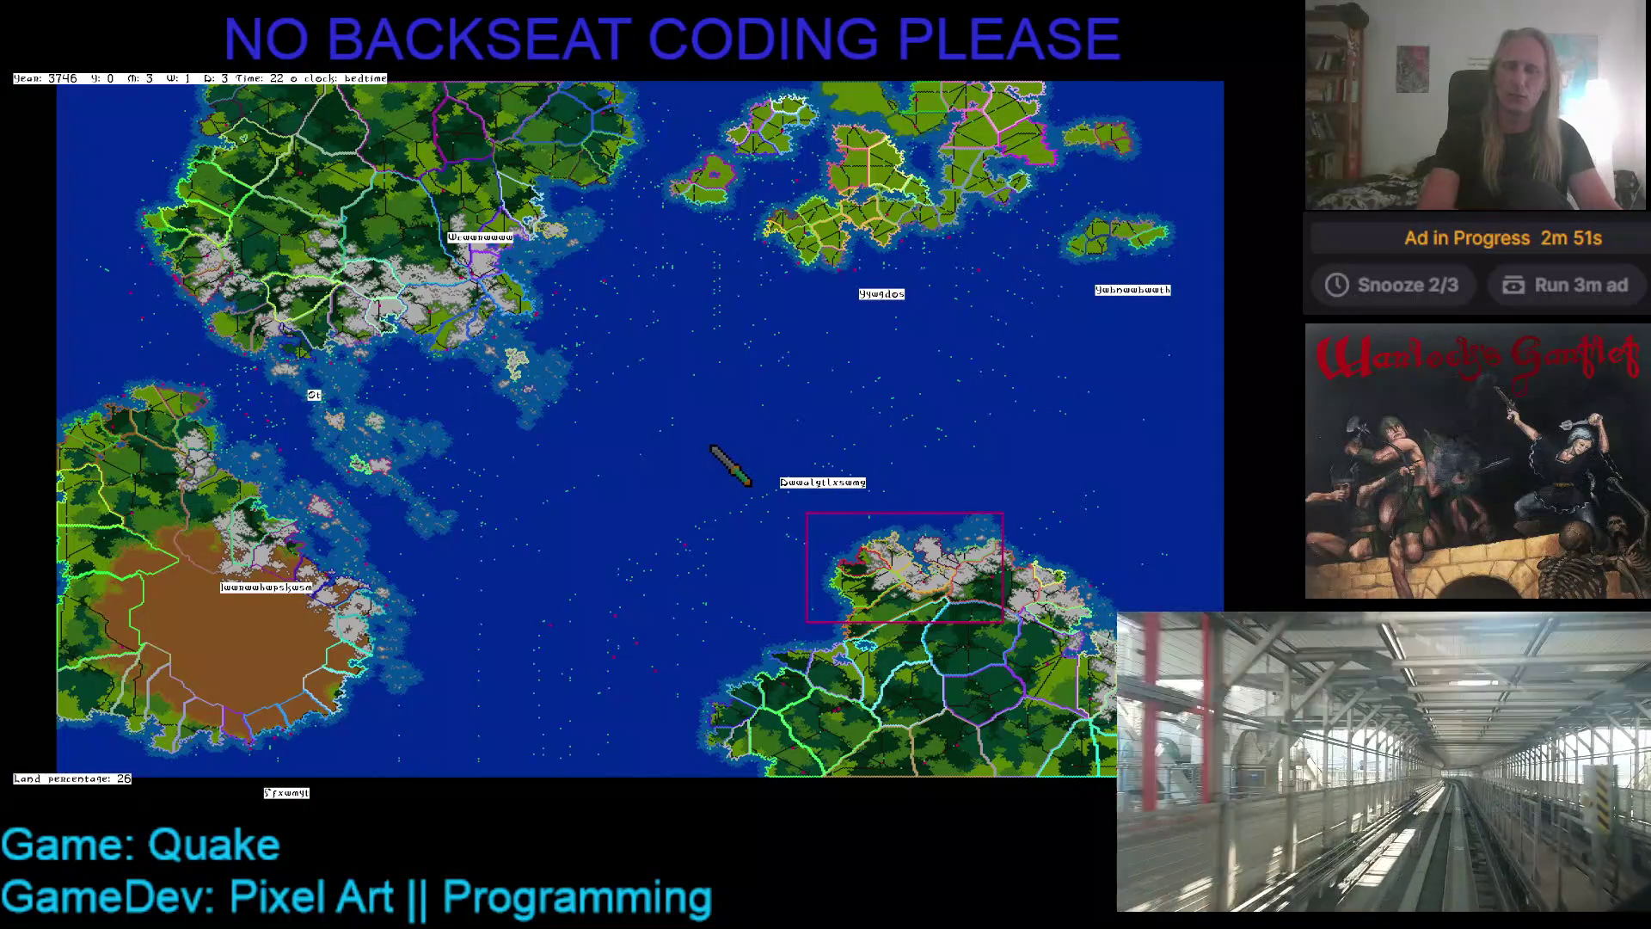
pyautogui.scroll(3, 903, 469)
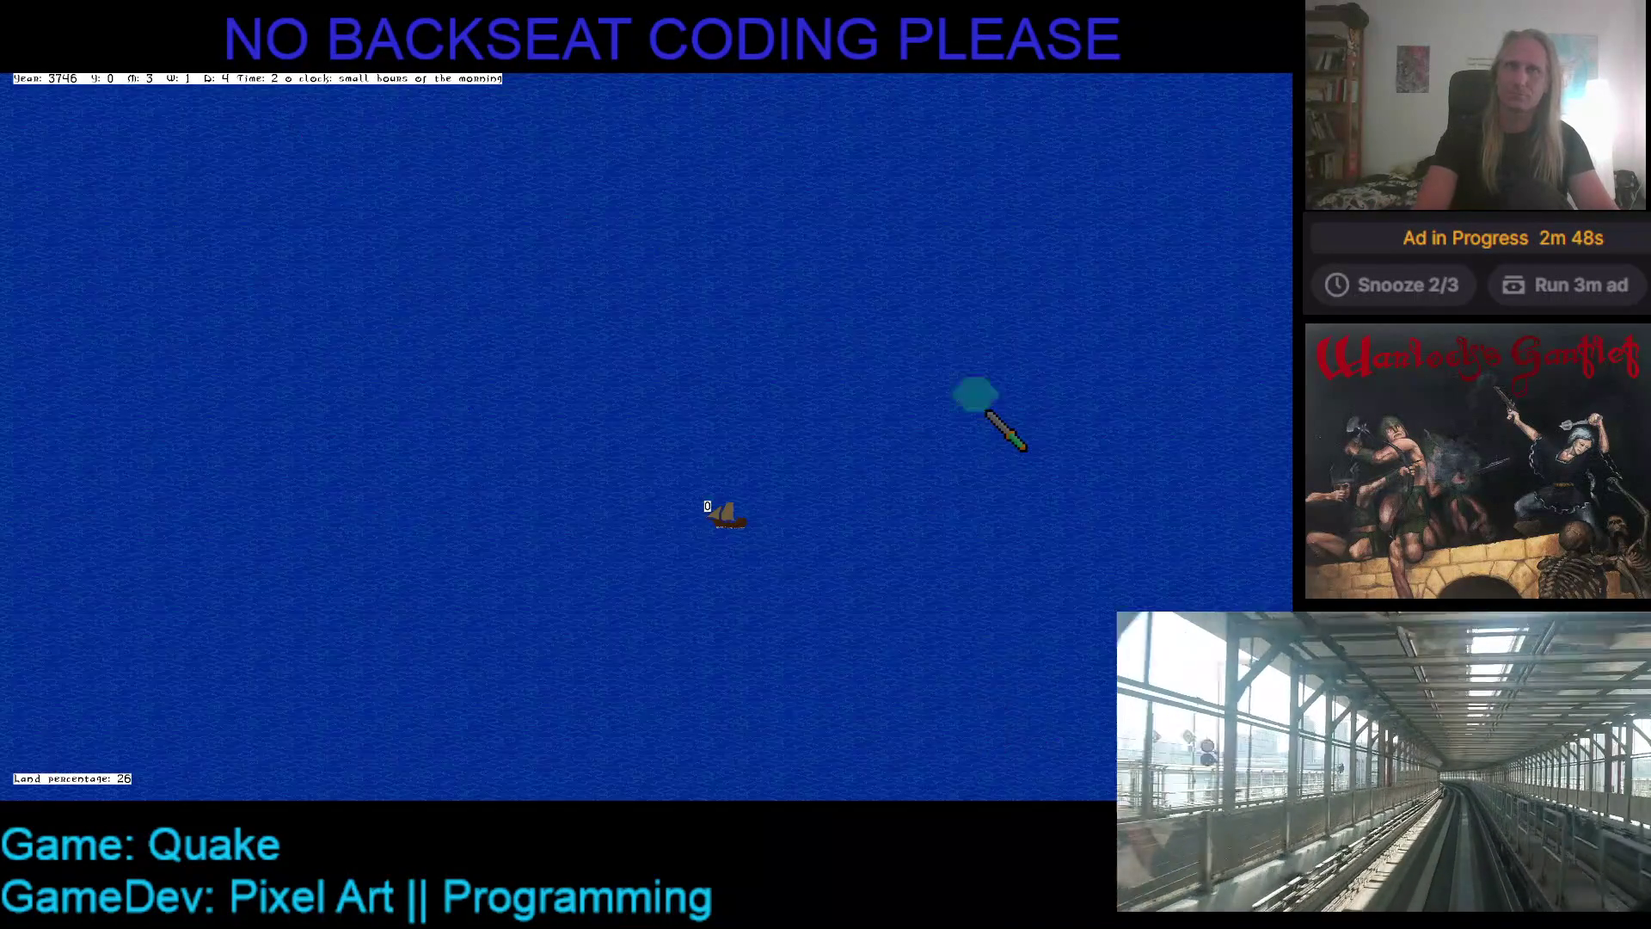
pyautogui.scroll(-2, 989, 416)
pyautogui.scroll(2, 1144, 408)
pyautogui.scroll(-2, 1212, 452)
pyautogui.scroll(2, 1218, 455)
pyautogui.click(1213, 92)
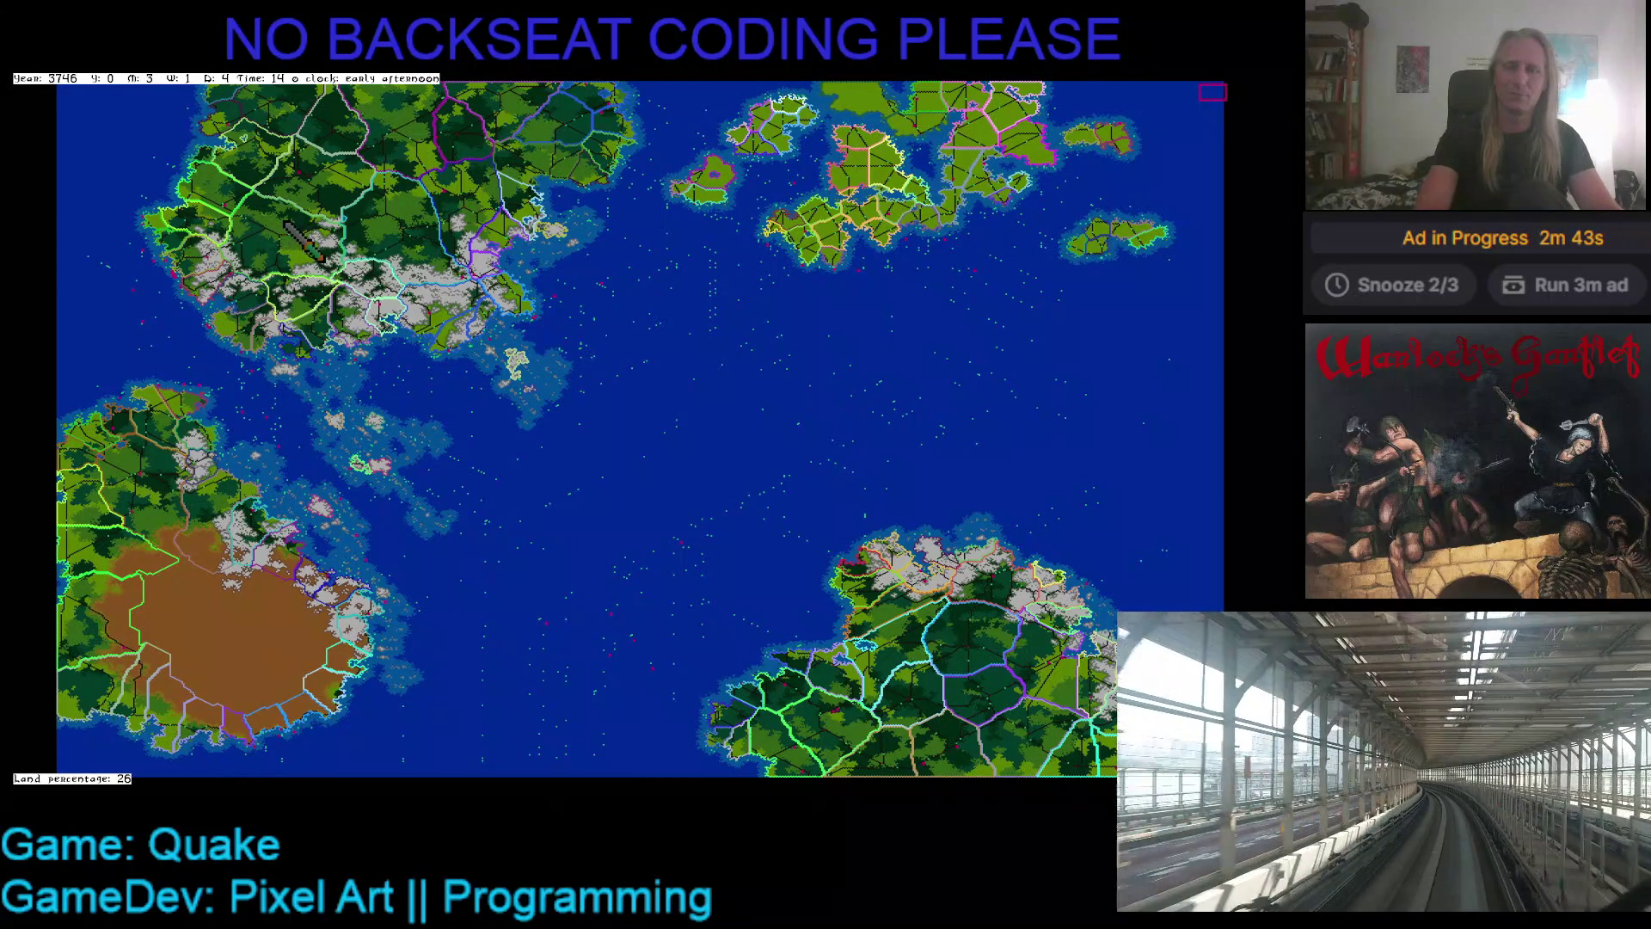
pyautogui.press('m')
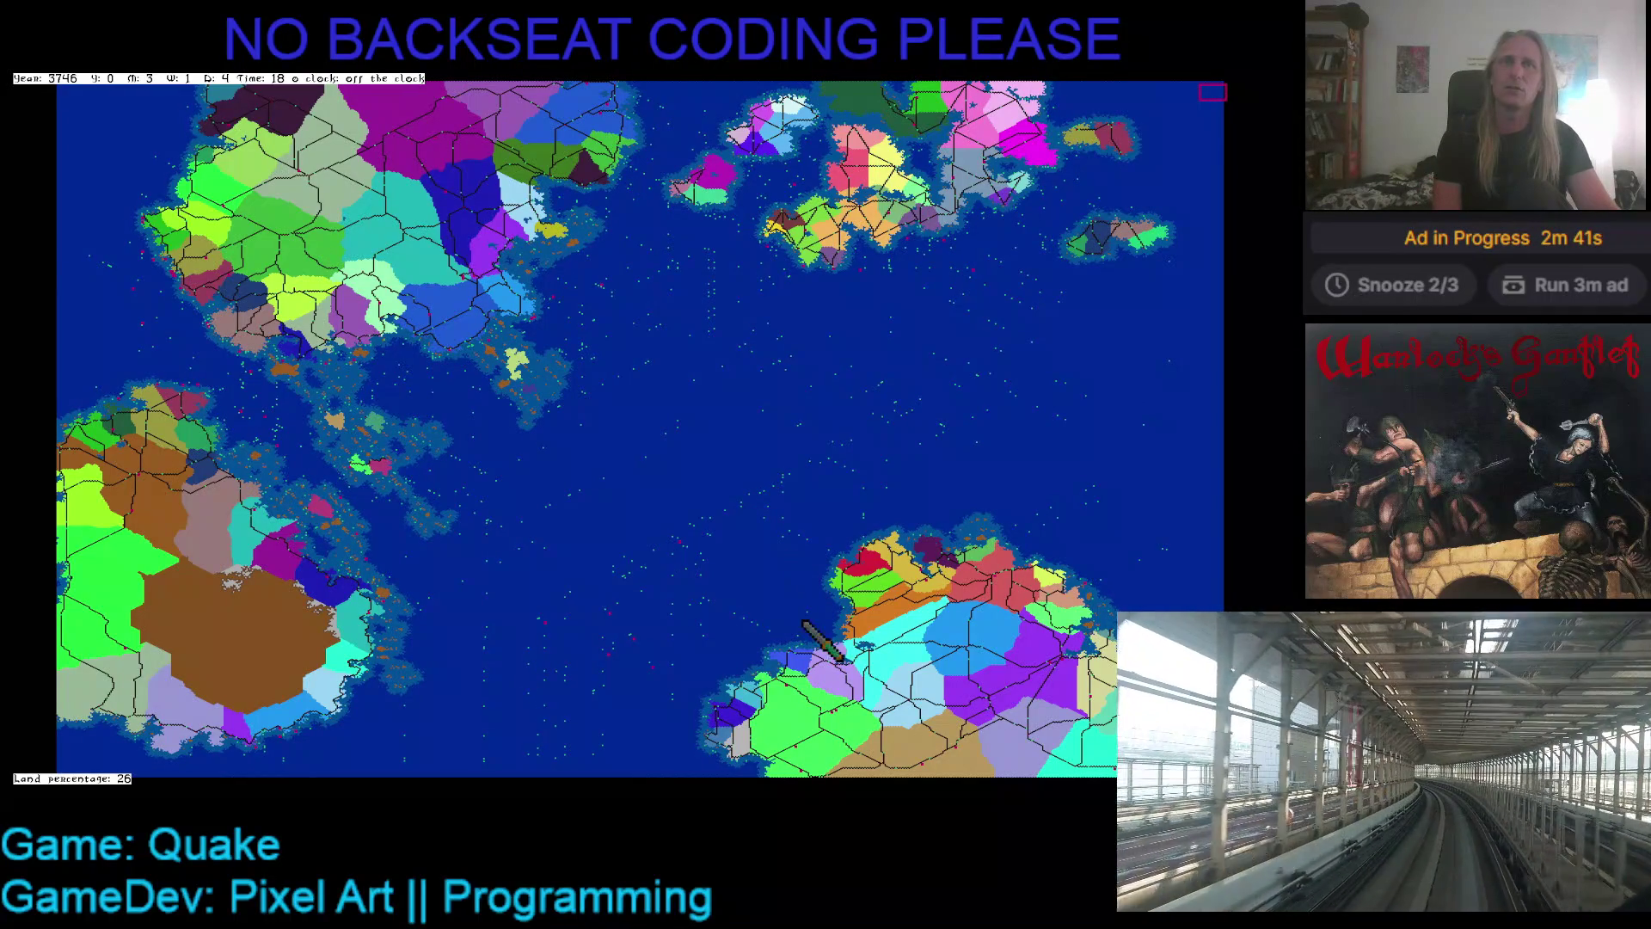